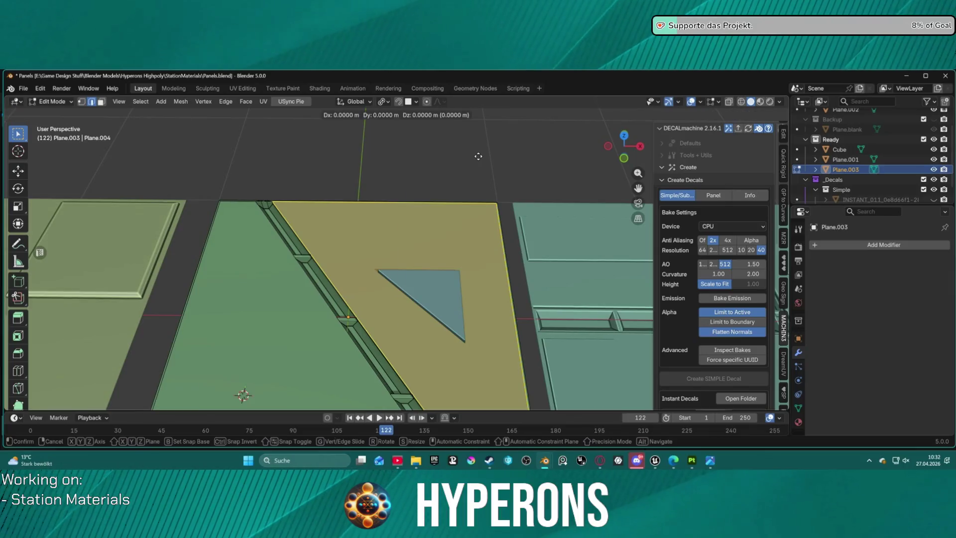
Try undo, redo and dissolving on the selected panel face
{"action": "key", "text": "Escape"}
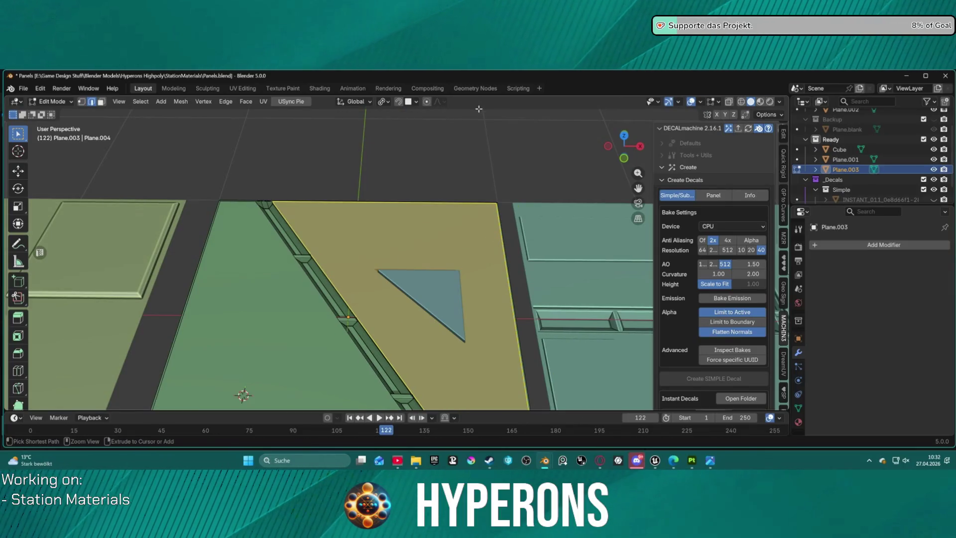
{"action": "key", "text": "ctrl+z"}
{"action": "key", "text": "ctrl+shift+z"}
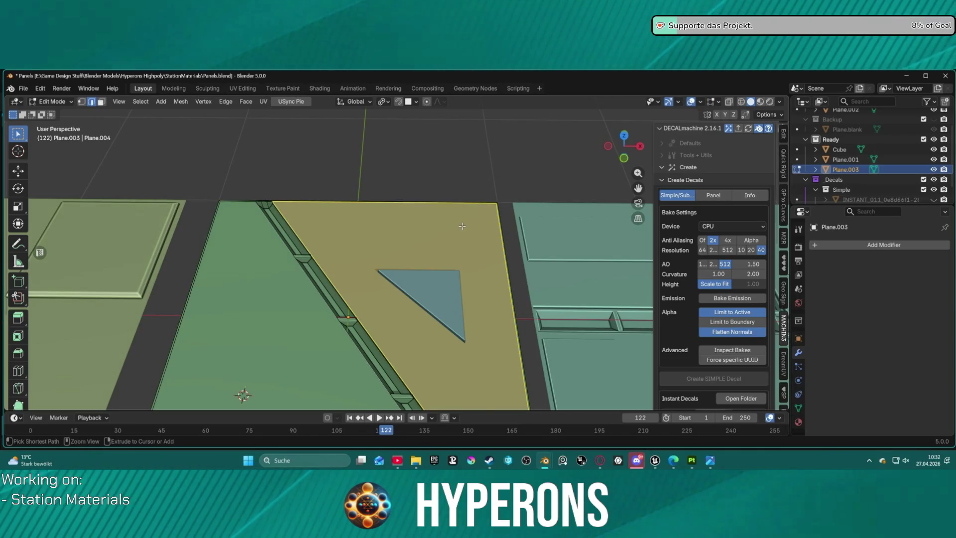
{"action": "key", "text": "ctrl+x"}
{"action": "scroll", "coordinate": [423, 227], "scroll_direction": "down", "scroll_amount": 3}
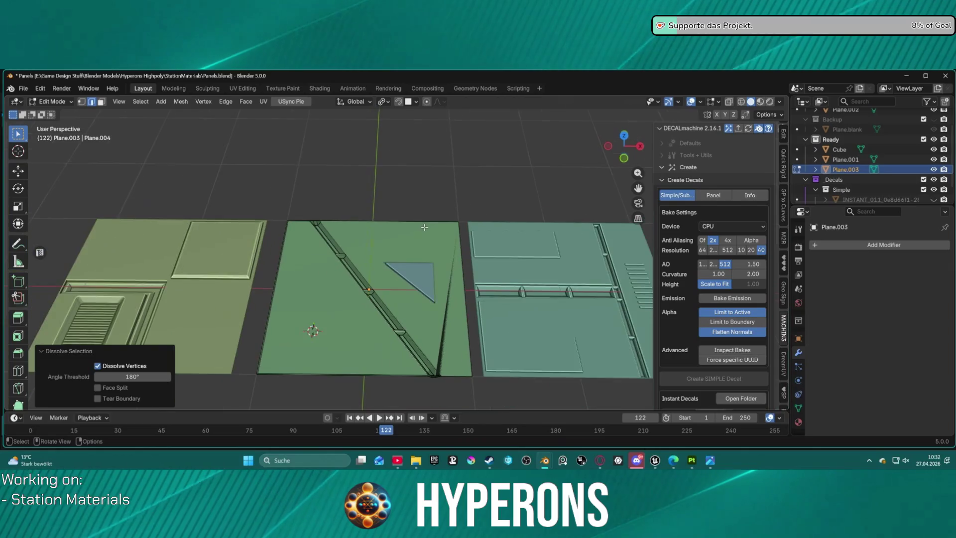
Select the large face beside the diagonal rail, check the vertex operations, and re-enter mesh editing
{"action": "left_click", "coordinate": [425, 234]}
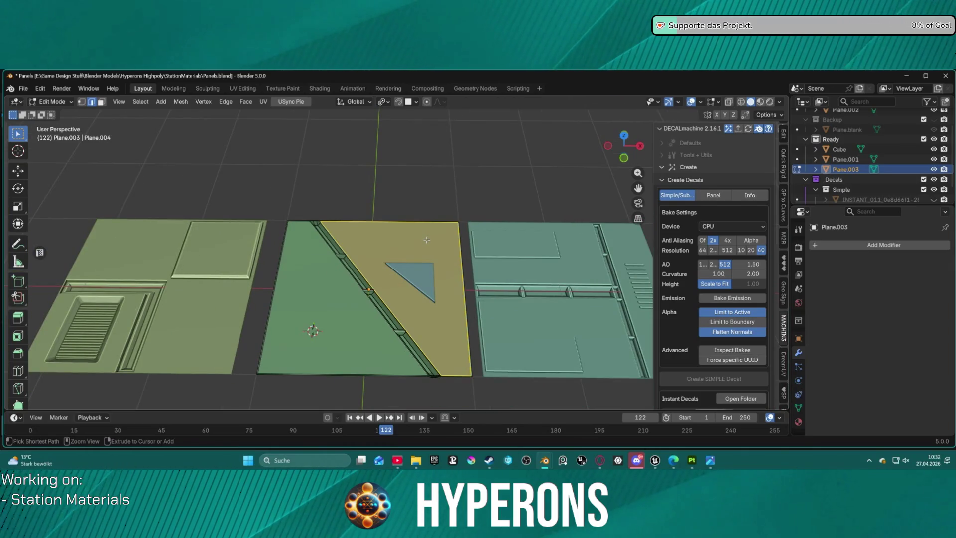
{"action": "key", "text": "ctrl+c"}
{"action": "scroll", "coordinate": [424, 254], "scroll_direction": "up", "scroll_amount": 2}
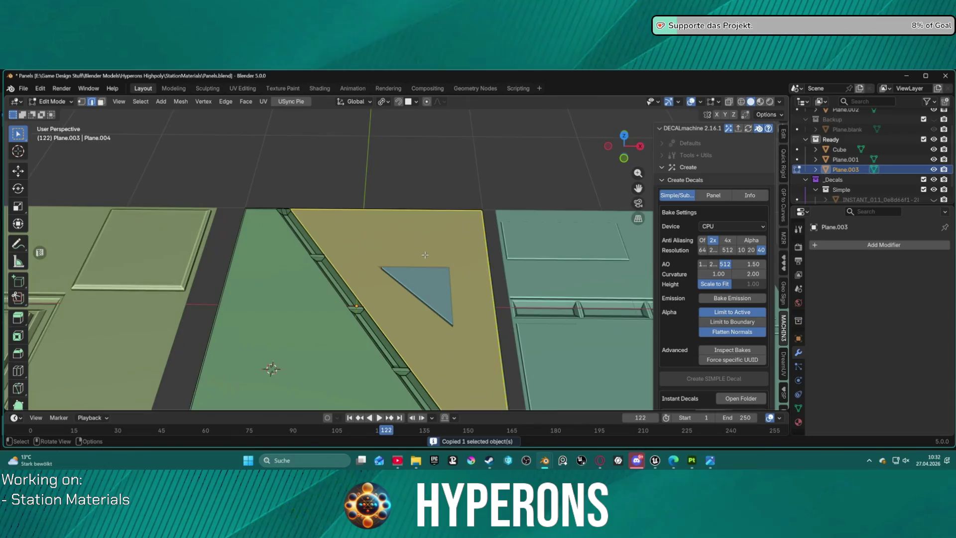
{"action": "scroll", "coordinate": [426, 261], "scroll_direction": "down", "scroll_amount": 1}
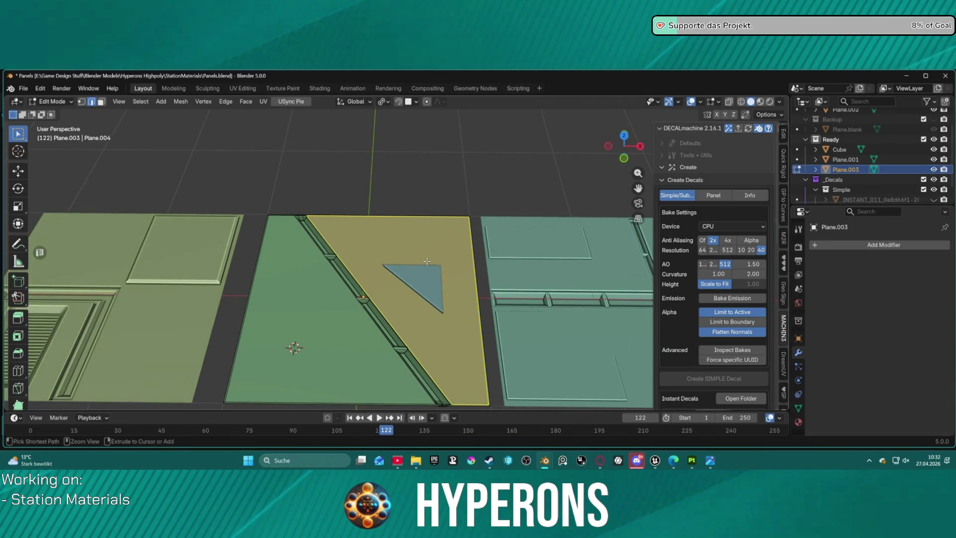
{"action": "key", "text": "ctrl+v"}
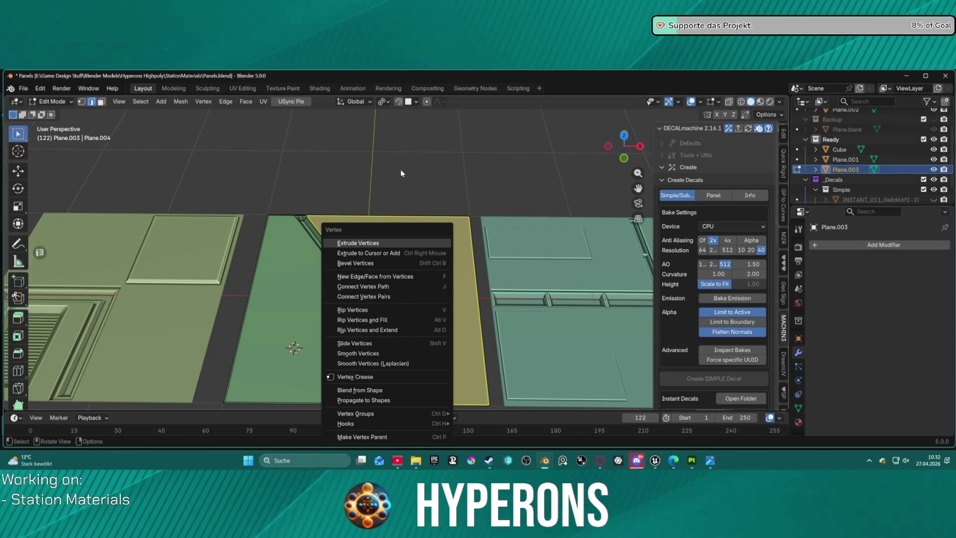
{"action": "key", "text": "Escape"}
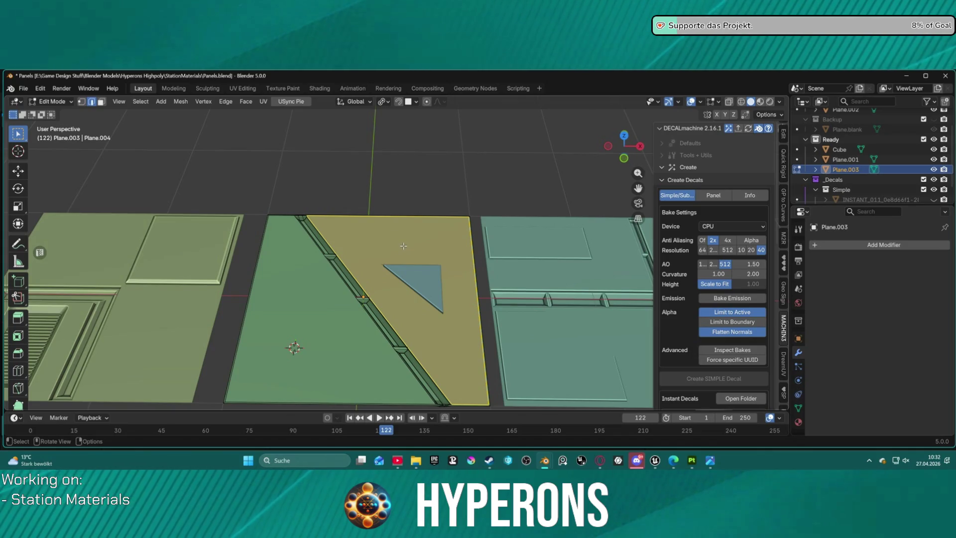
{"action": "key", "text": "Tab"}
{"action": "key", "text": "ctrl+Tab"}
{"action": "left_click", "coordinate": [469, 247]}
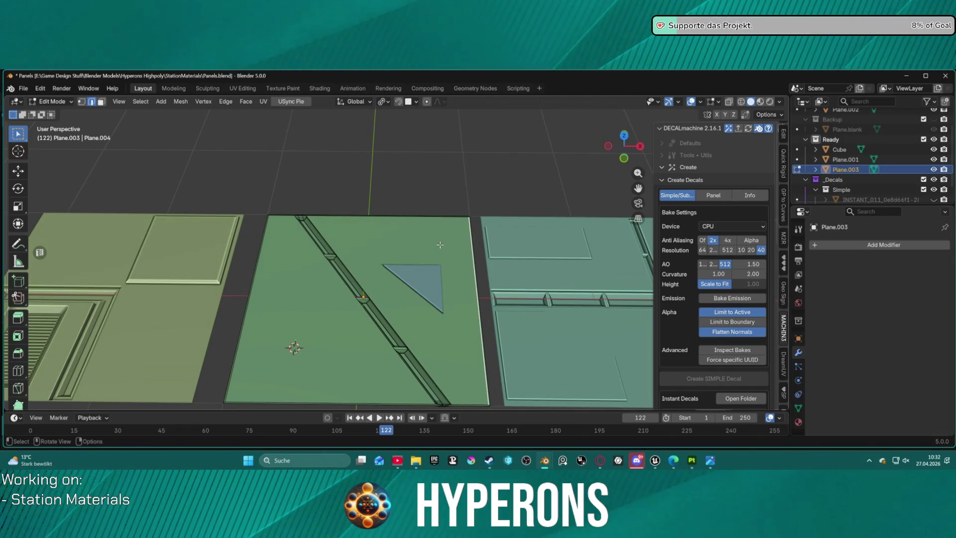
Select the face right of the diagonal groove, try an extrusion, then undo it
{"action": "left_click", "coordinate": [437, 244]}
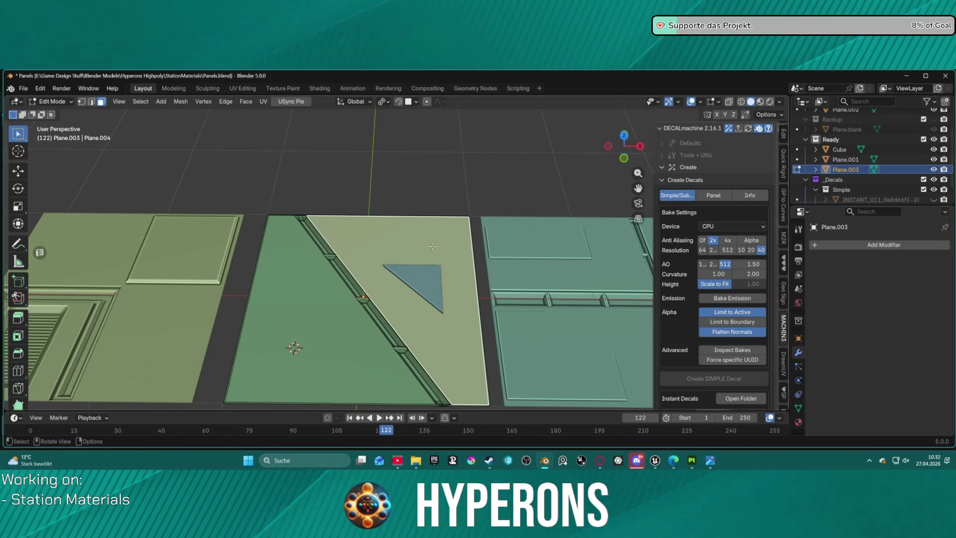
{"action": "key", "text": "e"}
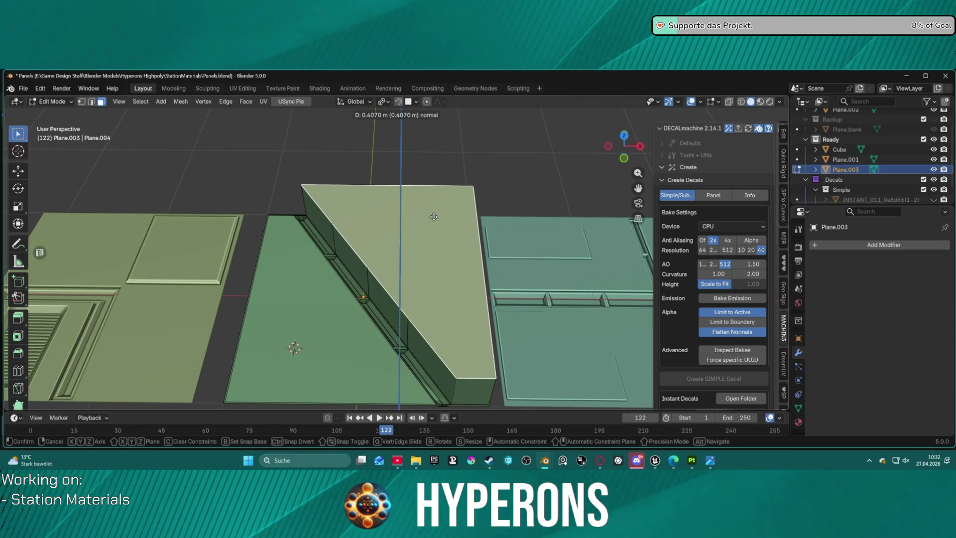
{"action": "right_click", "coordinate": [433, 217]}
{"action": "key", "text": "ctrl+z"}
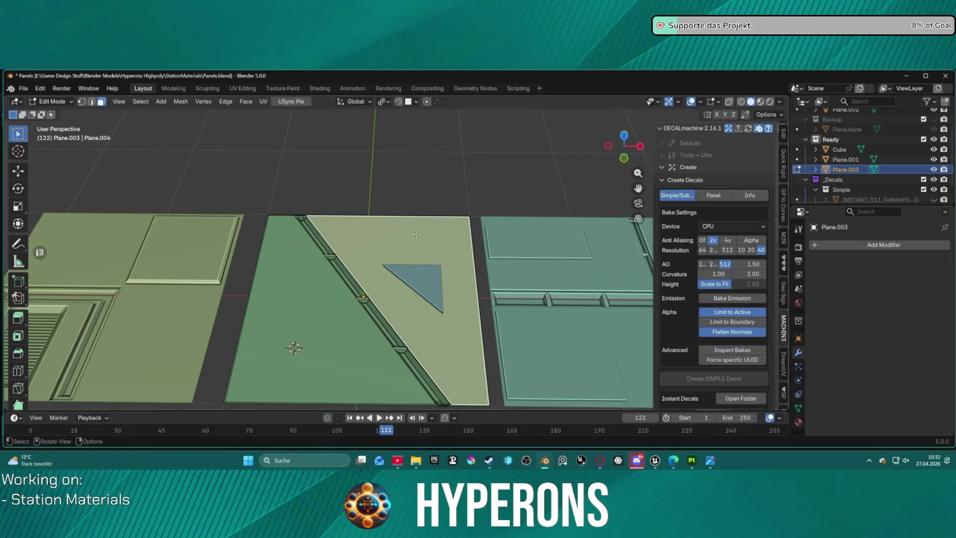
{"action": "scroll", "coordinate": [411, 238], "scroll_direction": "up", "scroll_amount": 3}
{"action": "scroll", "coordinate": [454, 310], "scroll_direction": "down", "scroll_amount": 4}
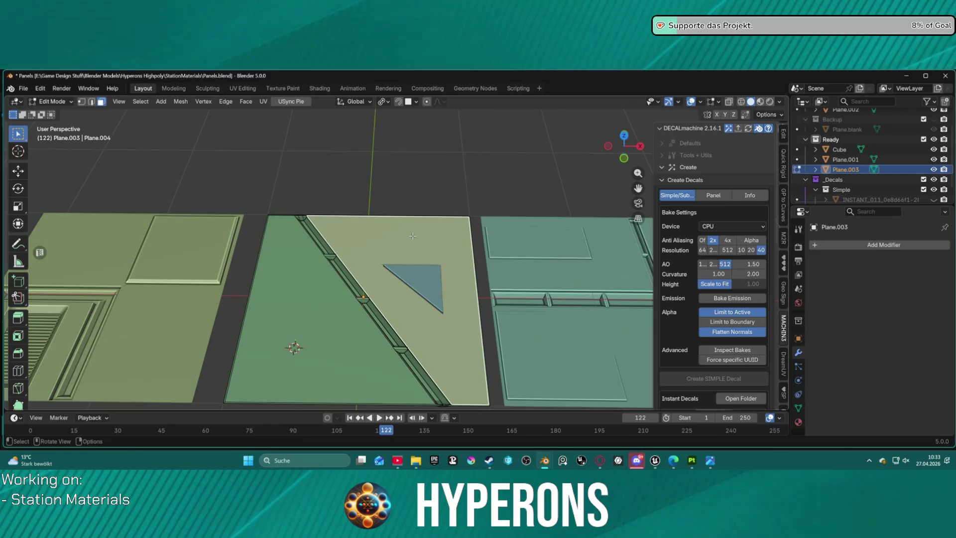
Browse the Face, Vertex and Mesh menus for a way to split the face
{"action": "left_click", "coordinate": [245, 102]}
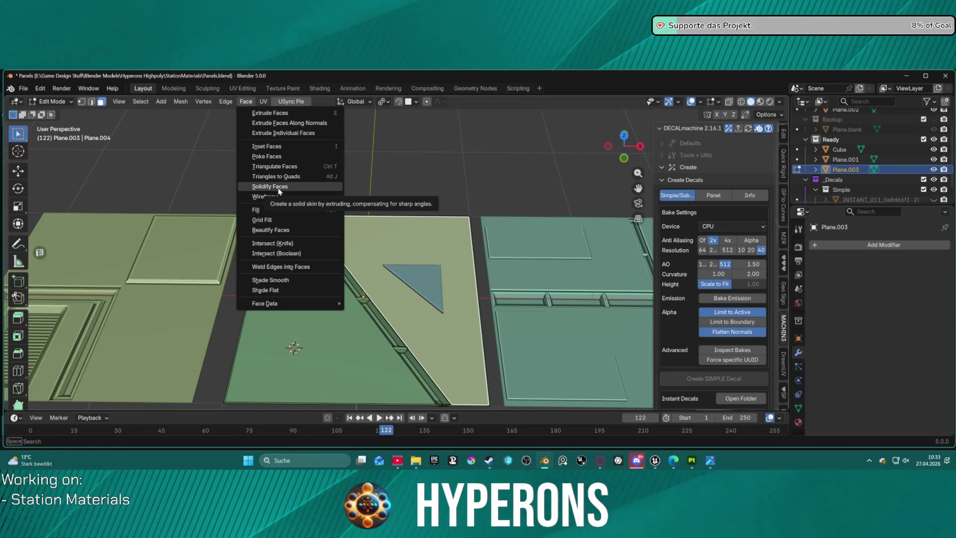
{"action": "mouse_move", "coordinate": [298, 302]}
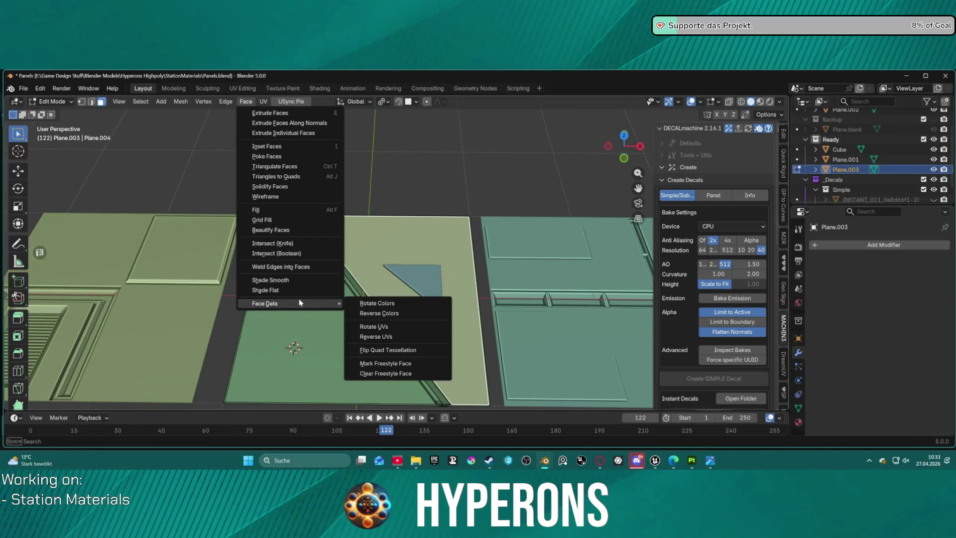
{"action": "mouse_move", "coordinate": [215, 101]}
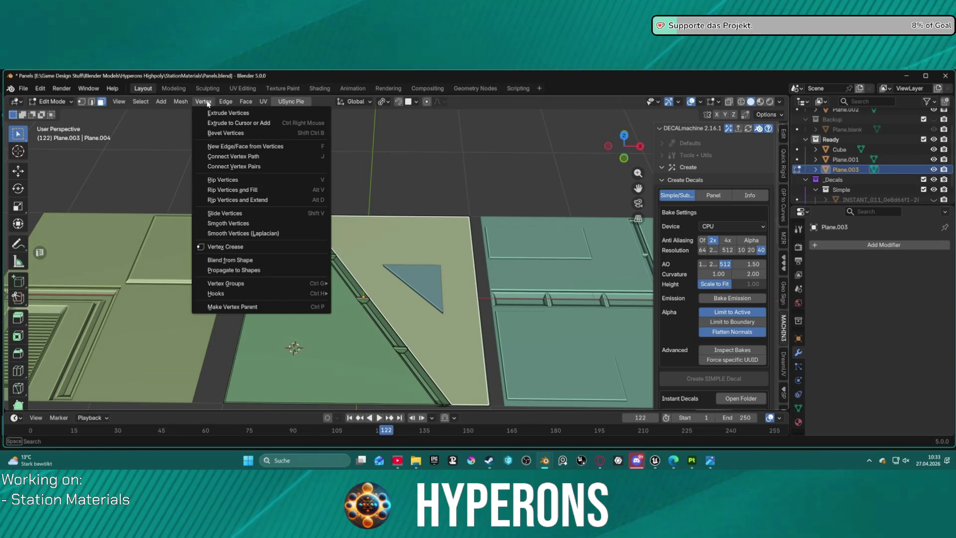
{"action": "mouse_move", "coordinate": [178, 103]}
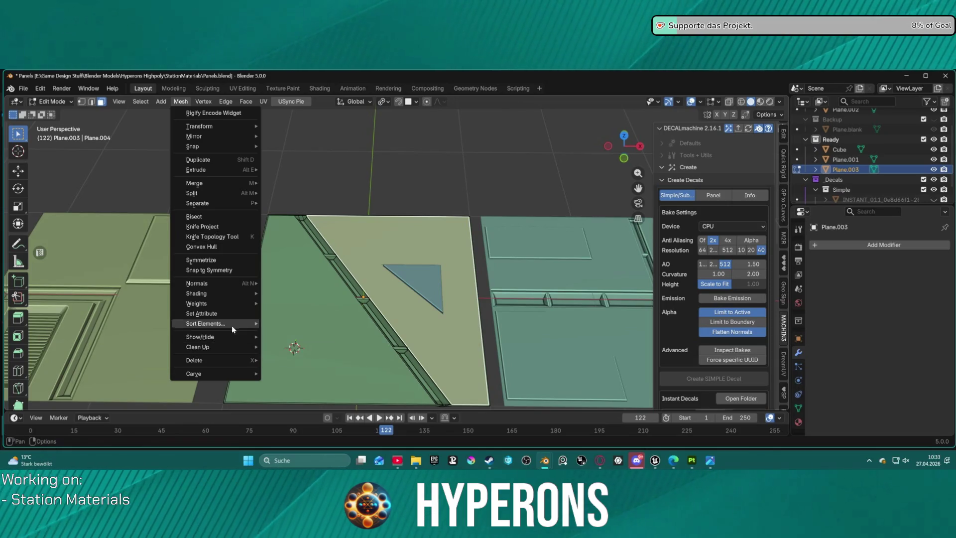
{"action": "mouse_move", "coordinate": [196, 308]}
{"action": "mouse_move", "coordinate": [245, 324]}
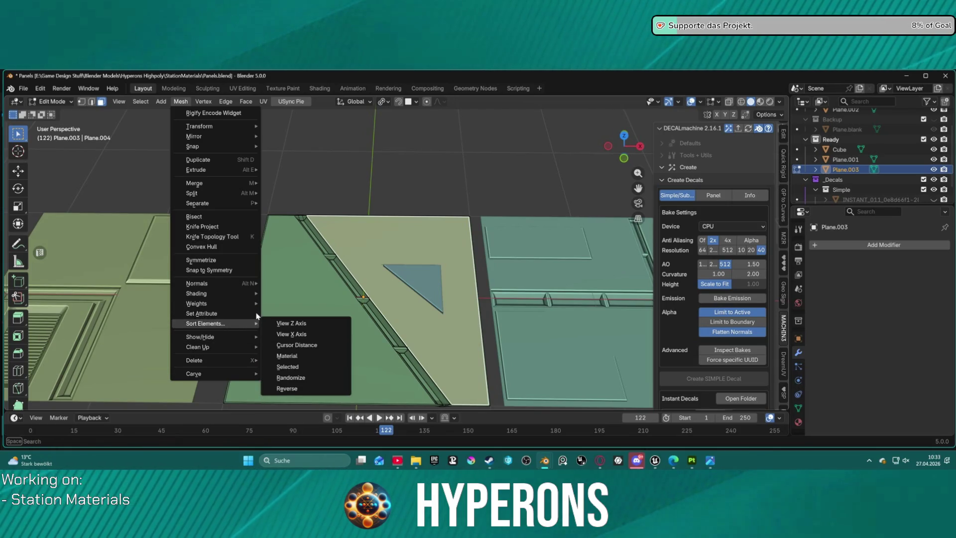
{"action": "mouse_move", "coordinate": [244, 374]}
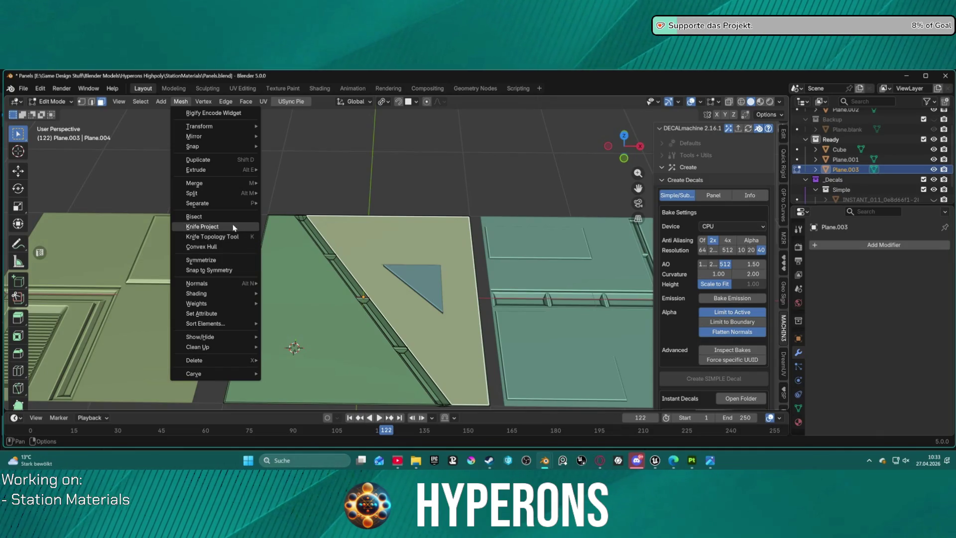
{"action": "mouse_move", "coordinate": [230, 207]}
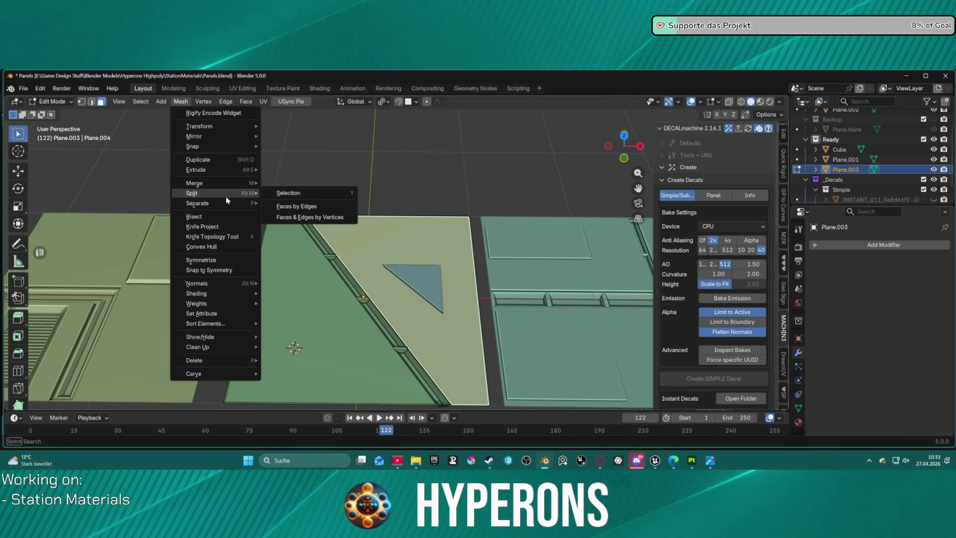
Split the selected face with Mesh > Split > Faces by Edges, test-move it, then undo
{"action": "left_click", "coordinate": [331, 206]}
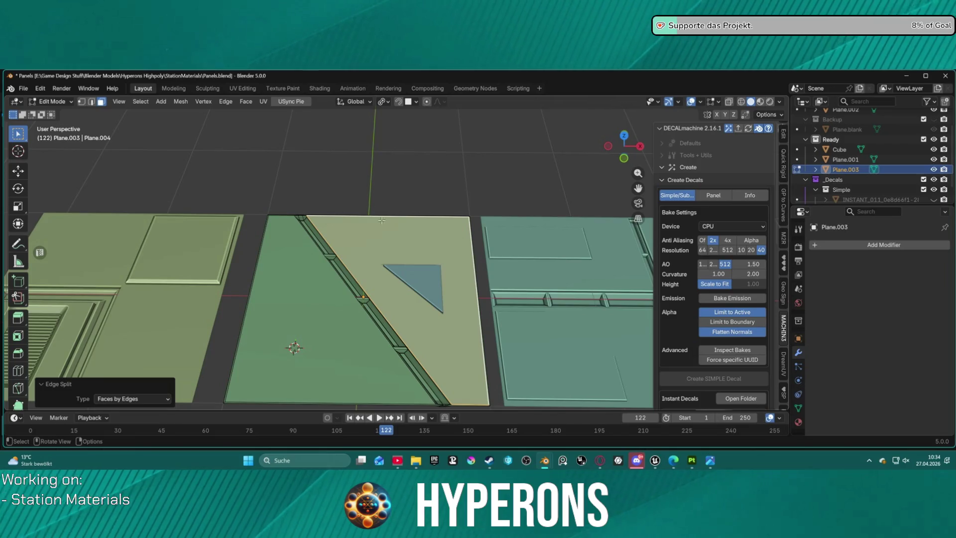
{"action": "key", "text": "g"}
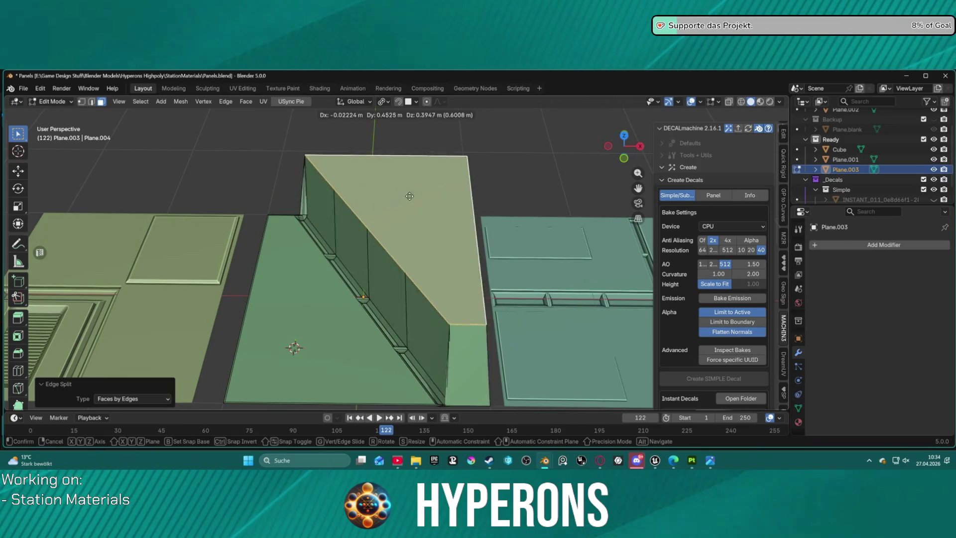
{"action": "key", "text": "Escape"}
{"action": "key", "text": "ctrl+z"}
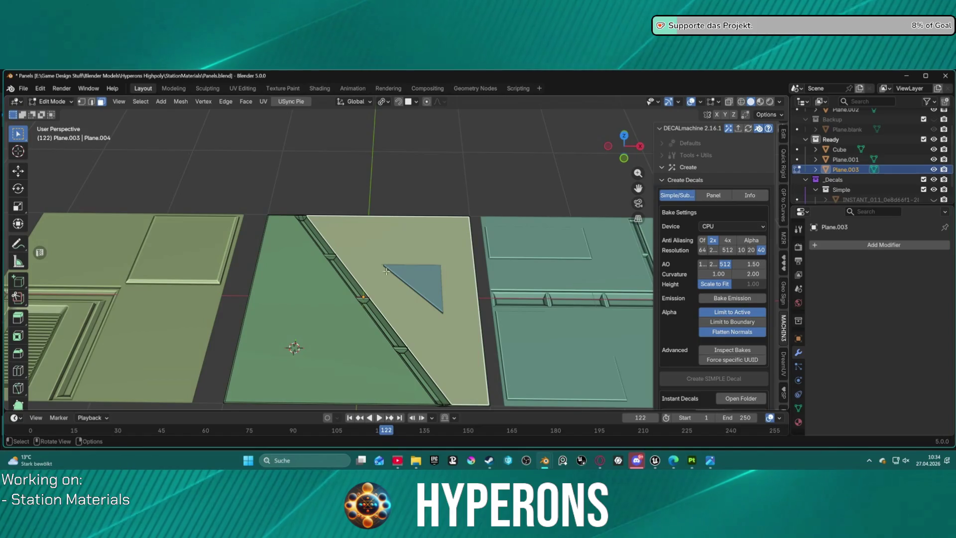
Minimize Blender to reveal the ArtStation hull panel reference in the browser
{"action": "key", "text": "ctrl+f"}
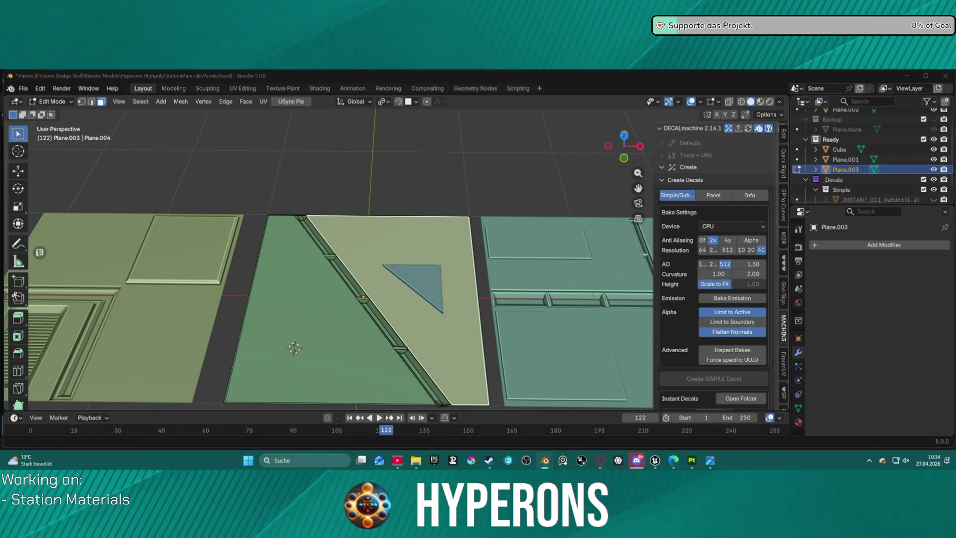
{"action": "left_click", "coordinate": [544, 460]}
{"action": "key", "text": "alt+Tab"}
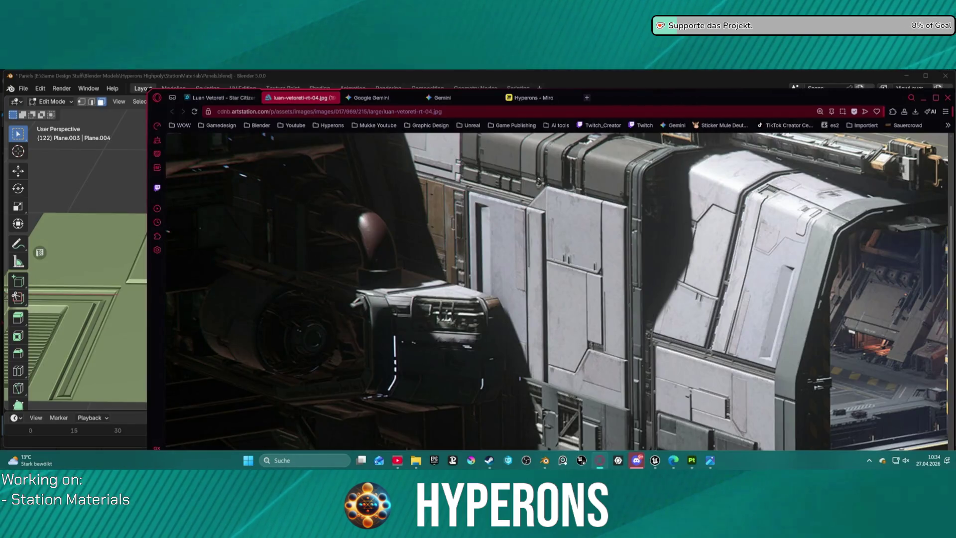
Switch back to the Blender Panels.blend window with Alt+Tab
{"action": "key", "text": "alt+Tab"}
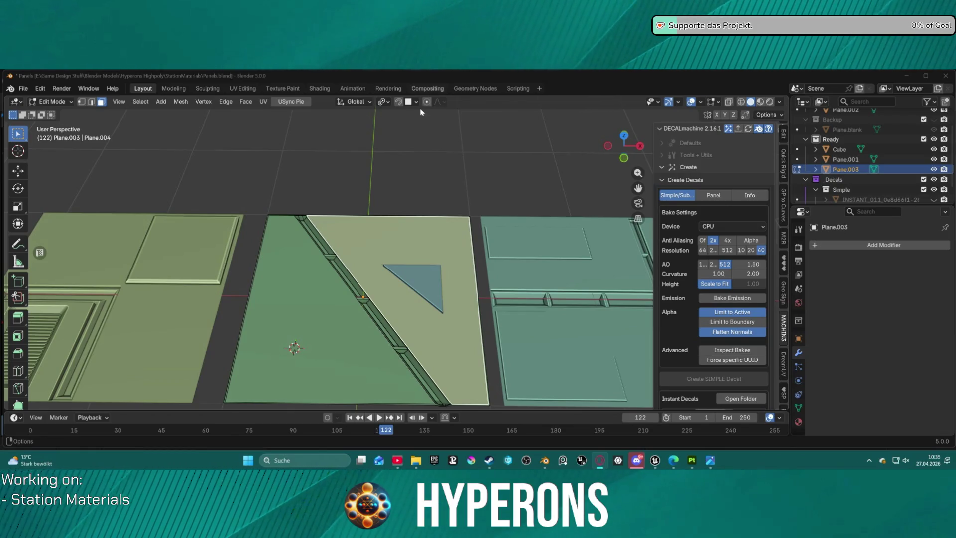
{"action": "scroll", "coordinate": [421, 255], "scroll_direction": "up", "scroll_amount": 2}
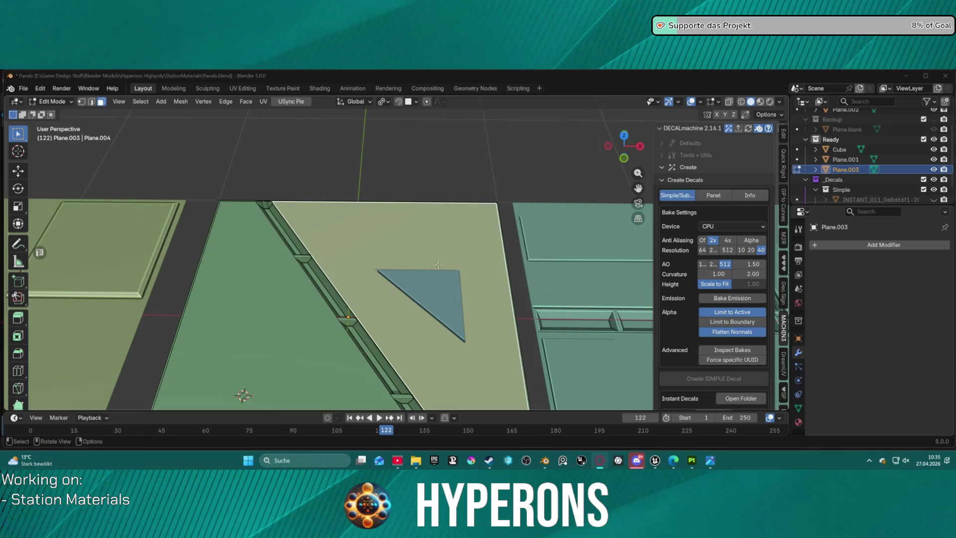
{"action": "mouse_move", "coordinate": [439, 299]}
{"action": "middle_mouse_down"}
{"action": "mouse_move", "coordinate": [424, 206]}
{"action": "mouse_move", "coordinate": [414, 242]}
{"action": "middle_mouse_up"}
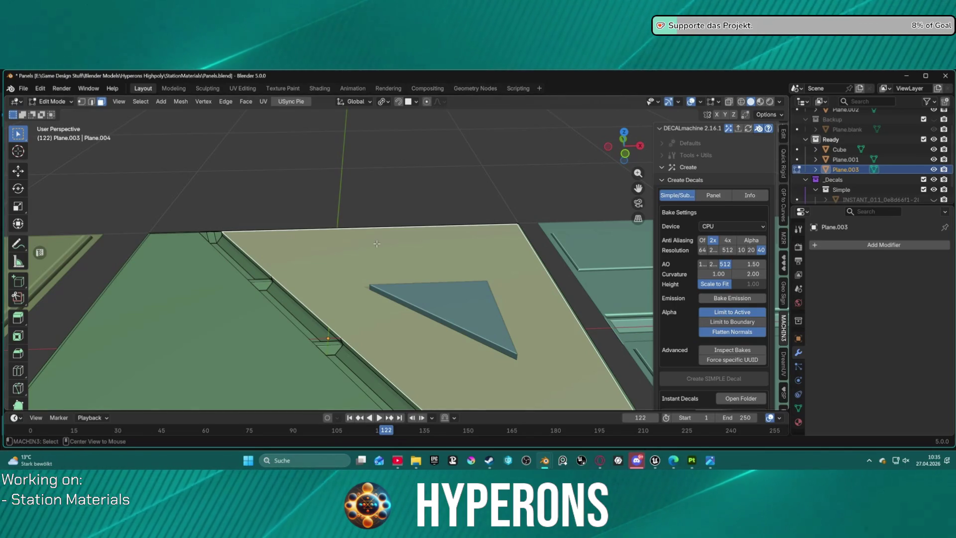
Extrude the face as individual faces with zero offset, dismissing the MESHmachine menu
{"action": "key", "text": "alt+e"}
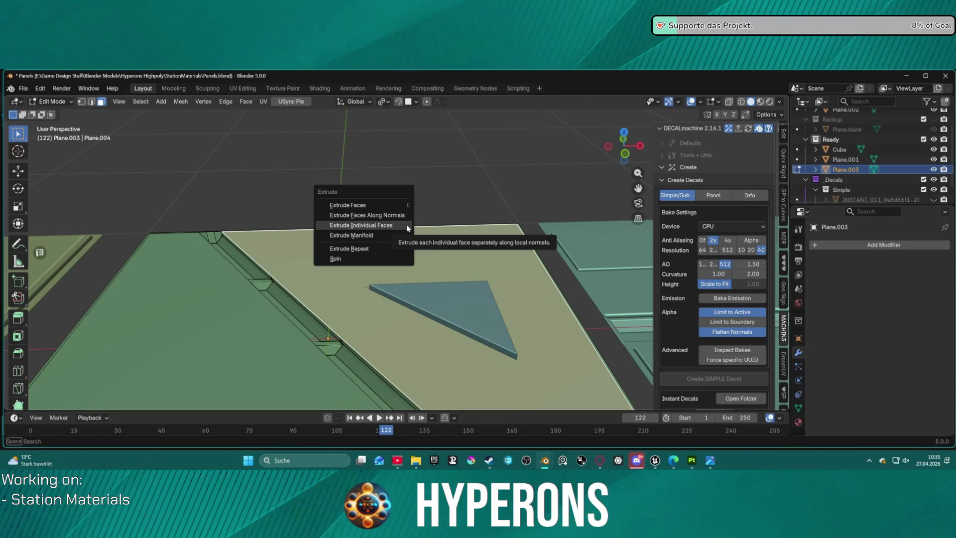
{"action": "left_click", "coordinate": [406, 225]}
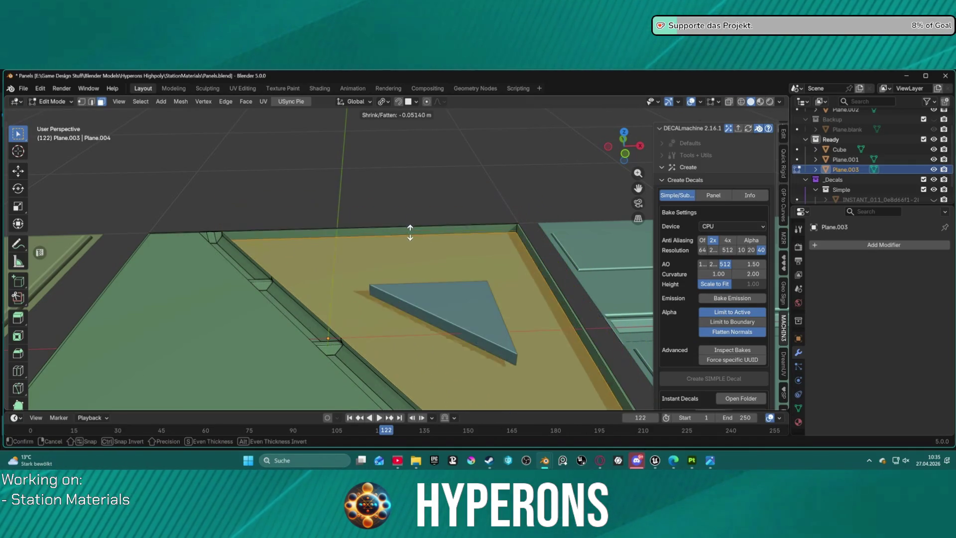
{"action": "key", "text": "Escape"}
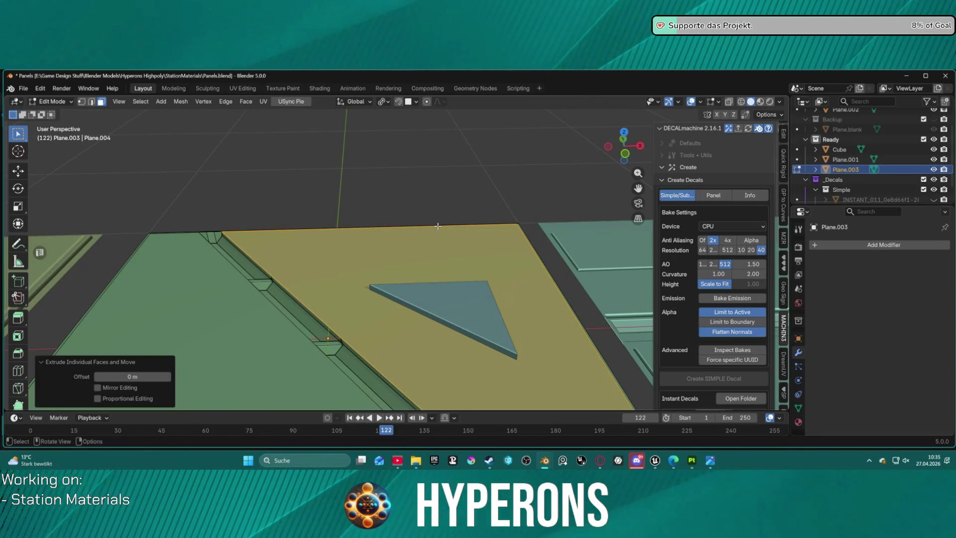
{"action": "key", "text": "y"}
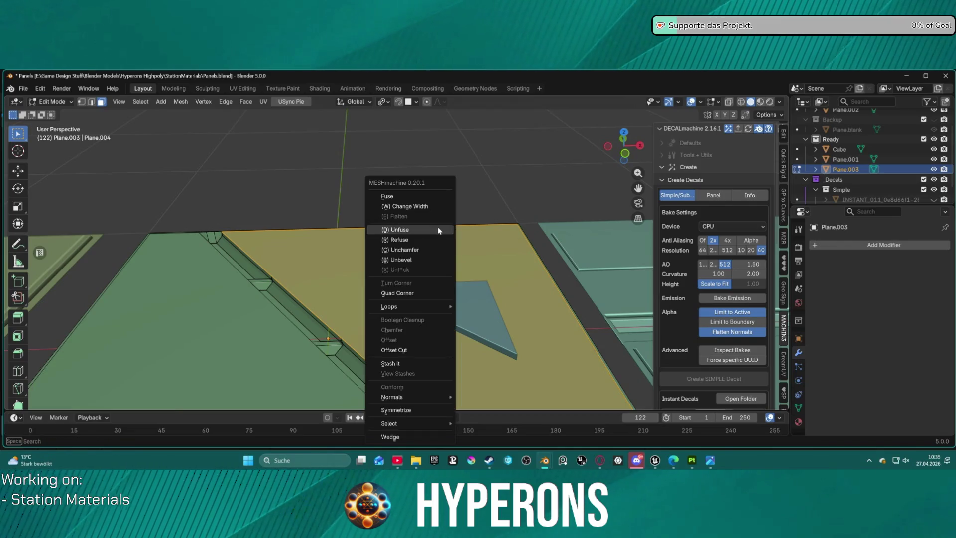
{"action": "key", "text": "Escape"}
Split the selected face from the mesh and lift it to confirm it is detached
{"action": "key", "text": "ctrl+f"}
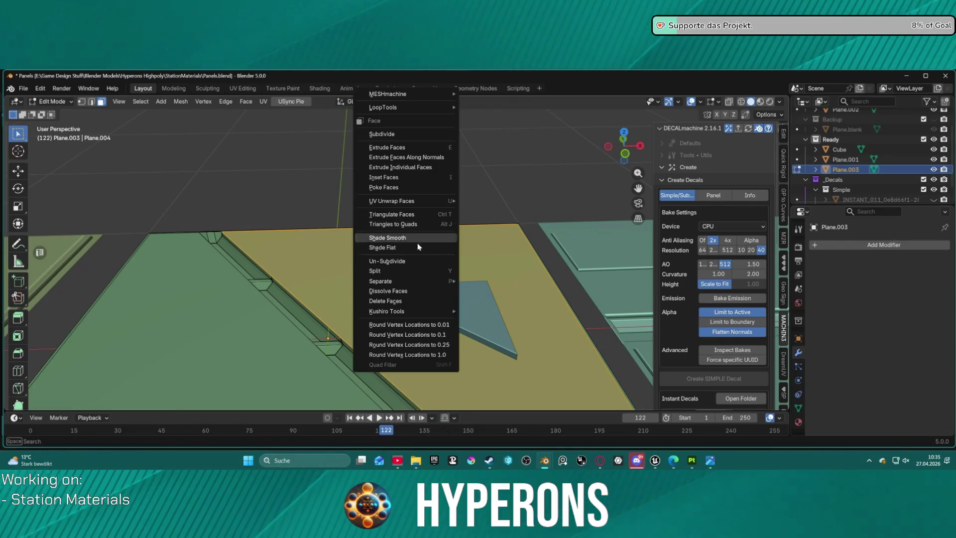
{"action": "left_click", "coordinate": [404, 270]}
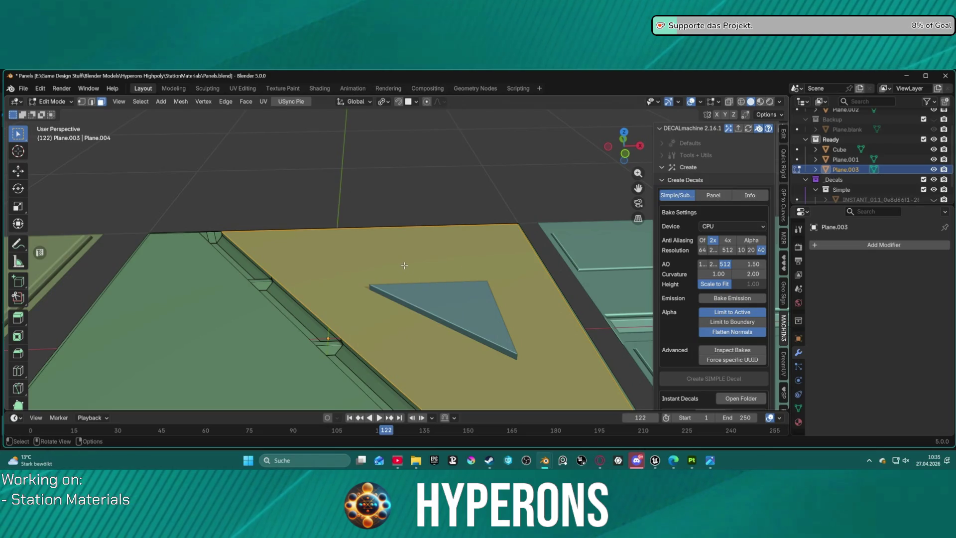
{"action": "key", "text": "g"}
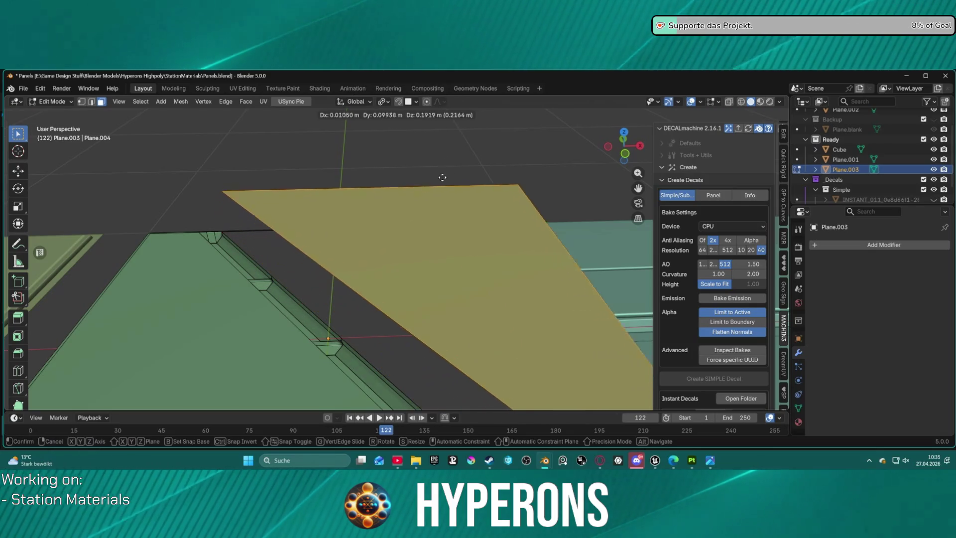
{"action": "key", "text": "Escape"}
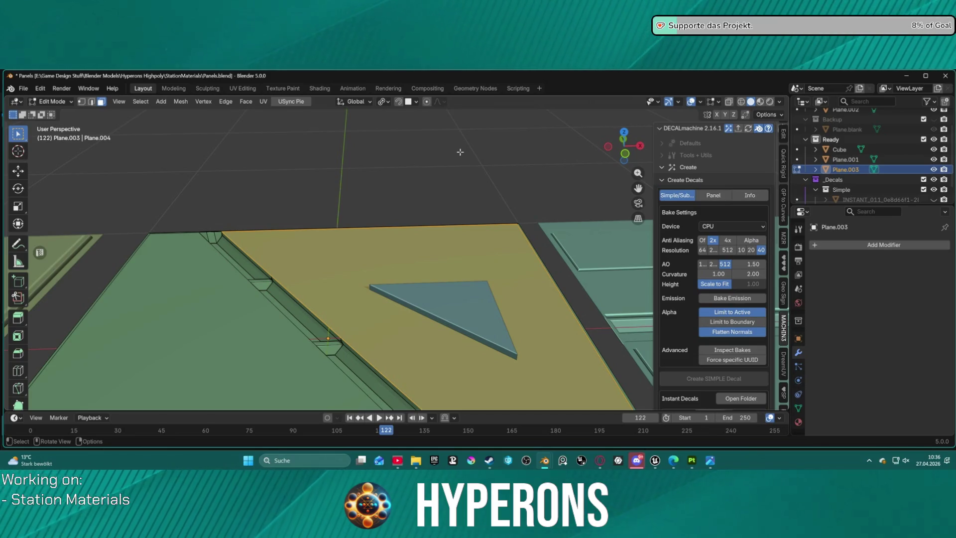
{"action": "key", "text": "g"}
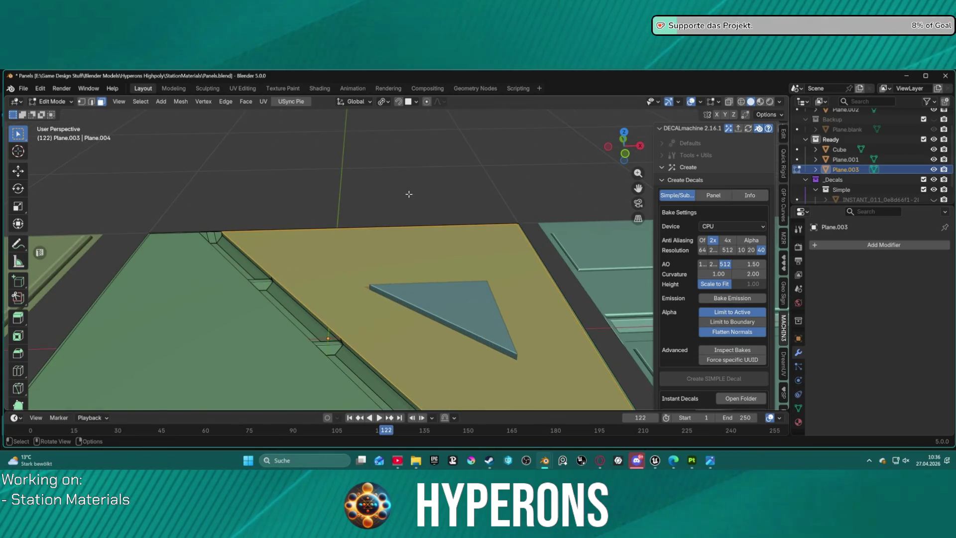
{"action": "key", "text": "Escape"}
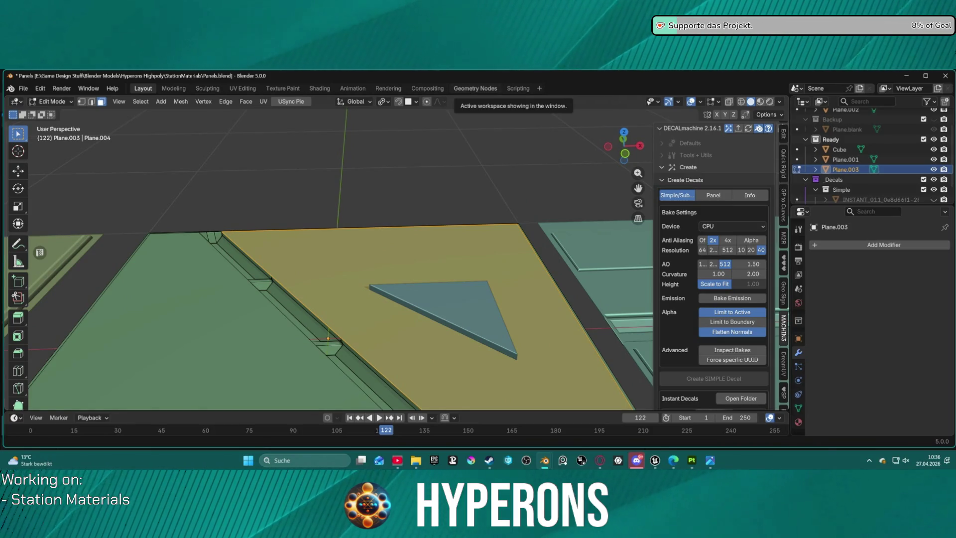
{"action": "key", "text": "g"}
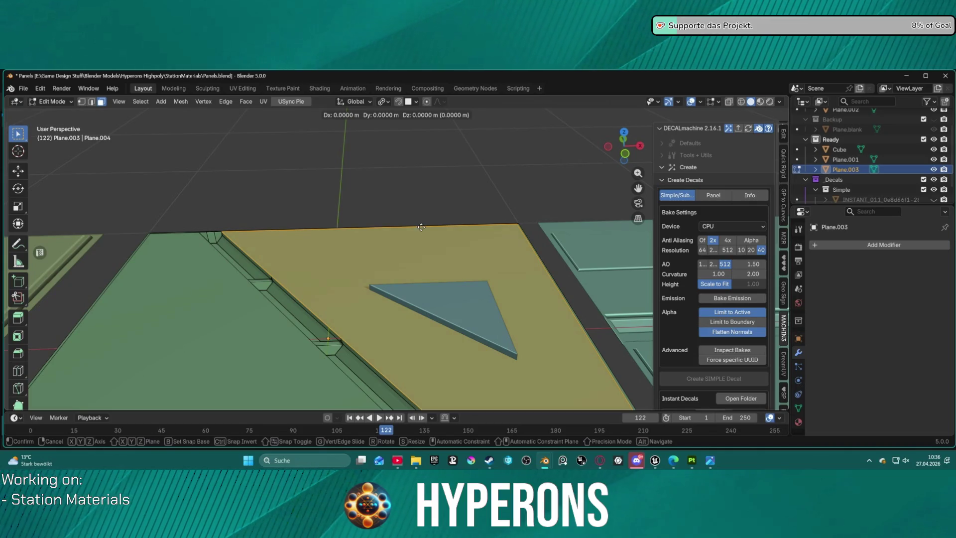
Keep the duplicated face in place, scale it to 0.921, and deselect it
{"action": "right_click", "coordinate": [436, 402]}
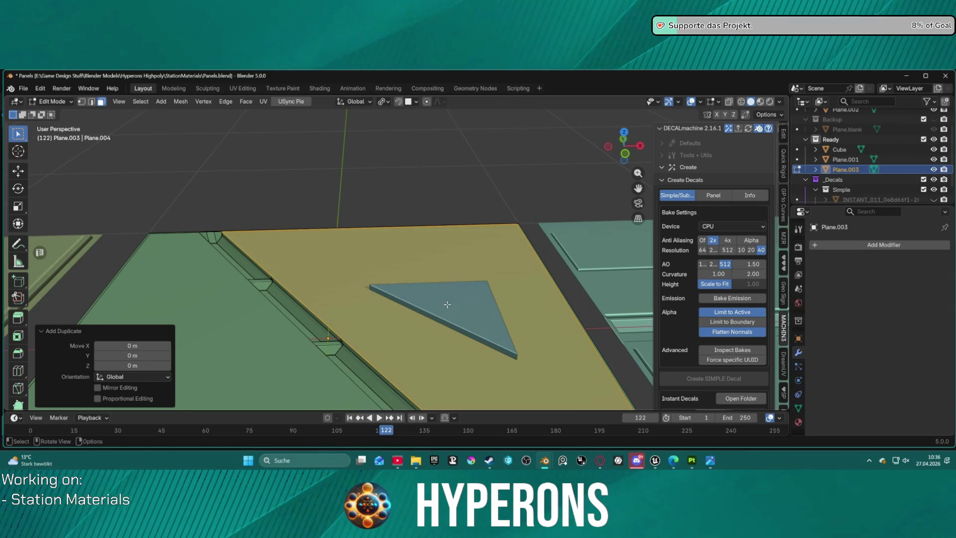
{"action": "key", "text": "s"}
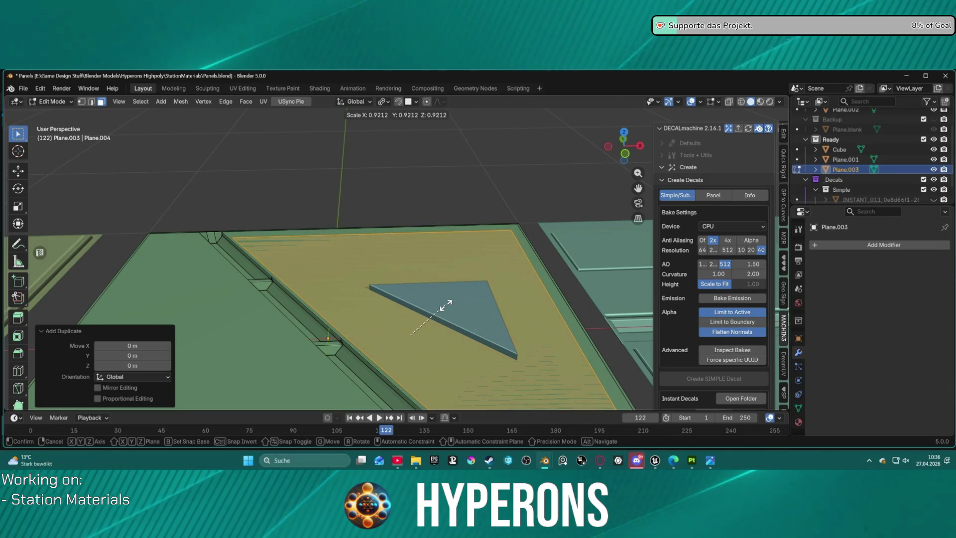
{"action": "left_click", "coordinate": [446, 303]}
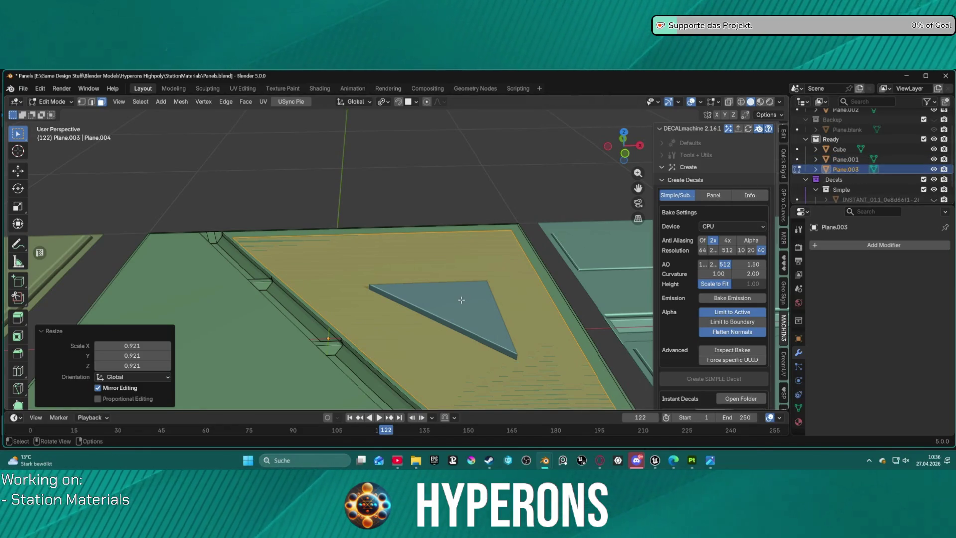
{"action": "key", "text": "alt+a"}
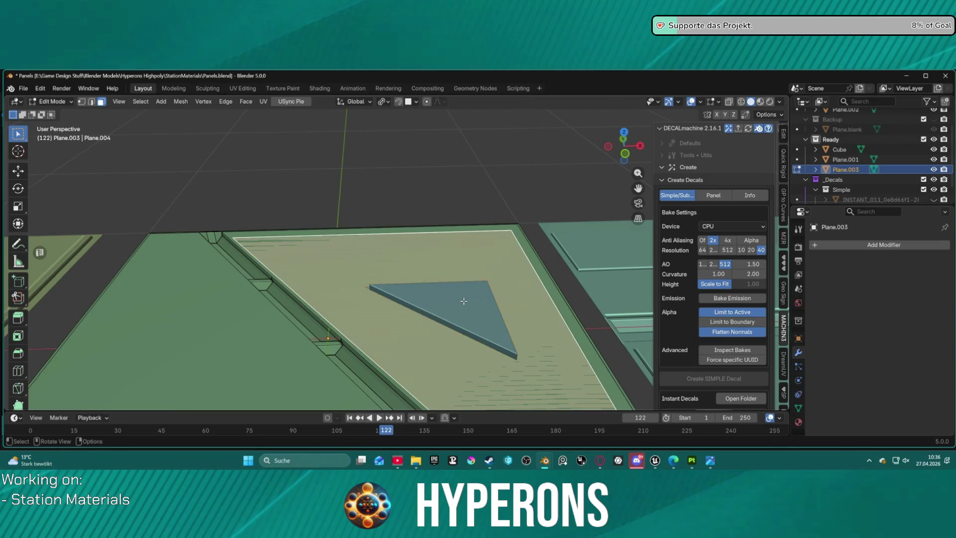
Extrude the shrunken face along its normal into a raised plate
{"action": "key", "text": "ctrl+Tab"}
{"action": "left_click", "coordinate": [448, 305]}
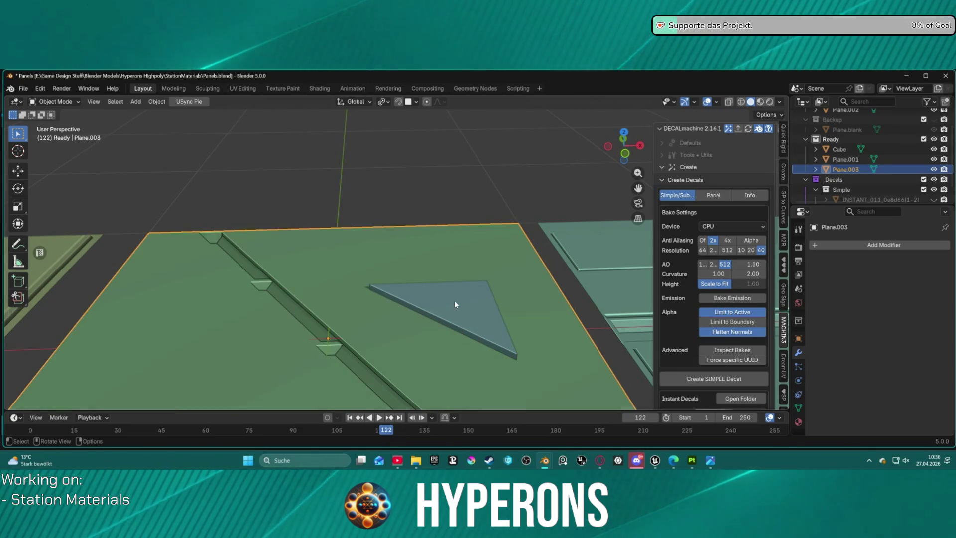
{"action": "key", "text": "ctrl+Tab"}
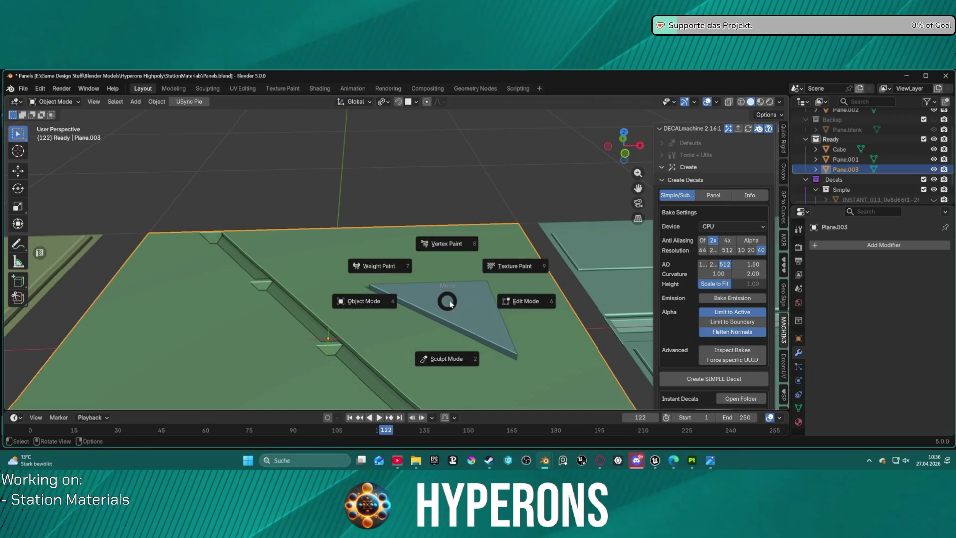
{"action": "left_click", "coordinate": [387, 300]}
{"action": "key", "text": "ctrl+Tab"}
{"action": "left_click", "coordinate": [477, 298]}
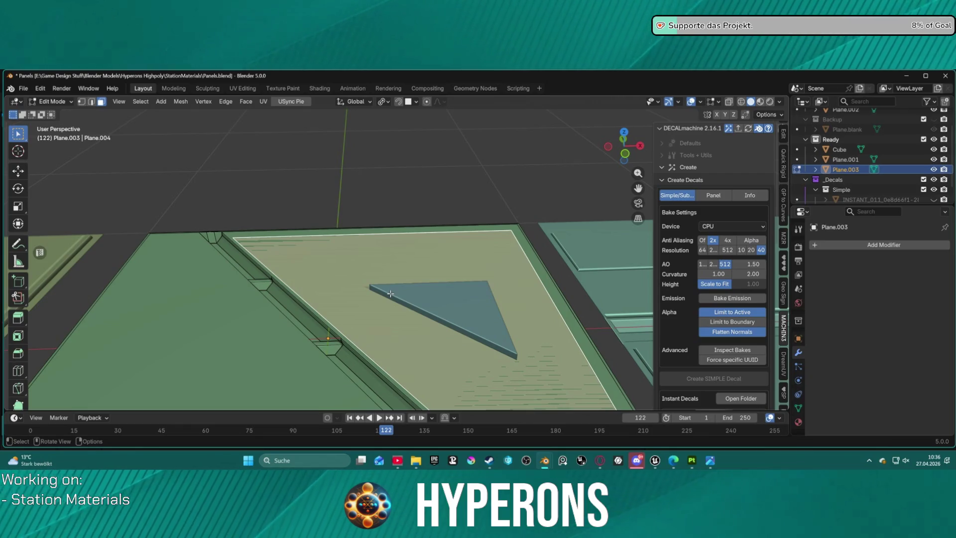
{"action": "key", "text": "e"}
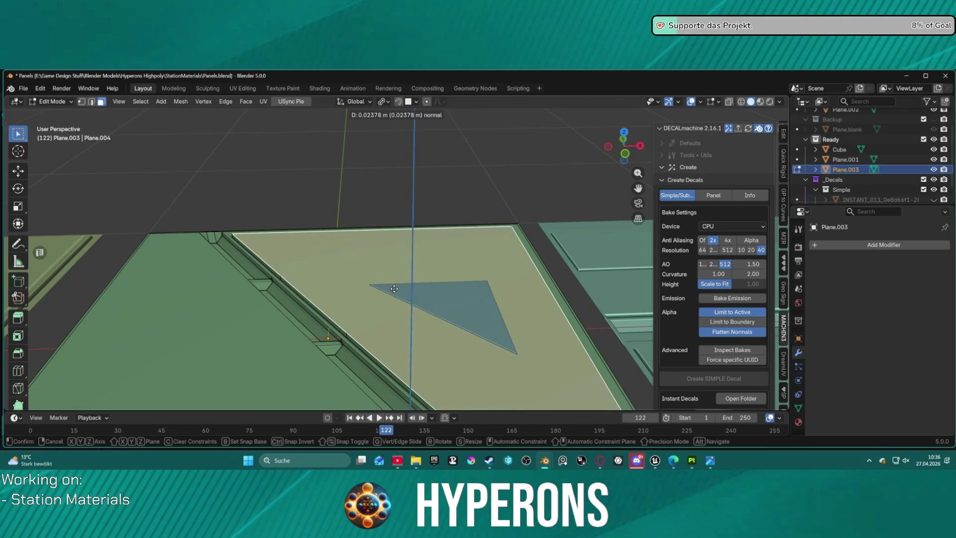
{"action": "left_click", "coordinate": [394, 288]}
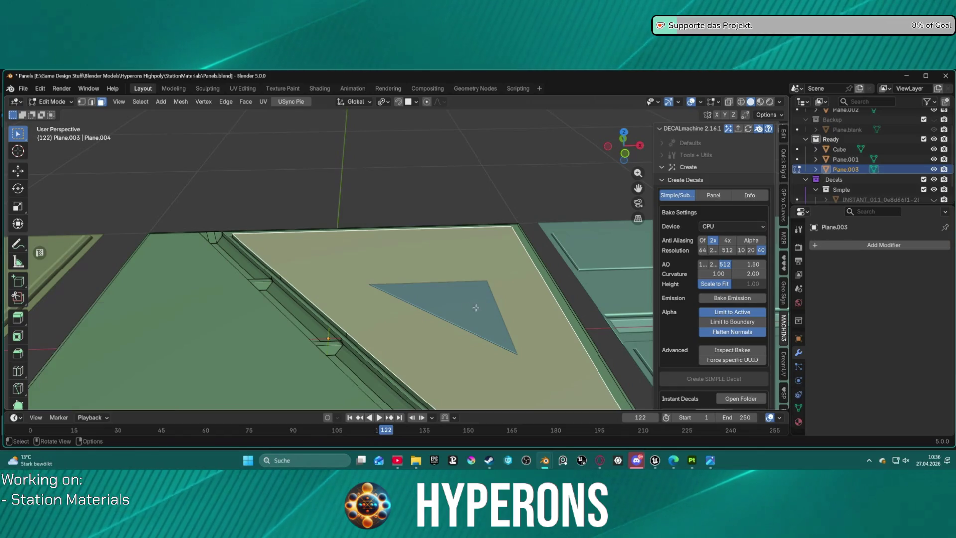
Select the triangular cube and delete it in object mode
{"action": "left_click", "coordinate": [840, 149]}
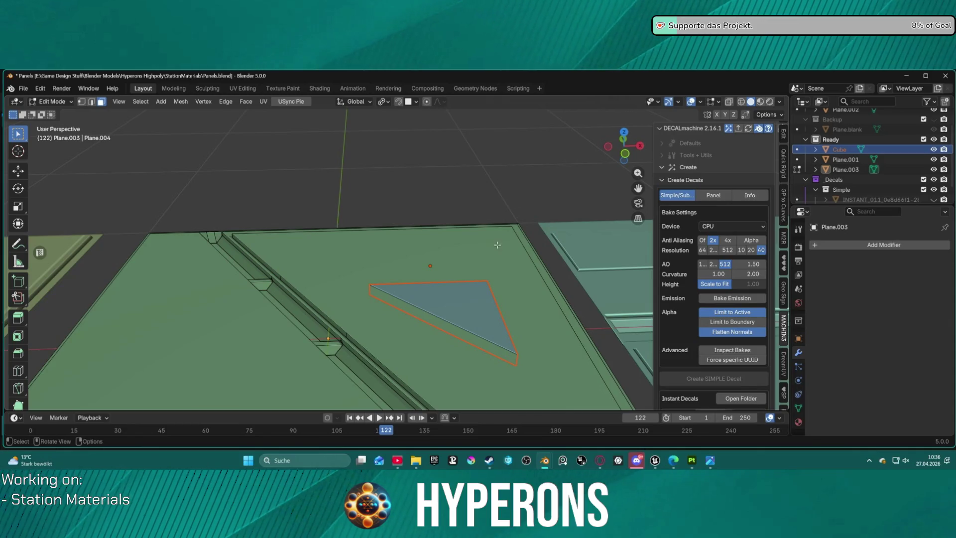
{"action": "key", "text": "x"}
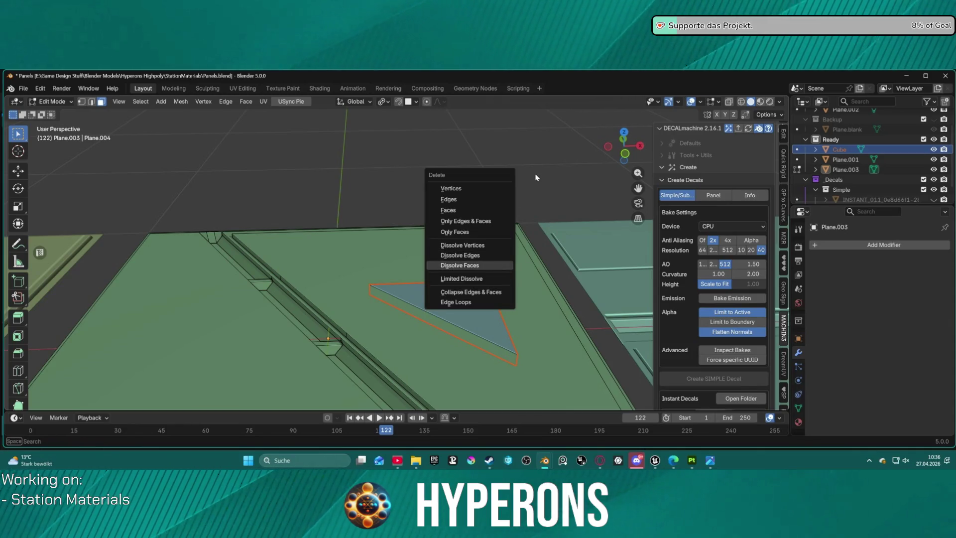
{"action": "key", "text": "Escape"}
{"action": "key", "text": "ctrl+Tab"}
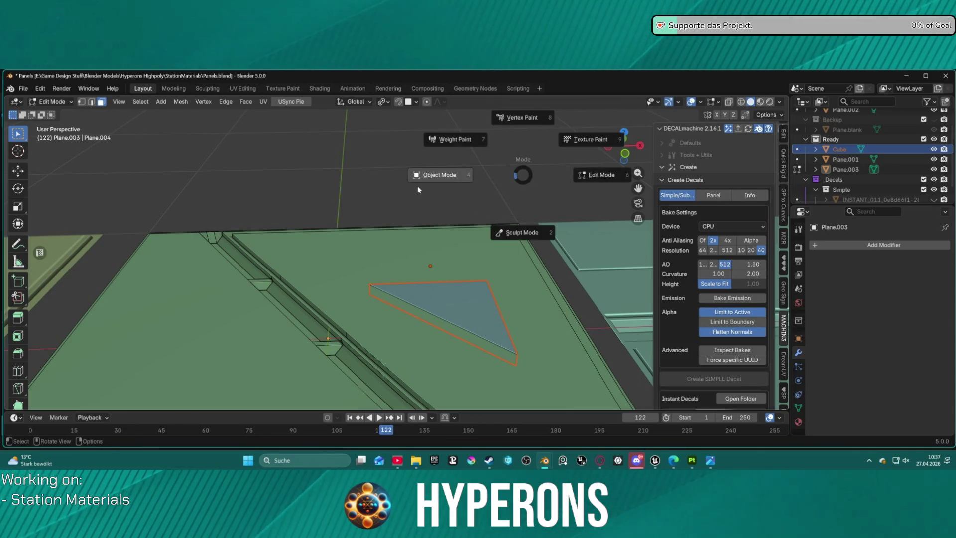
{"action": "left_click", "coordinate": [419, 186]}
{"action": "left_click", "coordinate": [458, 302]}
{"action": "key", "text": "Delete"}
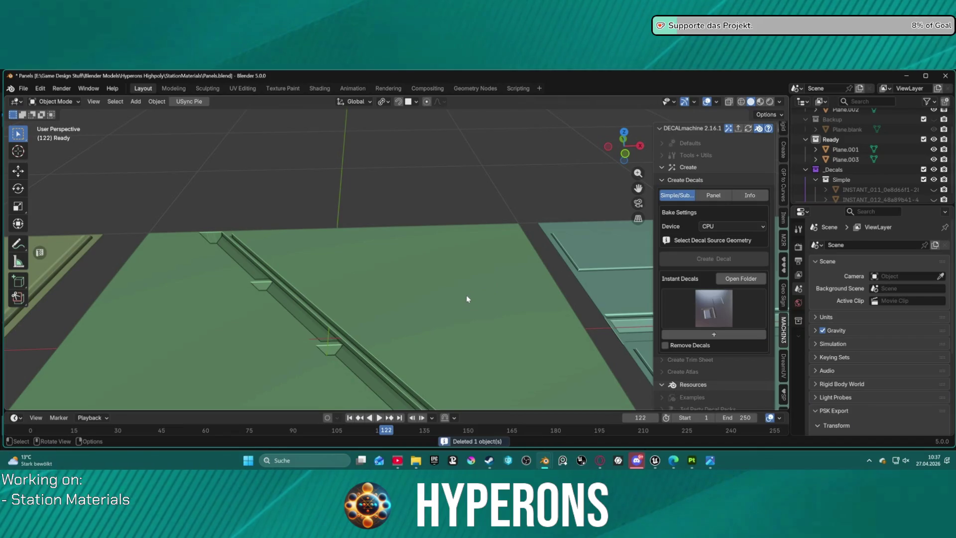
{"action": "left_click", "coordinate": [466, 294]}
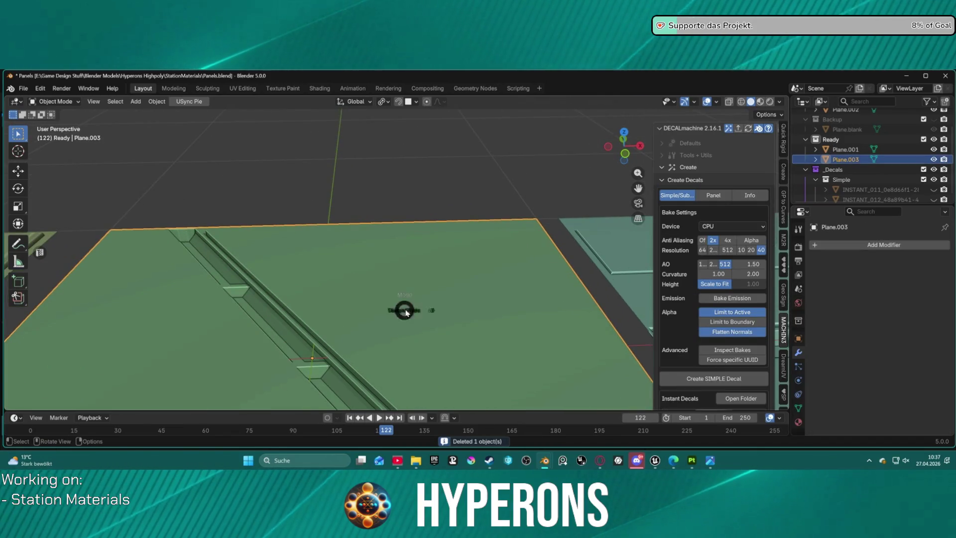
Put Plane.003 back into mesh editing with the triangular cube still deleted, showing its raised plate
{"action": "key", "text": "Tab"}
{"action": "scroll", "coordinate": [495, 303], "scroll_direction": "up", "scroll_amount": 2}
{"action": "left_click", "coordinate": [448, 322]}
{"action": "middle_click_drag", "start_coordinate": [448, 321], "coordinate": [441, 279]}
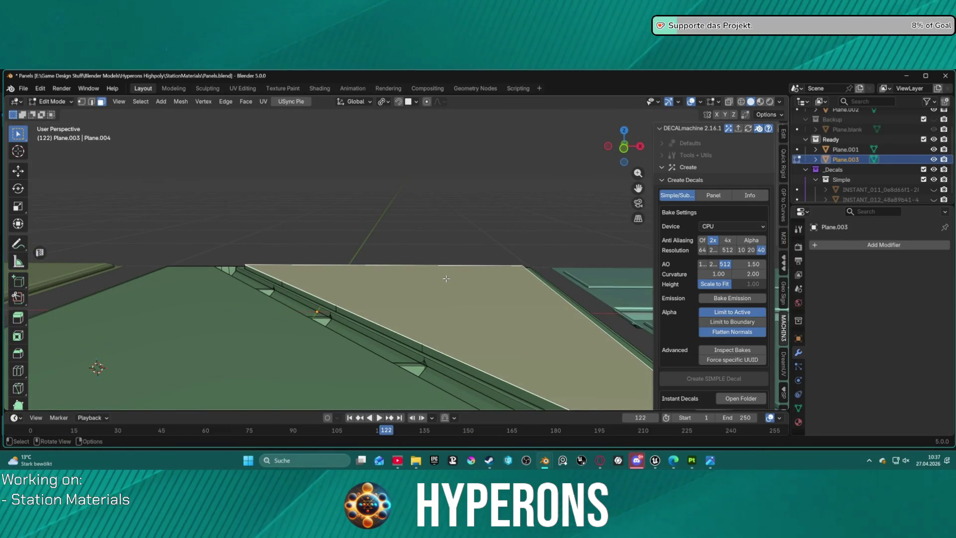
{"action": "scroll", "coordinate": [446, 279], "scroll_direction": "down", "scroll_amount": 2}
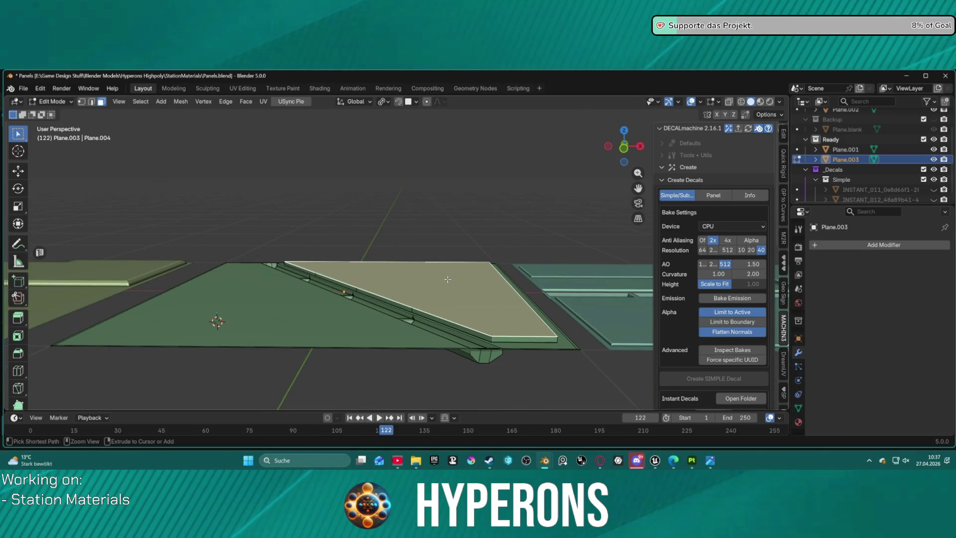
{"action": "key", "text": "Tab"}
{"action": "left_click", "coordinate": [447, 279]}
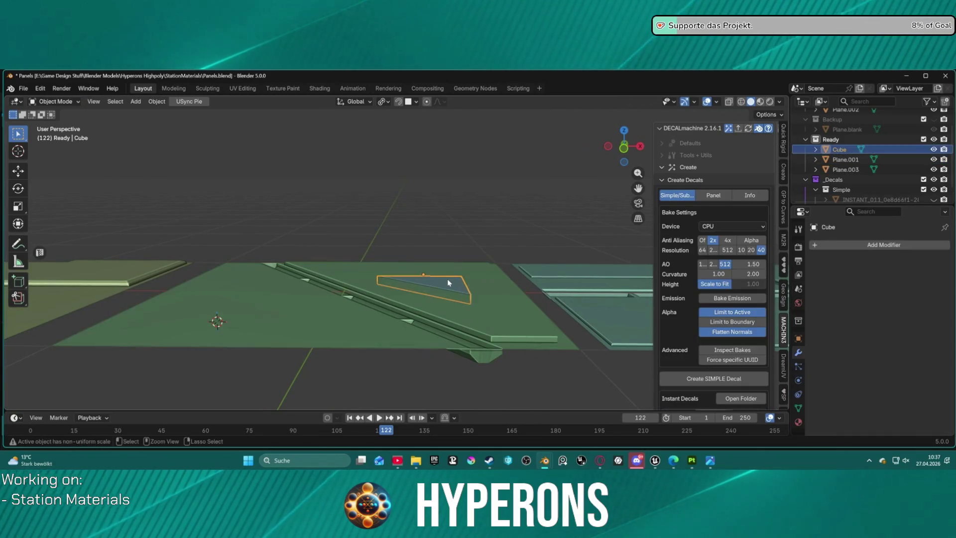
{"action": "left_click", "coordinate": [447, 279]}
{"action": "key", "text": "Tab"}
{"action": "key", "text": "Tab"}
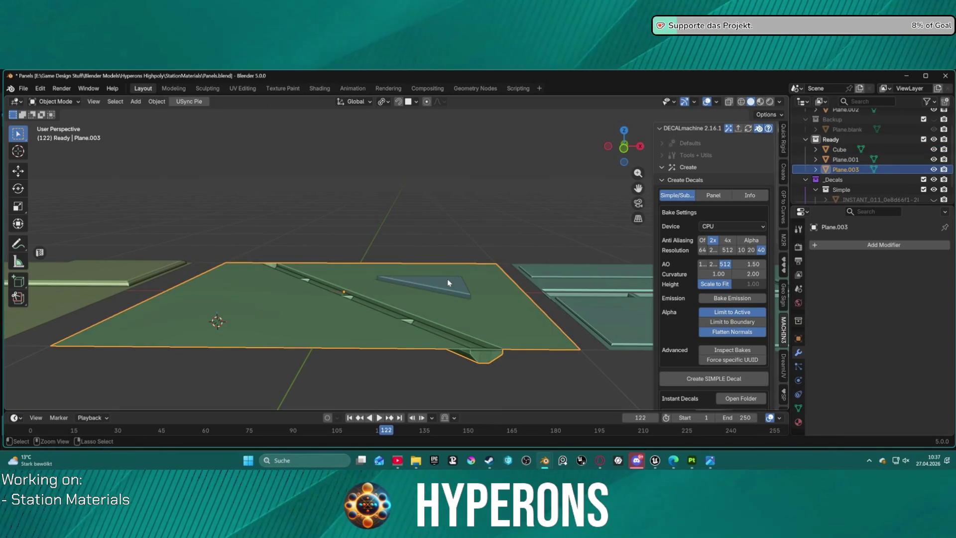
{"action": "left_click", "coordinate": [465, 289]}
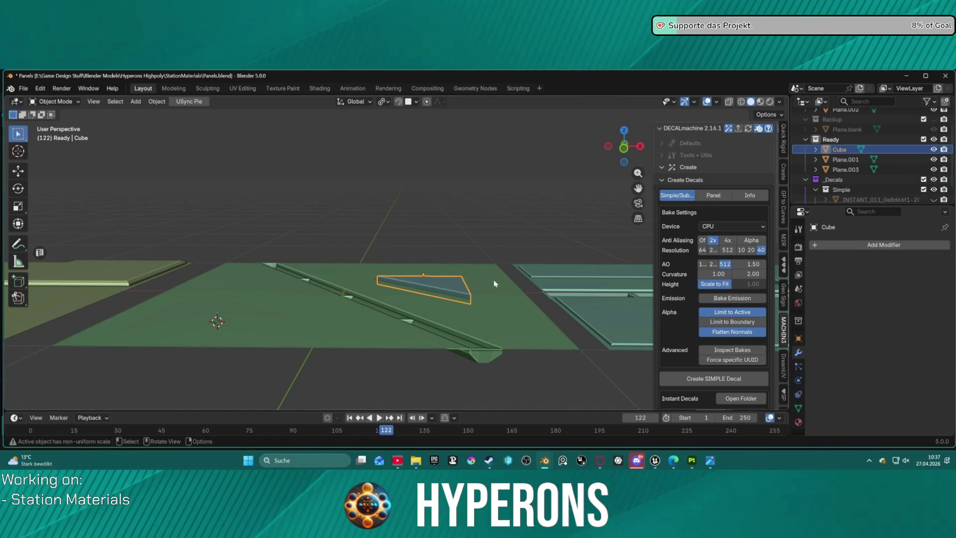
{"action": "key", "text": "Tab"}
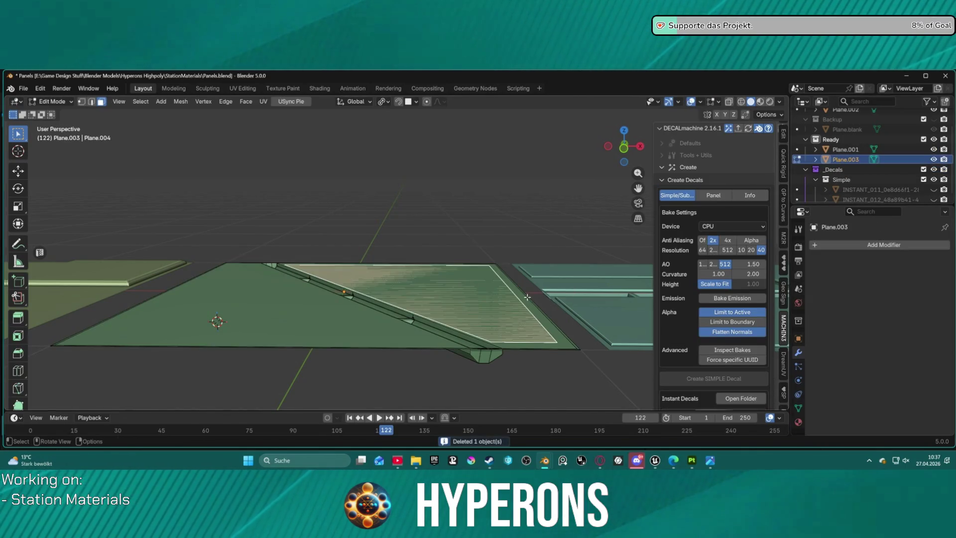
Scale the raised plate to 0.877 and reposition it along X, Y and Z
{"action": "scroll", "coordinate": [527, 297], "scroll_direction": "up", "scroll_amount": 4}
{"action": "key", "text": "s"}
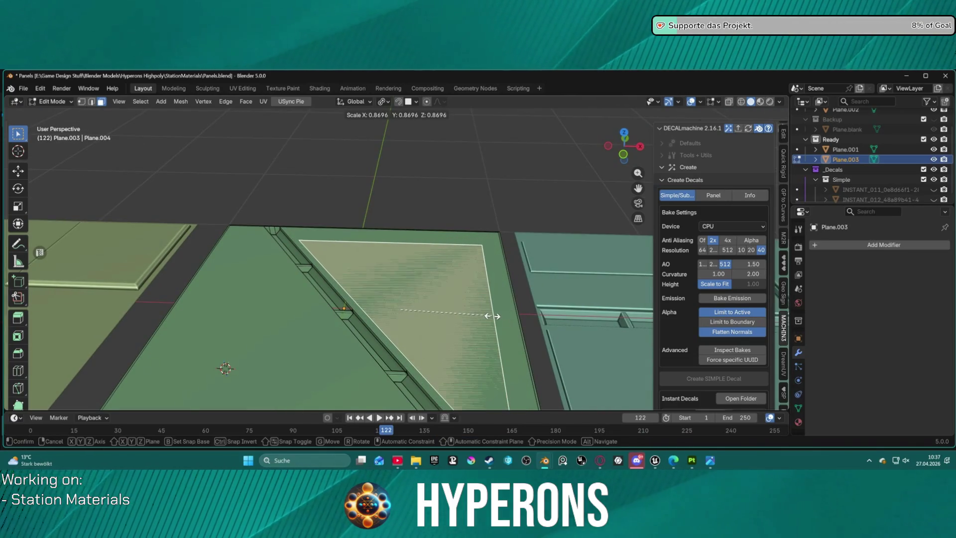
{"action": "left_click", "coordinate": [493, 316]}
{"action": "key", "text": "g"}
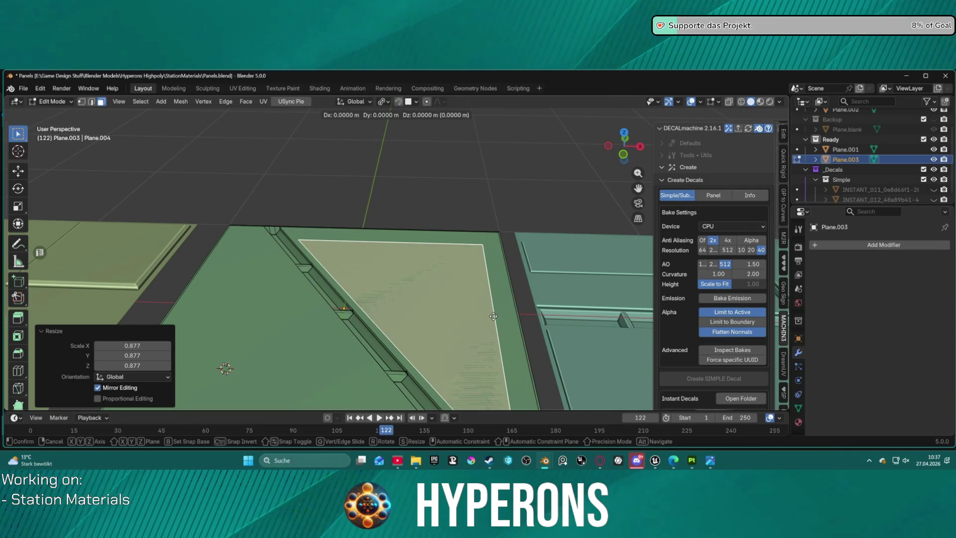
{"action": "key", "text": "x"}
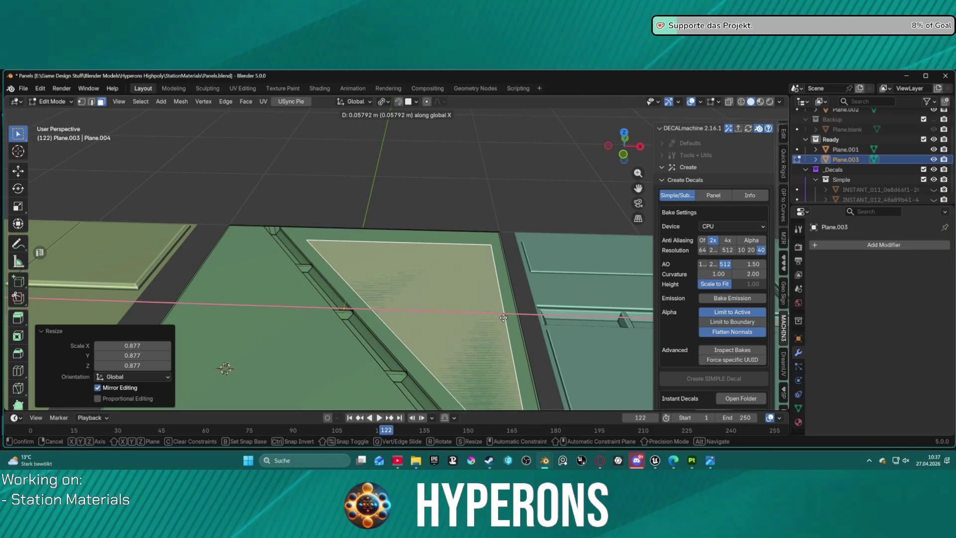
{"action": "left_click", "coordinate": [502, 318]}
{"action": "key", "text": "g"}
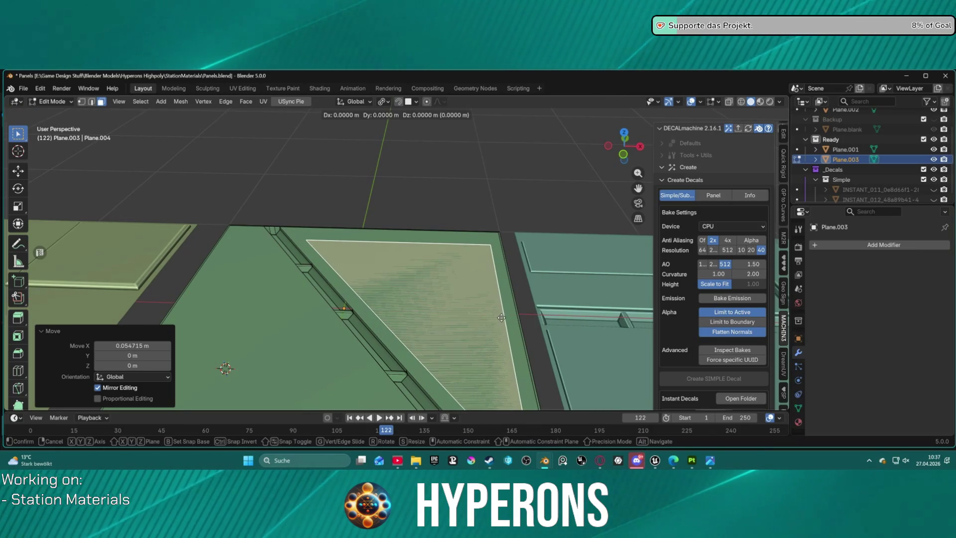
{"action": "key", "text": "y"}
{"action": "left_click", "coordinate": [523, 316]}
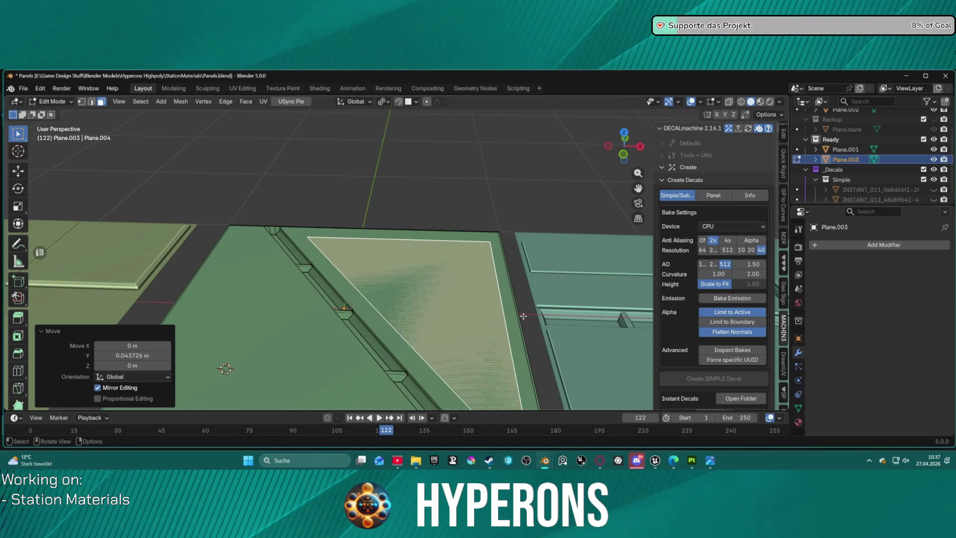
{"action": "key", "text": "g"}
{"action": "key", "text": "z"}
{"action": "key", "text": "z"}
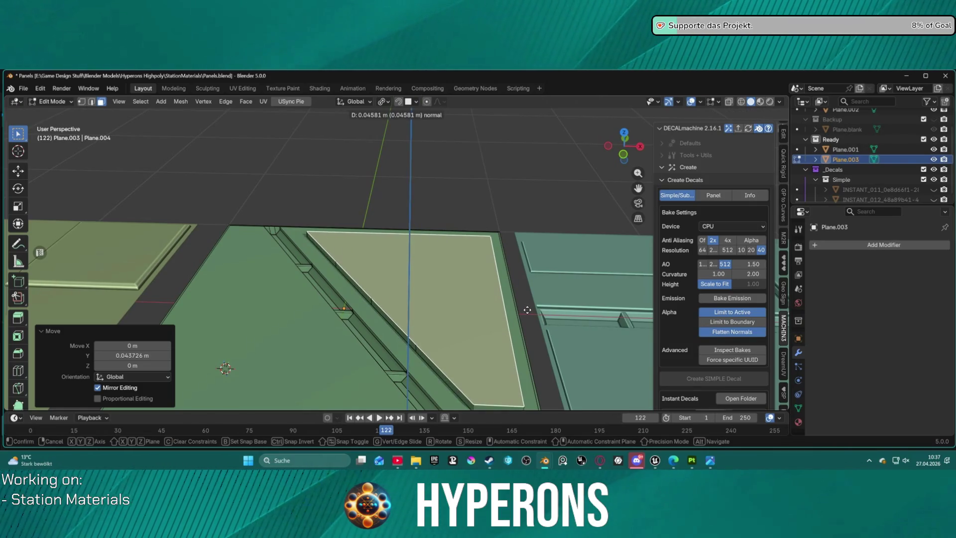
{"action": "left_click", "coordinate": [528, 309]}
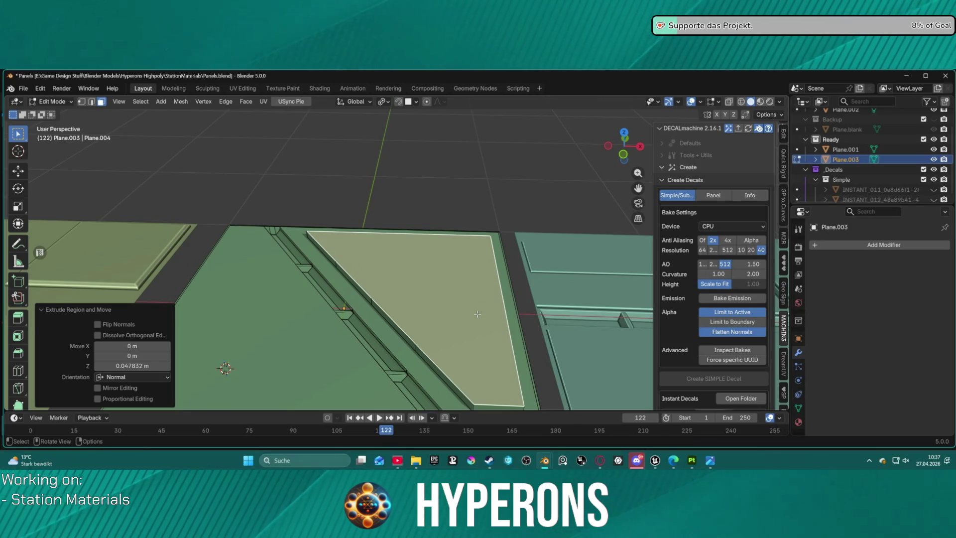
Bevel the triangle plate's rim with 3 segments
{"action": "key", "text": "l"}
{"action": "key", "text": "ctrl+b"}
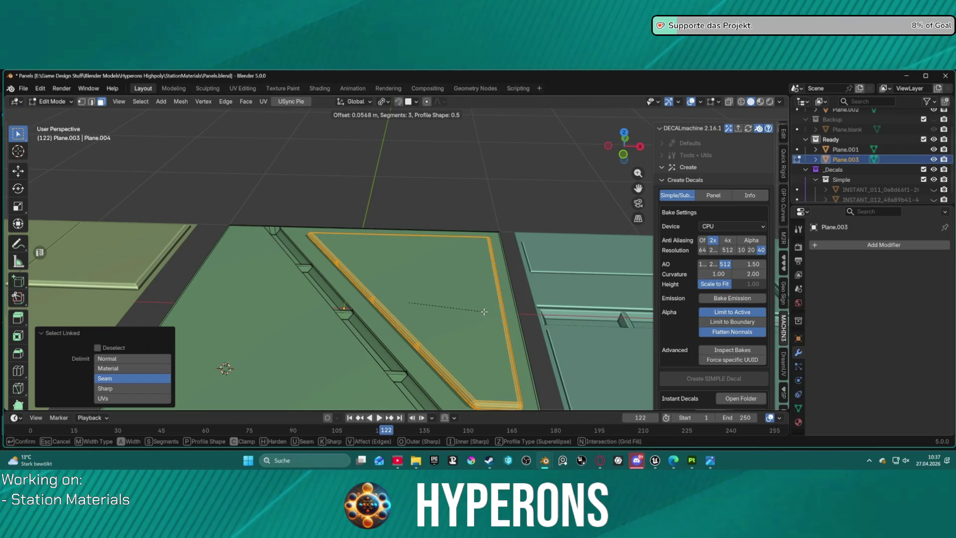
{"action": "left_click", "coordinate": [484, 311]}
Select the triangle plate with its bevel rim and sink it lower along Z
{"action": "left_click", "coordinate": [481, 312]}
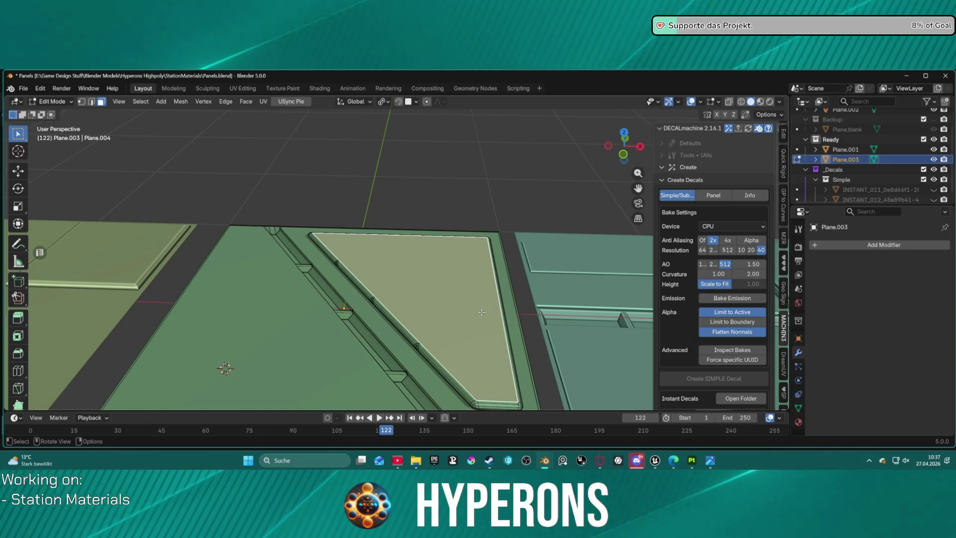
{"action": "key", "text": "l"}
{"action": "key", "text": "alt+a"}
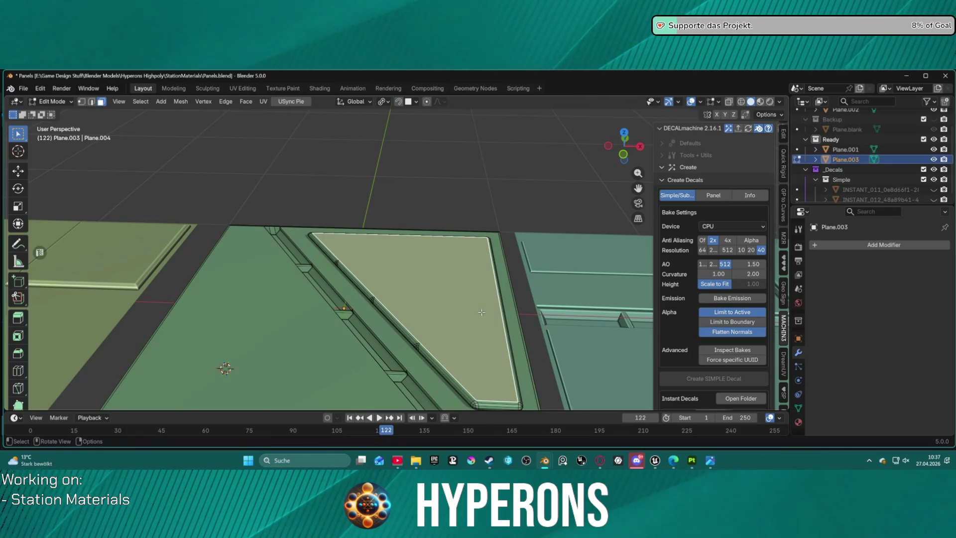
{"action": "key", "text": "l"}
{"action": "key", "text": "g"}
{"action": "key", "text": "z"}
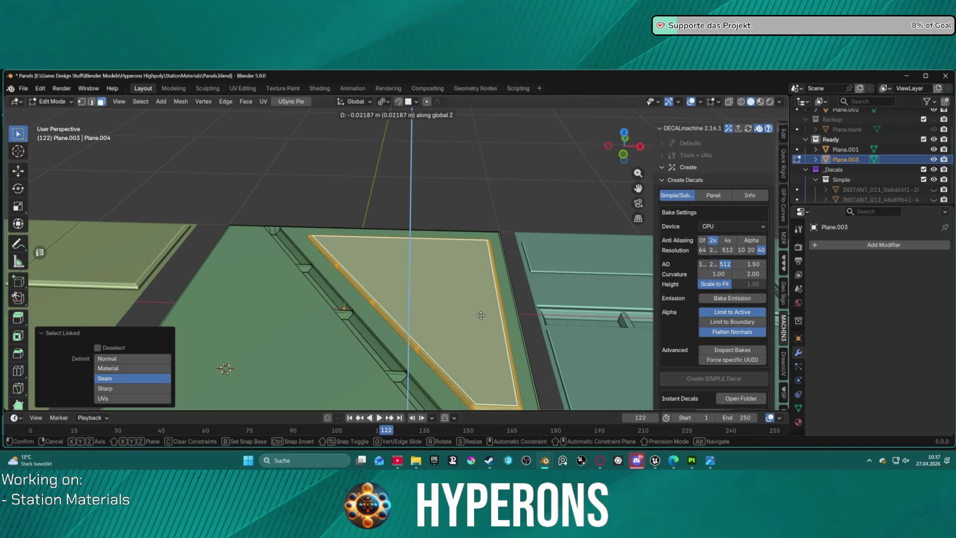
{"action": "left_click", "coordinate": [480, 316]}
{"action": "key", "text": "alt+a"}
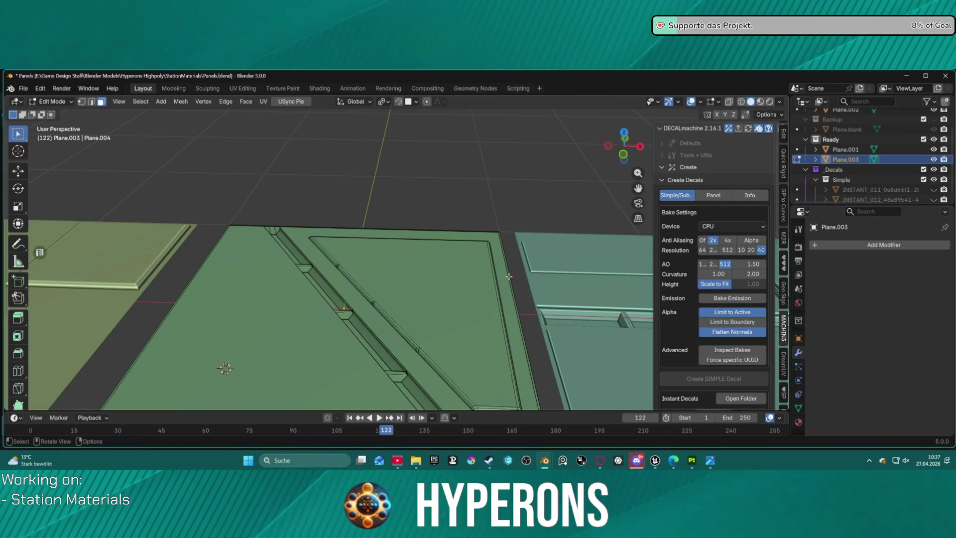
{"action": "key", "text": "Home"}
{"action": "middle_click_drag", "start_coordinate": [499, 294], "coordinate": [503, 371]}
{"action": "scroll", "coordinate": [504, 370], "scroll_direction": "up", "scroll_amount": 10}
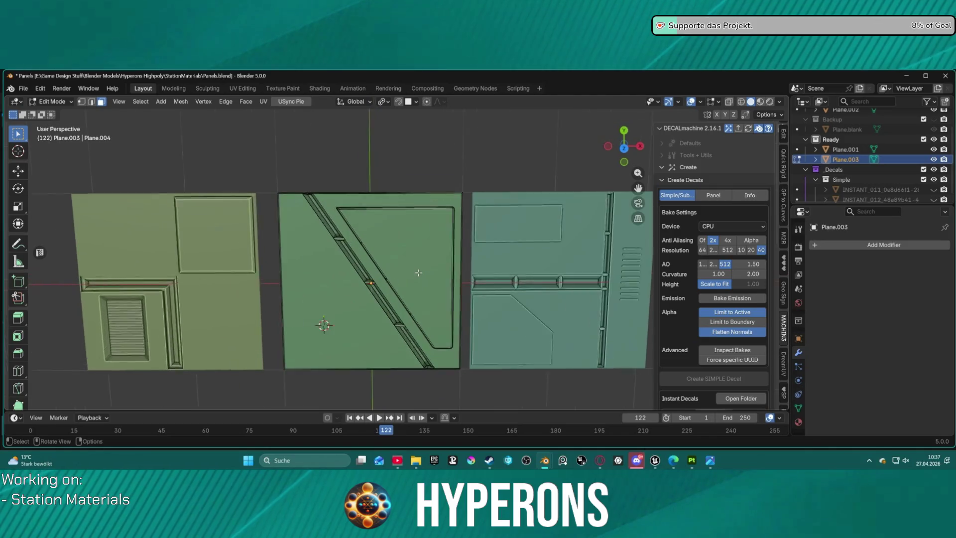
Select the whole triangle plate on the middle panel
{"action": "mouse_move", "coordinate": [409, 228]}
{"action": "middle_mouse_down"}
{"action": "mouse_move", "coordinate": [388, 145]}
{"action": "mouse_move", "coordinate": [398, 152]}
{"action": "mouse_move", "coordinate": [425, 286]}
{"action": "middle_mouse_up"}
{"action": "left_click", "coordinate": [425, 286]}
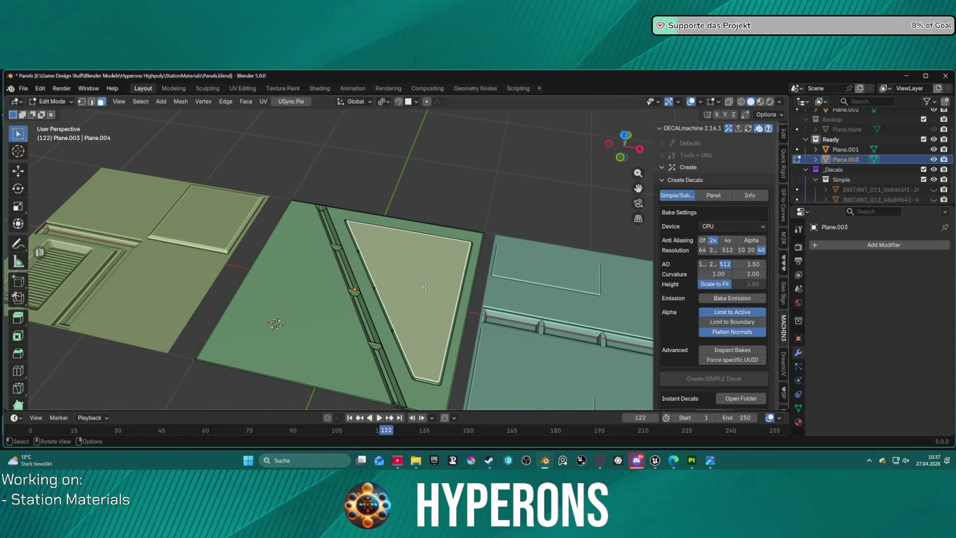
{"action": "key", "text": "l"}
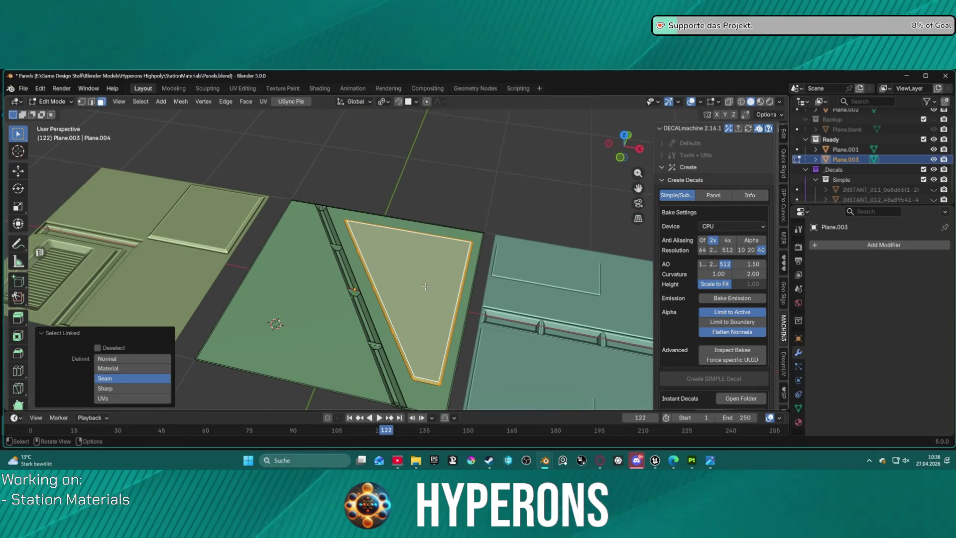
{"action": "key", "text": "g"}
{"action": "key", "text": "Escape"}
{"action": "middle_click_drag", "start_coordinate": [438, 294], "coordinate": [448, 279]}
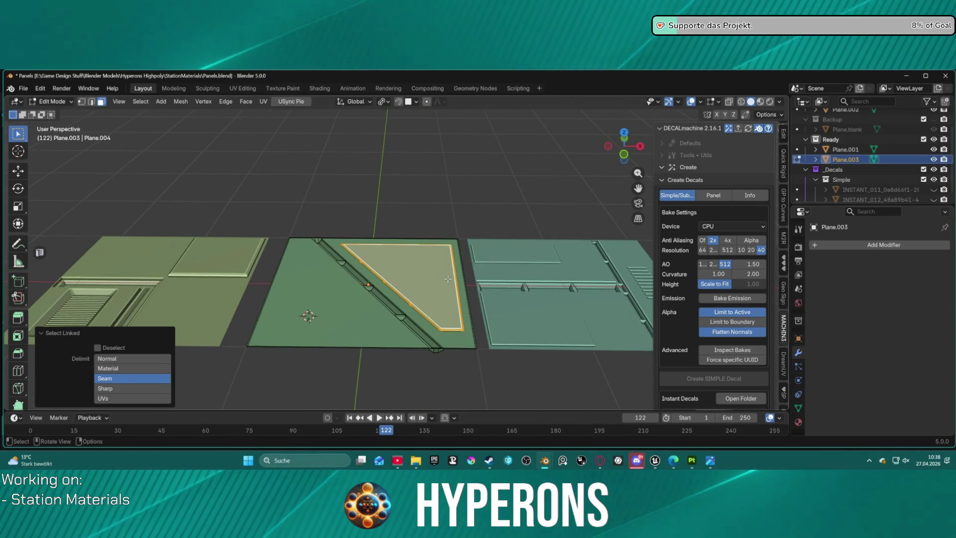
Separate the triangle plate into its own object, Plane.004, and make it active in object mode
{"action": "key", "text": "ctrl+f"}
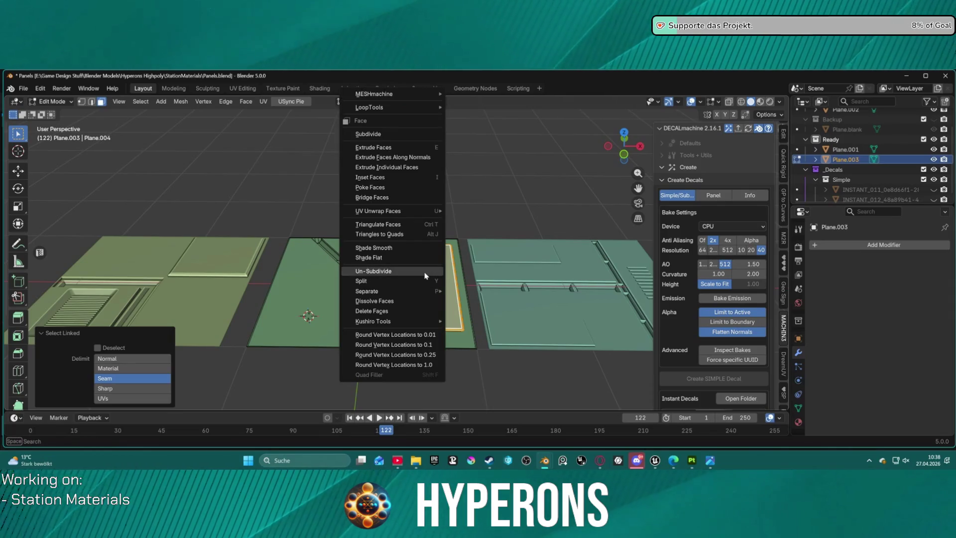
{"action": "mouse_move", "coordinate": [411, 291]}
{"action": "left_click", "coordinate": [466, 292]}
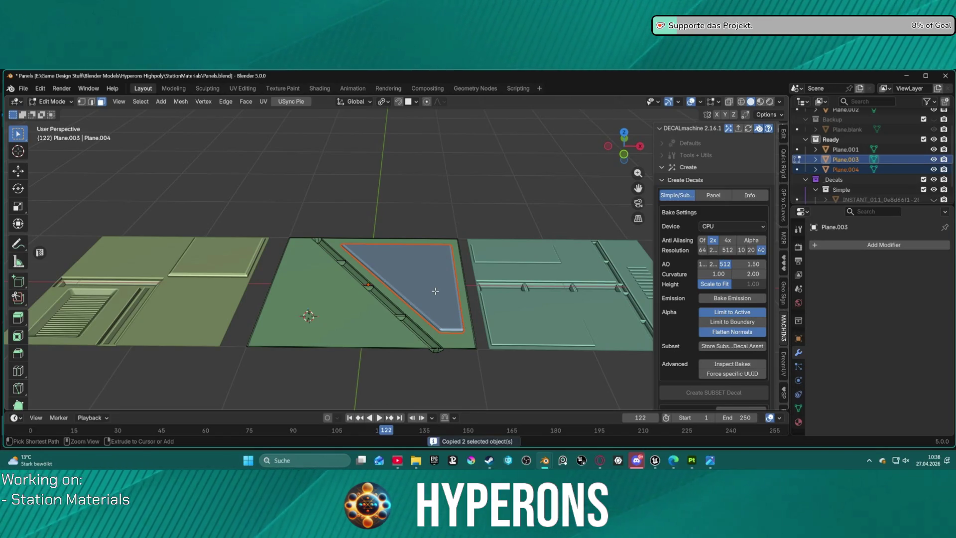
{"action": "key", "text": "ctrl+v"}
{"action": "key", "text": "Escape"}
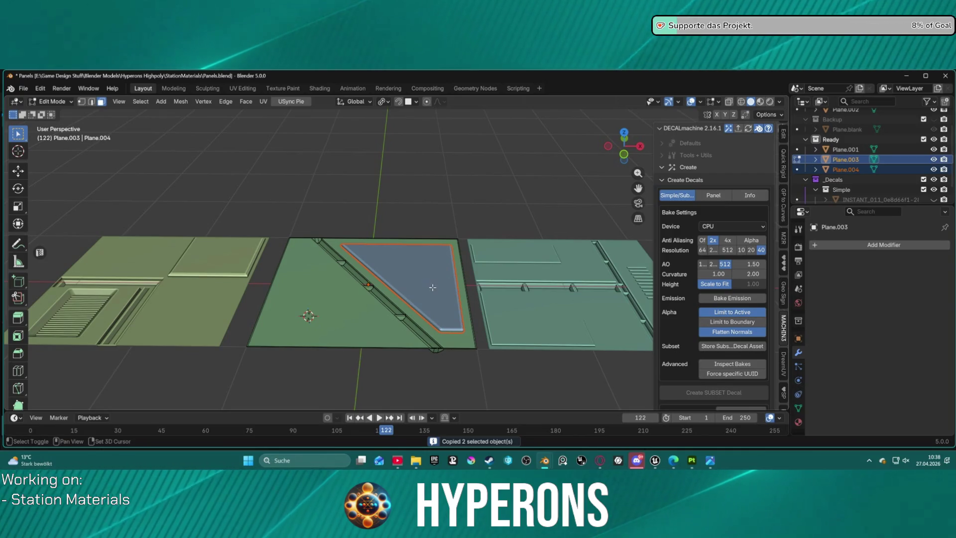
{"action": "left_click", "coordinate": [845, 169]}
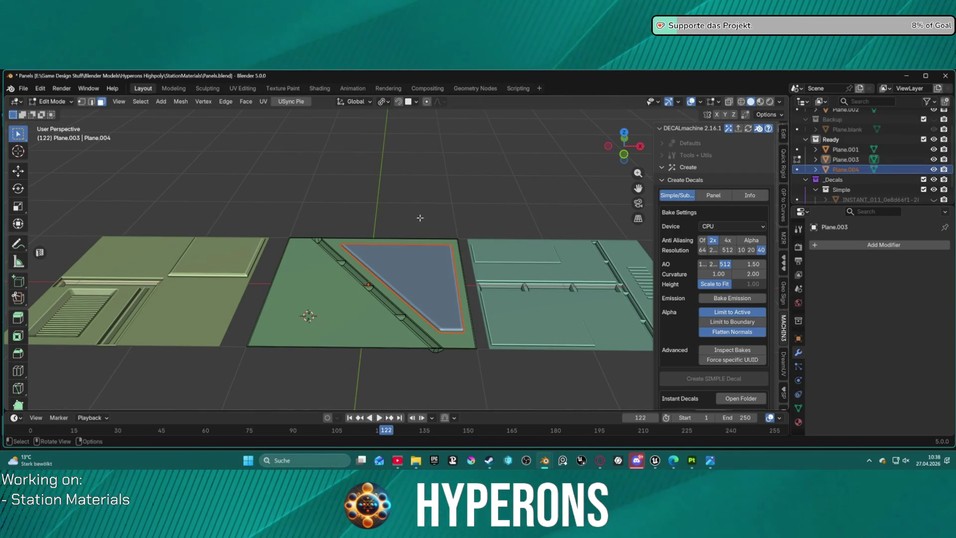
{"action": "key", "text": "Tab"}
{"action": "left_click", "coordinate": [426, 273]}
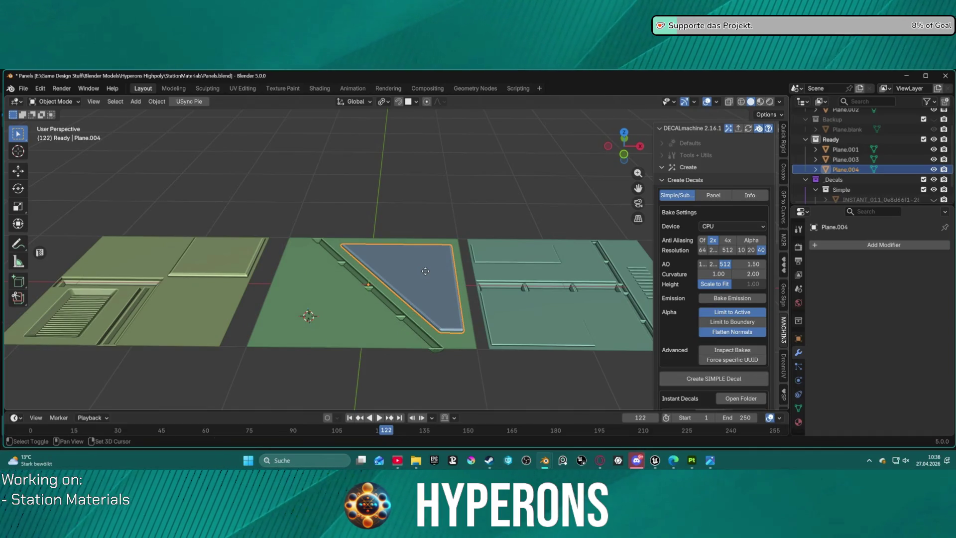
Duplicate the triangle plate in place and try a Y mirror, then undo it
{"action": "key", "text": "shift+d"}
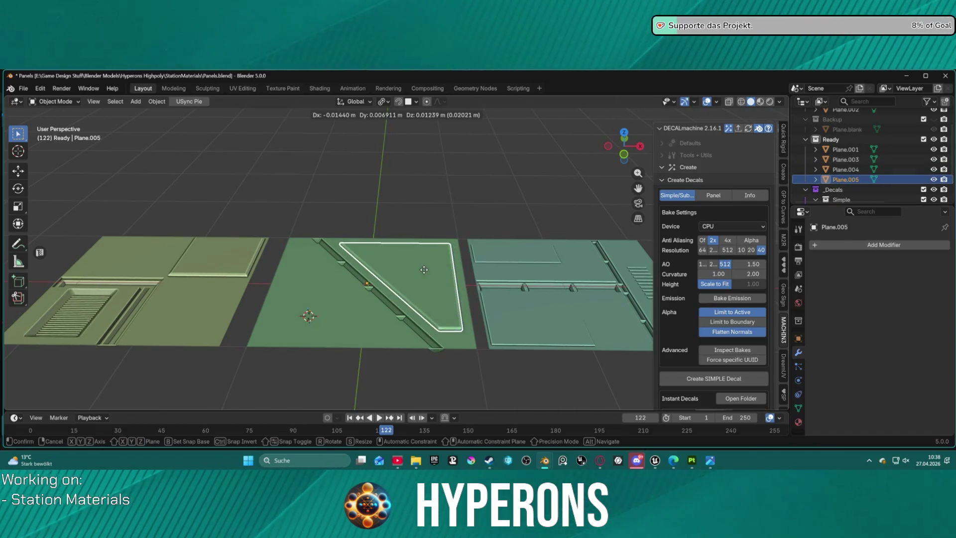
{"action": "right_click", "coordinate": [413, 264]}
{"action": "right_click", "coordinate": [411, 263]}
{"action": "mouse_move", "coordinate": [410, 249]}
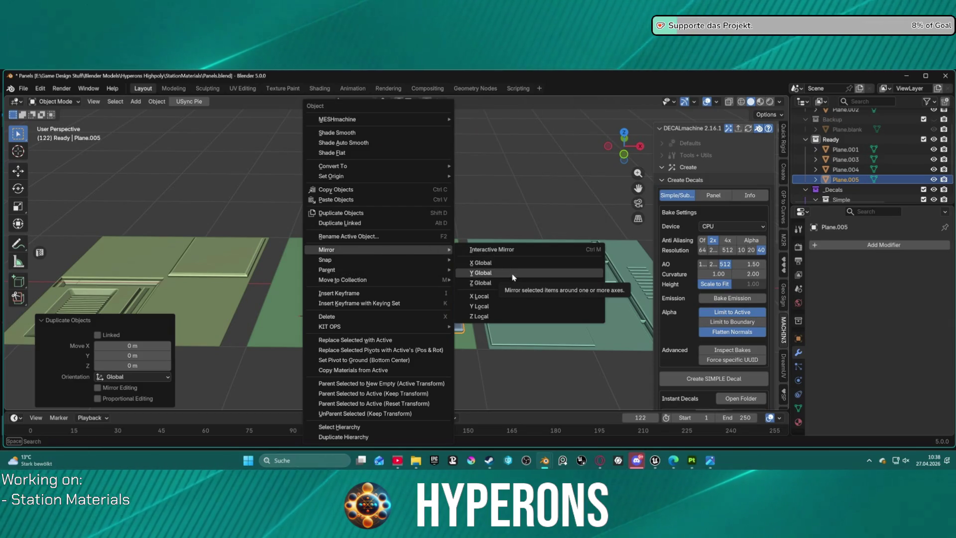
{"action": "left_click", "coordinate": [513, 277]}
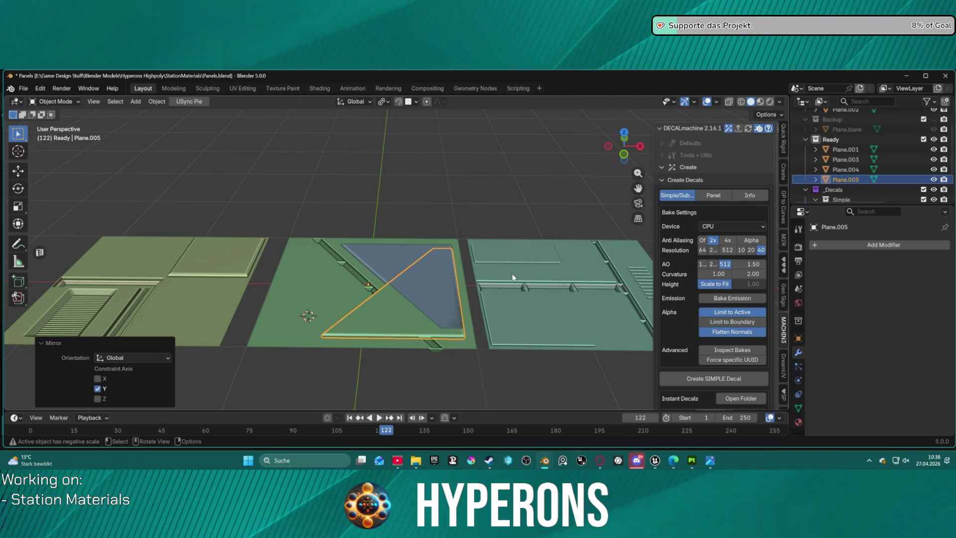
{"action": "key", "text": "ctrl+z"}
Mirror the duplicate Plane.005 along global X and Y, then reselect Plane.004
{"action": "right_click", "coordinate": [492, 273]}
{"action": "mouse_move", "coordinate": [491, 270]}
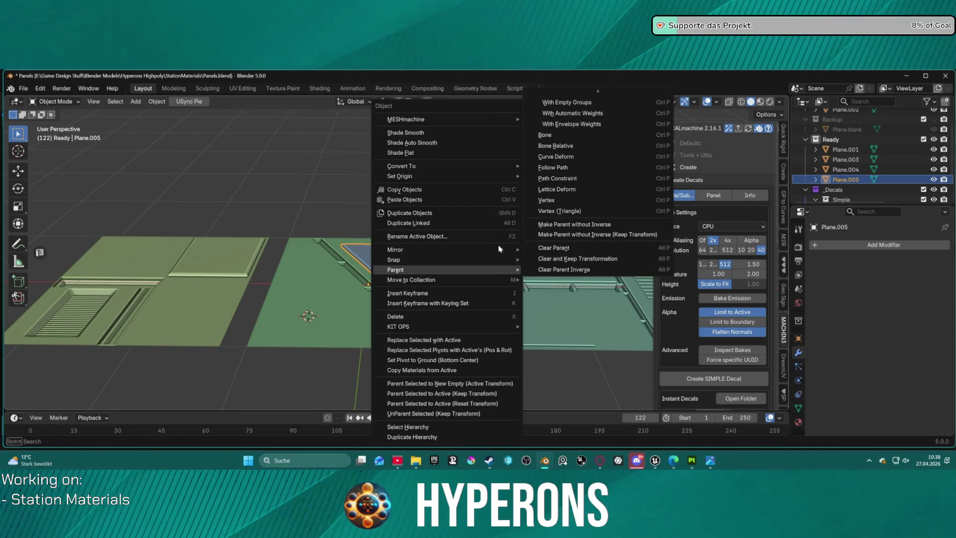
{"action": "mouse_move", "coordinate": [498, 249]}
{"action": "left_click", "coordinate": [559, 262]}
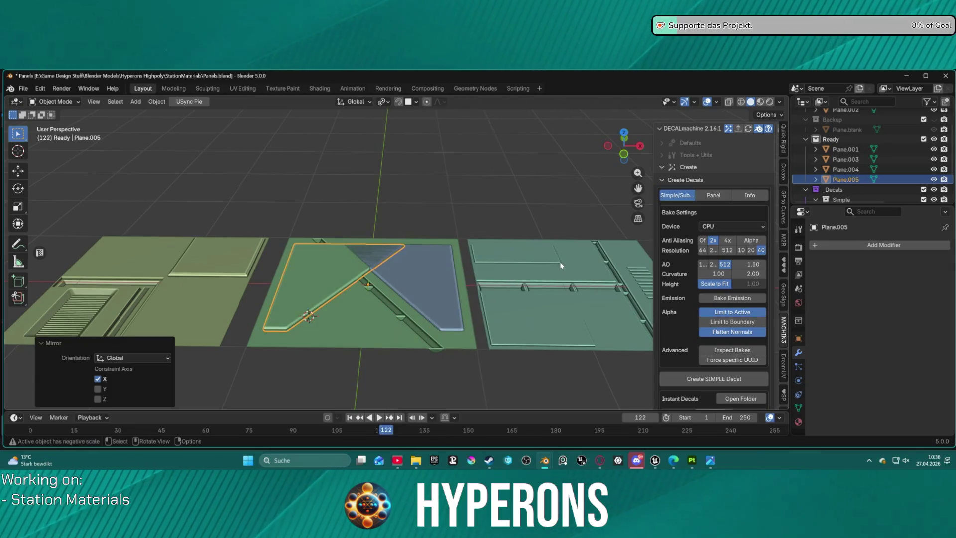
{"action": "right_click", "coordinate": [464, 256]}
{"action": "mouse_move", "coordinate": [452, 249]}
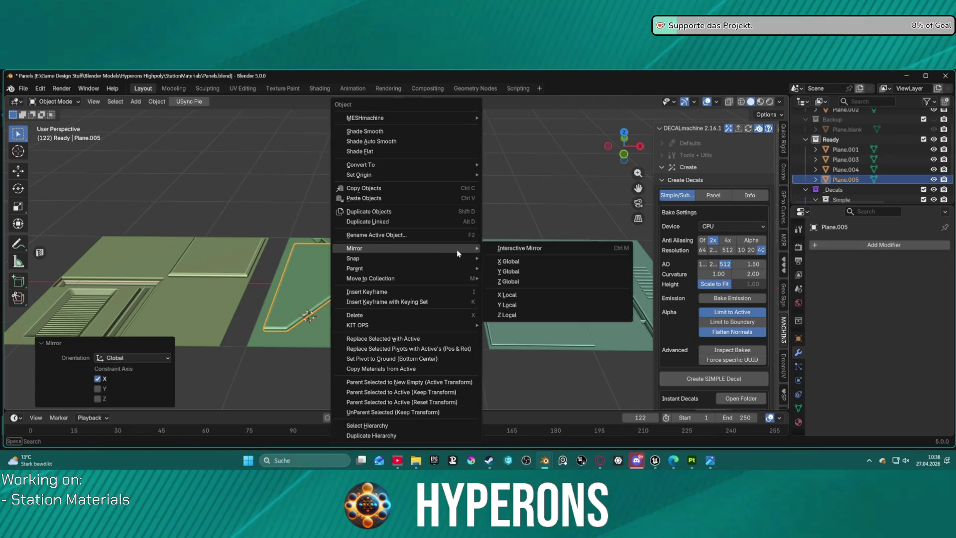
{"action": "left_click", "coordinate": [522, 272]}
{"action": "left_click", "coordinate": [398, 263]}
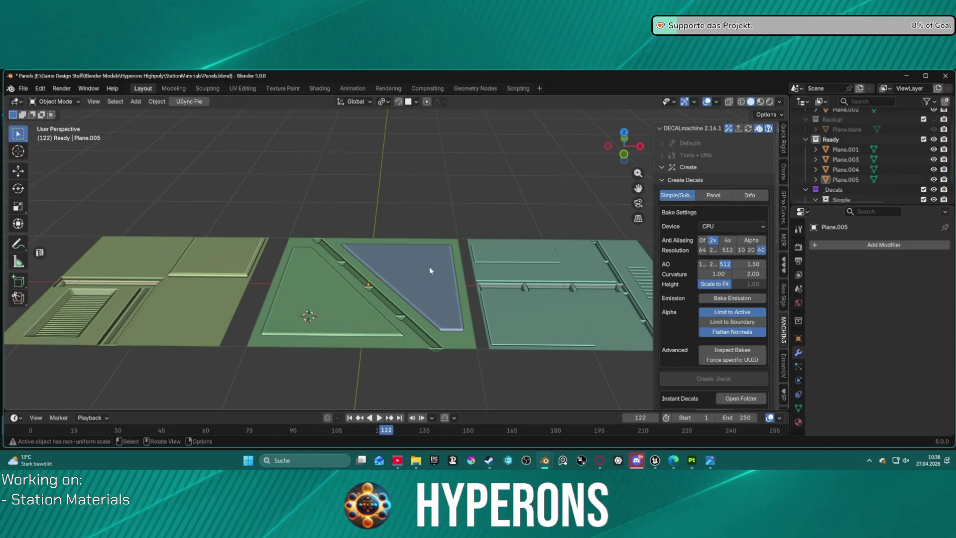
Join triangle plates Plane.005 and Plane.004 into the active middle panel Plane.003
{"action": "left_click", "coordinate": [329, 300], "text": "shift"}
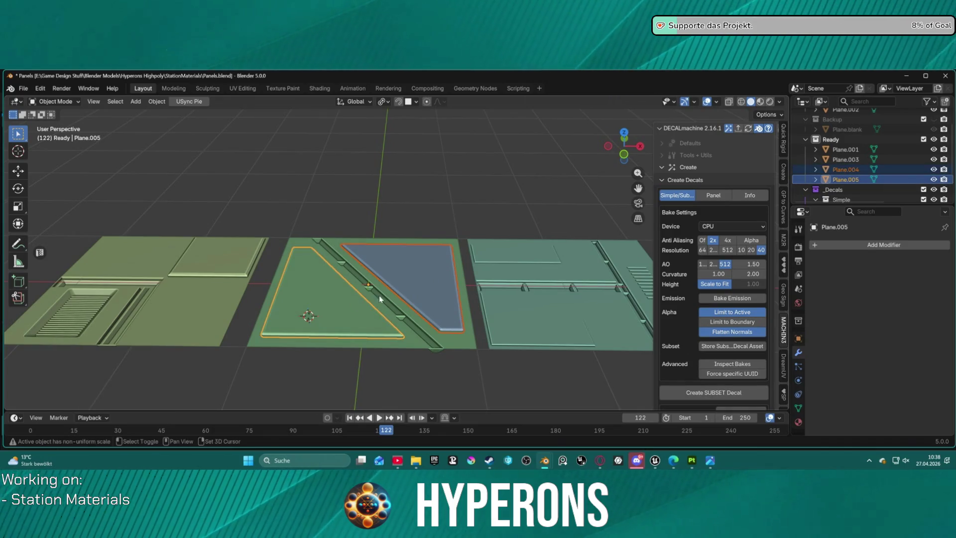
{"action": "left_click", "coordinate": [850, 180]}
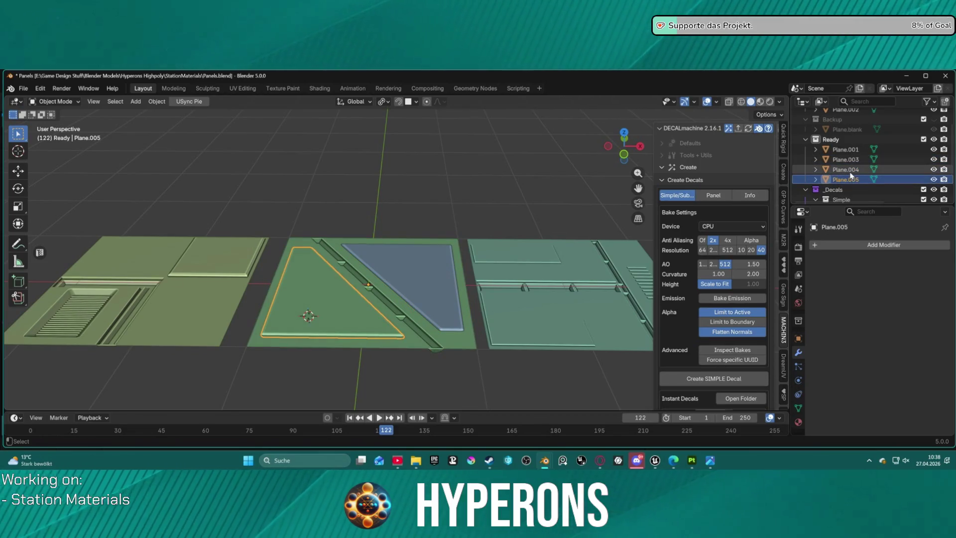
{"action": "left_click", "coordinate": [846, 169], "text": "ctrl"}
{"action": "left_click", "coordinate": [846, 159], "text": "ctrl"}
{"action": "right_click", "coordinate": [418, 248]}
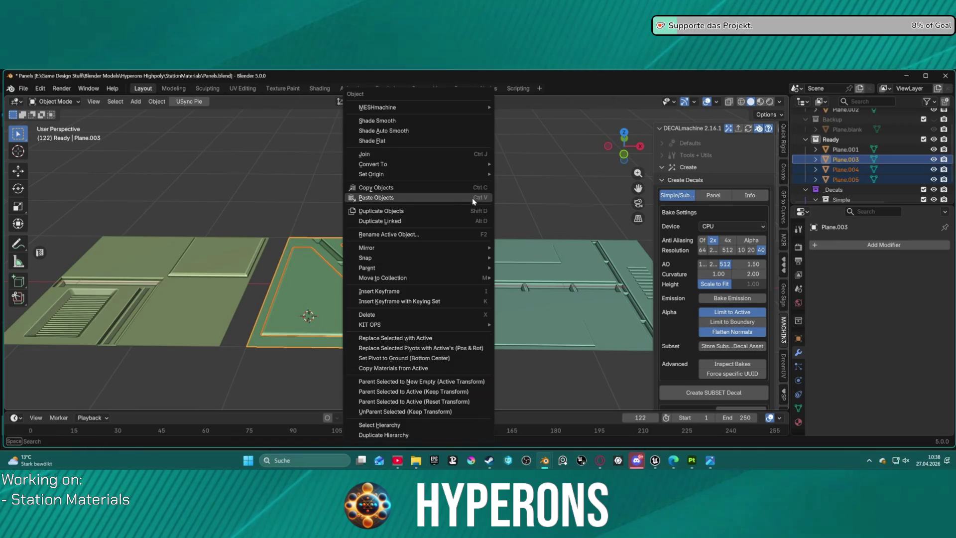
{"action": "left_click", "coordinate": [411, 157]}
{"action": "mouse_move", "coordinate": [459, 207]}
{"action": "middle_mouse_down"}
{"action": "mouse_move", "coordinate": [473, 298]}
{"action": "mouse_move", "coordinate": [559, 228]}
{"action": "mouse_move", "coordinate": [565, 305]}
{"action": "mouse_move", "coordinate": [444, 252]}
{"action": "mouse_move", "coordinate": [415, 273]}
{"action": "mouse_move", "coordinate": [431, 222]}
{"action": "mouse_move", "coordinate": [443, 250]}
{"action": "mouse_move", "coordinate": [379, 268]}
{"action": "middle_mouse_up"}
{"action": "scroll", "coordinate": [379, 269], "scroll_direction": "up", "scroll_amount": 2}
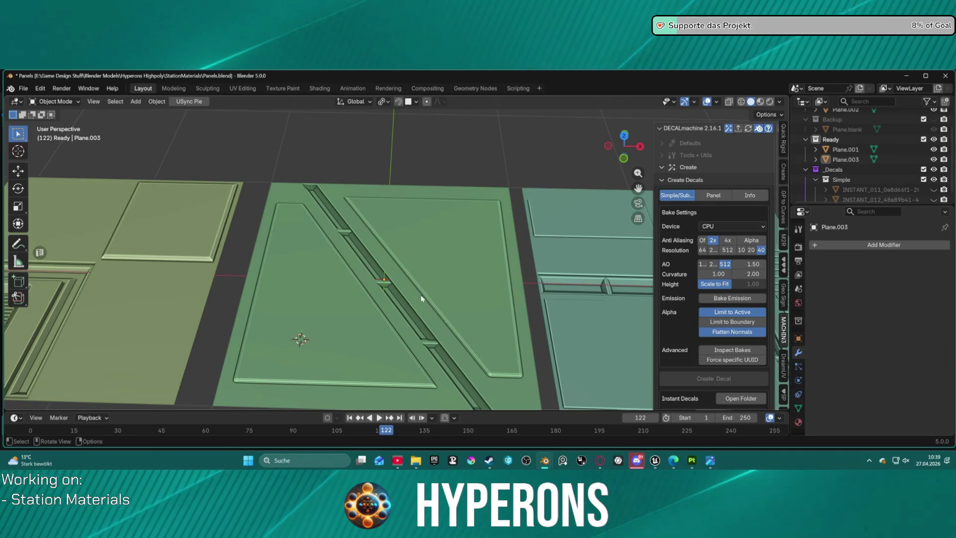
{"action": "scroll", "coordinate": [417, 278], "scroll_direction": "down", "scroll_amount": 3}
{"action": "mouse_move", "coordinate": [417, 277]}
{"action": "middle_mouse_down"}
{"action": "mouse_move", "coordinate": [435, 320]}
{"action": "mouse_move", "coordinate": [420, 298]}
{"action": "mouse_move", "coordinate": [440, 290]}
{"action": "mouse_move", "coordinate": [506, 216]}
{"action": "mouse_move", "coordinate": [452, 204]}
{"action": "mouse_move", "coordinate": [418, 223]}
{"action": "mouse_move", "coordinate": [432, 330]}
{"action": "mouse_move", "coordinate": [431, 264]}
{"action": "mouse_move", "coordinate": [409, 279]}
{"action": "mouse_move", "coordinate": [396, 264]}
{"action": "middle_mouse_up"}
{"action": "scroll", "coordinate": [420, 268], "scroll_direction": "up", "scroll_amount": 3}
{"action": "scroll", "coordinate": [404, 262], "scroll_direction": "down", "scroll_amount": 1}
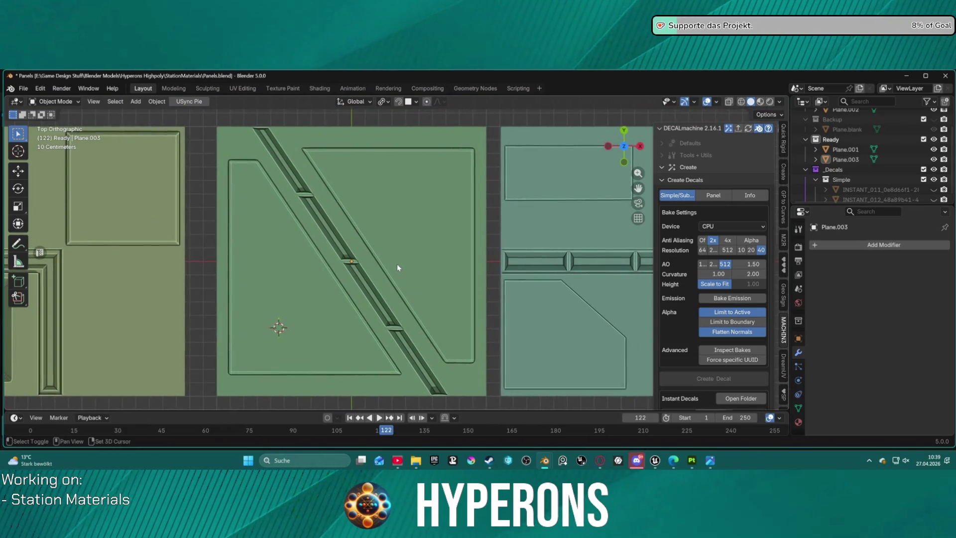
{"action": "scroll", "coordinate": [394, 262], "scroll_direction": "down", "scroll_amount": 1}
{"action": "scroll", "coordinate": [387, 259], "scroll_direction": "up", "scroll_amount": 1}
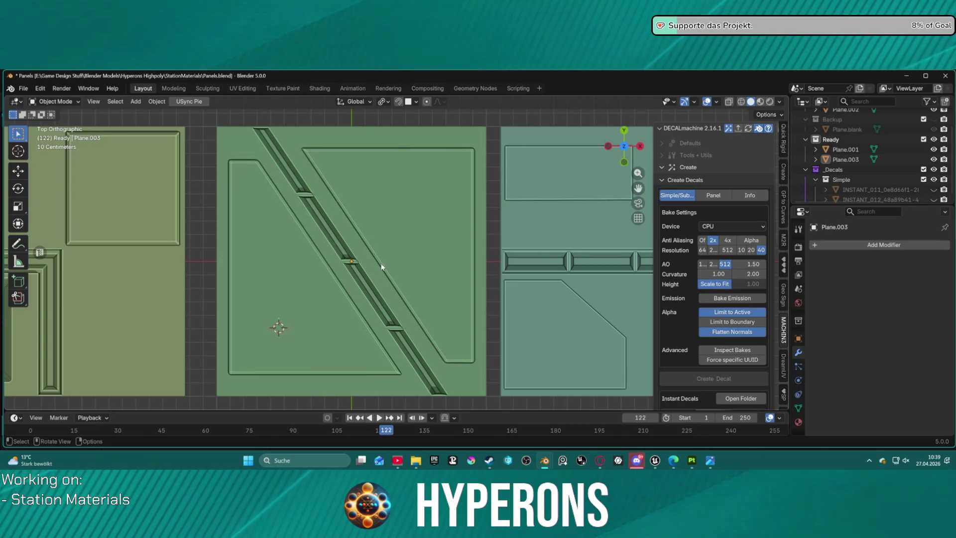
{"action": "left_click", "coordinate": [469, 193]}
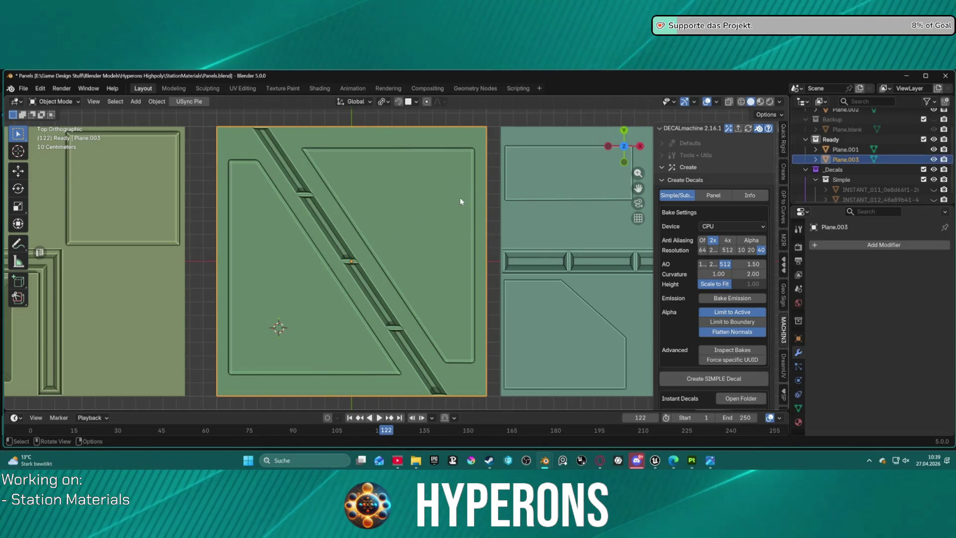
{"action": "scroll", "coordinate": [459, 197], "scroll_direction": "down", "scroll_amount": 10}
{"action": "scroll", "coordinate": [443, 251], "scroll_direction": "up", "scroll_amount": 3}
{"action": "left_click", "coordinate": [460, 241]}
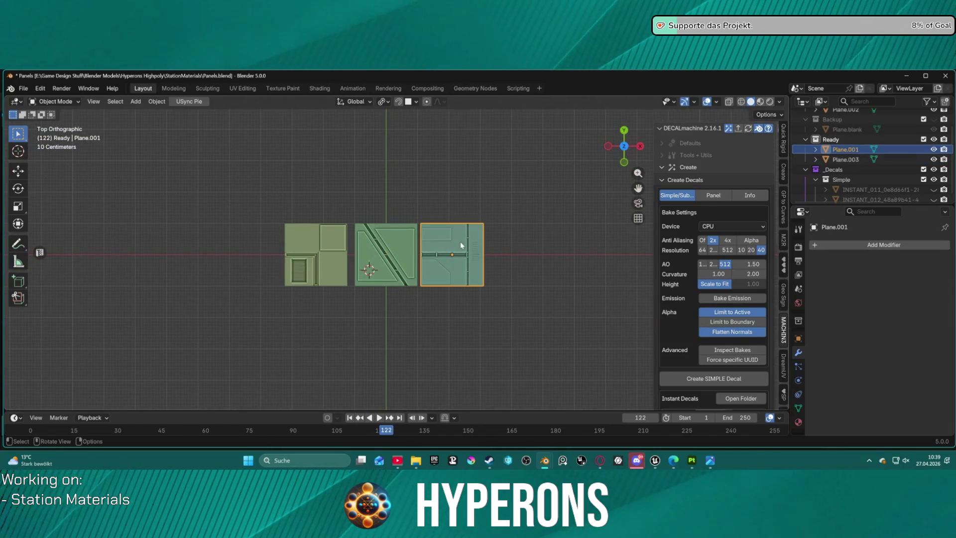
Slide the right panel to a new position along the X axis
{"action": "key", "text": "g"}
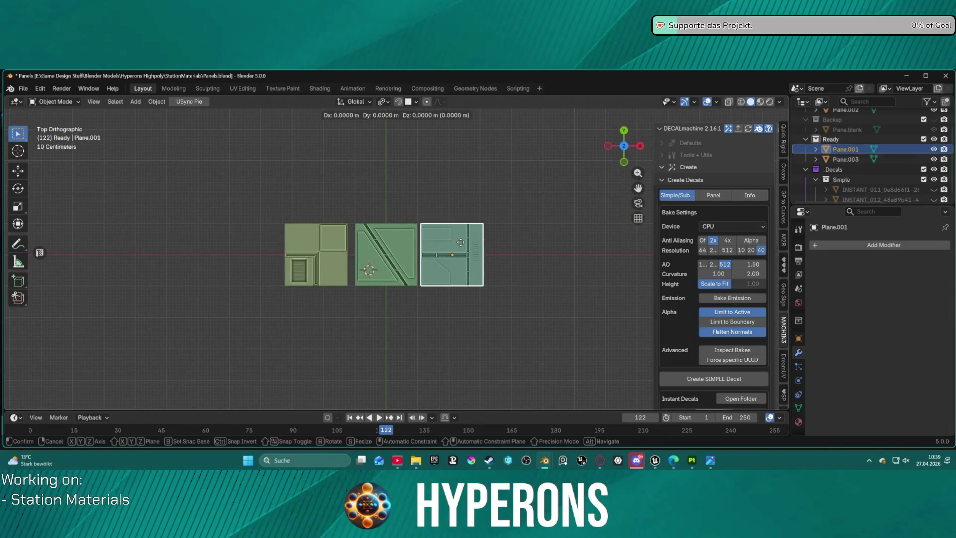
{"action": "key", "text": "x"}
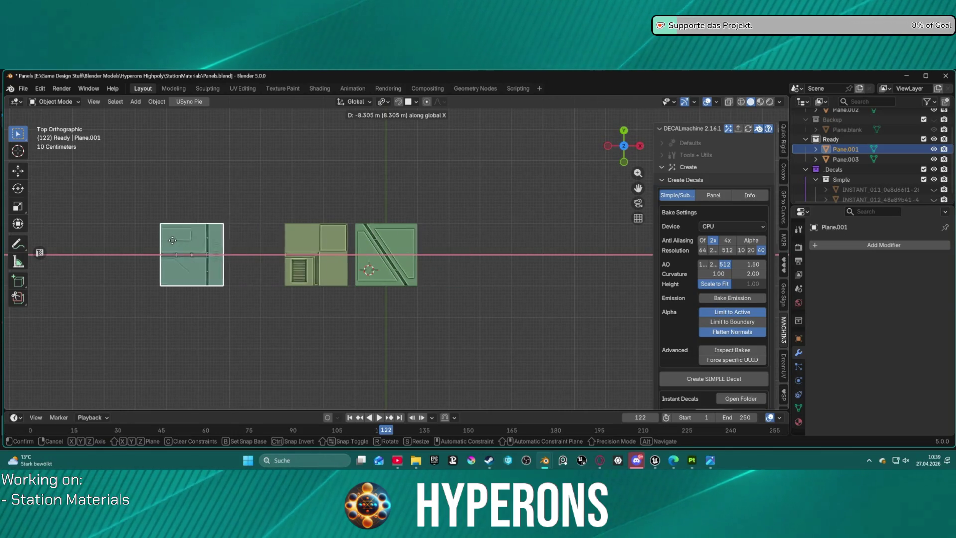
{"action": "left_click", "coordinate": [211, 238]}
Box-select the two left panels and move them about 5.2 m left along X
{"action": "mouse_move", "coordinate": [204, 203]}
{"action": "left_mouse_down"}
{"action": "mouse_move", "coordinate": [343, 306]}
{"action": "mouse_move", "coordinate": [337, 298]}
{"action": "left_mouse_up"}
{"action": "key", "text": "x"}
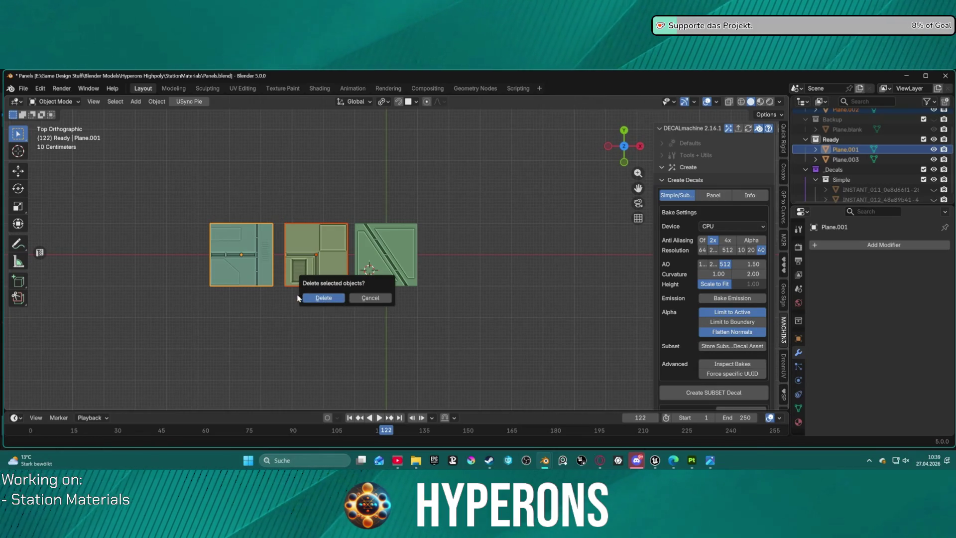
{"action": "left_click", "coordinate": [368, 299]}
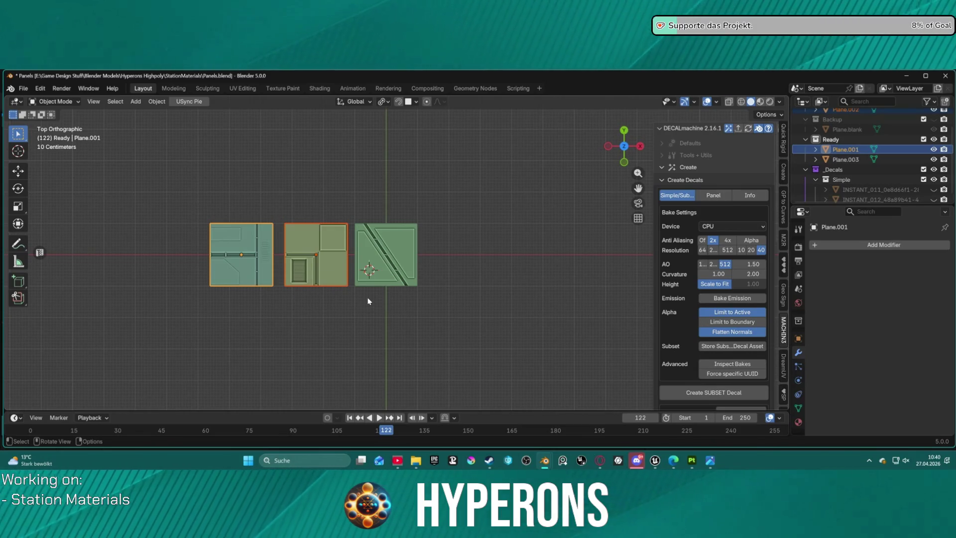
{"action": "key", "text": "g"}
{"action": "key", "text": "y"}
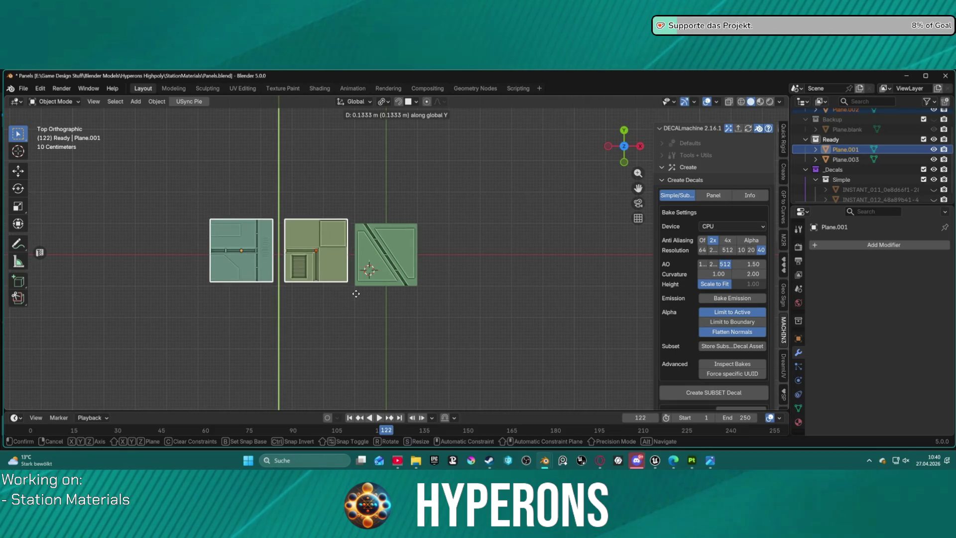
{"action": "key", "text": "x"}
{"action": "left_click", "coordinate": [202, 293]}
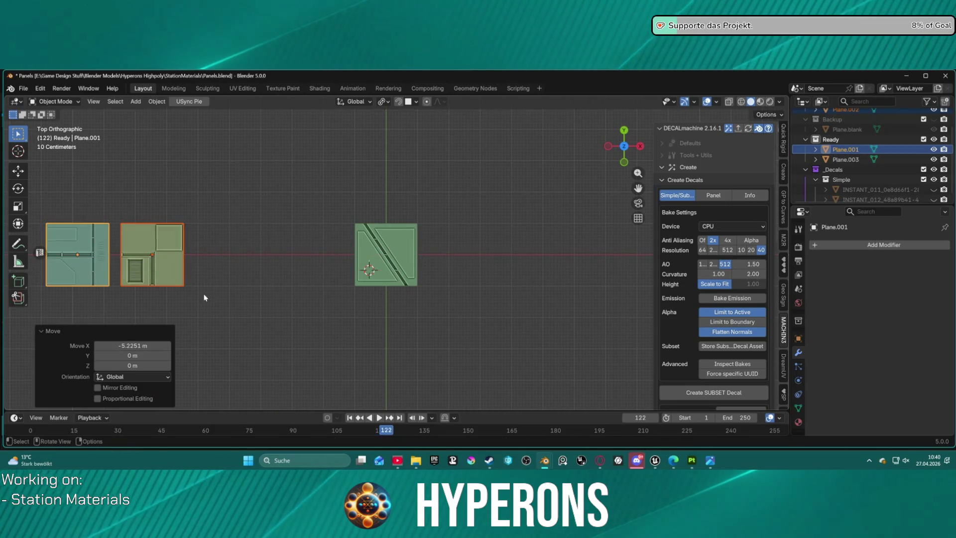
Select the diagonal panel Plane.003, frame it, and bring up UV Editing
{"action": "left_click", "coordinate": [434, 250]}
{"action": "key", "text": "KP_Decimal"}
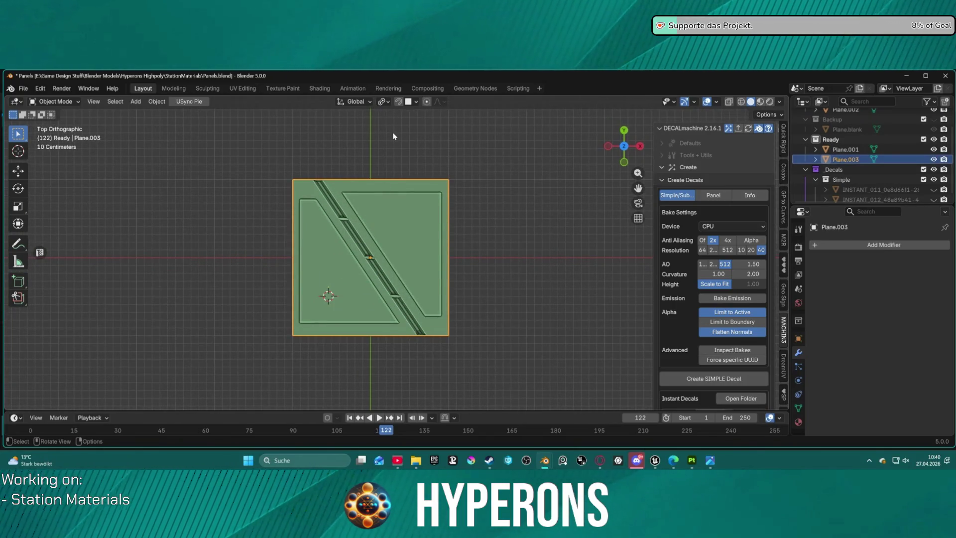
{"action": "left_click", "coordinate": [242, 88]}
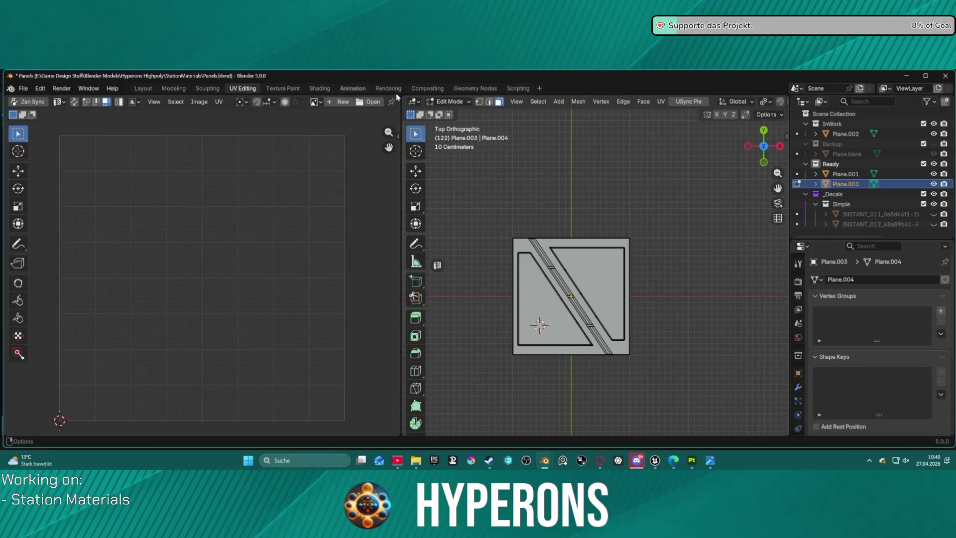
Select the whole panel mesh and re-project its UVs with Project from View
{"action": "key", "text": "a"}
{"action": "left_click", "coordinate": [660, 101]}
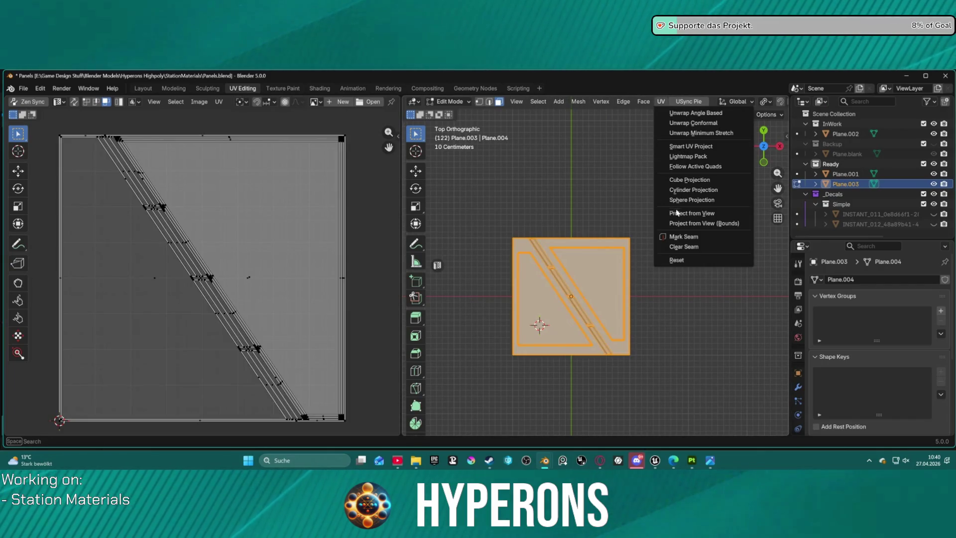
{"action": "left_click", "coordinate": [669, 223]}
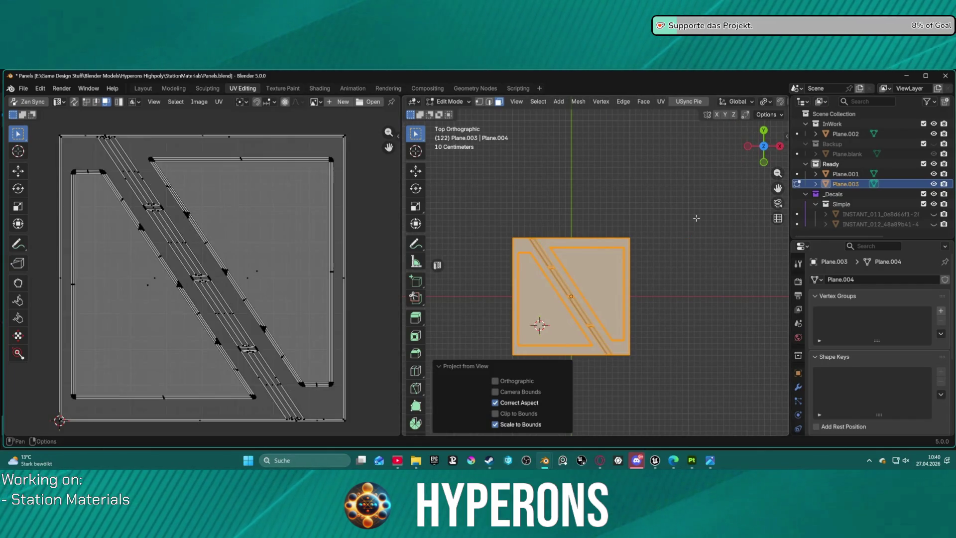
Export the panel mesh through File > Export and return to Substance 3D Painter
{"action": "left_click", "coordinate": [22, 88]}
{"action": "mouse_move", "coordinate": [104, 244]}
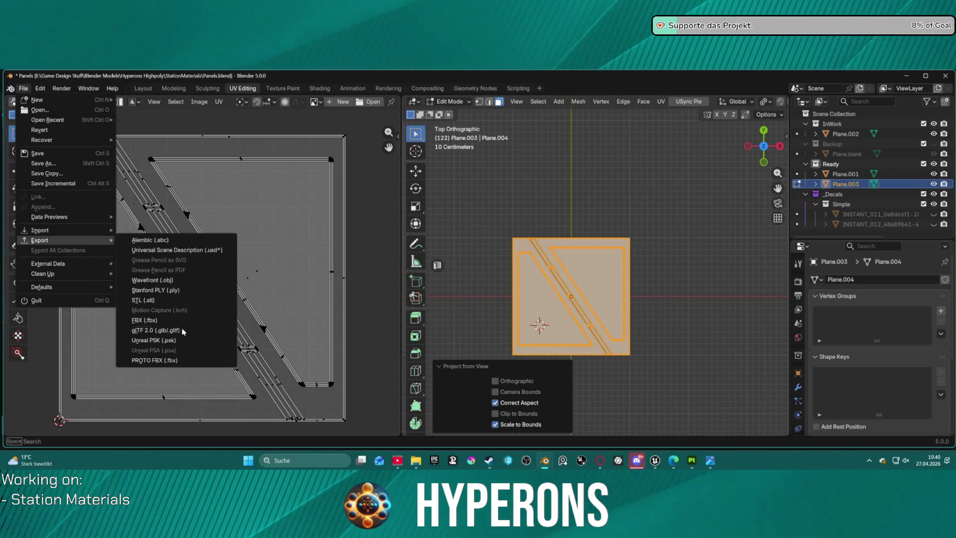
{"action": "left_click", "coordinate": [169, 329]}
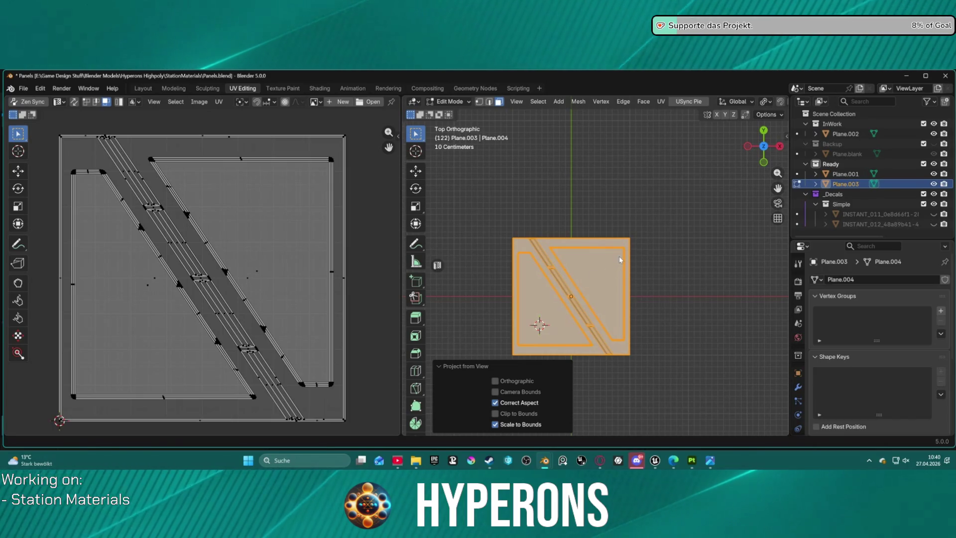
{"action": "left_click", "coordinate": [691, 460]}
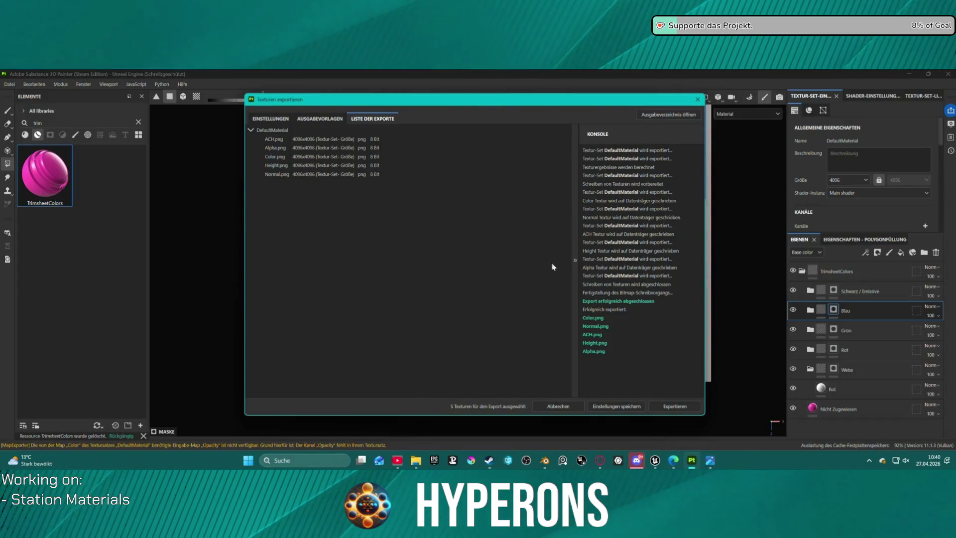
Close the export report and save the project as Panel002
{"action": "left_click", "coordinate": [694, 100]}
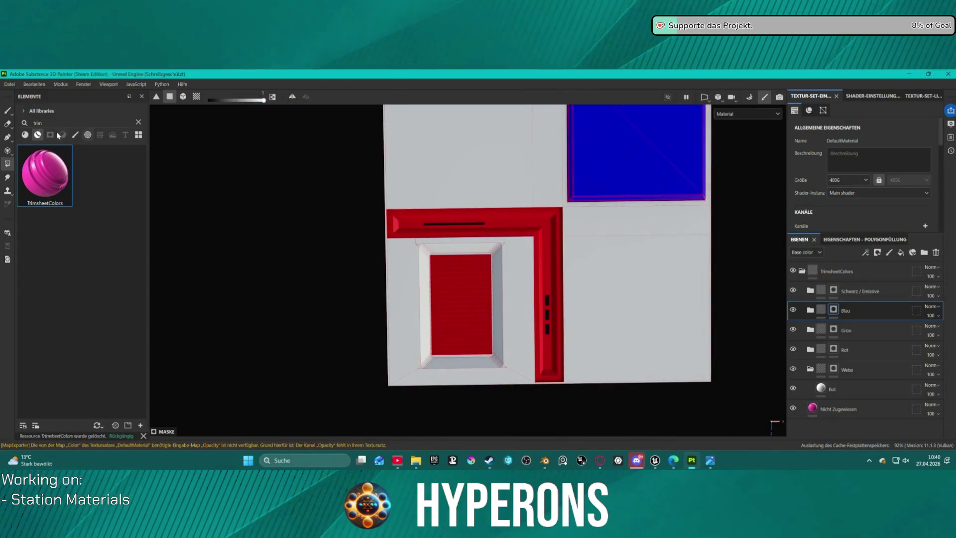
{"action": "left_click", "coordinate": [9, 84]}
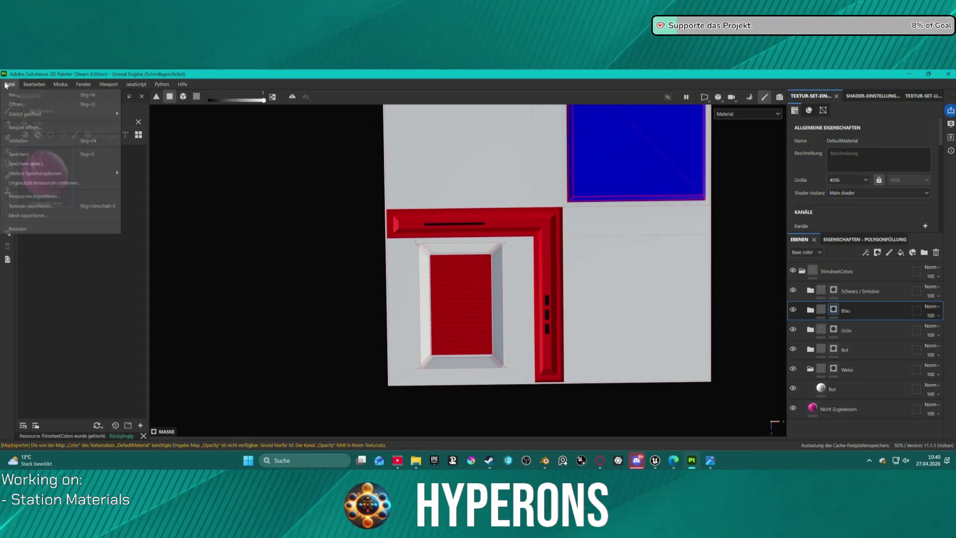
{"action": "left_click", "coordinate": [46, 157]}
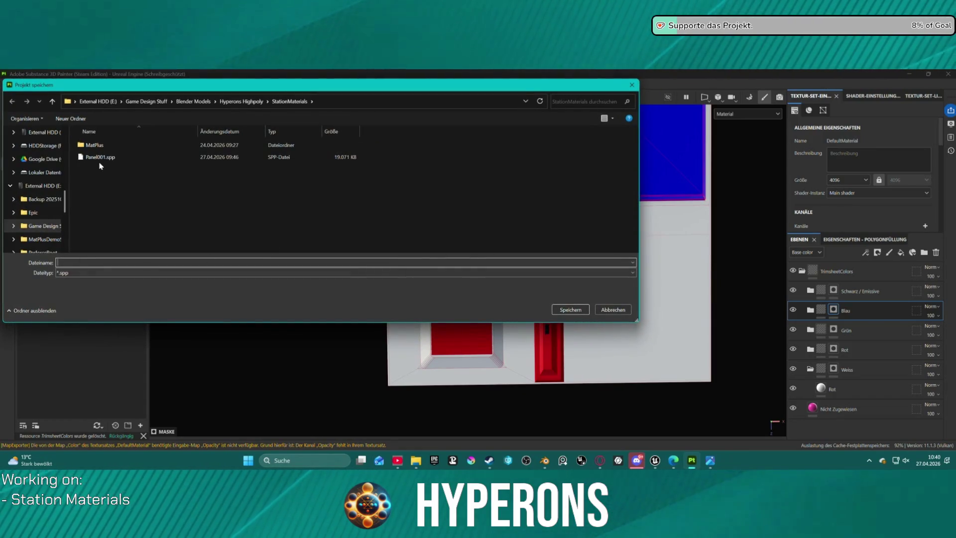
{"action": "left_click", "coordinate": [99, 157]}
{"action": "double_click", "coordinate": [77, 263]}
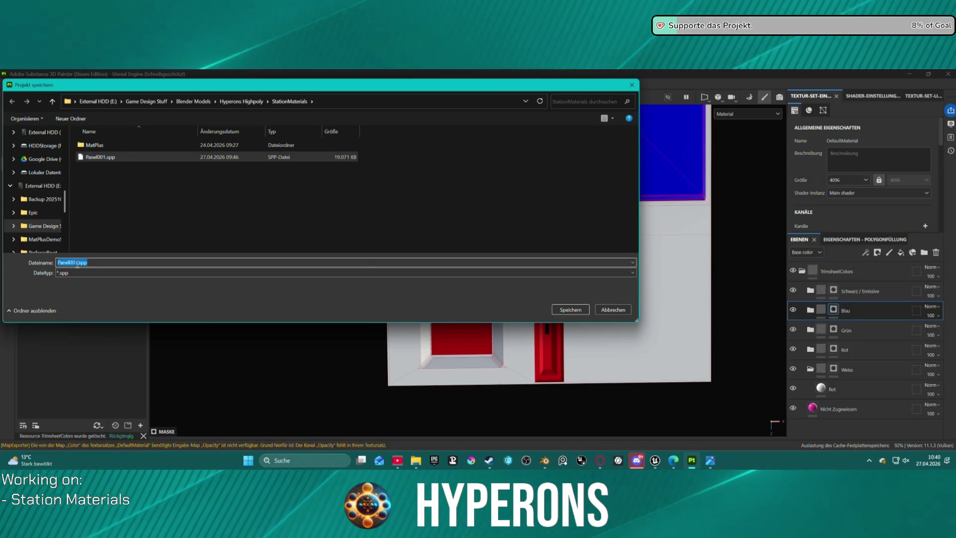
{"action": "type", "text": "Panel002"}
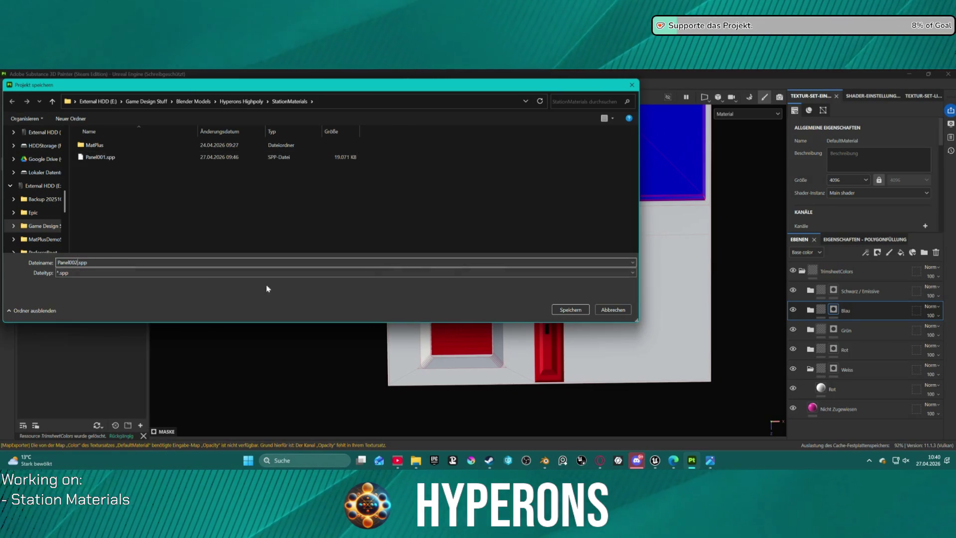
{"action": "left_click", "coordinate": [570, 309]}
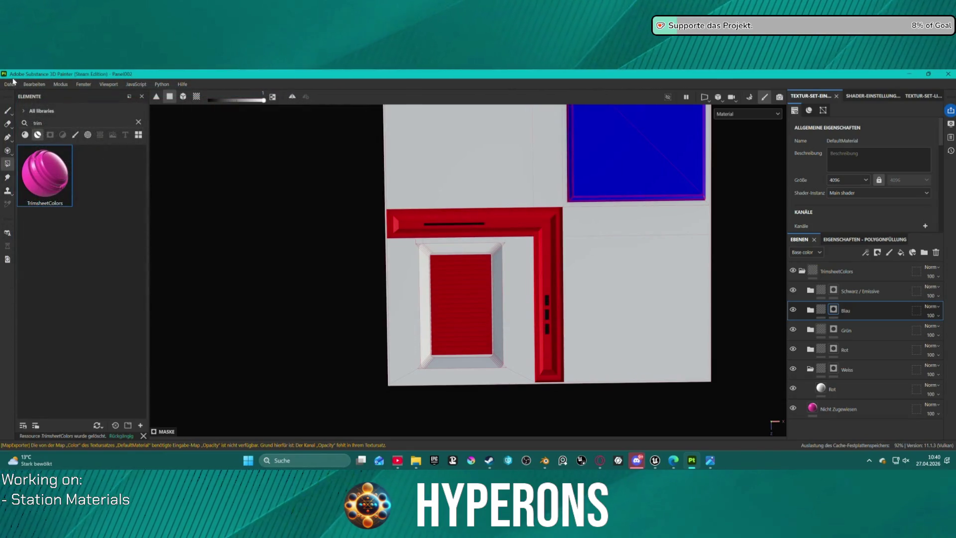
Create a new project from Panel003.fbx at 4096 document resolution
{"action": "left_click", "coordinate": [10, 85]}
{"action": "left_click", "coordinate": [21, 97]}
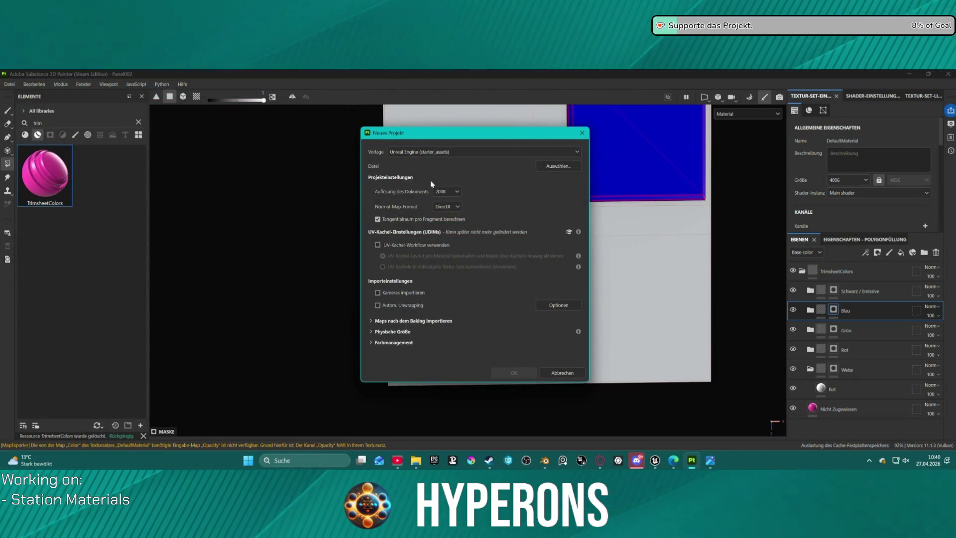
{"action": "left_click", "coordinate": [576, 167]}
{"action": "double_click", "coordinate": [430, 264]}
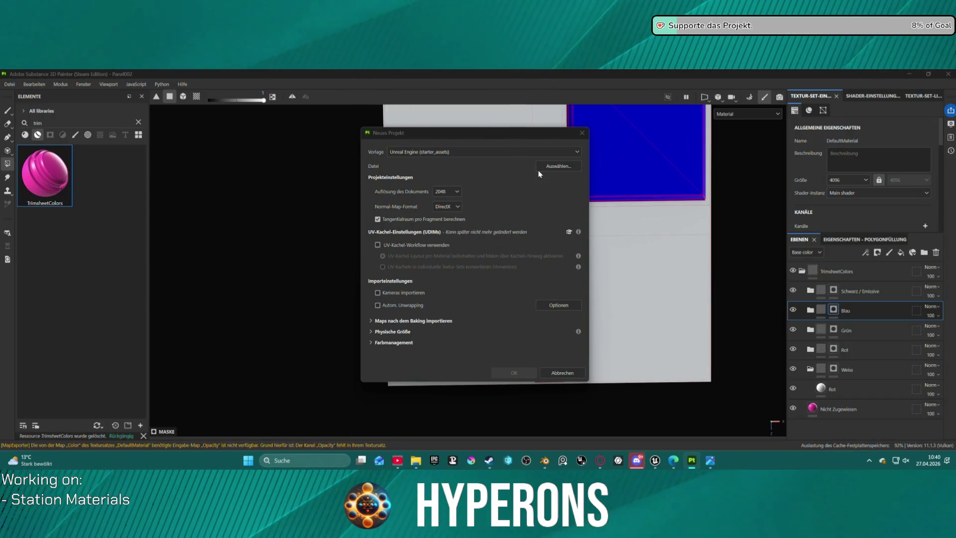
{"action": "left_click", "coordinate": [450, 191]}
{"action": "left_click", "coordinate": [449, 244]}
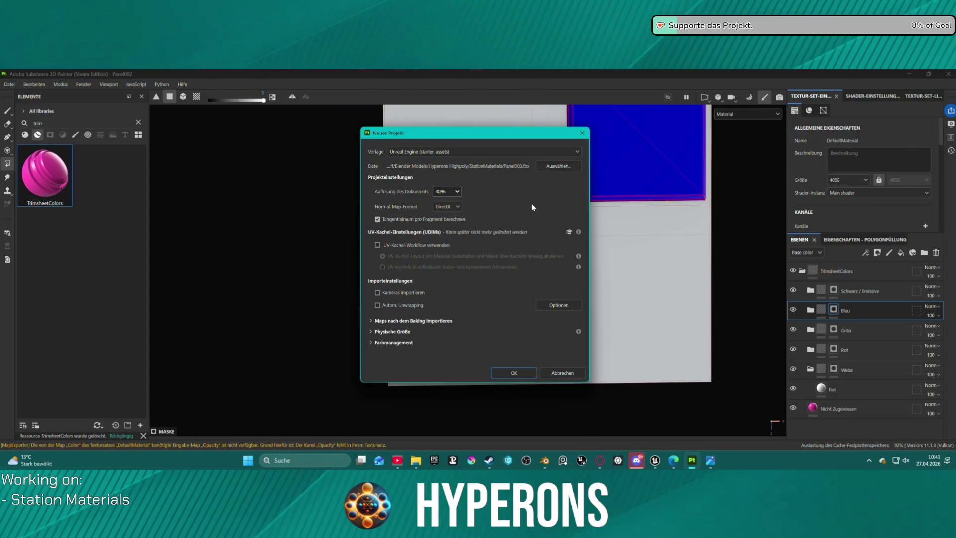
{"action": "left_click", "coordinate": [509, 375]}
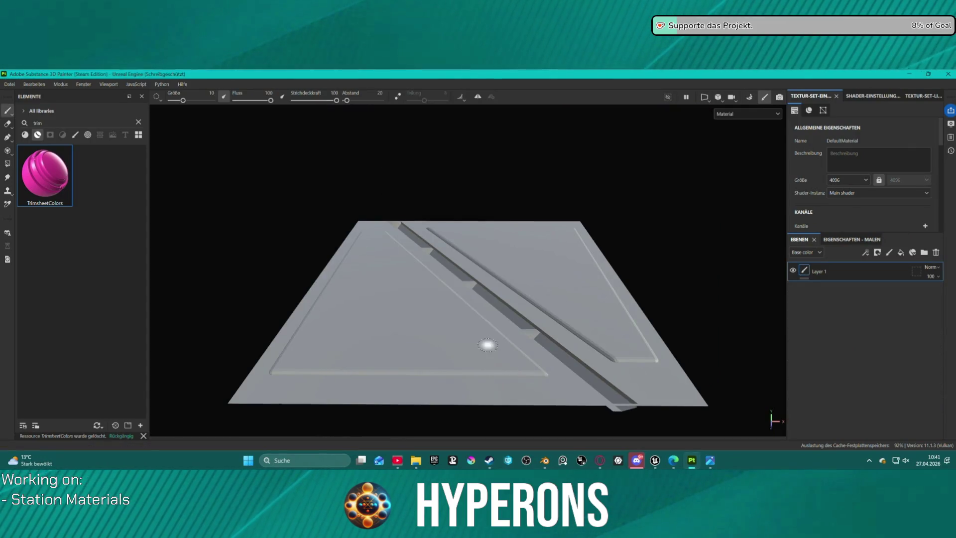
Orbit to view the new panel edge-on, then bring Blender to the front
{"action": "left_click_drag", "start_coordinate": [428, 204], "coordinate": [437, 229], "text": "alt"}
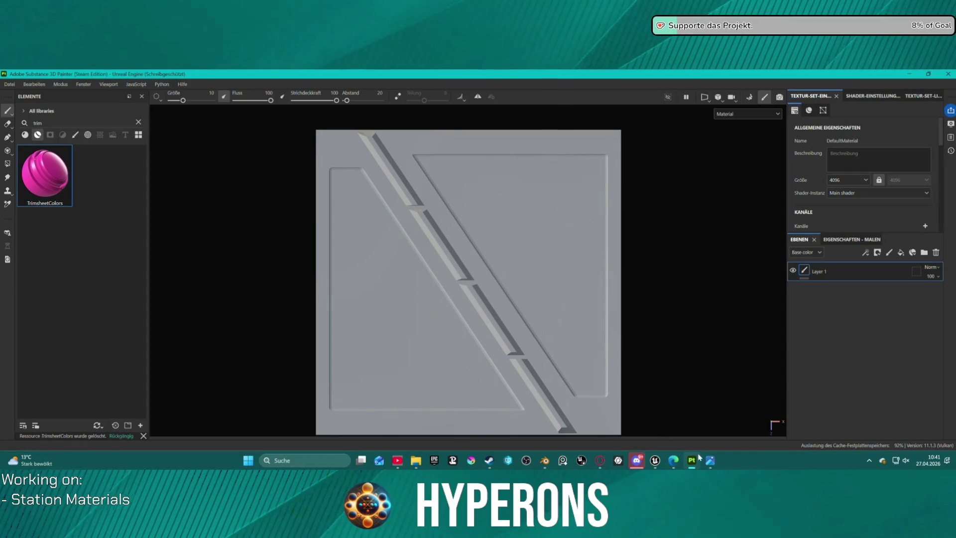
{"action": "mouse_move", "coordinate": [700, 461]}
{"action": "mouse_move", "coordinate": [547, 463]}
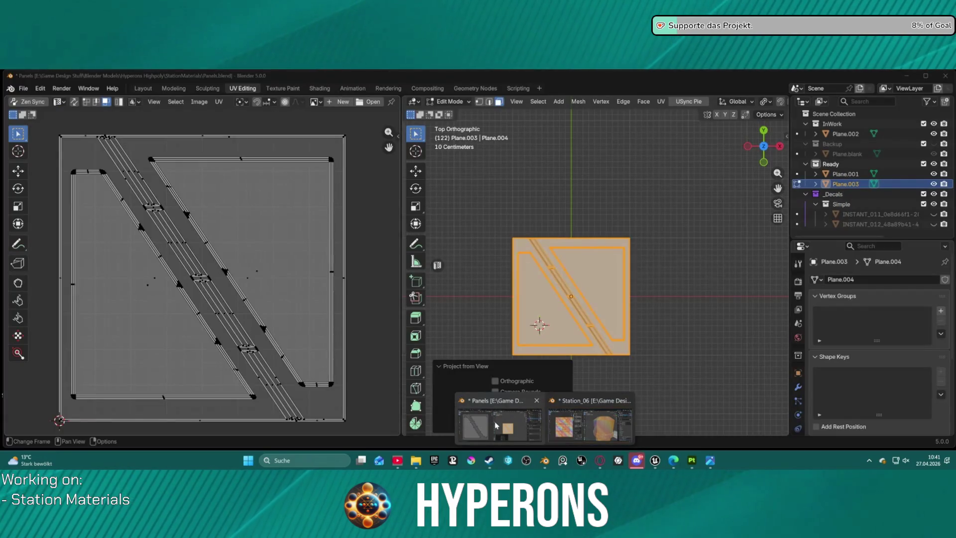
{"action": "left_click", "coordinate": [496, 425]}
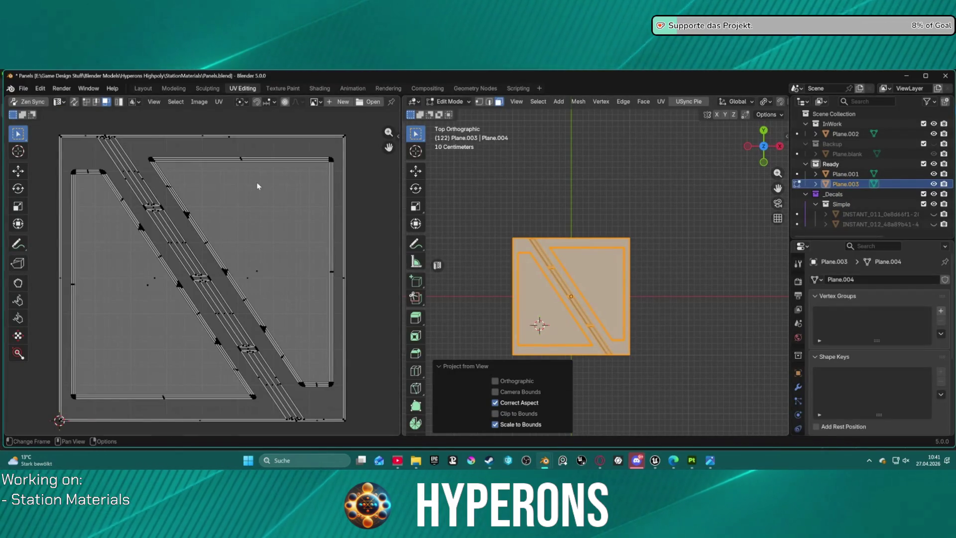
Switch Blender to the Layout workspace and bring up the browser window
{"action": "left_click", "coordinate": [133, 91]}
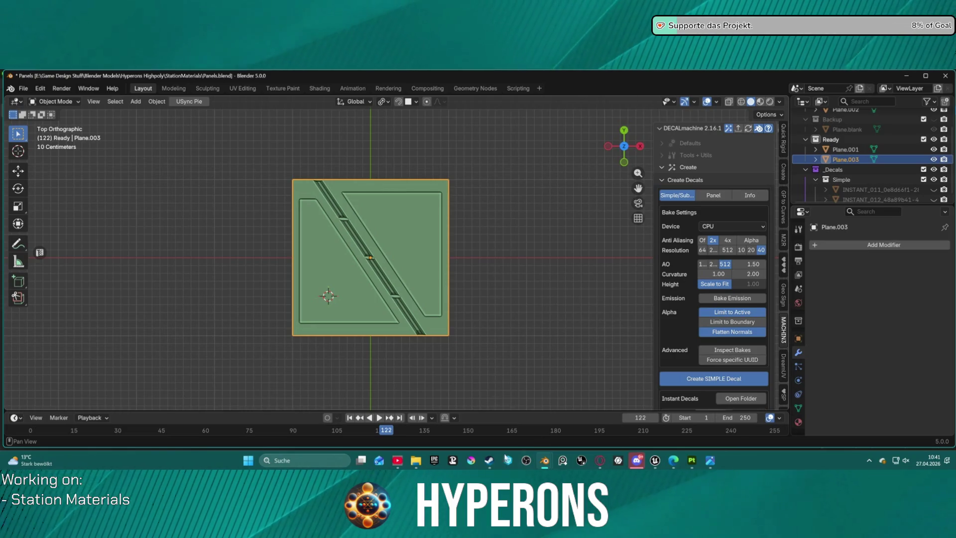
{"action": "left_click", "coordinate": [398, 461]}
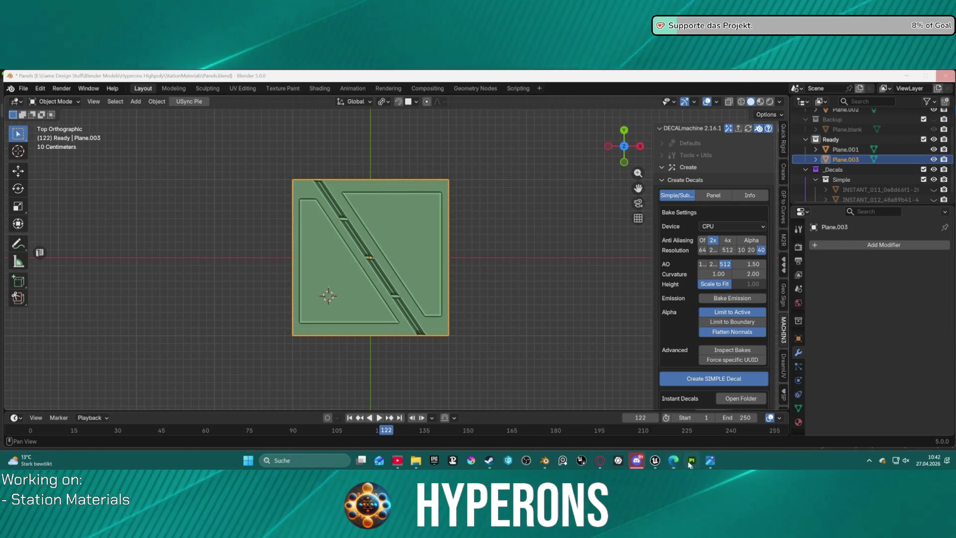
Delete the default Layer 1 and apply the TrimsheetColors material to the panel
{"action": "key", "text": "alt+Tab"}
{"action": "scroll", "coordinate": [537, 256], "scroll_direction": "up", "scroll_amount": 1}
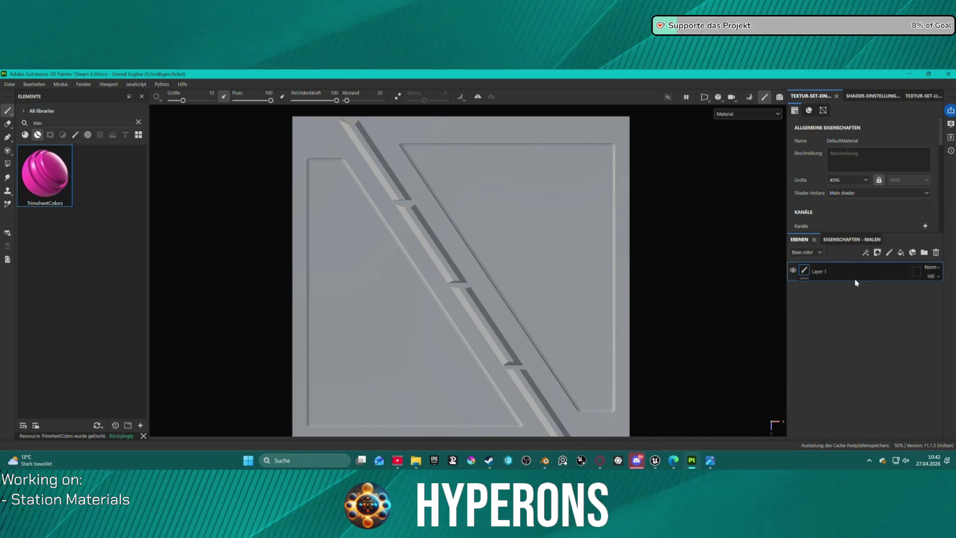
{"action": "left_click", "coordinate": [934, 253]}
{"action": "mouse_move", "coordinate": [45, 171]}
{"action": "left_mouse_down"}
{"action": "mouse_move", "coordinate": [459, 271]}
{"action": "mouse_move", "coordinate": [532, 338]}
{"action": "left_mouse_up"}
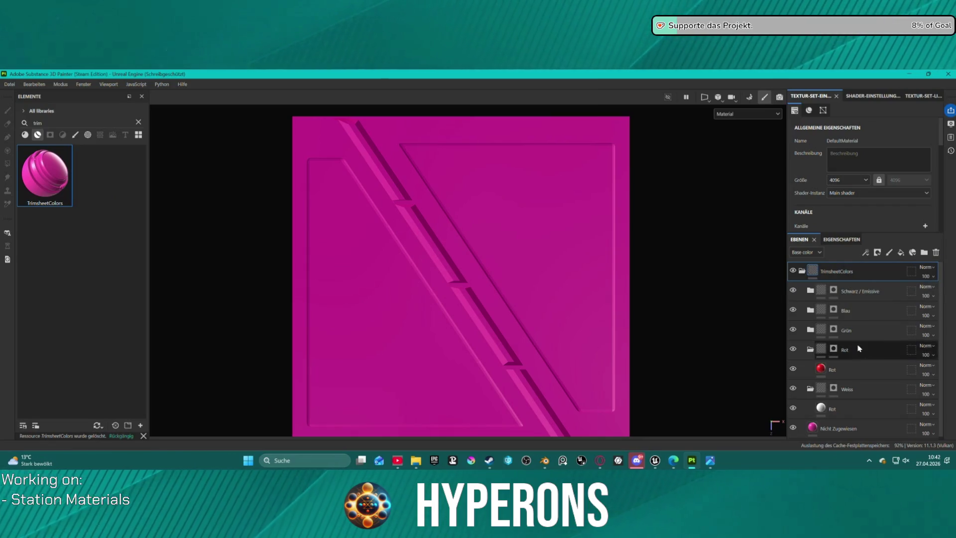
Polygon-fill the lower-left triangle in the Weiss layer's mask
{"action": "left_click", "coordinate": [858, 391]}
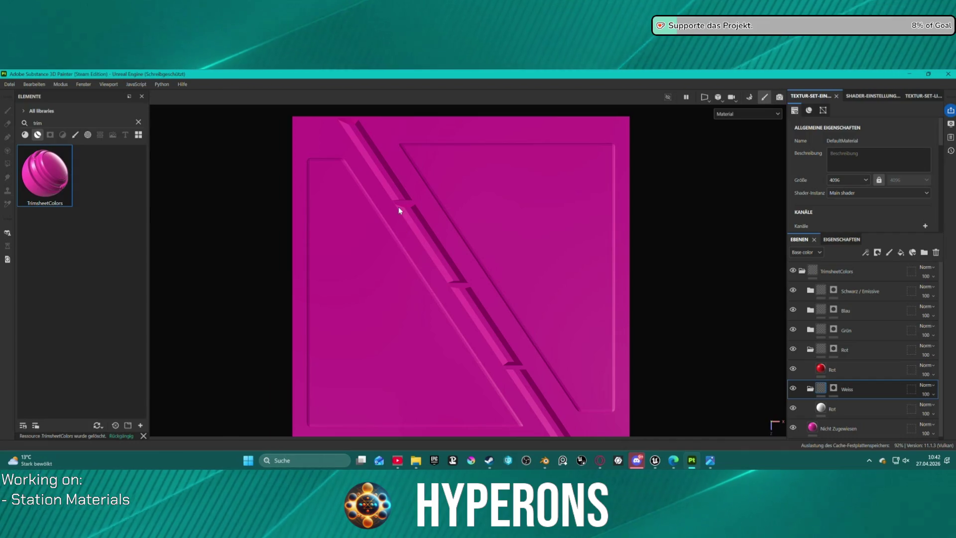
{"action": "left_click", "coordinate": [833, 388]}
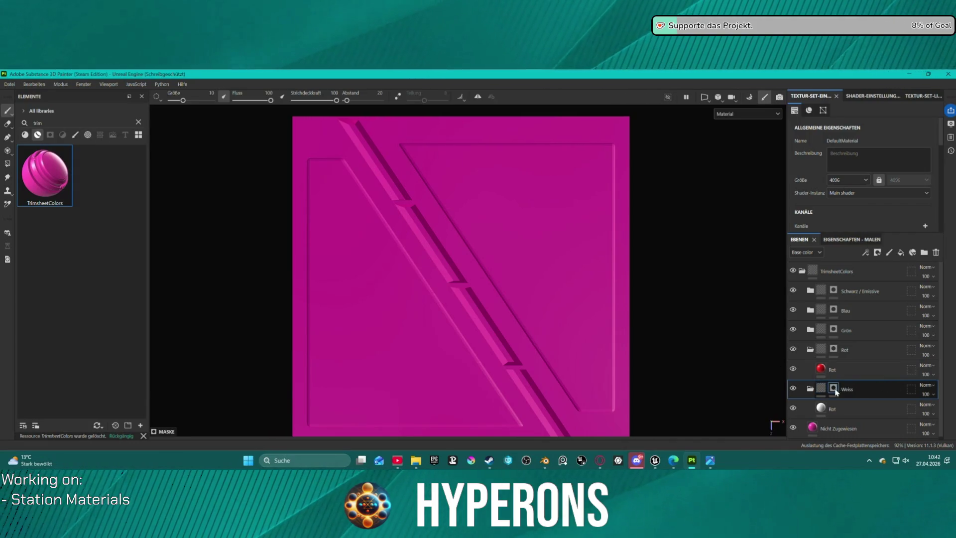
{"action": "left_click", "coordinate": [8, 164]}
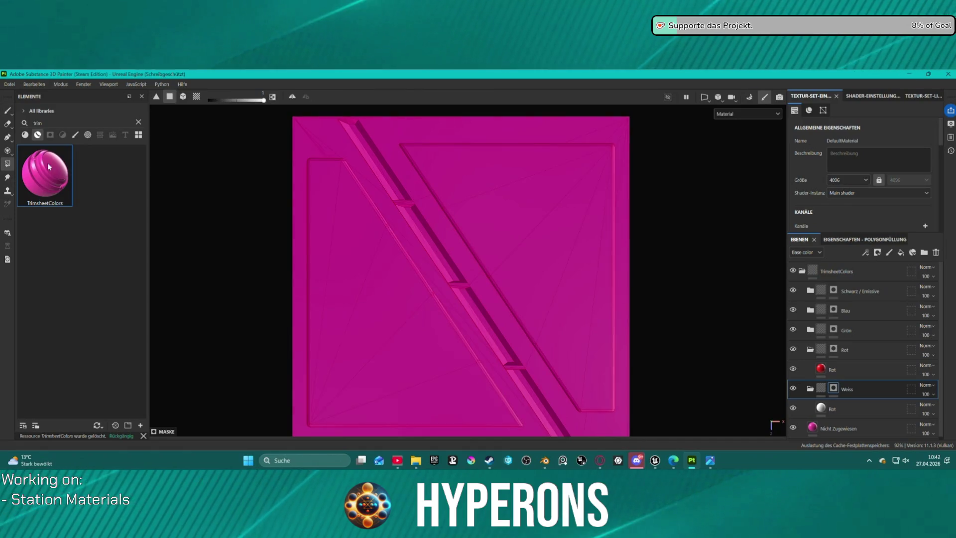
{"action": "left_click", "coordinate": [312, 143]}
{"action": "left_click", "coordinate": [333, 140]}
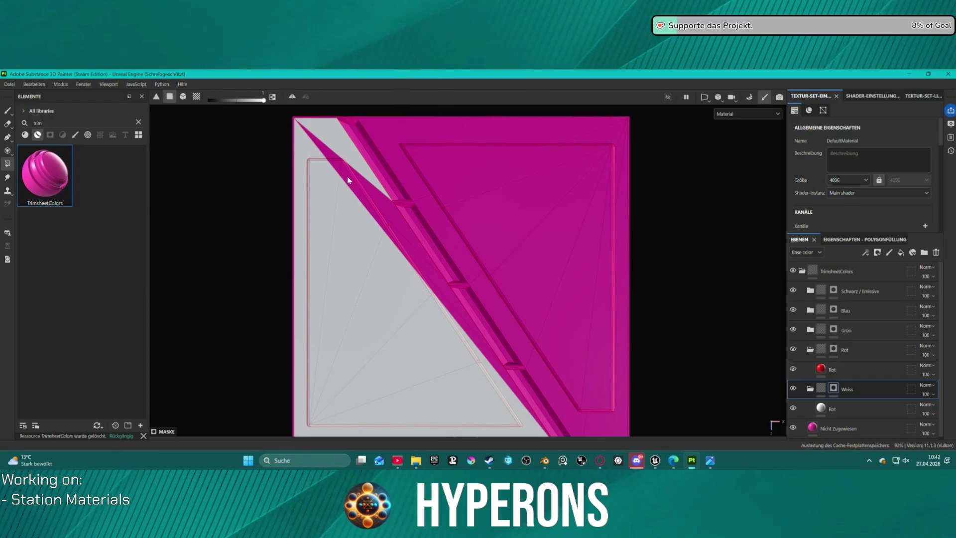
{"action": "scroll", "coordinate": [391, 219], "scroll_direction": "down", "scroll_amount": 2}
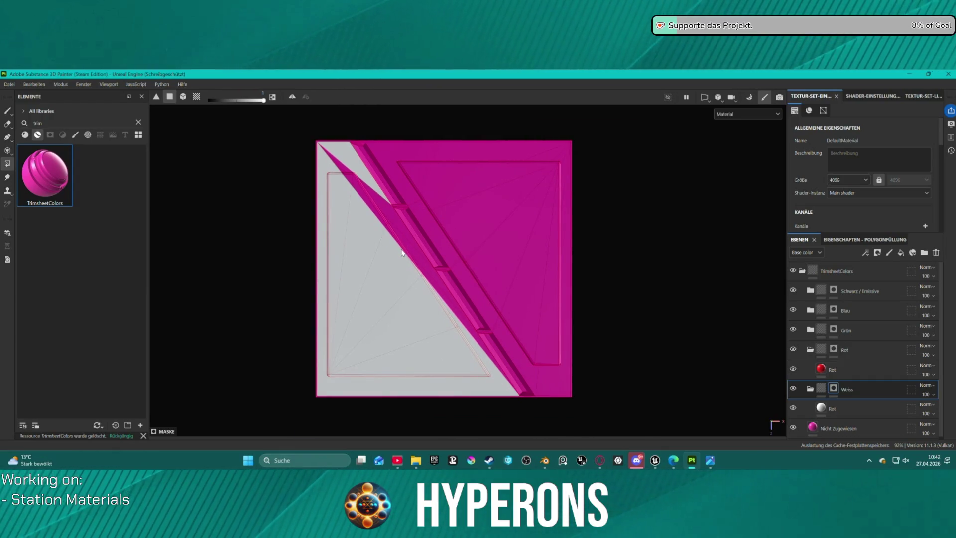
{"action": "key", "text": "ctrl+z"}
{"action": "key", "text": "ctrl+z"}
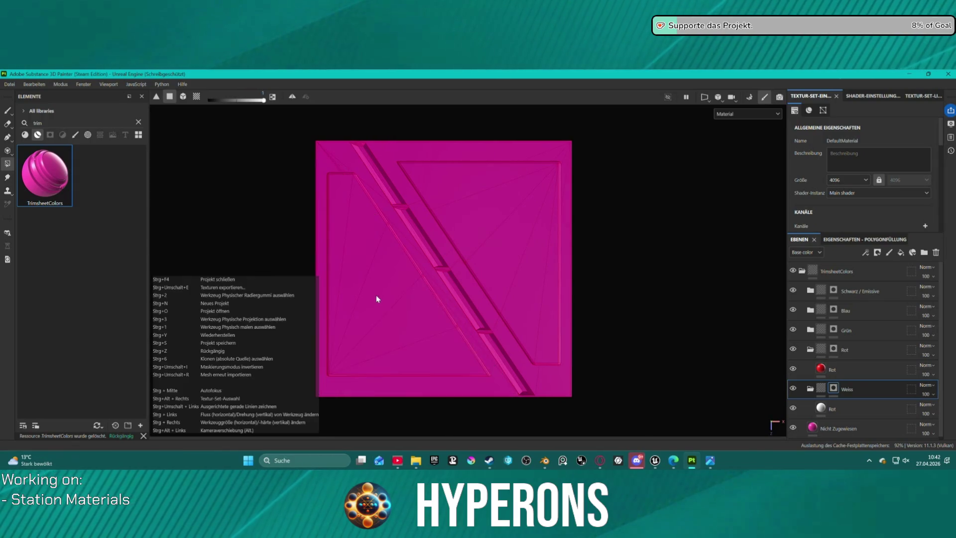
{"action": "scroll", "coordinate": [392, 377], "scroll_direction": "up", "scroll_amount": 2}
{"action": "left_click", "coordinate": [385, 390]}
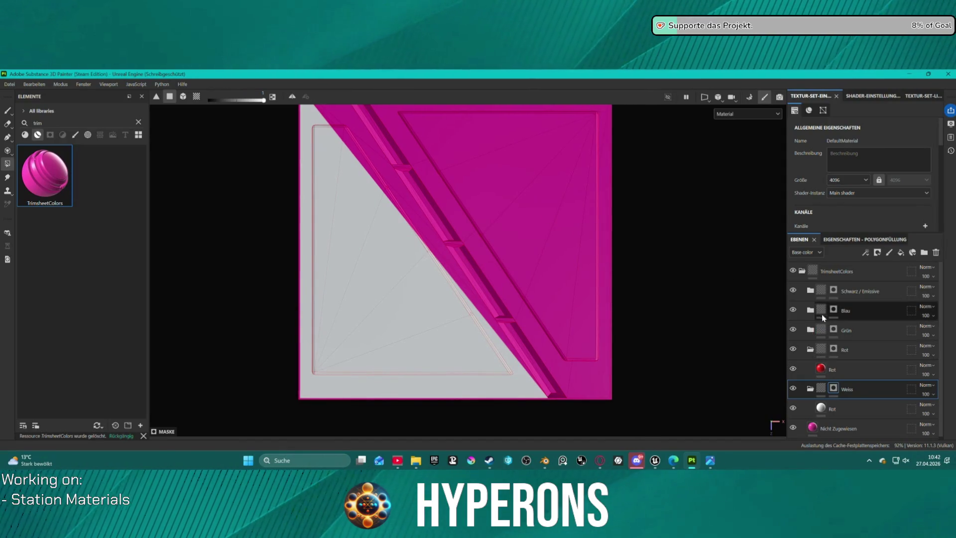
Polygon-fill the lower triangle face, its bottom sliver and remaining grey faces blue in Blau
{"action": "left_click", "coordinate": [835, 312]}
{"action": "left_click", "coordinate": [422, 365]}
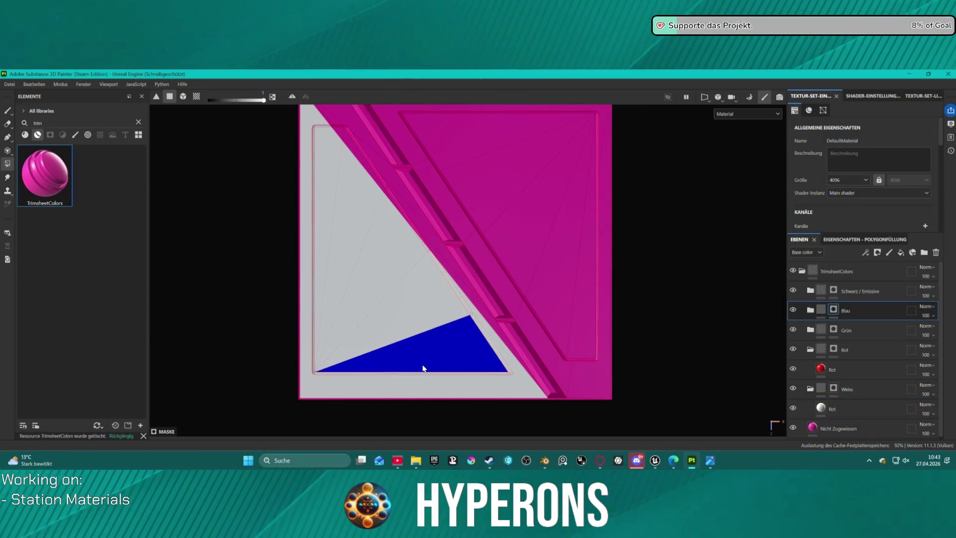
{"action": "left_click", "coordinate": [438, 374]}
{"action": "mouse_move", "coordinate": [324, 230]}
{"action": "left_mouse_down"}
{"action": "mouse_move", "coordinate": [380, 312]}
{"action": "mouse_move", "coordinate": [404, 377]}
{"action": "left_mouse_up"}
{"action": "scroll", "coordinate": [423, 294], "scroll_direction": "up", "scroll_amount": 1}
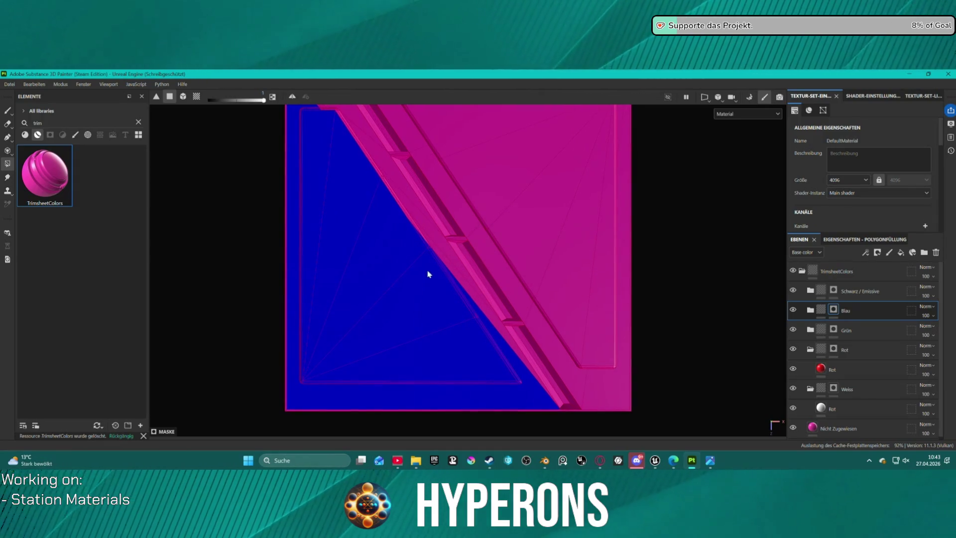
{"action": "scroll", "coordinate": [336, 139], "scroll_direction": "down", "scroll_amount": 1}
{"action": "scroll", "coordinate": [330, 155], "scroll_direction": "down", "scroll_amount": 1}
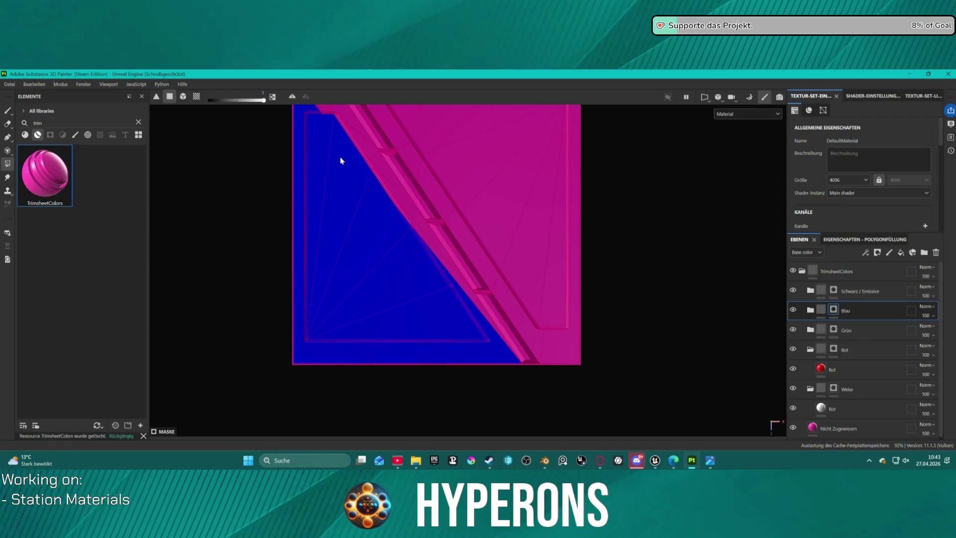
Fill the top-left corner faces blue and redo the lower-left triangle's blue fill
{"action": "mouse_move", "coordinate": [299, 113]}
{"action": "left_mouse_down"}
{"action": "mouse_move", "coordinate": [348, 192]}
{"action": "mouse_move", "coordinate": [367, 260]}
{"action": "mouse_move", "coordinate": [348, 262]}
{"action": "left_mouse_up"}
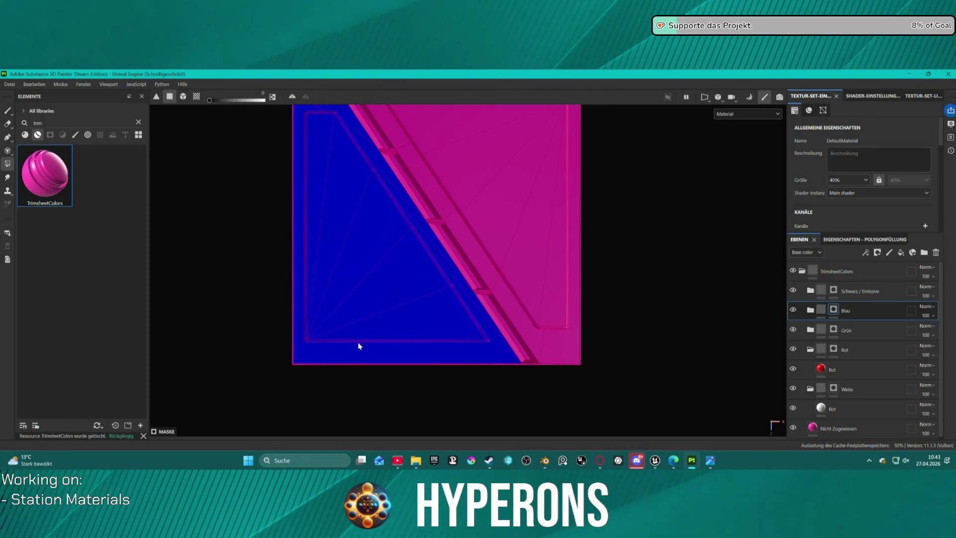
{"action": "left_click", "coordinate": [327, 355]}
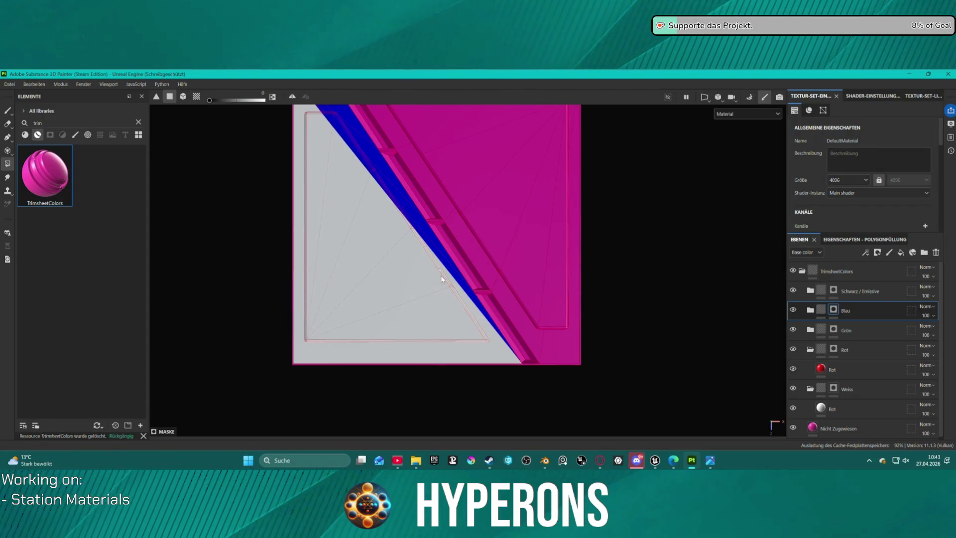
{"action": "left_click", "coordinate": [411, 234]}
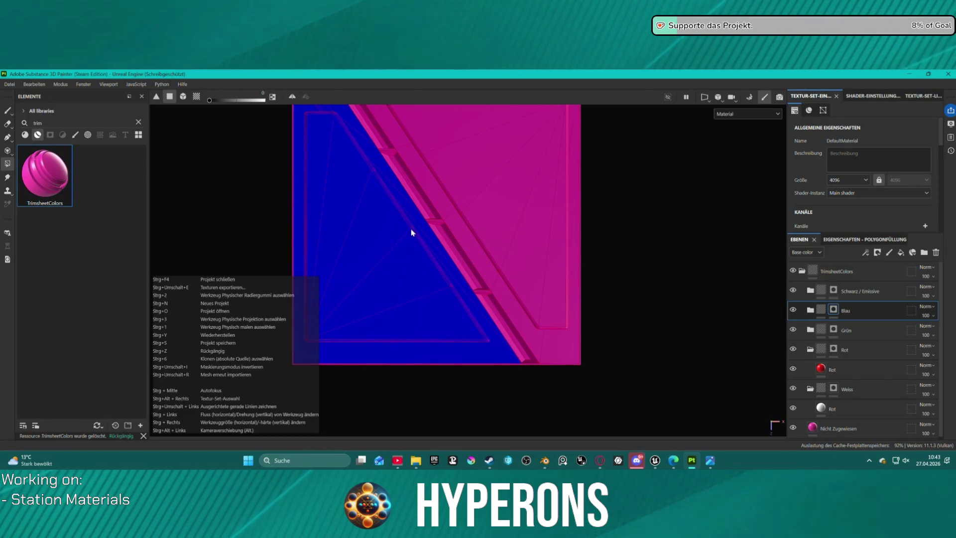
{"action": "key", "text": "shift"}
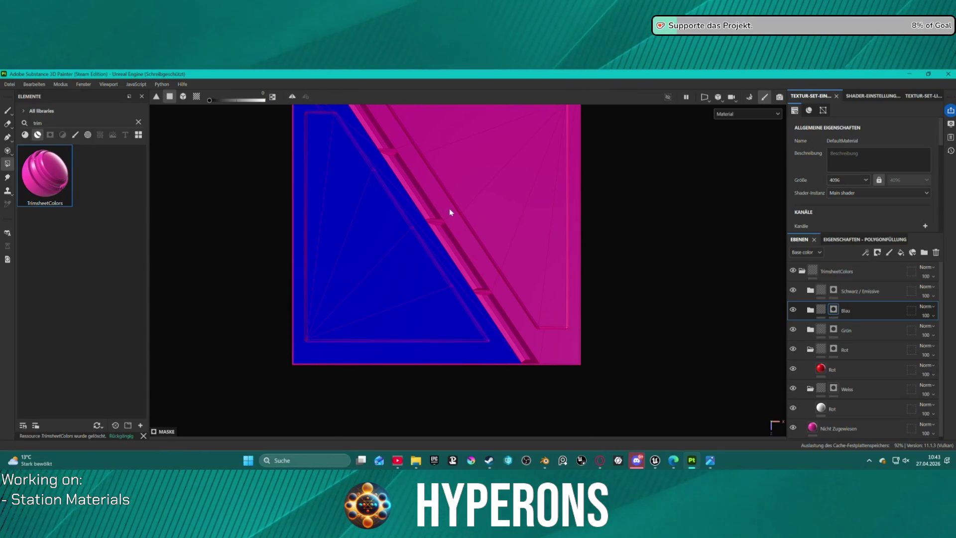
{"action": "mouse_move", "coordinate": [455, 215]}
{"action": "middle_mouse_down"}
{"action": "mouse_move", "coordinate": [473, 259]}
{"action": "mouse_move", "coordinate": [465, 258]}
{"action": "middle_mouse_up"}
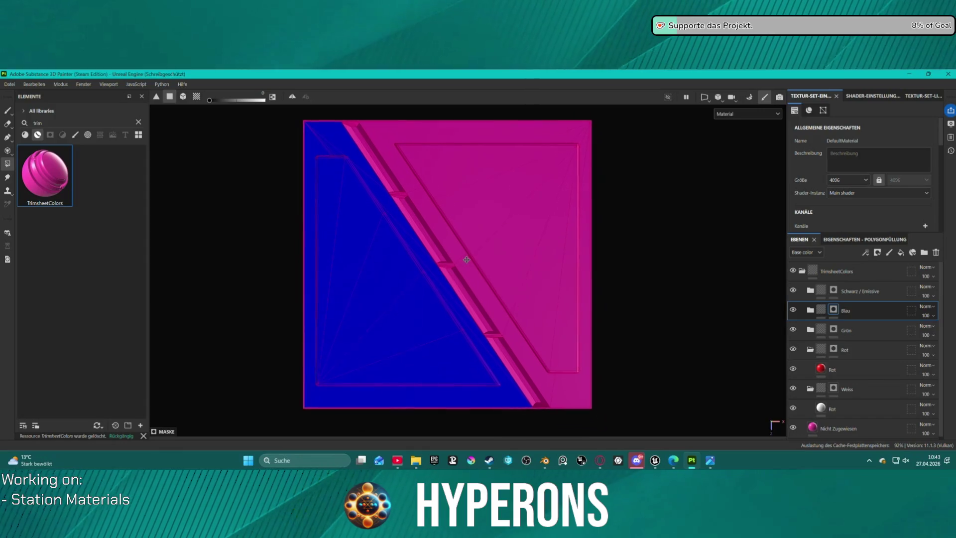
{"action": "scroll", "coordinate": [413, 232], "scroll_direction": "up", "scroll_amount": 1}
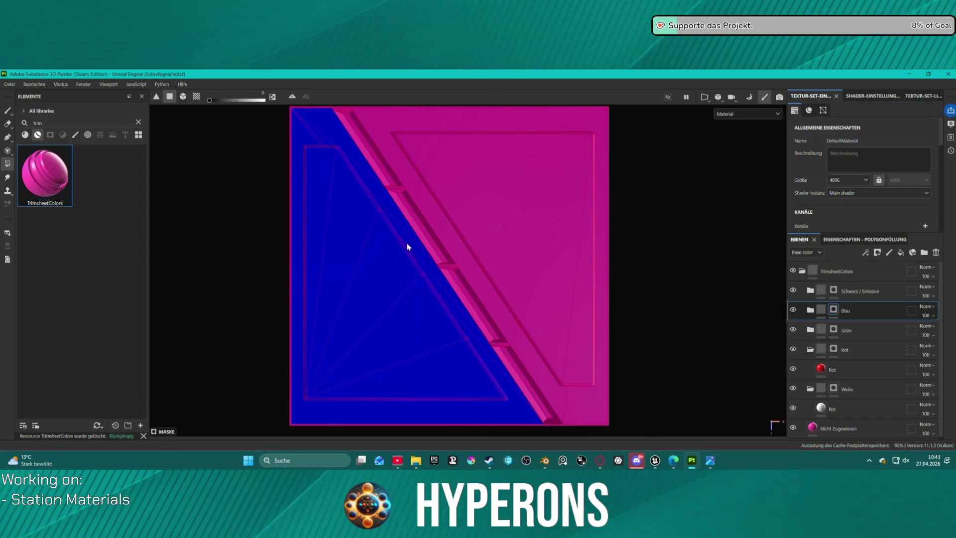
Clear the Blau layer's mask with Maske bereinigen
{"action": "right_click", "coordinate": [834, 309]}
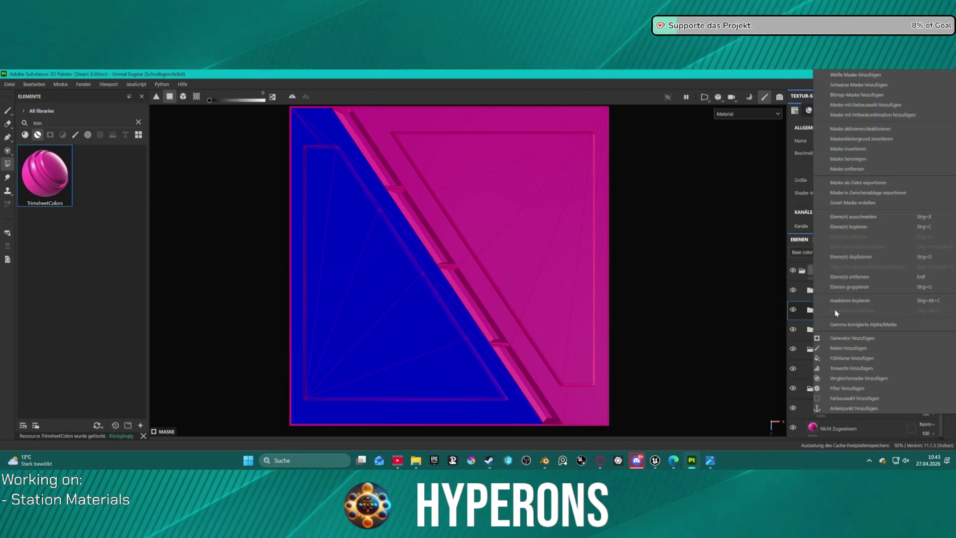
{"action": "left_click", "coordinate": [865, 160]}
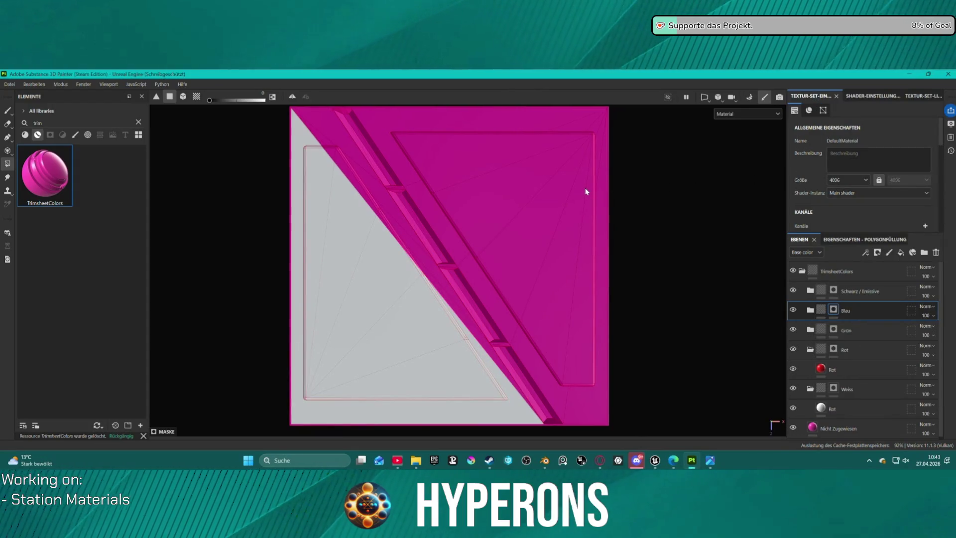
{"action": "right_click", "coordinate": [839, 389]}
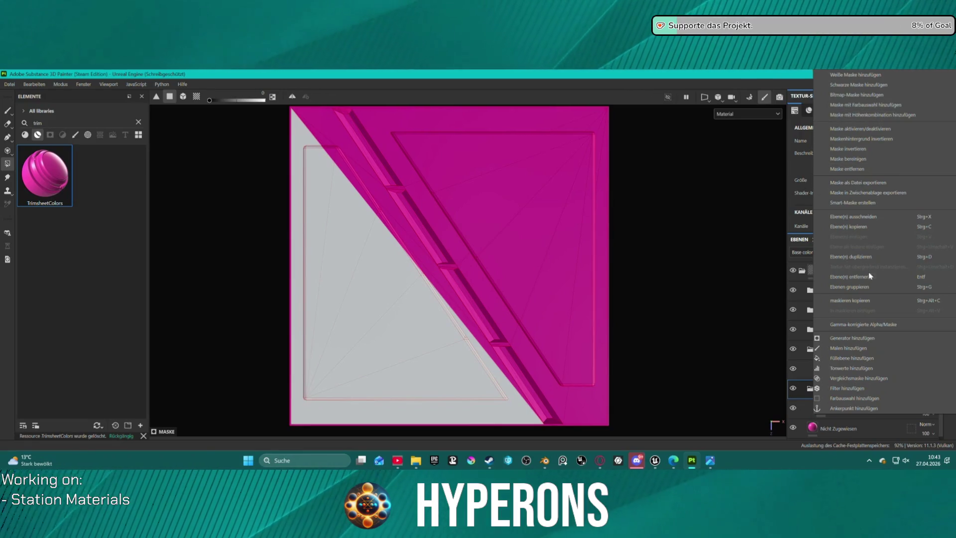
{"action": "left_click", "coordinate": [662, 275]}
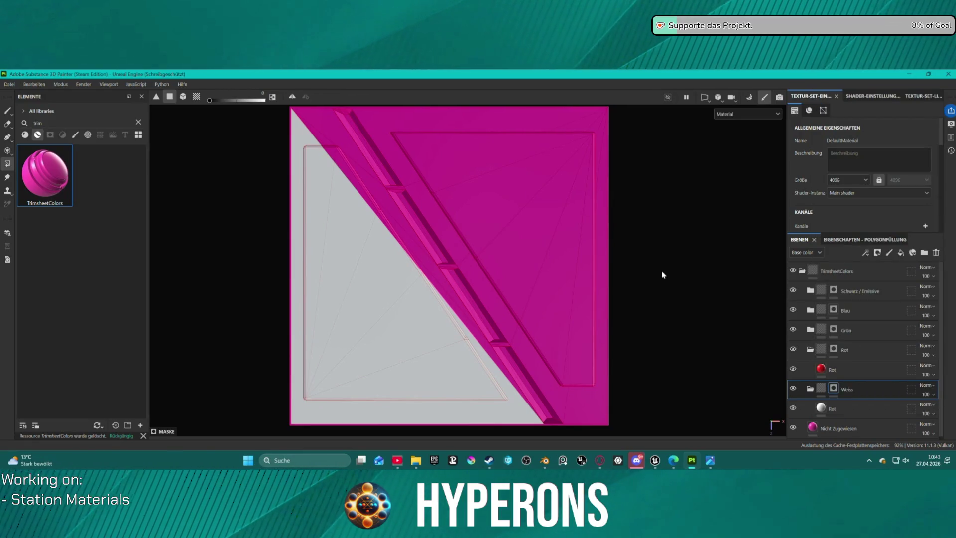
Switch to mesh fill, set fill value 1, and refill the whole panel white in Weiss
{"action": "left_click", "coordinate": [183, 98]}
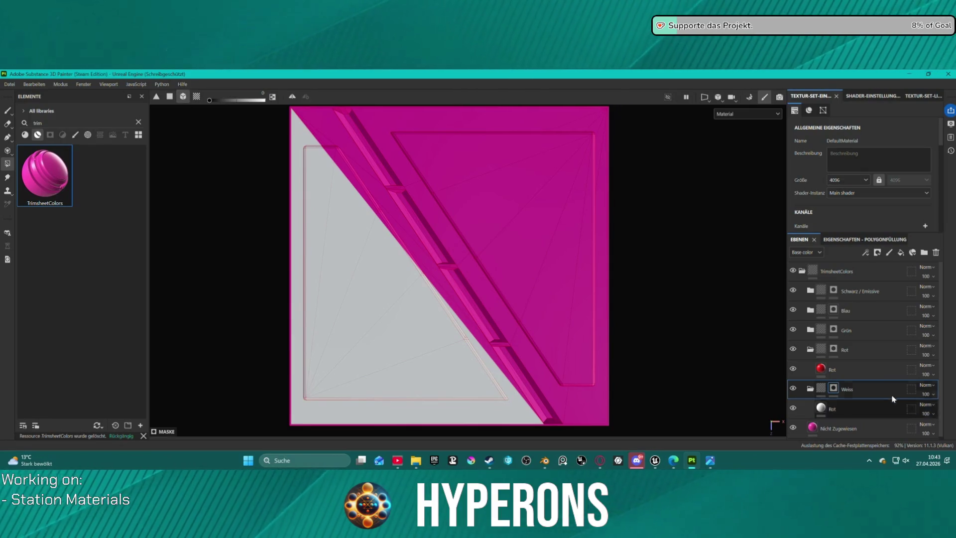
{"action": "left_click", "coordinate": [564, 403]}
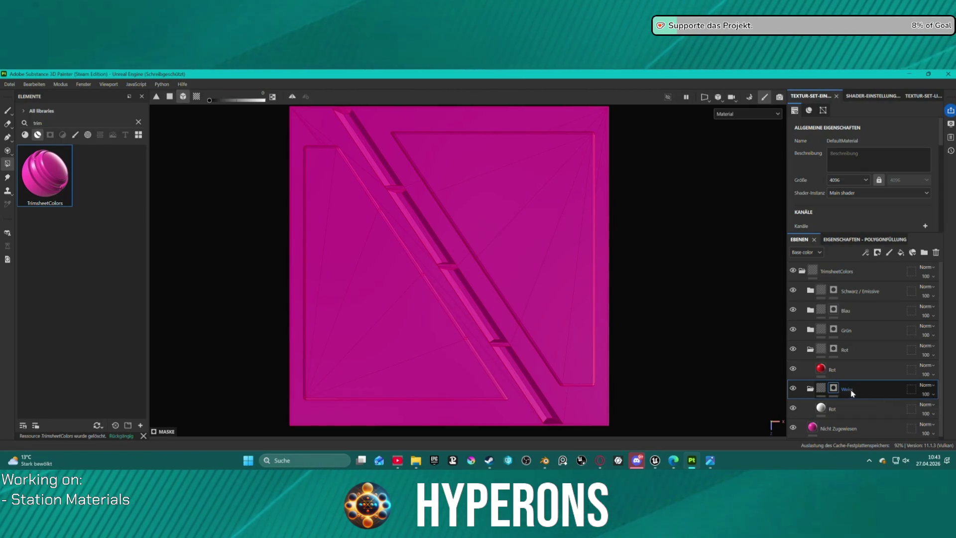
{"action": "left_click", "coordinate": [800, 388]}
{"action": "left_click_drag", "start_coordinate": [209, 100], "coordinate": [263, 100]}
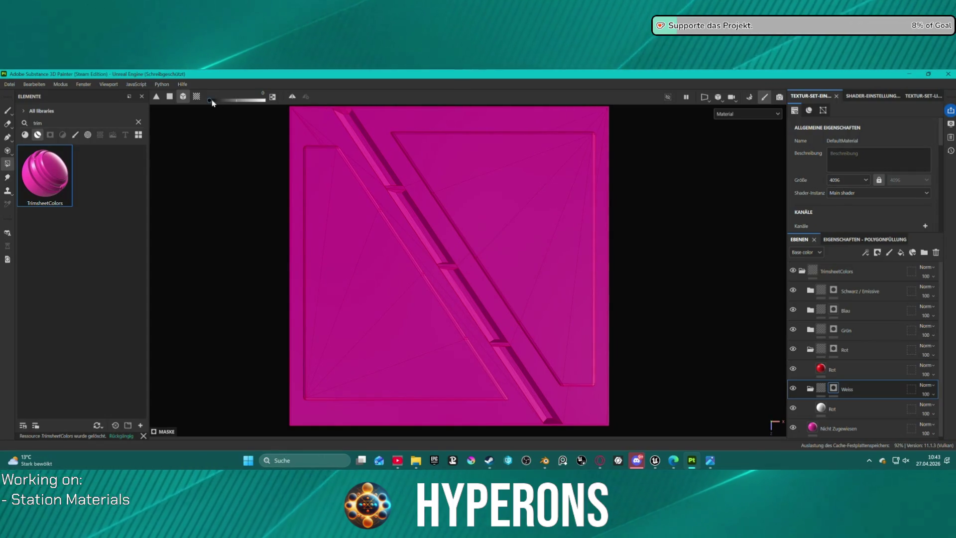
{"action": "left_click", "coordinate": [493, 368]}
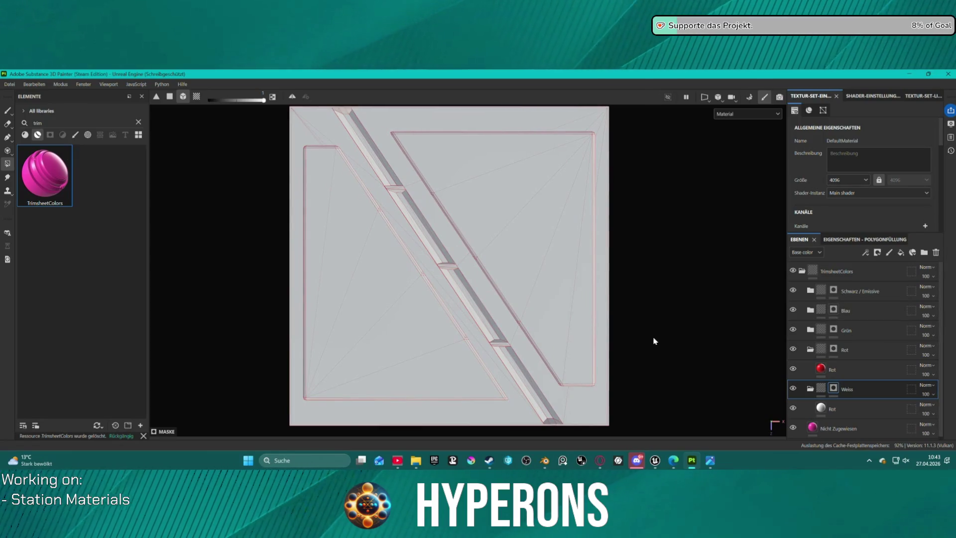
Collapse the Weiss folder, fill the whole panel blue in Blau, then undo it
{"action": "left_click", "coordinate": [811, 390]}
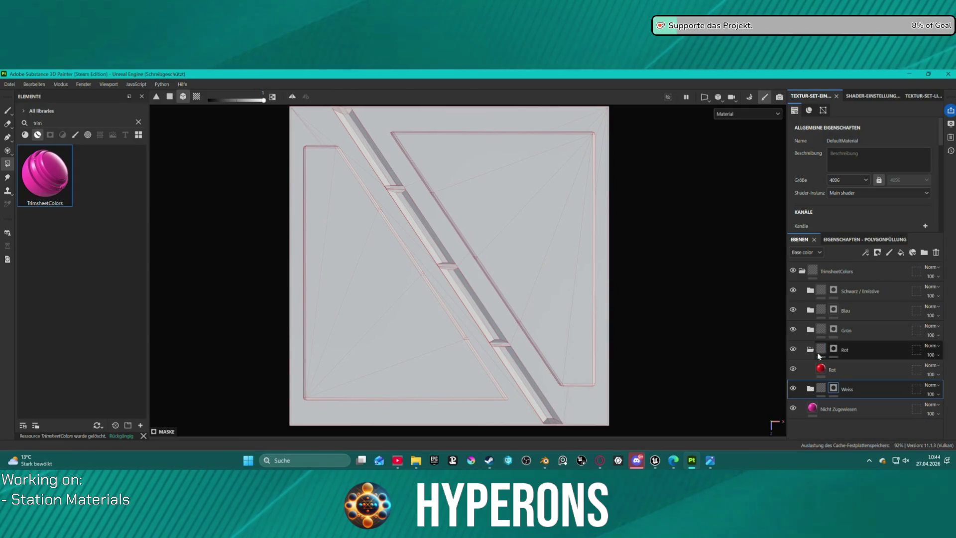
{"action": "left_click", "coordinate": [873, 312]}
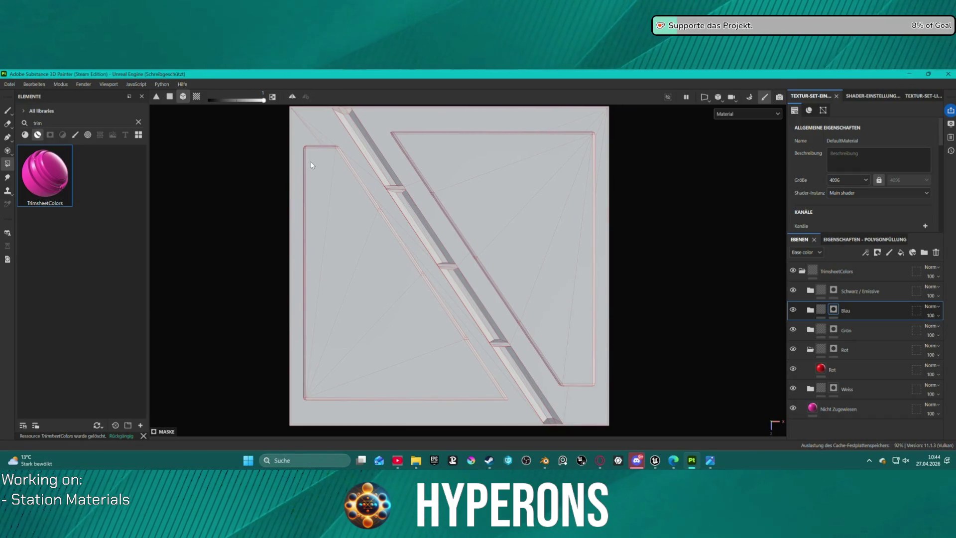
{"action": "mouse_move", "coordinate": [299, 143]}
{"action": "left_mouse_down"}
{"action": "mouse_move", "coordinate": [390, 359]}
{"action": "mouse_move", "coordinate": [347, 314]}
{"action": "mouse_move", "coordinate": [334, 243]}
{"action": "left_mouse_up"}
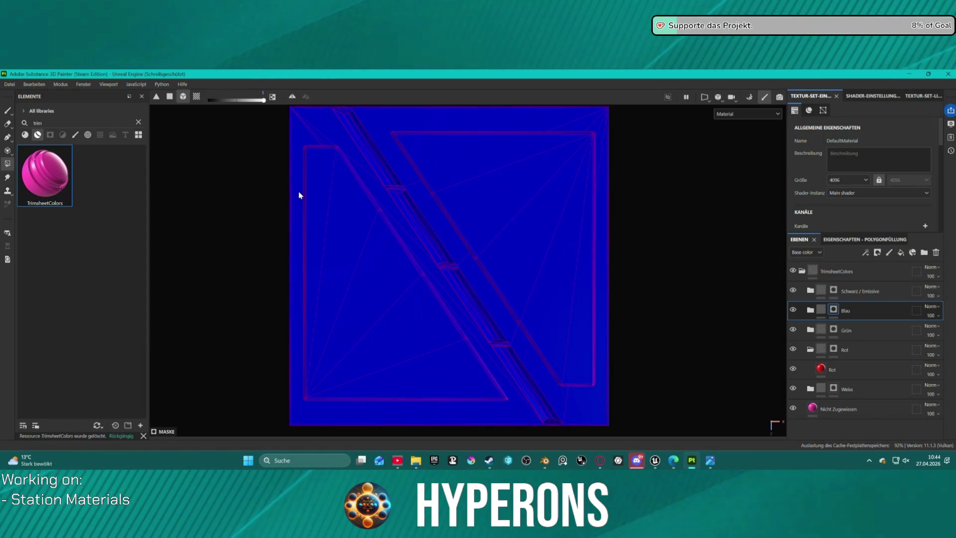
{"action": "key", "text": "ctrl+z"}
Polygon-fill the left triangle and upper-left diagonal sliver blue
{"action": "left_click", "coordinate": [169, 96]}
{"action": "left_click", "coordinate": [327, 200]}
{"action": "left_click_drag", "start_coordinate": [327, 200], "coordinate": [354, 323]}
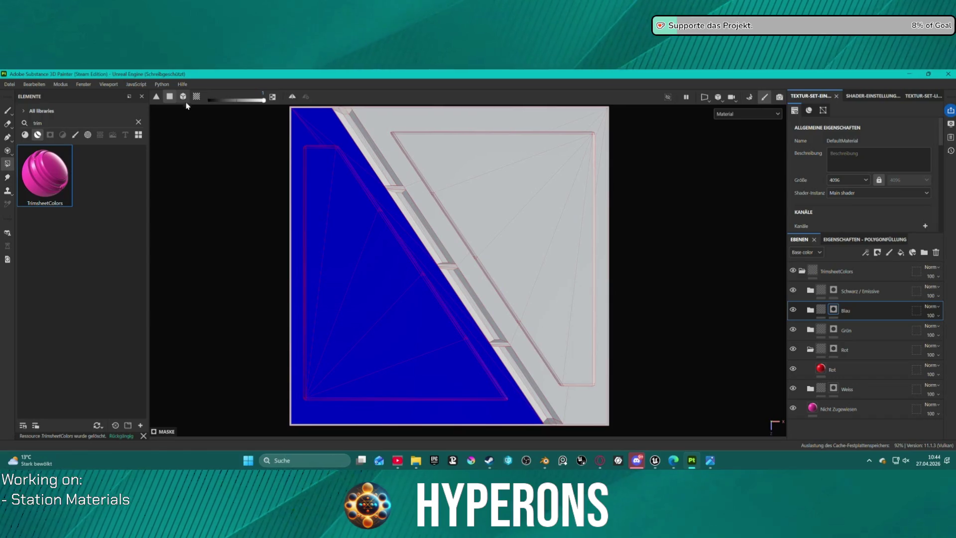
Erase all blue from the triangle and diagonal wedge, and set the fill value to 1
{"action": "left_click", "coordinate": [299, 135]}
{"action": "left_click", "coordinate": [319, 127]}
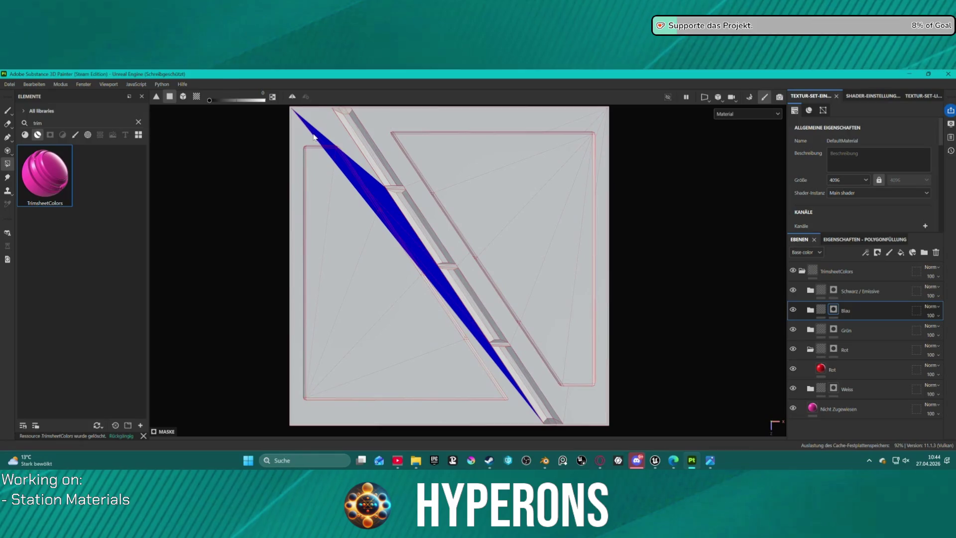
{"action": "left_click", "coordinate": [319, 134]}
{"action": "left_click", "coordinate": [317, 141]}
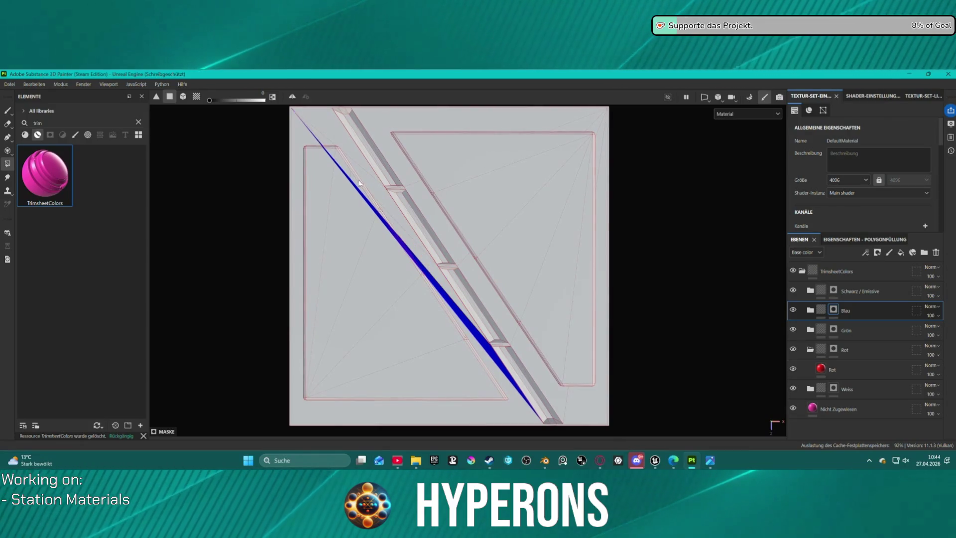
{"action": "left_click", "coordinate": [465, 319]}
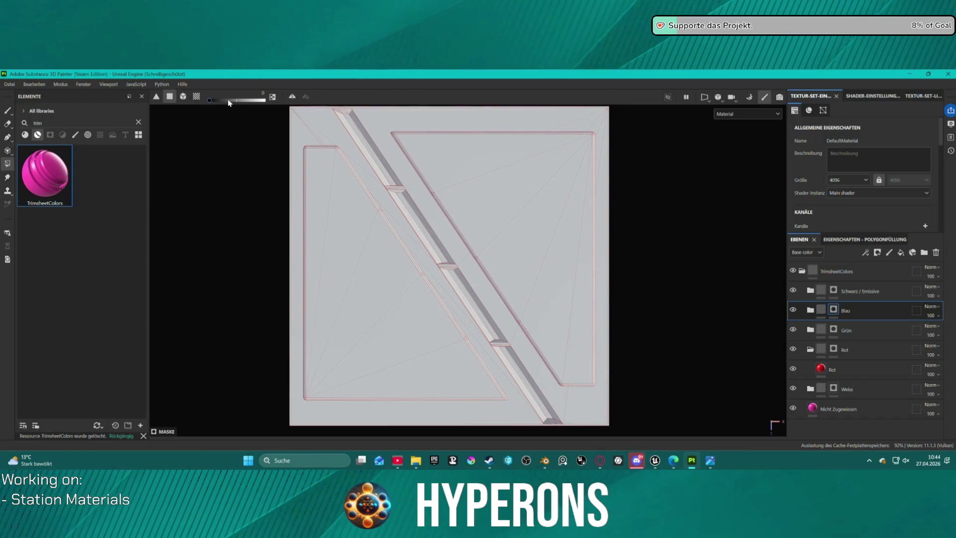
{"action": "left_click_drag", "start_coordinate": [210, 99], "coordinate": [263, 100]}
Fill the lower-left bottom strip, edge strips, triangles and grey slivers beside the face blue
{"action": "scroll", "coordinate": [396, 420], "scroll_direction": "up", "scroll_amount": 5}
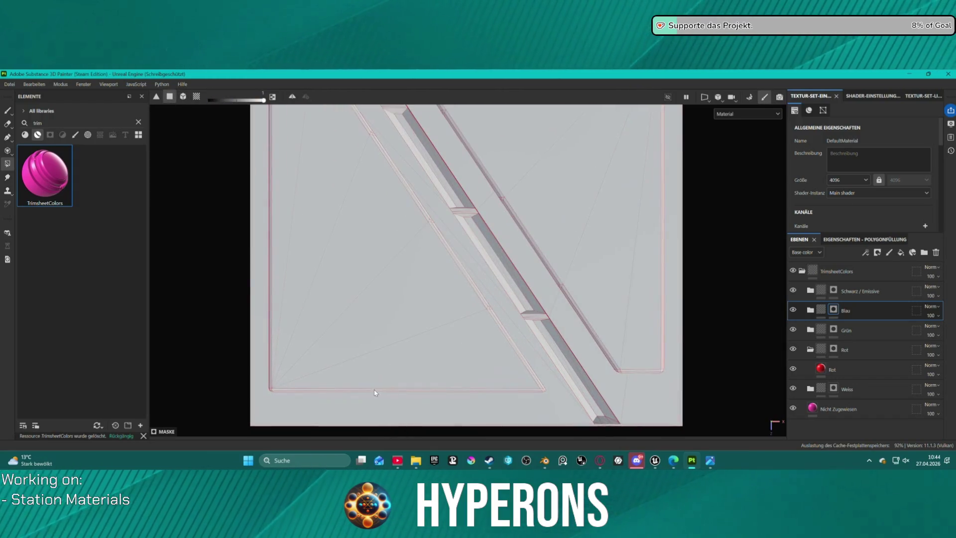
{"action": "left_click", "coordinate": [251, 388]}
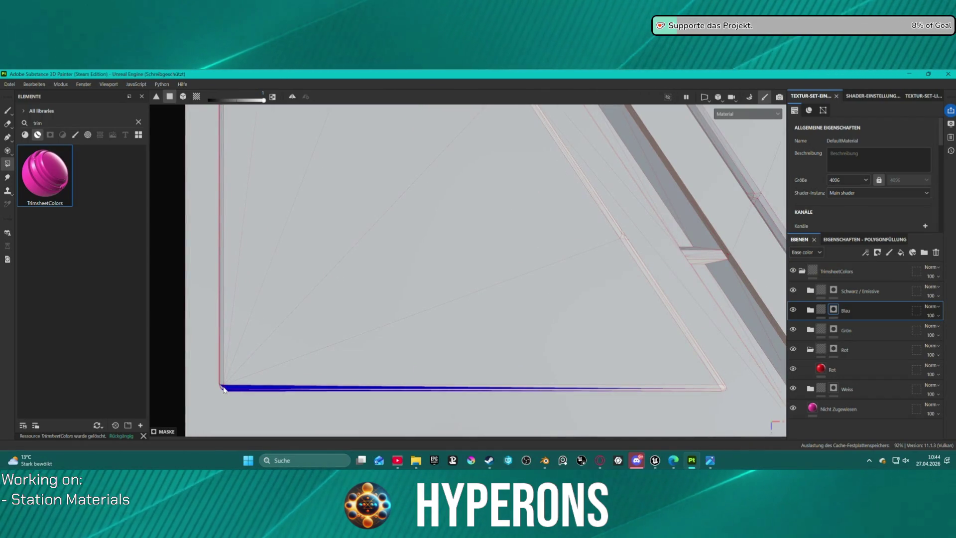
{"action": "left_click", "coordinate": [253, 383]}
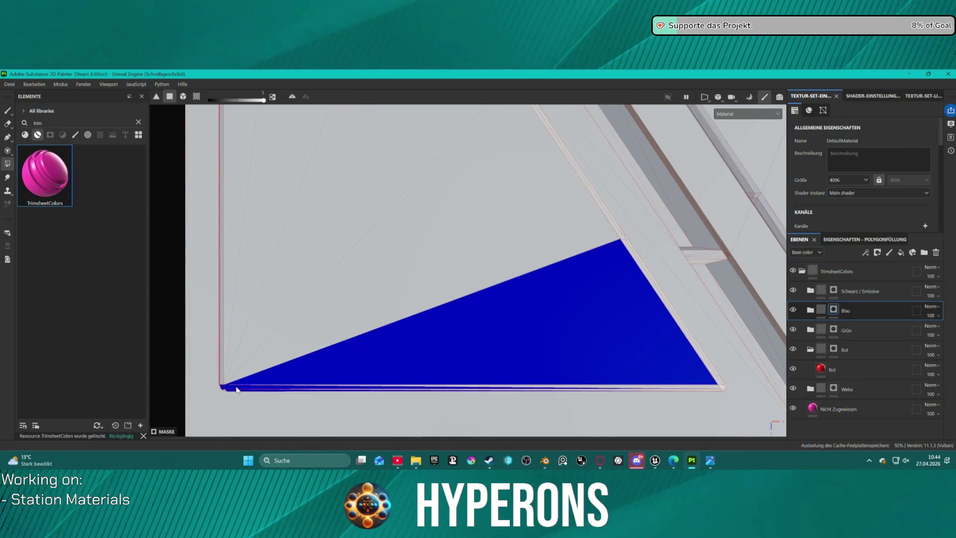
{"action": "left_click", "coordinate": [222, 382]}
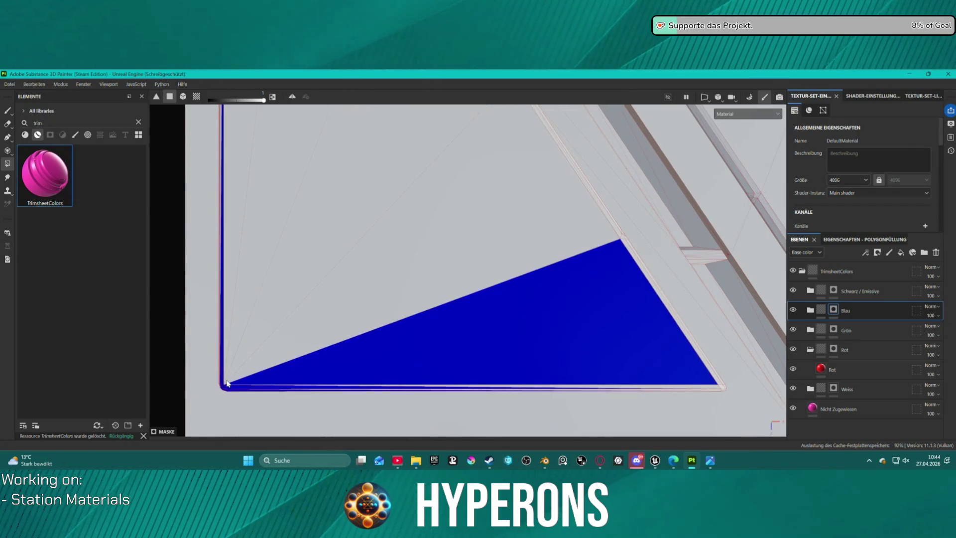
{"action": "left_click", "coordinate": [235, 380]}
{"action": "left_click", "coordinate": [242, 379]}
{"action": "left_click", "coordinate": [229, 362]}
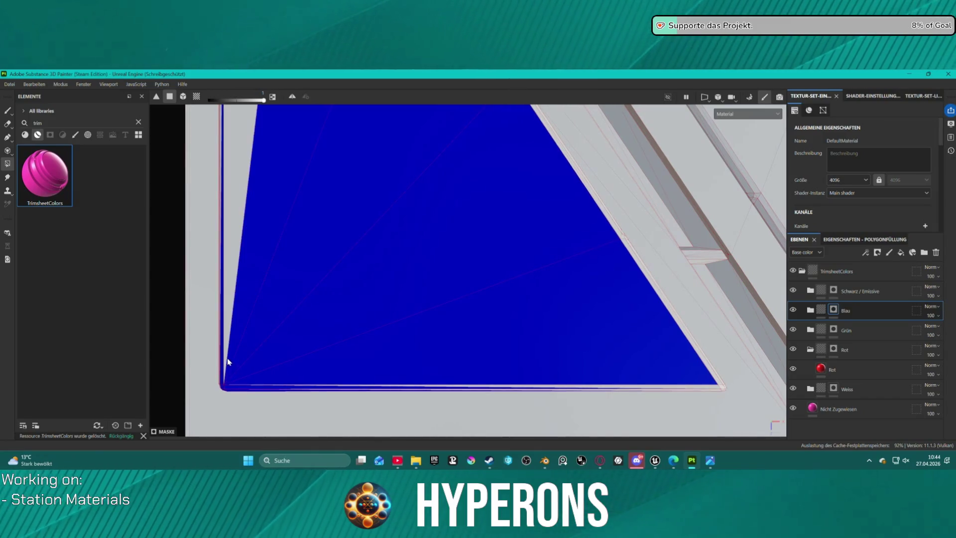
{"action": "left_click", "coordinate": [225, 358]}
{"action": "scroll", "coordinate": [222, 163], "scroll_direction": "up", "scroll_amount": 3}
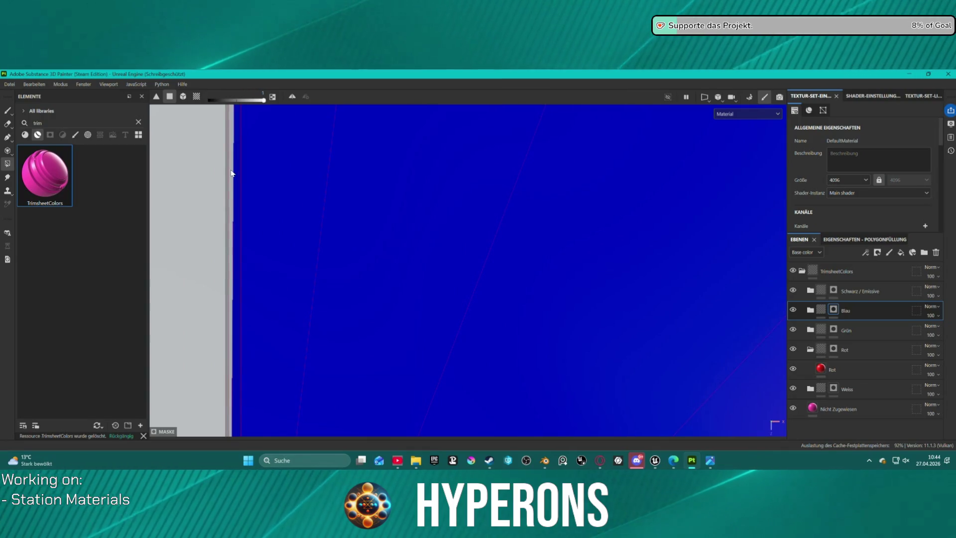
{"action": "left_click", "coordinate": [230, 173]}
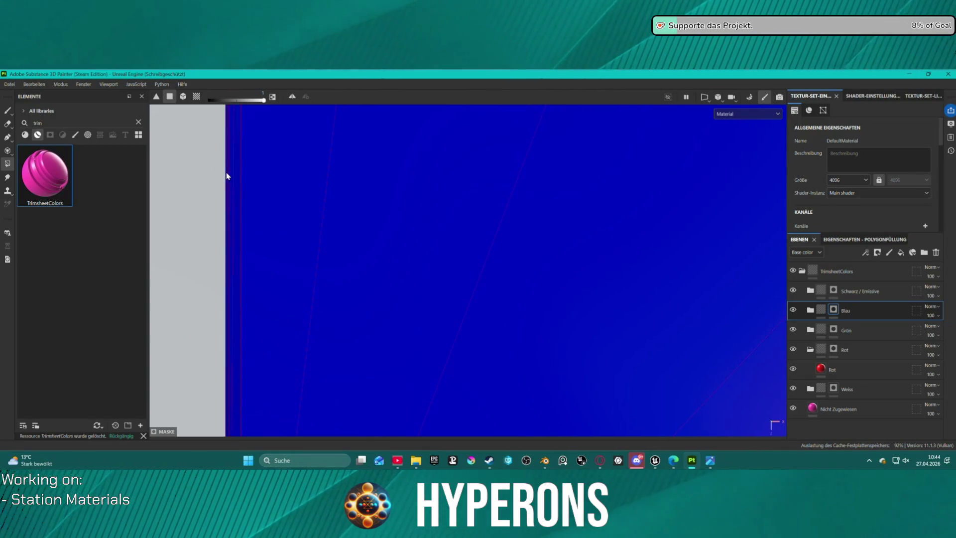
Fill the bottom edge strip, both lower-right corner bevel faces and the diagonal bevel strips blue
{"action": "scroll", "coordinate": [298, 173], "scroll_direction": "down", "scroll_amount": 3}
{"action": "scroll", "coordinate": [588, 215], "scroll_direction": "down", "scroll_amount": 1}
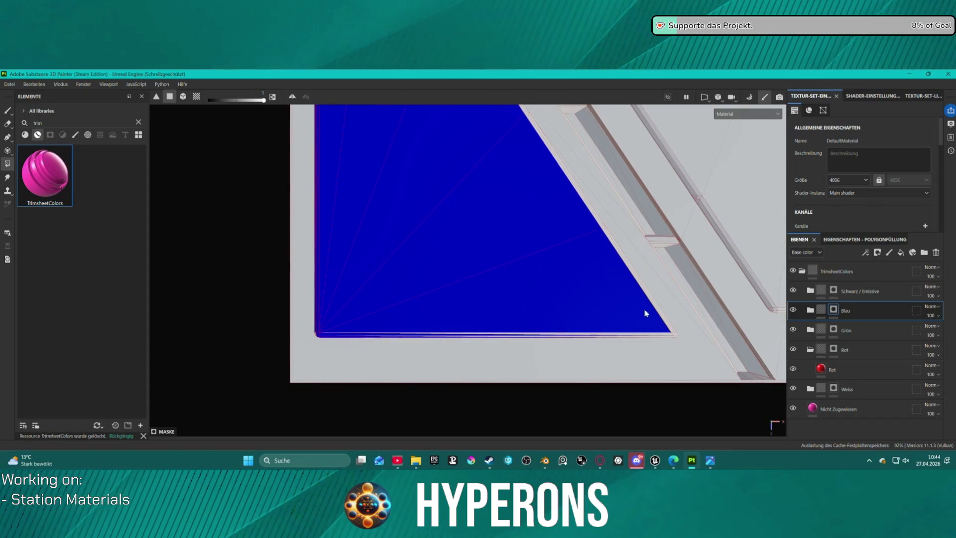
{"action": "scroll", "coordinate": [641, 307], "scroll_direction": "up", "scroll_amount": 5}
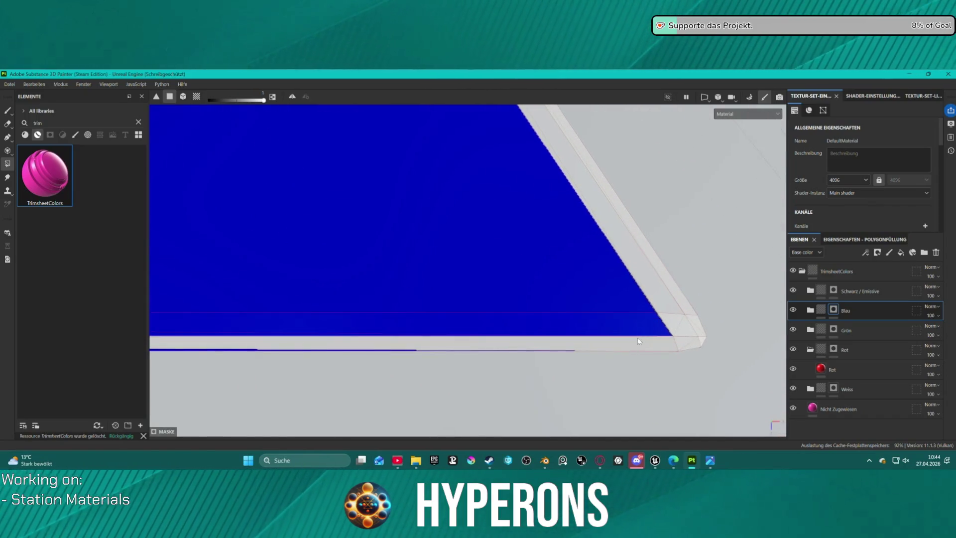
{"action": "left_click", "coordinate": [639, 342]}
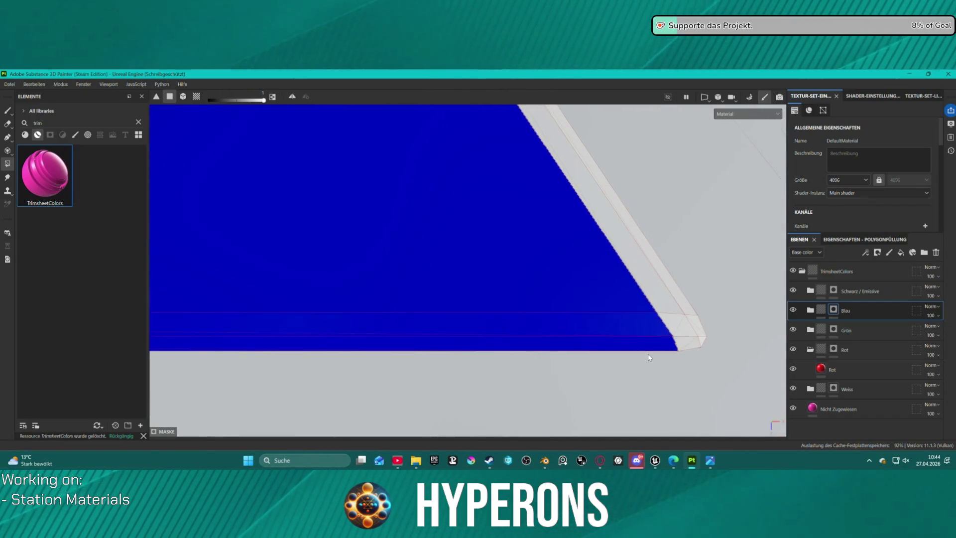
{"action": "left_click", "coordinate": [704, 336]}
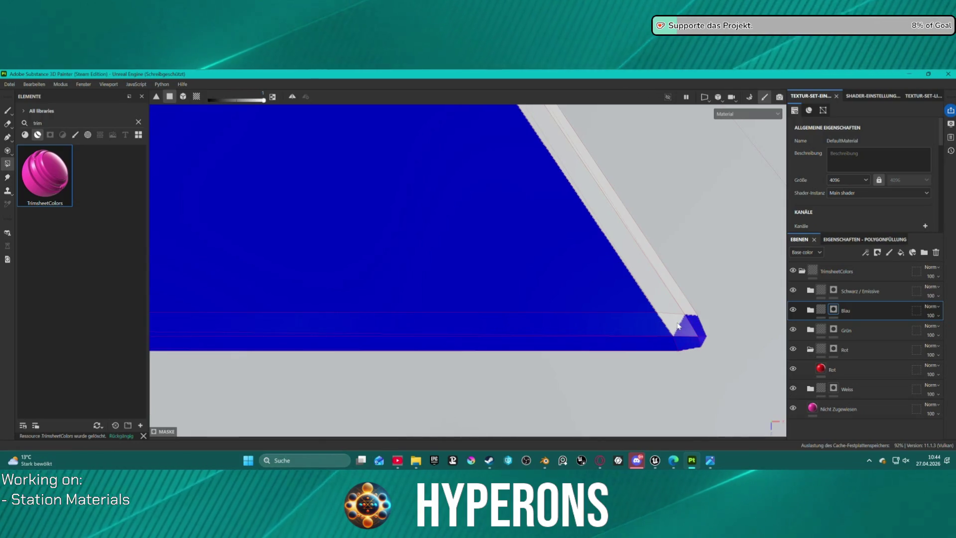
{"action": "left_click", "coordinate": [665, 307]}
{"action": "left_click", "coordinate": [677, 303]}
{"action": "left_click", "coordinate": [681, 302]}
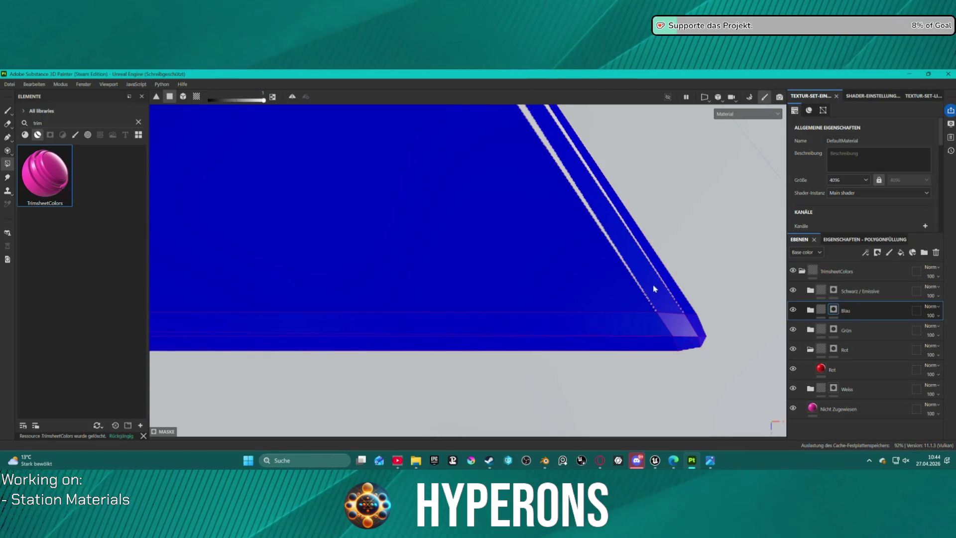
{"action": "left_click", "coordinate": [625, 264]}
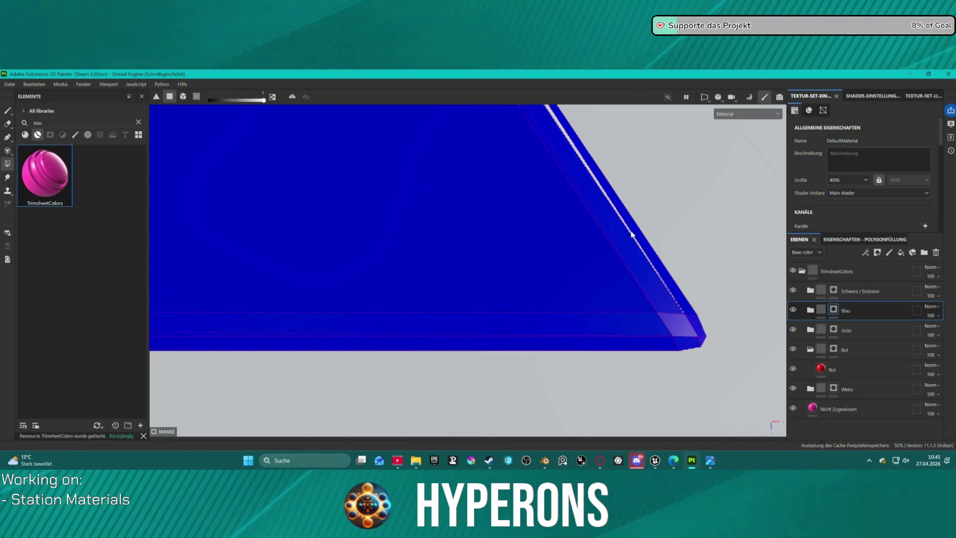
Fill the small face, light-grey edge strip and small triangular corner face blue
{"action": "mouse_move", "coordinate": [589, 215]}
{"action": "middle_mouse_down"}
{"action": "mouse_move", "coordinate": [489, 211]}
{"action": "mouse_move", "coordinate": [428, 162]}
{"action": "mouse_move", "coordinate": [418, 179]}
{"action": "mouse_move", "coordinate": [488, 359]}
{"action": "middle_mouse_up"}
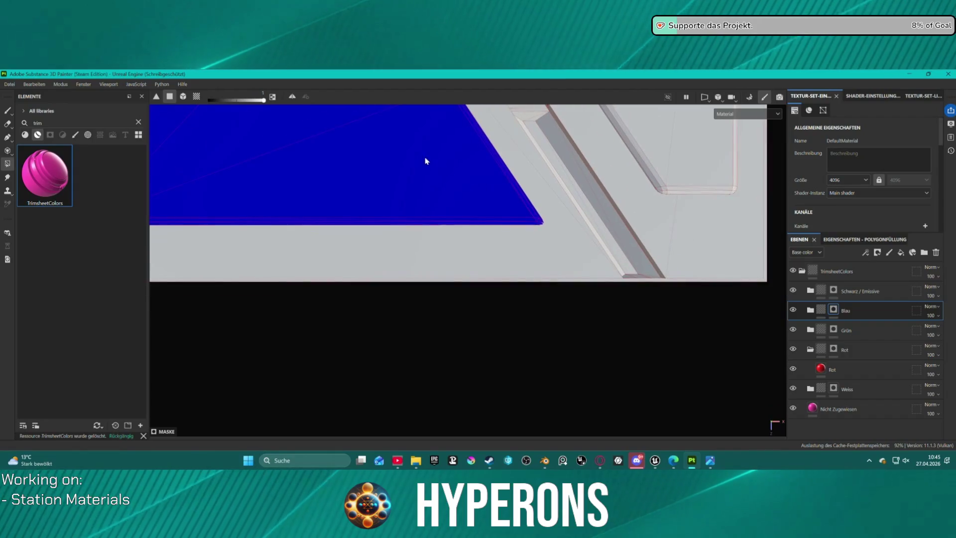
{"action": "scroll", "coordinate": [547, 378], "scroll_direction": "up", "scroll_amount": 5}
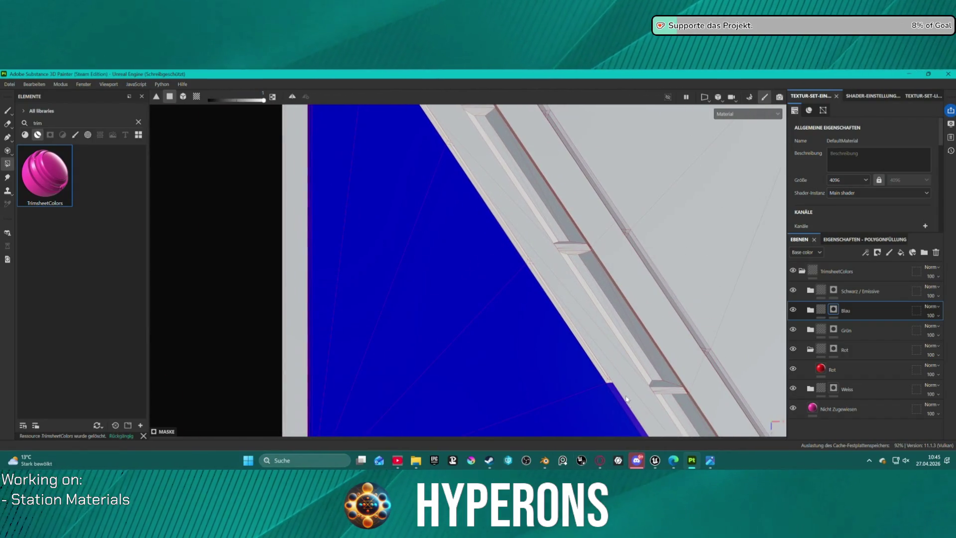
{"action": "scroll", "coordinate": [626, 399], "scroll_direction": "up", "scroll_amount": 3}
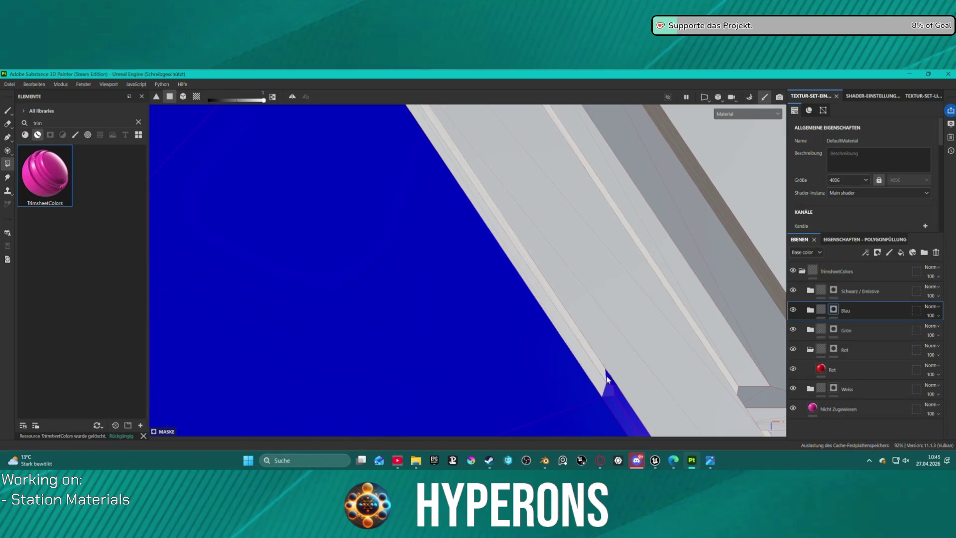
{"action": "mouse_move", "coordinate": [600, 371]}
{"action": "middle_mouse_down"}
{"action": "mouse_move", "coordinate": [592, 380]}
{"action": "mouse_move", "coordinate": [455, 218]}
{"action": "mouse_move", "coordinate": [455, 193]}
{"action": "mouse_move", "coordinate": [437, 179]}
{"action": "mouse_move", "coordinate": [429, 206]}
{"action": "middle_mouse_up"}
{"action": "mouse_move", "coordinate": [522, 309]}
{"action": "middle_mouse_down"}
{"action": "mouse_move", "coordinate": [443, 209]}
{"action": "mouse_move", "coordinate": [556, 394]}
{"action": "middle_mouse_up"}
{"action": "scroll", "coordinate": [444, 198], "scroll_direction": "down", "scroll_amount": 3}
{"action": "scroll", "coordinate": [509, 397], "scroll_direction": "up", "scroll_amount": 4}
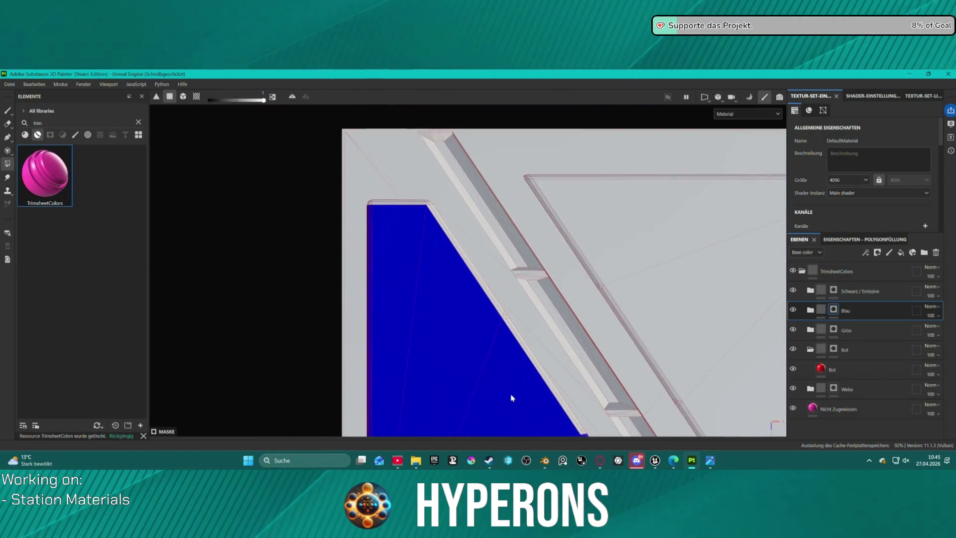
{"action": "scroll", "coordinate": [398, 229], "scroll_direction": "up", "scroll_amount": 3}
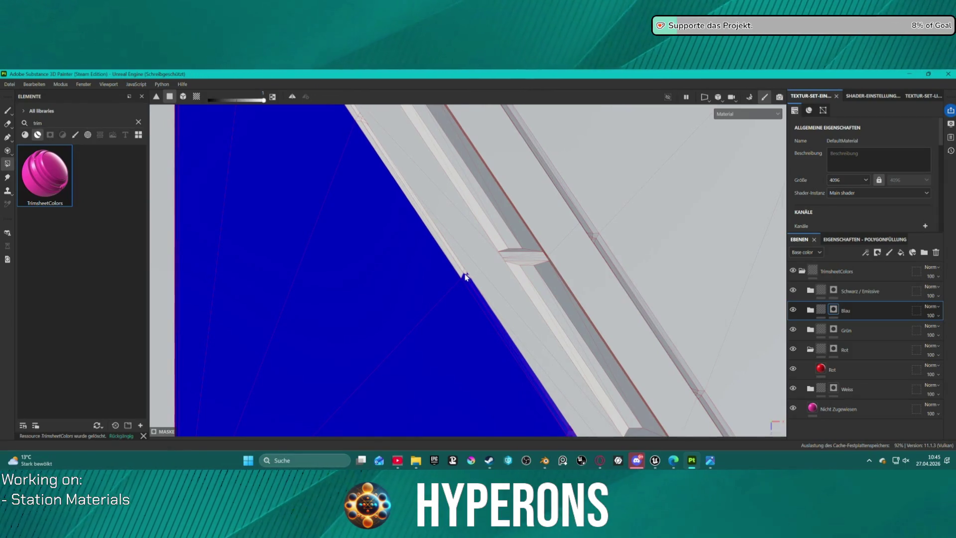
{"action": "scroll", "coordinate": [466, 276], "scroll_direction": "up", "scroll_amount": 4}
{"action": "left_click_drag", "start_coordinate": [464, 261], "coordinate": [451, 233]}
{"action": "left_click", "coordinate": [417, 246]}
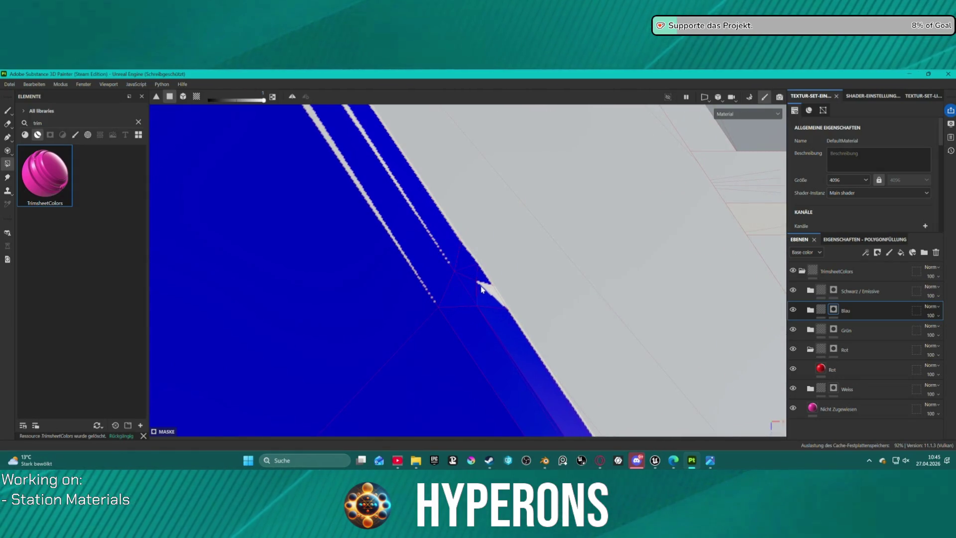
{"action": "left_click", "coordinate": [488, 291]}
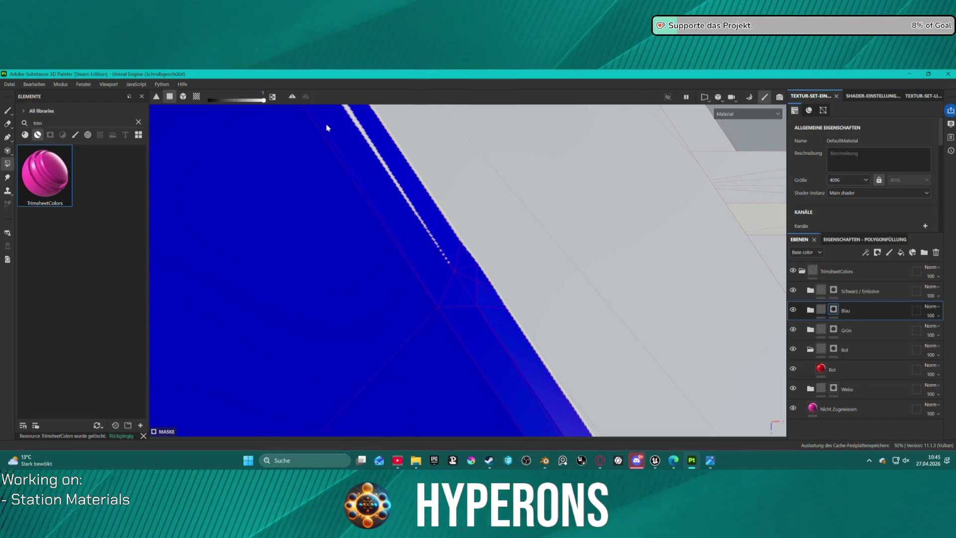
Fill the small edge triangle, two long diagonal edge strips and the thin edge strips blue
{"action": "scroll", "coordinate": [356, 119], "scroll_direction": "down", "scroll_amount": 2}
{"action": "scroll", "coordinate": [363, 170], "scroll_direction": "down", "scroll_amount": 3}
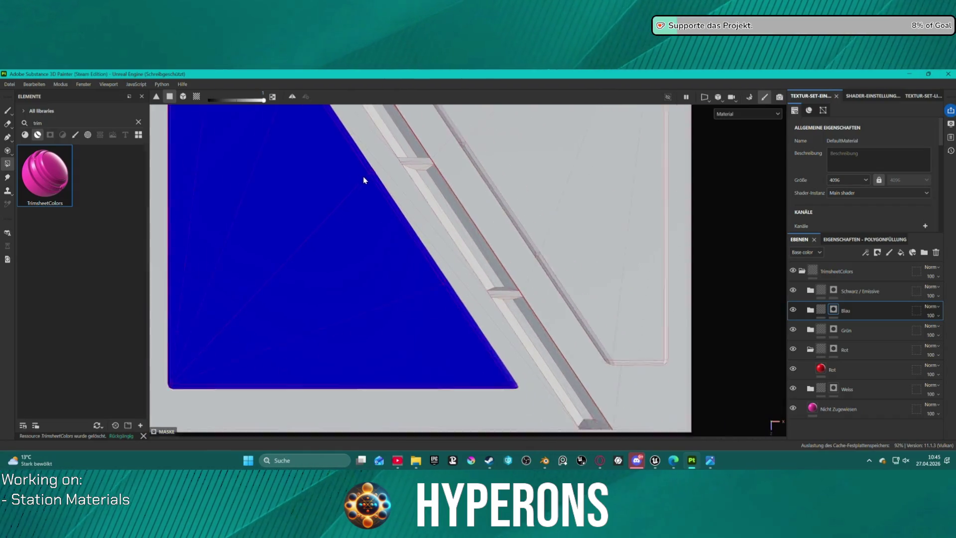
{"action": "scroll", "coordinate": [410, 192], "scroll_direction": "down", "scroll_amount": 2}
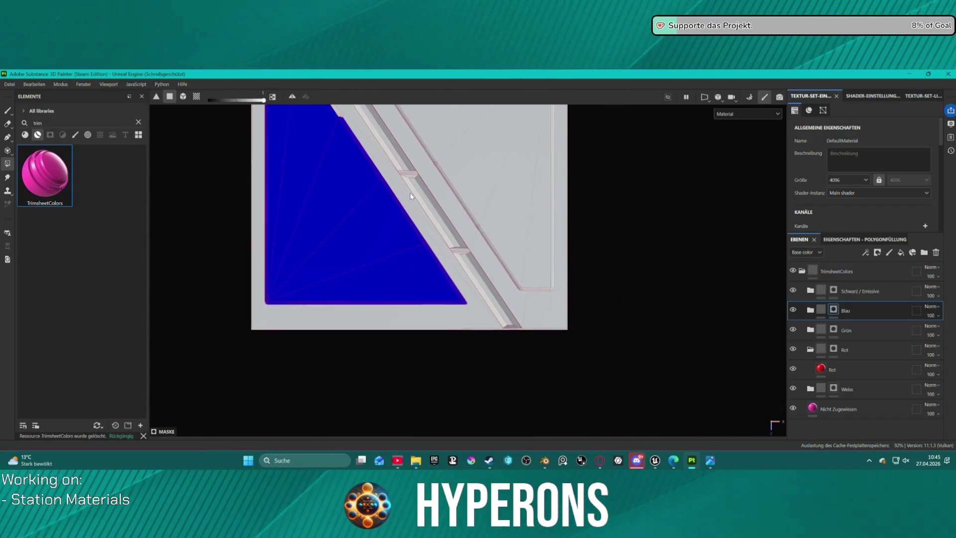
{"action": "scroll", "coordinate": [430, 235], "scroll_direction": "up", "scroll_amount": 5}
{"action": "scroll", "coordinate": [430, 236], "scroll_direction": "up", "scroll_amount": 5}
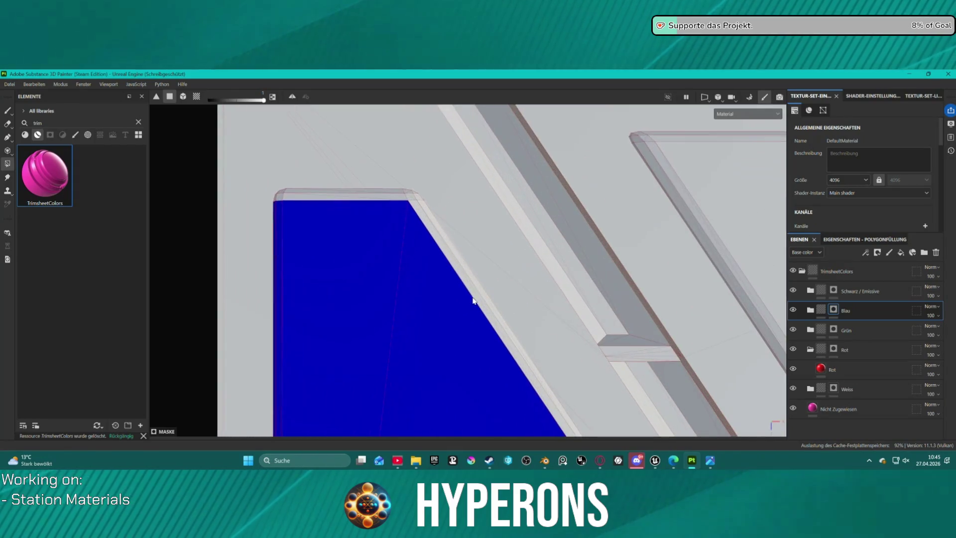
{"action": "left_click", "coordinate": [542, 389]}
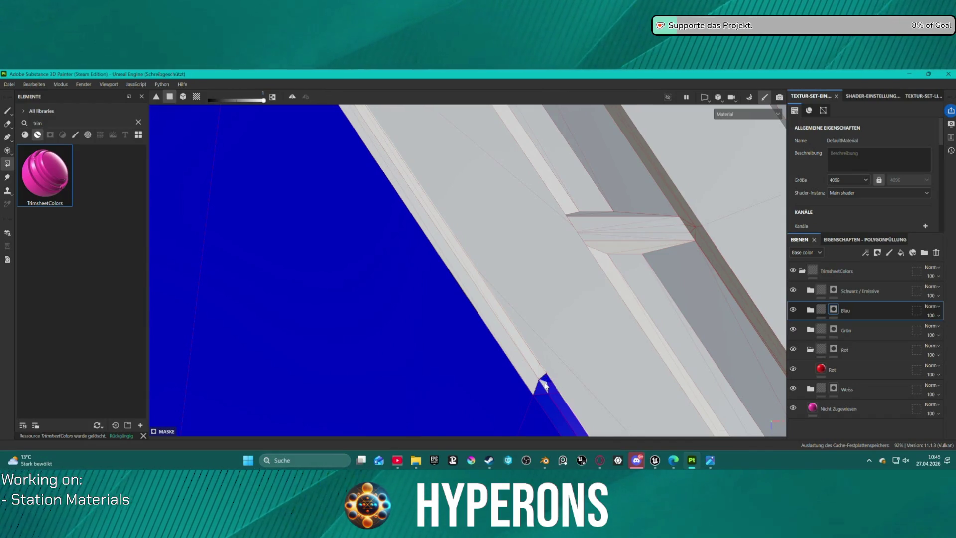
{"action": "left_click", "coordinate": [534, 365]}
{"action": "left_click", "coordinate": [468, 306]}
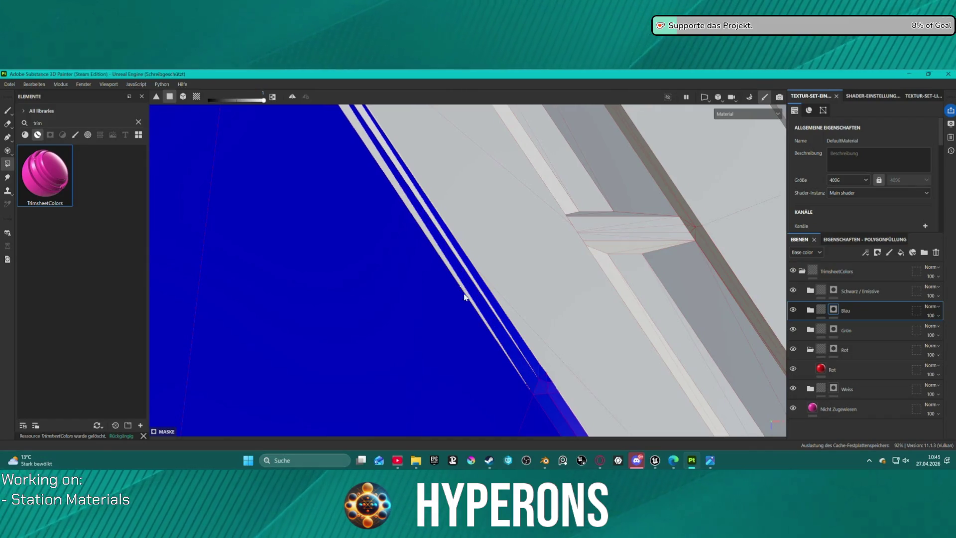
{"action": "left_click", "coordinate": [379, 161]}
{"action": "left_click", "coordinate": [379, 145]}
Fill the top-left and top-right corner bevel triangles and the top edge bevel strips blue
{"action": "left_click_drag", "start_coordinate": [380, 145], "coordinate": [353, 182], "text": "alt"}
{"action": "scroll", "coordinate": [352, 207], "scroll_direction": "down", "scroll_amount": 3}
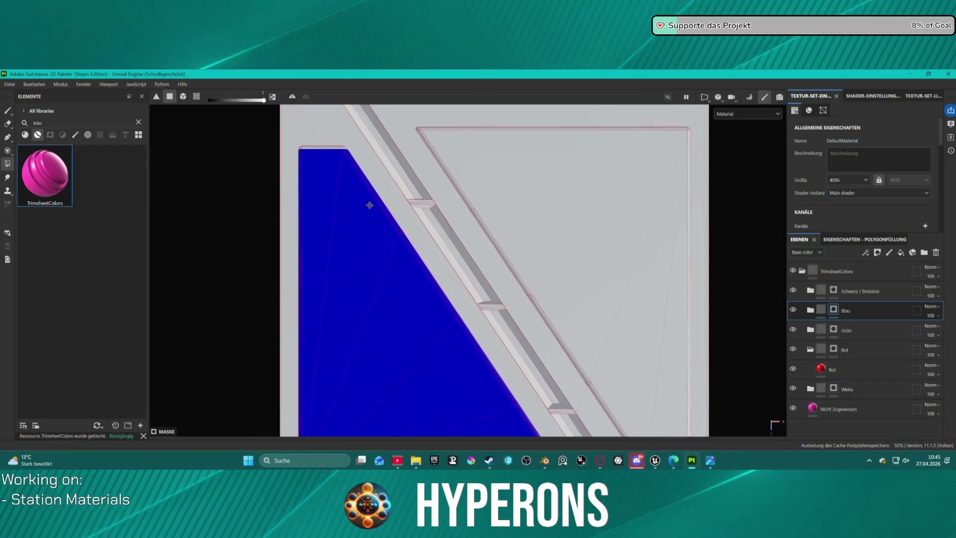
{"action": "middle_click_drag", "start_coordinate": [367, 202], "coordinate": [445, 309], "text": "alt"}
{"action": "scroll", "coordinate": [445, 309], "scroll_direction": "up", "scroll_amount": 5}
{"action": "scroll", "coordinate": [444, 308], "scroll_direction": "up", "scroll_amount": 2}
{"action": "left_click", "coordinate": [367, 271]}
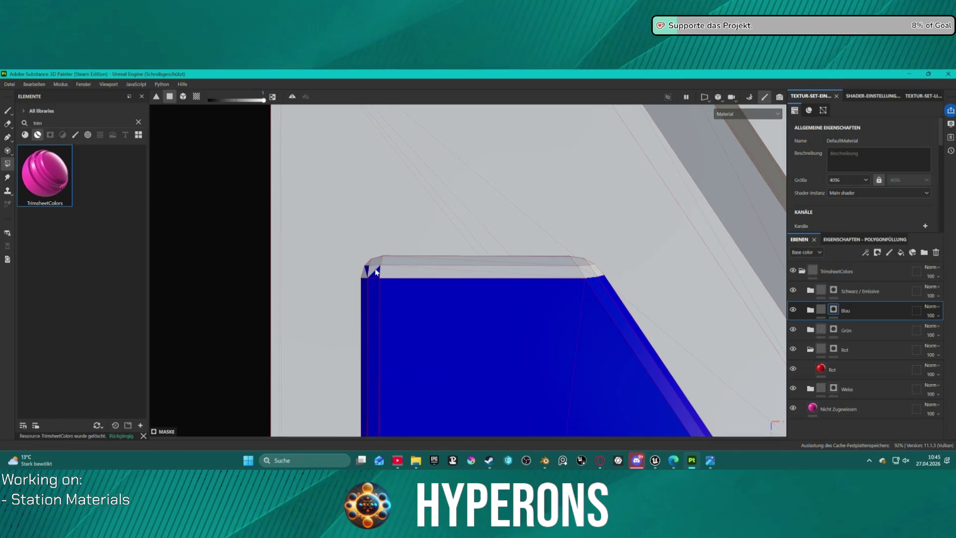
{"action": "left_click", "coordinate": [482, 277]}
{"action": "left_click", "coordinate": [549, 270]}
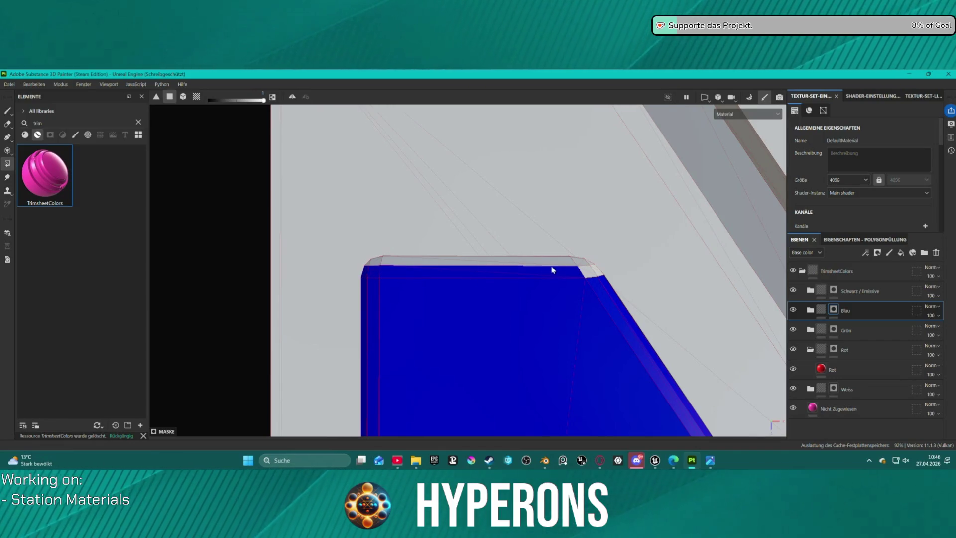
{"action": "left_click", "coordinate": [588, 273]}
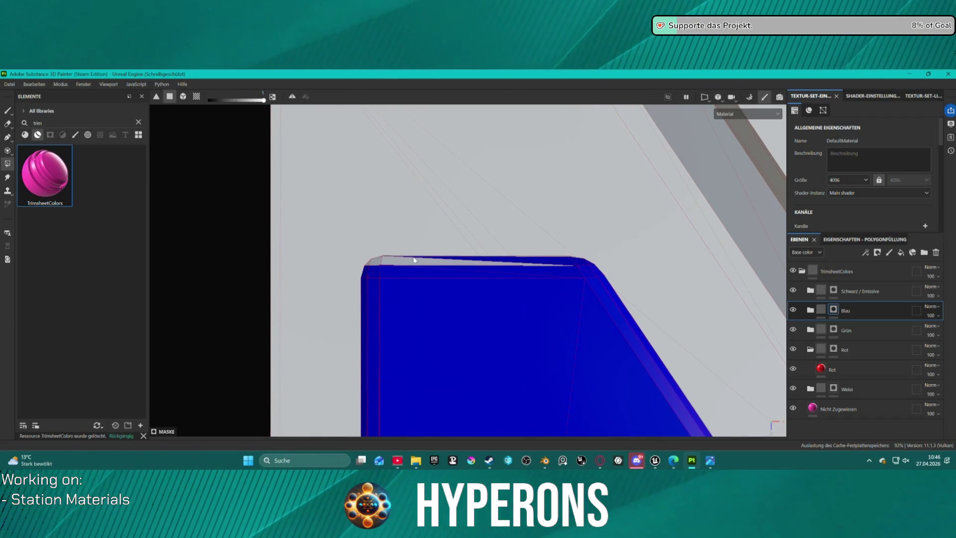
{"action": "left_click", "coordinate": [391, 261]}
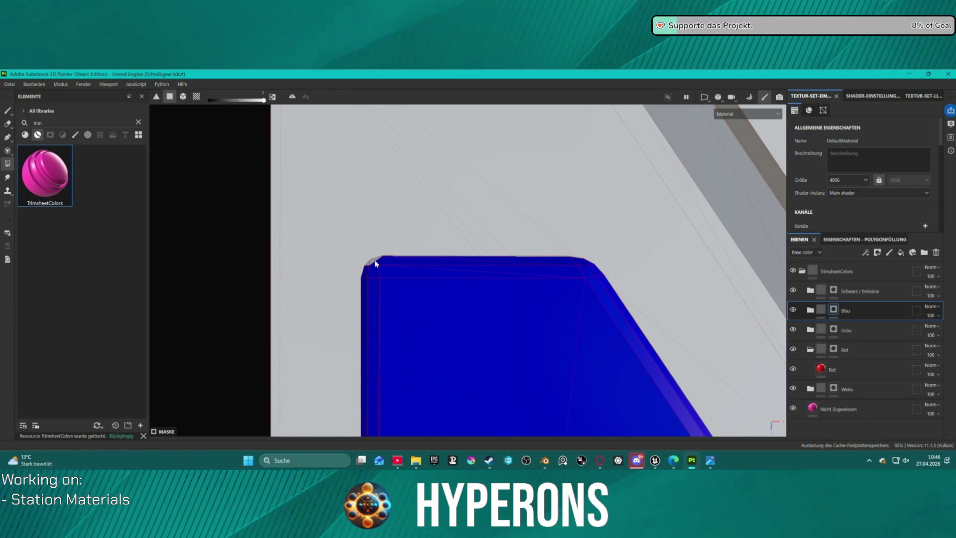
{"action": "left_click", "coordinate": [374, 261]}
{"action": "mouse_move", "coordinate": [495, 290]}
{"action": "middle_mouse_down"}
{"action": "mouse_move", "coordinate": [423, 224]}
{"action": "mouse_move", "coordinate": [306, 82]}
{"action": "middle_mouse_up"}
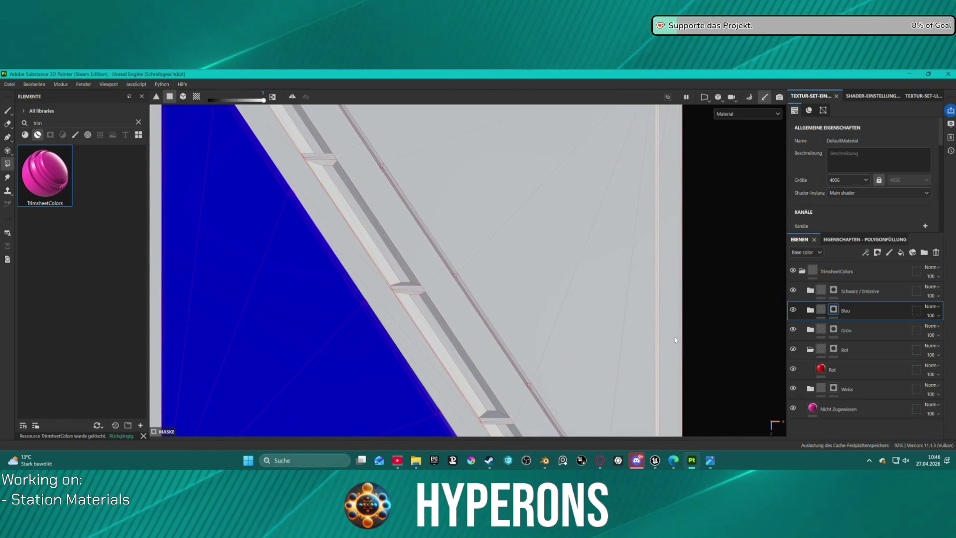
{"action": "scroll", "coordinate": [607, 329], "scroll_direction": "down", "scroll_amount": 2}
{"action": "scroll", "coordinate": [606, 328], "scroll_direction": "down", "scroll_amount": 3}
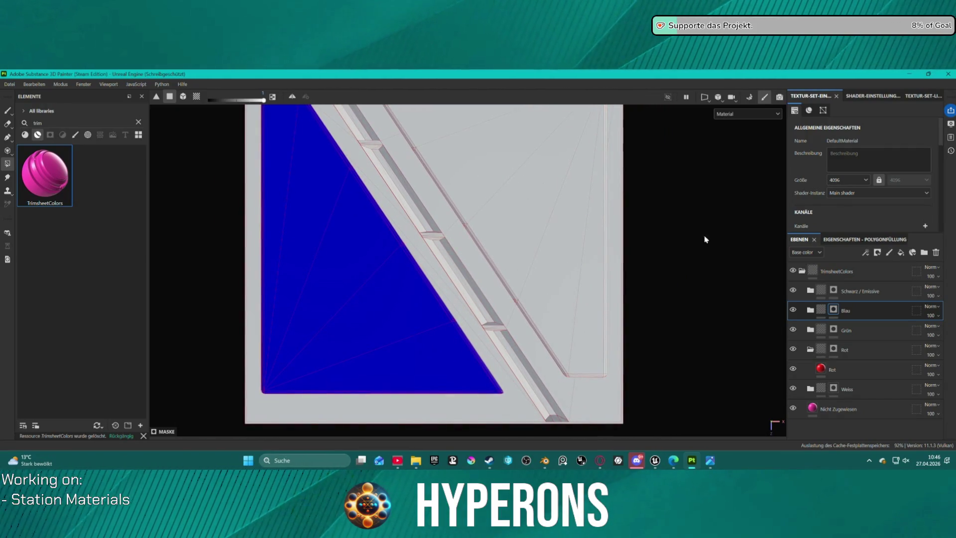
Glance at the Station_06 and Panels Blender scenes, then return to the Substance Painter project
{"action": "mouse_move", "coordinate": [544, 459]}
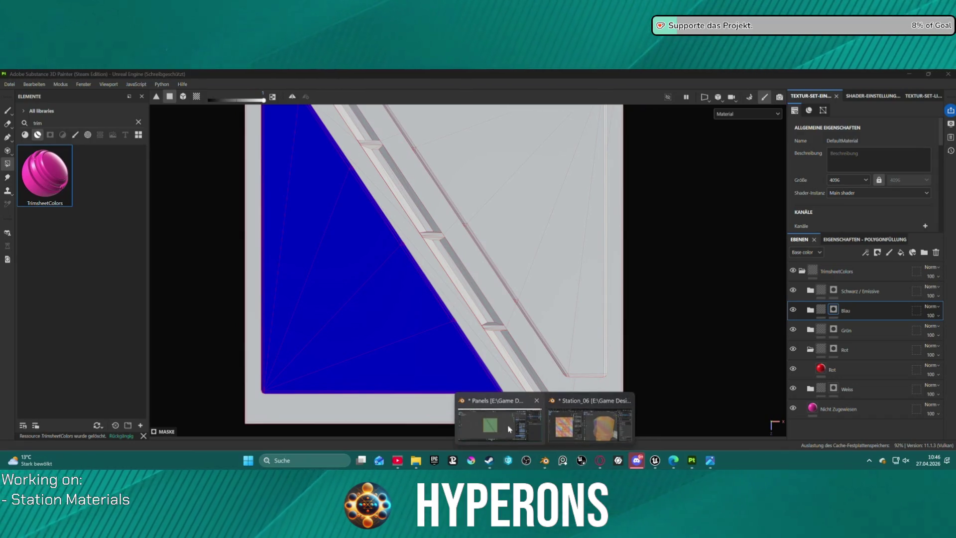
{"action": "left_click", "coordinate": [590, 423]}
{"action": "left_click", "coordinate": [505, 427]}
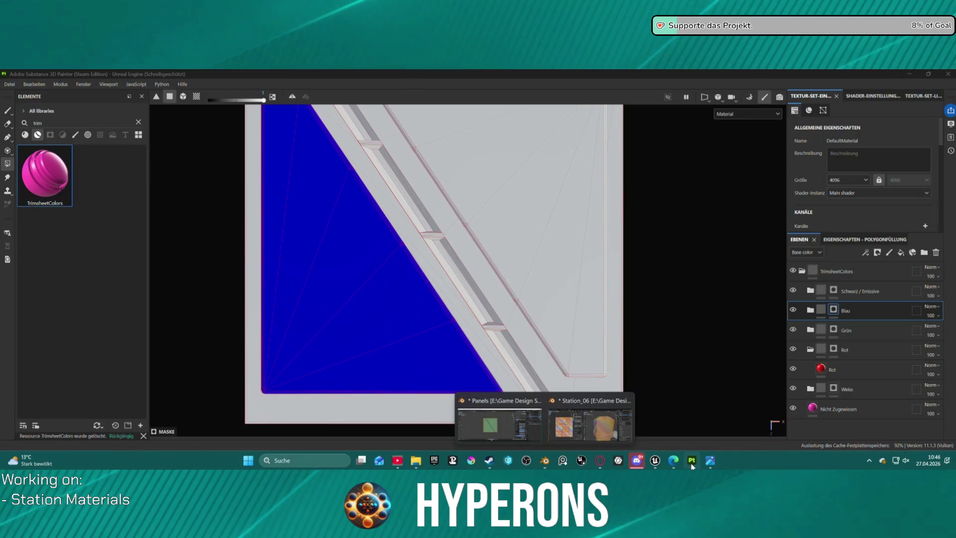
{"action": "left_click", "coordinate": [691, 462]}
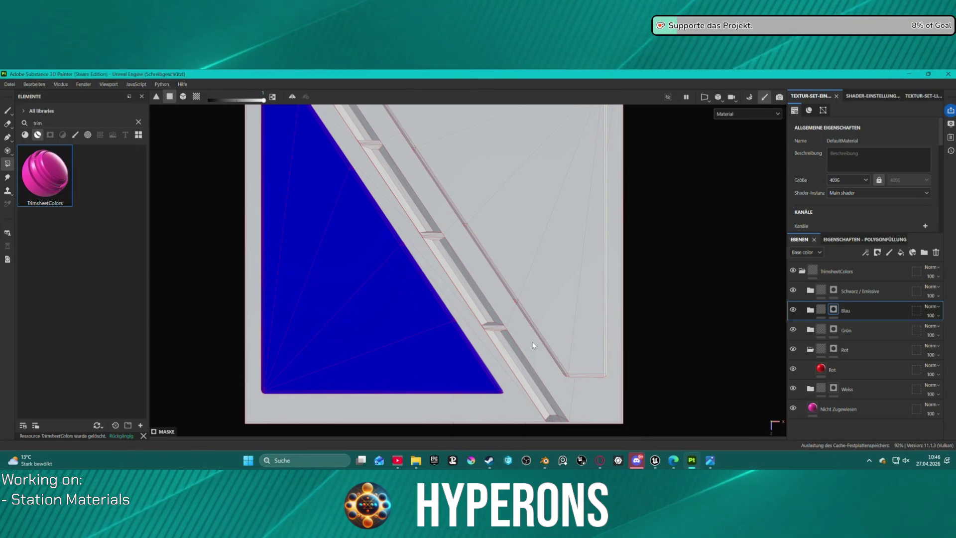
{"action": "scroll", "coordinate": [592, 411], "scroll_direction": "up", "scroll_amount": 5}
{"action": "scroll", "coordinate": [546, 230], "scroll_direction": "down", "scroll_amount": 2}
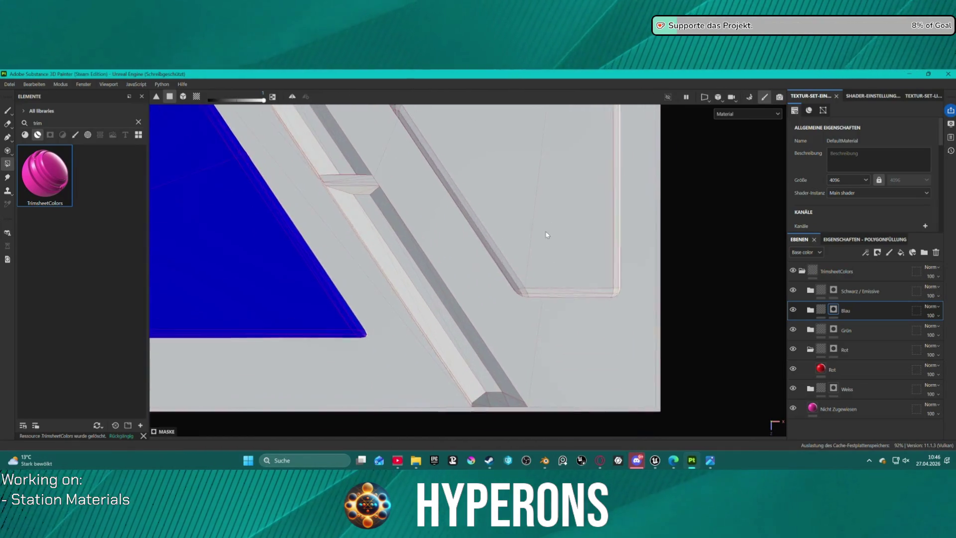
{"action": "scroll", "coordinate": [523, 314], "scroll_direction": "up", "scroll_amount": 2}
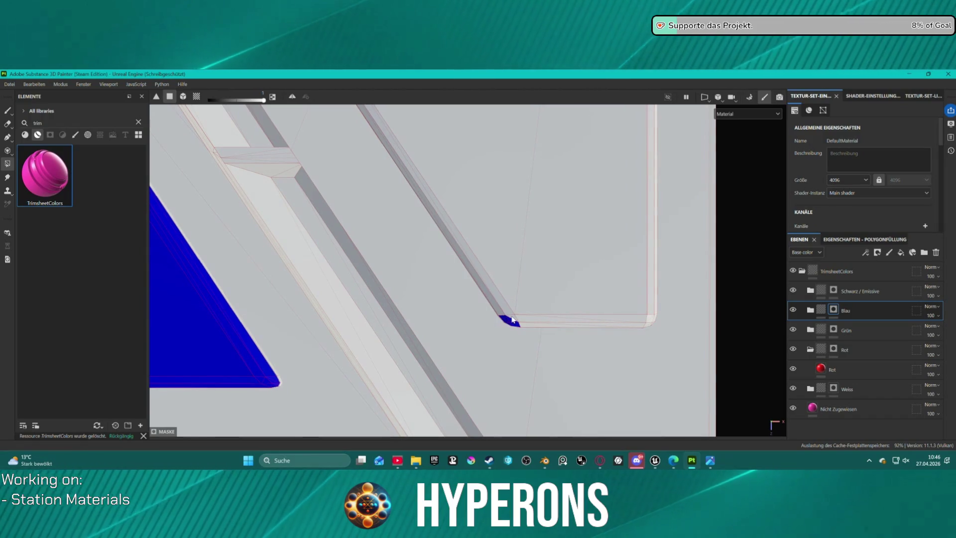
Fill the long diagonal strip, large triangular and panel faces, and bottom-edge bevel slivers blue
{"action": "left_click", "coordinate": [508, 312]}
{"action": "left_click", "coordinate": [496, 308]}
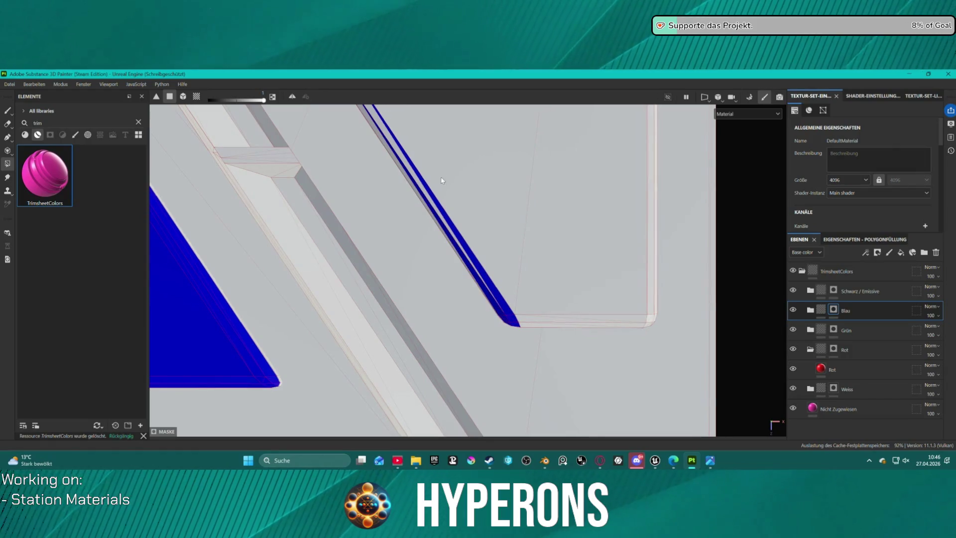
{"action": "left_click", "coordinate": [375, 114]}
{"action": "left_click", "coordinate": [495, 164]}
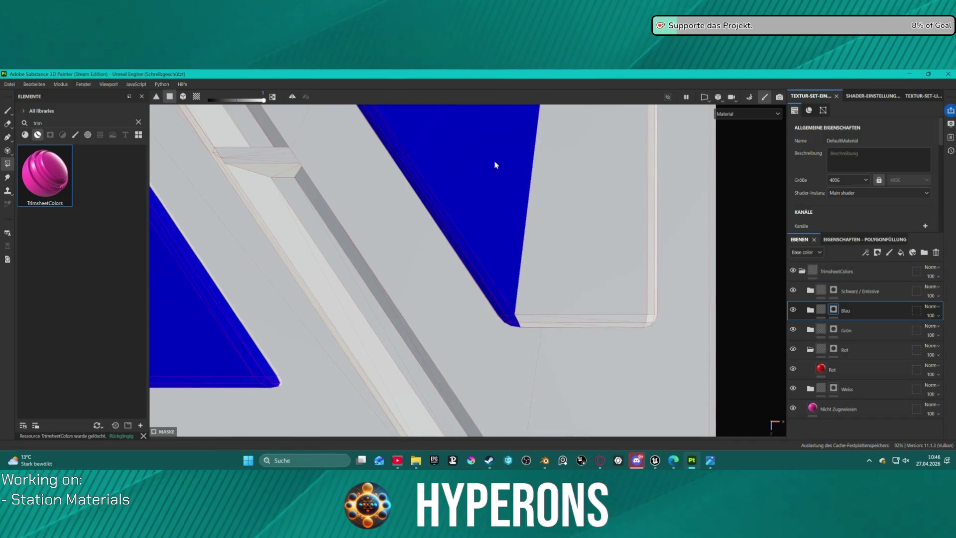
{"action": "left_click", "coordinate": [576, 264]}
{"action": "left_click", "coordinate": [576, 324]}
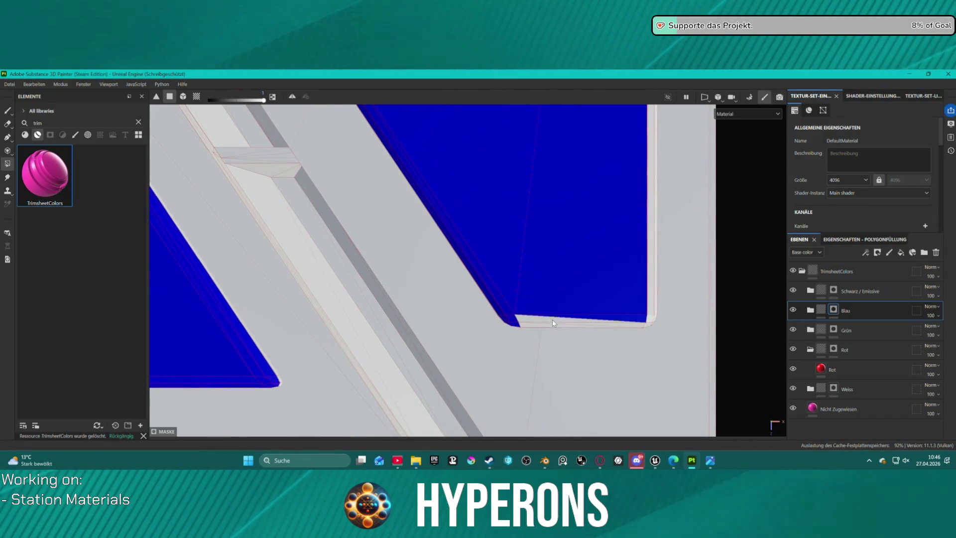
{"action": "left_click", "coordinate": [593, 323]}
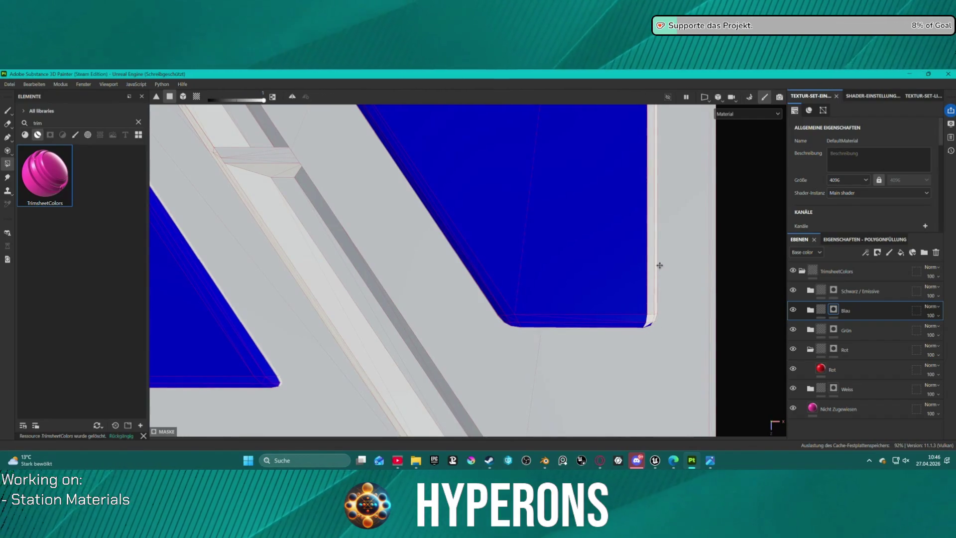
{"action": "scroll", "coordinate": [661, 320], "scroll_direction": "up", "scroll_amount": 5}
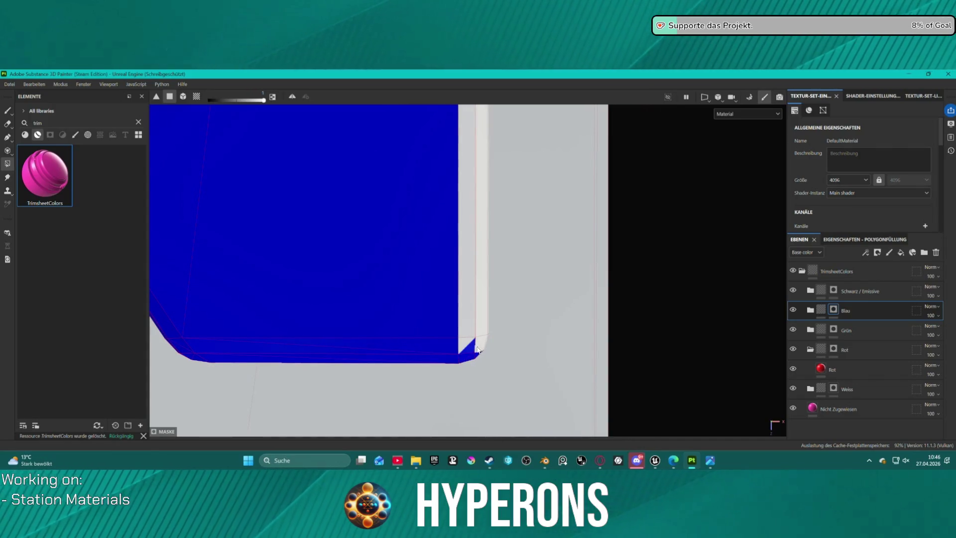
Fill the inner and outer right-edge bevel strips and two thin edge strips blue
{"action": "left_click", "coordinate": [488, 328]}
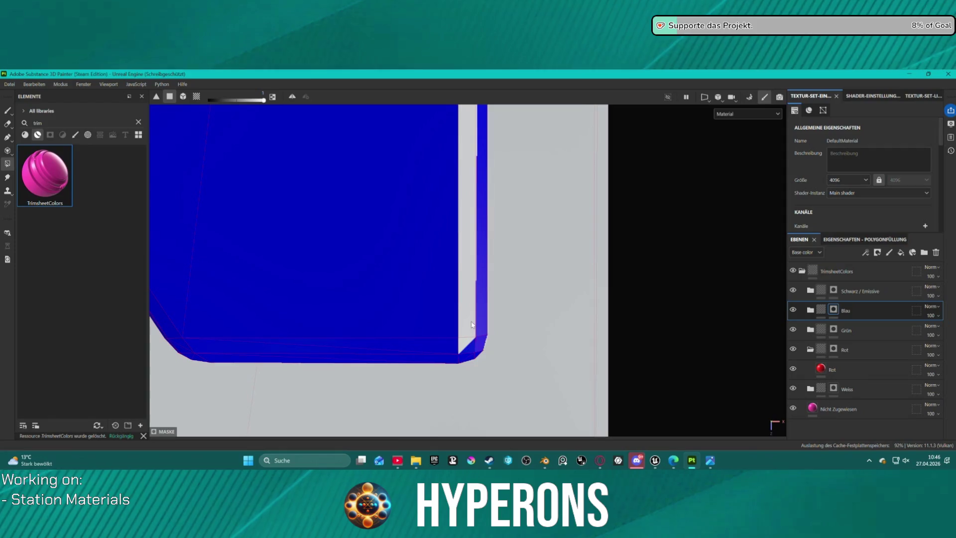
{"action": "left_click", "coordinate": [472, 323]}
{"action": "mouse_move", "coordinate": [508, 214]}
{"action": "middle_mouse_down"}
{"action": "mouse_move", "coordinate": [448, 346]}
{"action": "mouse_move", "coordinate": [404, 338]}
{"action": "middle_mouse_up"}
{"action": "mouse_move", "coordinate": [404, 338]}
{"action": "left_mouse_down", "text": "alt"}
{"action": "mouse_move", "coordinate": [427, 137]}
{"action": "mouse_move", "coordinate": [430, 404]}
{"action": "left_mouse_up", "text": "alt"}
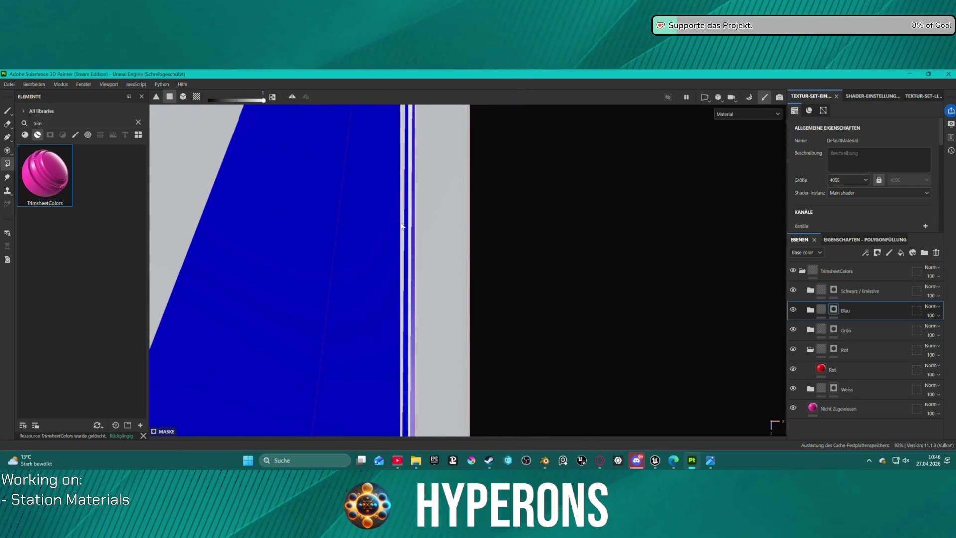
{"action": "left_click", "coordinate": [402, 155]}
{"action": "left_click", "coordinate": [409, 156]}
{"action": "mouse_move", "coordinate": [386, 178]}
{"action": "left_mouse_down", "text": "alt"}
{"action": "mouse_move", "coordinate": [370, 192]}
{"action": "mouse_move", "coordinate": [410, 341]}
{"action": "mouse_move", "coordinate": [448, 367]}
{"action": "mouse_move", "coordinate": [408, 177]}
{"action": "mouse_move", "coordinate": [472, 138]}
{"action": "mouse_move", "coordinate": [478, 267]}
{"action": "mouse_move", "coordinate": [536, 278]}
{"action": "left_mouse_up", "text": "alt"}
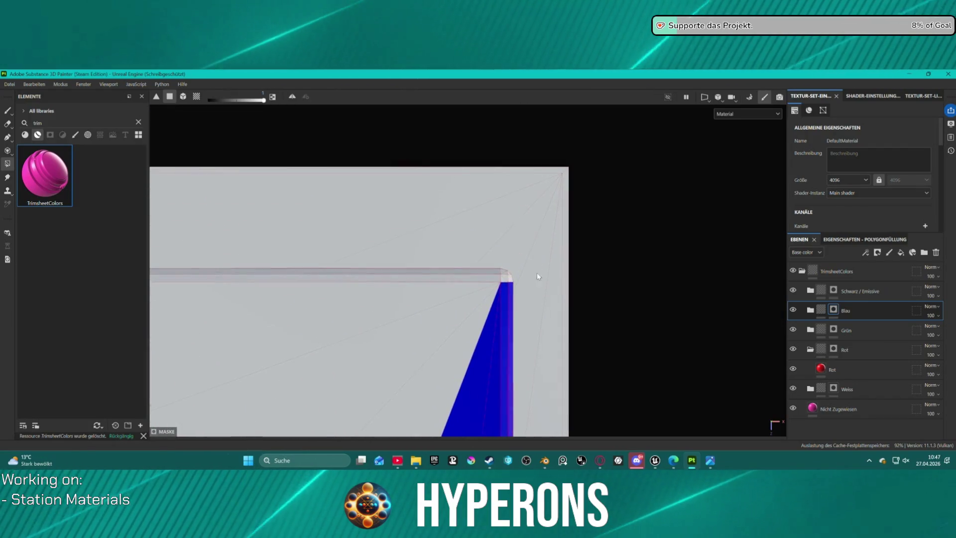
Fill the top corner face, top edge strips and leftover triangular faces blue
{"action": "left_click", "coordinate": [504, 276]}
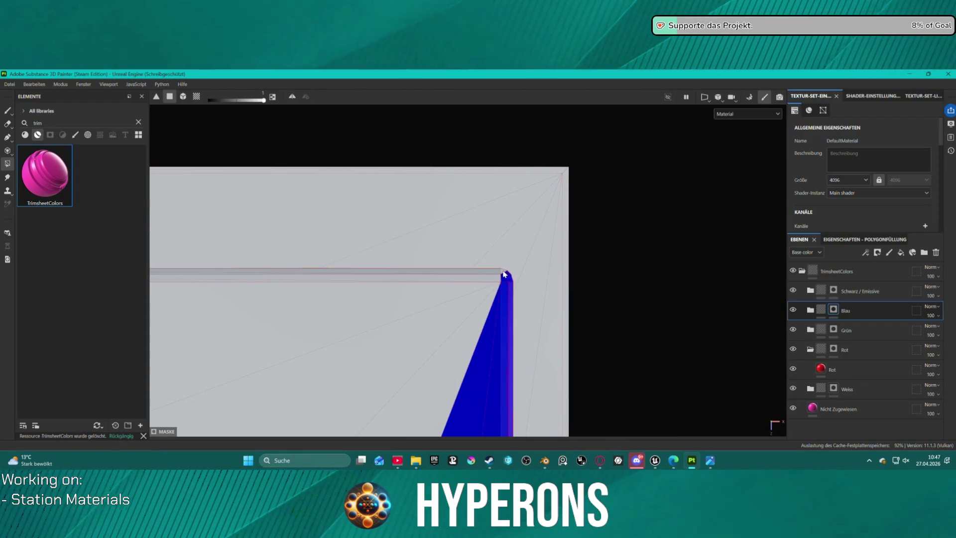
{"action": "left_click", "coordinate": [501, 271]}
{"action": "left_click", "coordinate": [493, 277]}
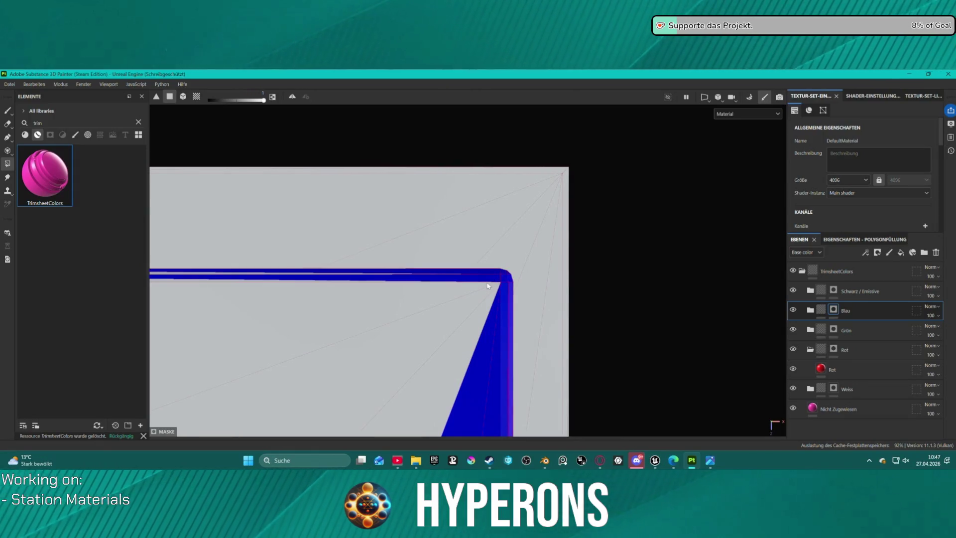
{"action": "left_click", "coordinate": [487, 287]}
{"action": "left_click", "coordinate": [487, 300]}
{"action": "left_click", "coordinate": [487, 303]}
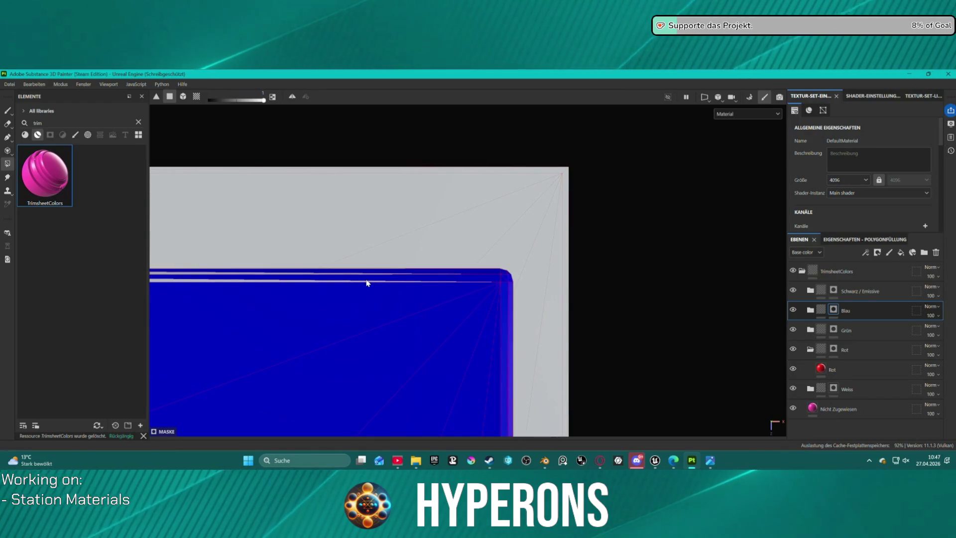
Fill the last two thin top-edge strips blue and frame the panel
{"action": "left_click", "coordinate": [323, 282]}
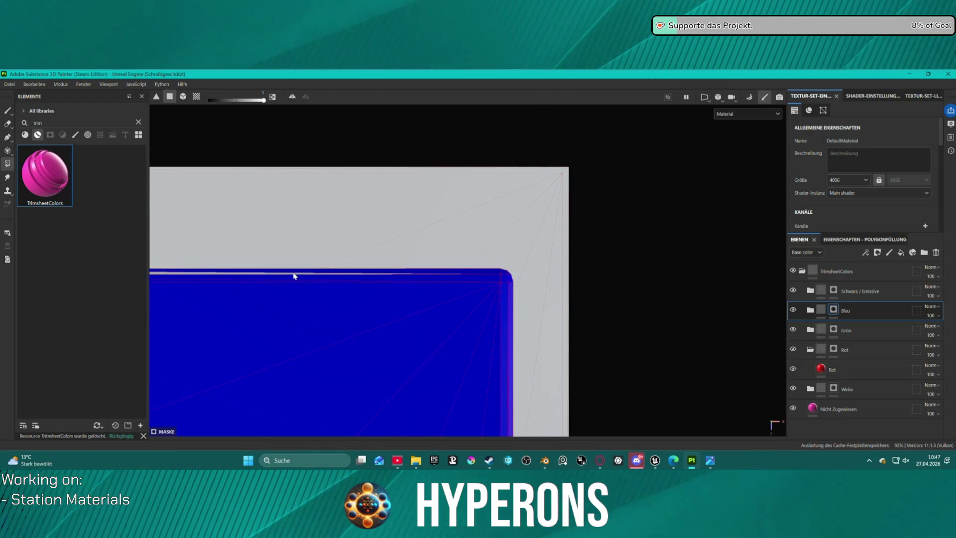
{"action": "left_click", "coordinate": [219, 276]}
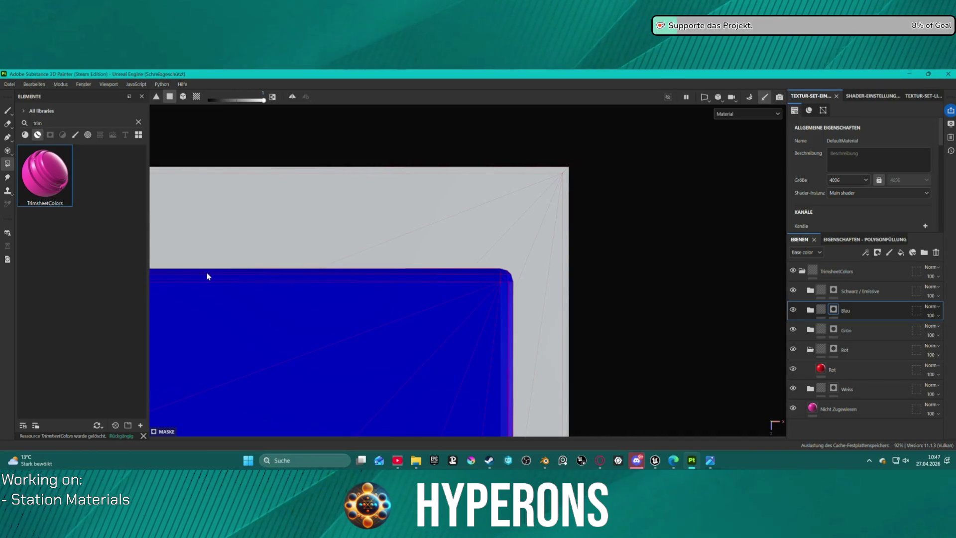
{"action": "key", "text": "f"}
{"action": "scroll", "coordinate": [397, 219], "scroll_direction": "up", "scroll_amount": 5}
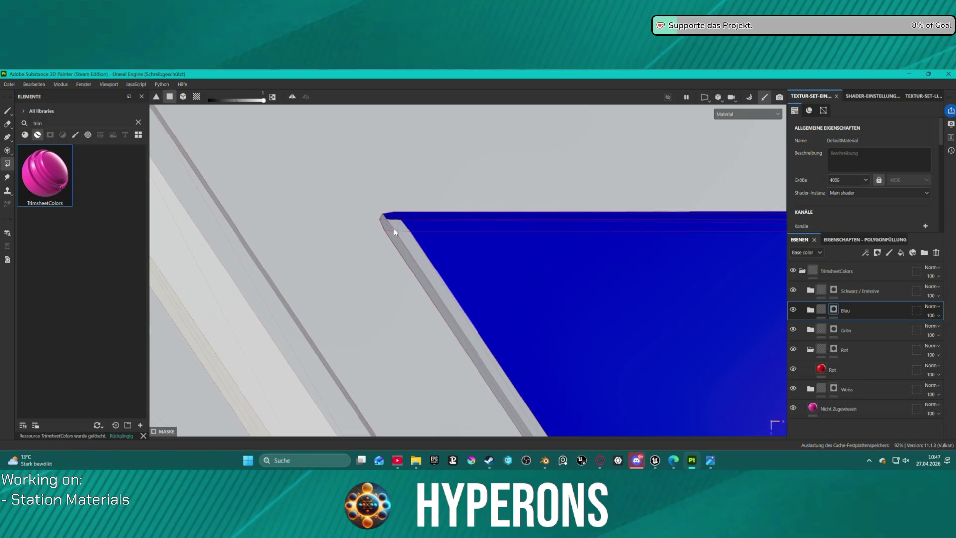
Fill the top-left corner facet and the strips along the beam's upper edge blue
{"action": "left_click", "coordinate": [388, 228]}
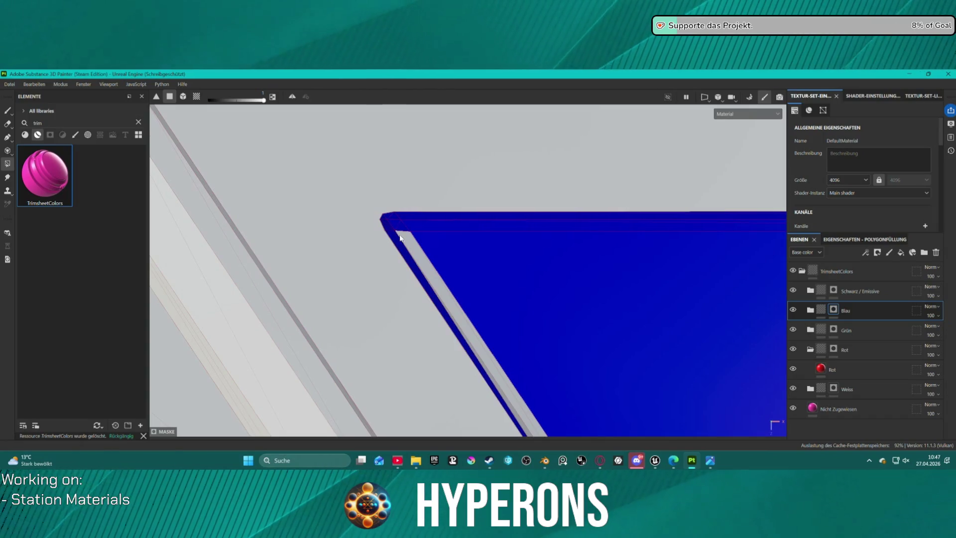
{"action": "left_click_drag", "start_coordinate": [448, 252], "coordinate": [548, 319], "text": "alt"}
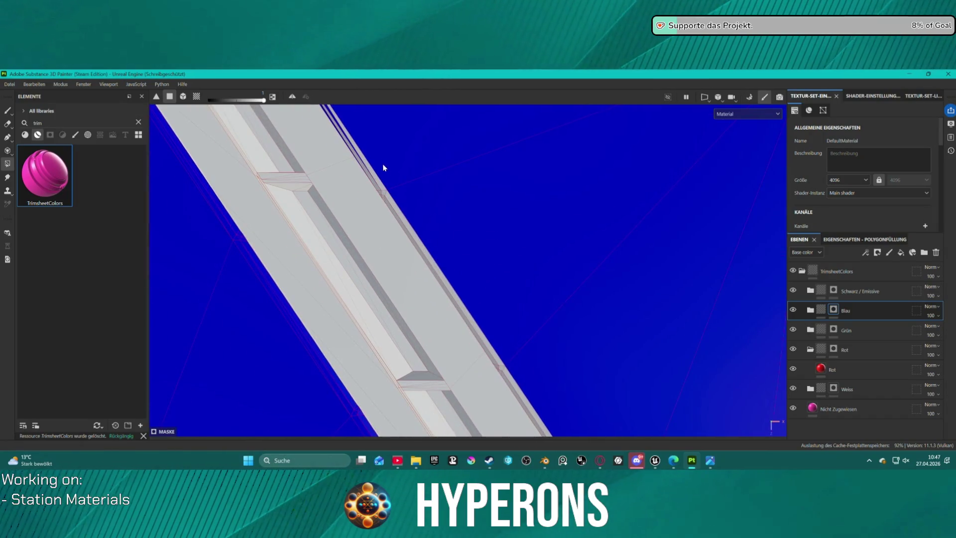
{"action": "left_click", "coordinate": [378, 188]}
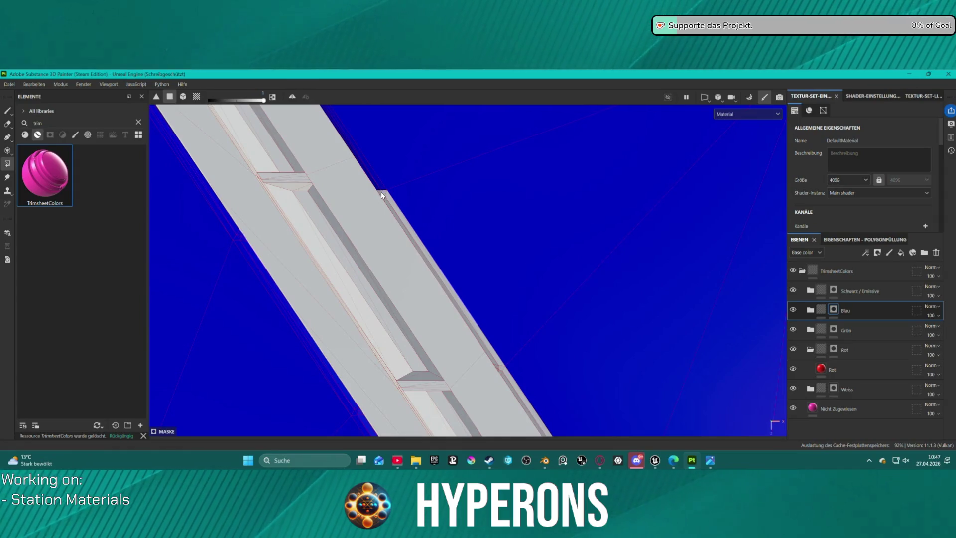
{"action": "scroll", "coordinate": [381, 195], "scroll_direction": "up", "scroll_amount": 2}
{"action": "scroll", "coordinate": [381, 195], "scroll_direction": "up", "scroll_amount": 2}
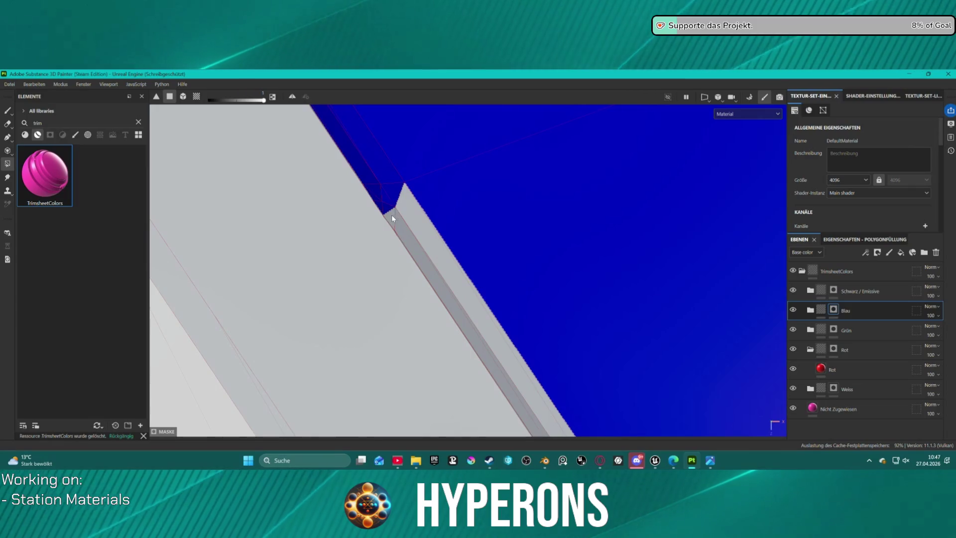
{"action": "left_click", "coordinate": [392, 214]}
{"action": "left_click_drag", "start_coordinate": [394, 213], "coordinate": [511, 263]}
{"action": "scroll", "coordinate": [510, 263], "scroll_direction": "down", "scroll_amount": 5}
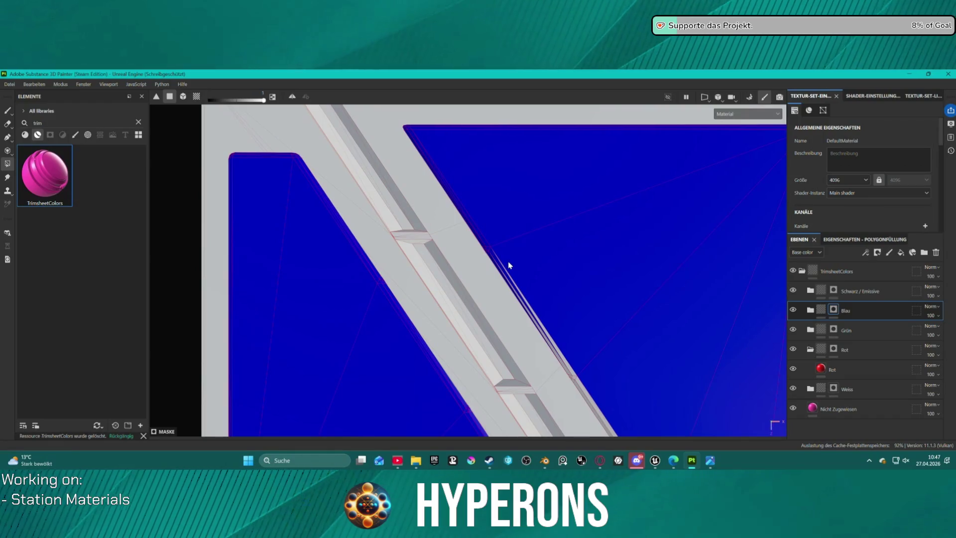
Orbit around the beam to check the fills, frame the panel, and select the Rot layer
{"action": "key", "text": "alt"}
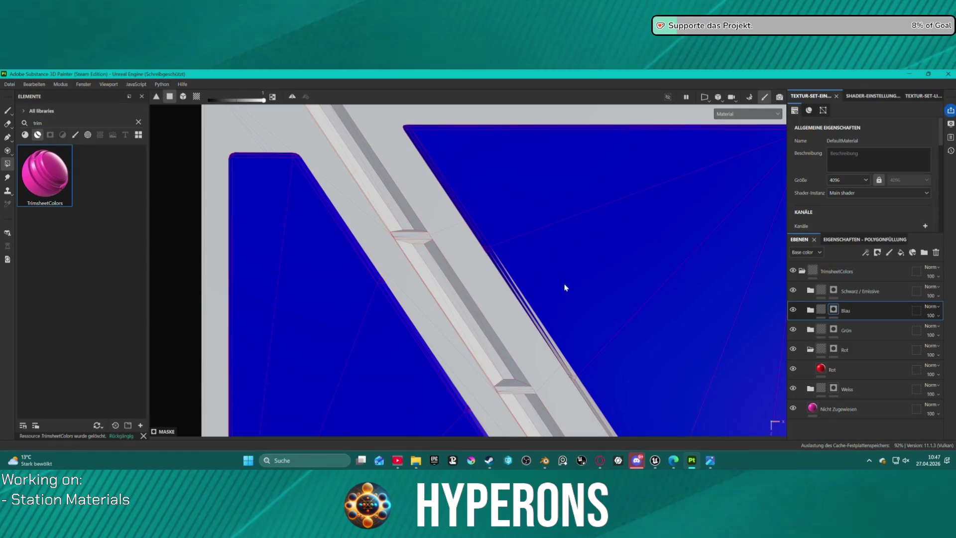
{"action": "mouse_move", "coordinate": [523, 263]}
{"action": "left_mouse_down", "text": "alt"}
{"action": "mouse_move", "coordinate": [440, 154]}
{"action": "mouse_move", "coordinate": [418, 235]}
{"action": "mouse_move", "coordinate": [437, 252]}
{"action": "left_mouse_up", "text": "alt"}
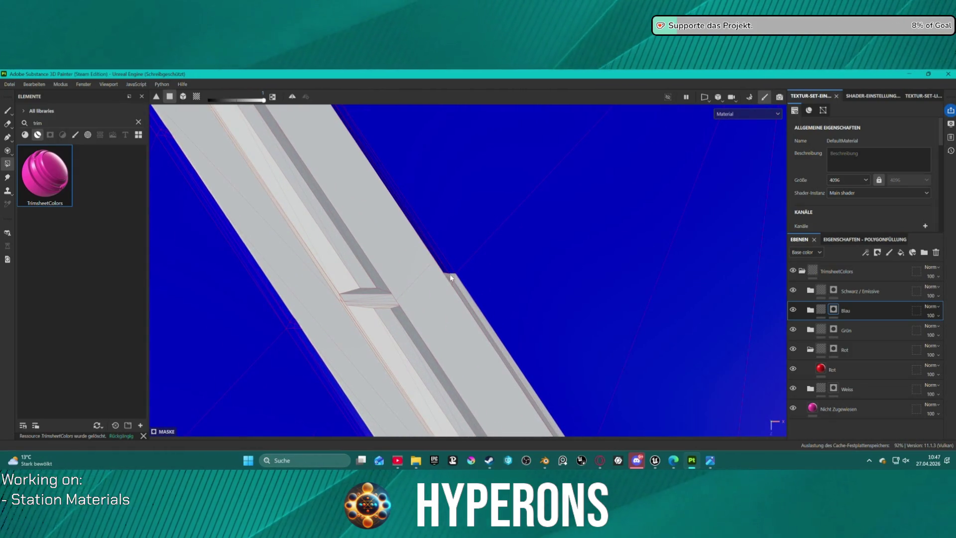
{"action": "left_click_drag", "start_coordinate": [458, 285], "coordinate": [458, 292], "text": "alt"}
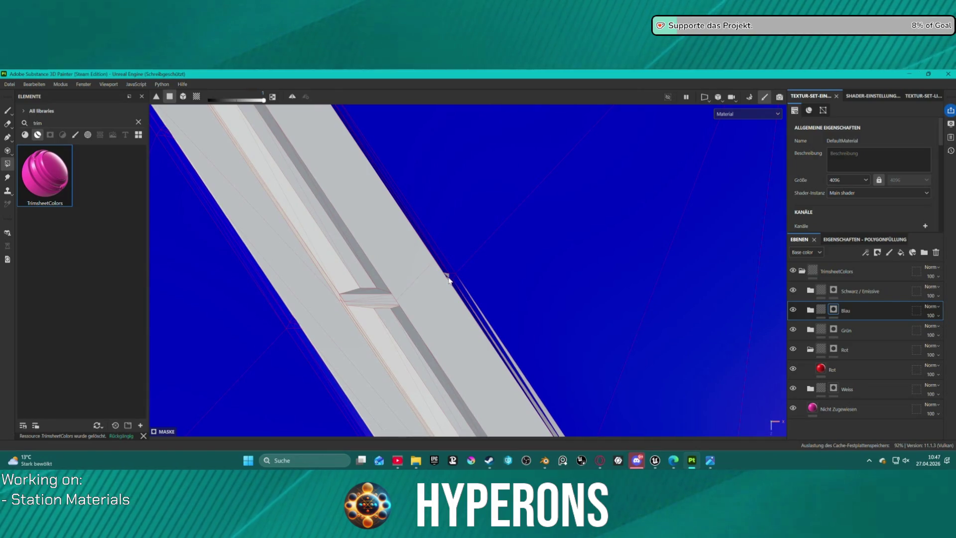
{"action": "mouse_move", "coordinate": [488, 296]}
{"action": "left_mouse_down", "text": "alt"}
{"action": "mouse_move", "coordinate": [400, 161]}
{"action": "mouse_move", "coordinate": [462, 321]}
{"action": "left_mouse_up", "text": "alt"}
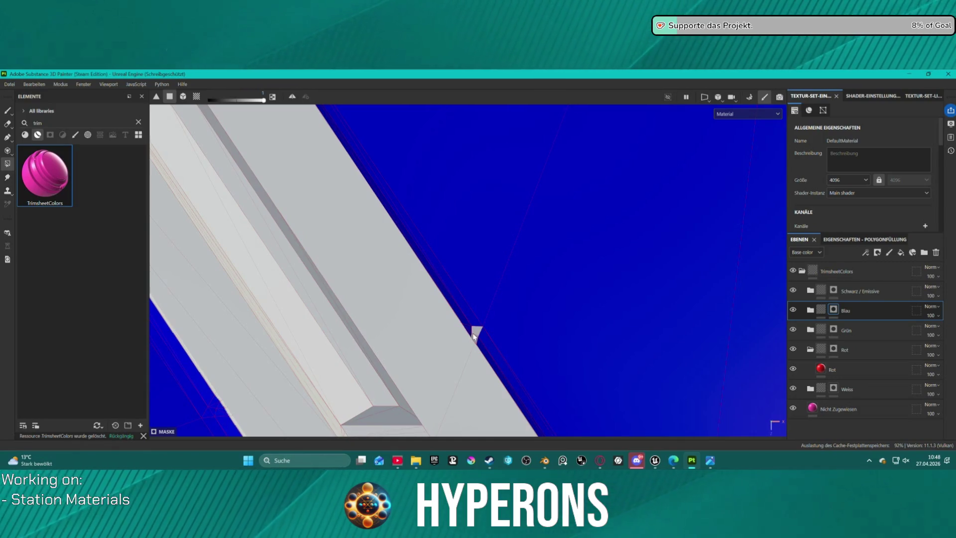
{"action": "scroll", "coordinate": [474, 336], "scroll_direction": "up", "scroll_amount": 2}
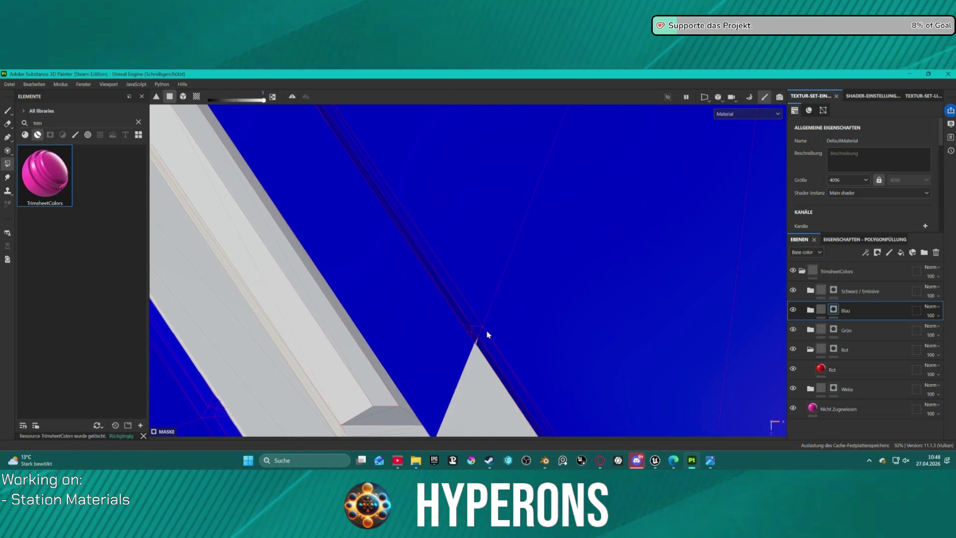
{"action": "scroll", "coordinate": [476, 334], "scroll_direction": "down", "scroll_amount": 2}
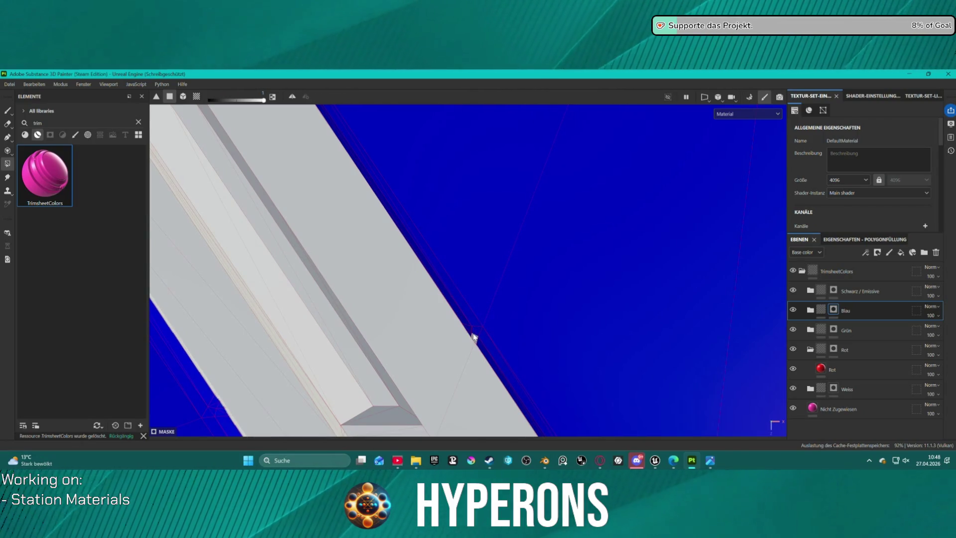
{"action": "scroll", "coordinate": [445, 321], "scroll_direction": "down", "scroll_amount": 2}
{"action": "key", "text": "f"}
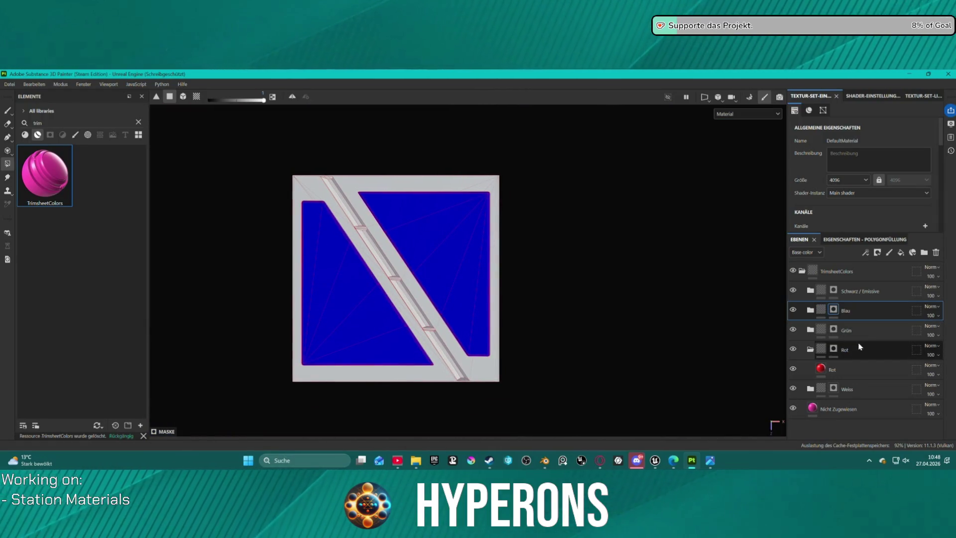
{"action": "left_click", "coordinate": [872, 367]}
{"action": "scroll", "coordinate": [430, 360], "scroll_direction": "up", "scroll_amount": 5}
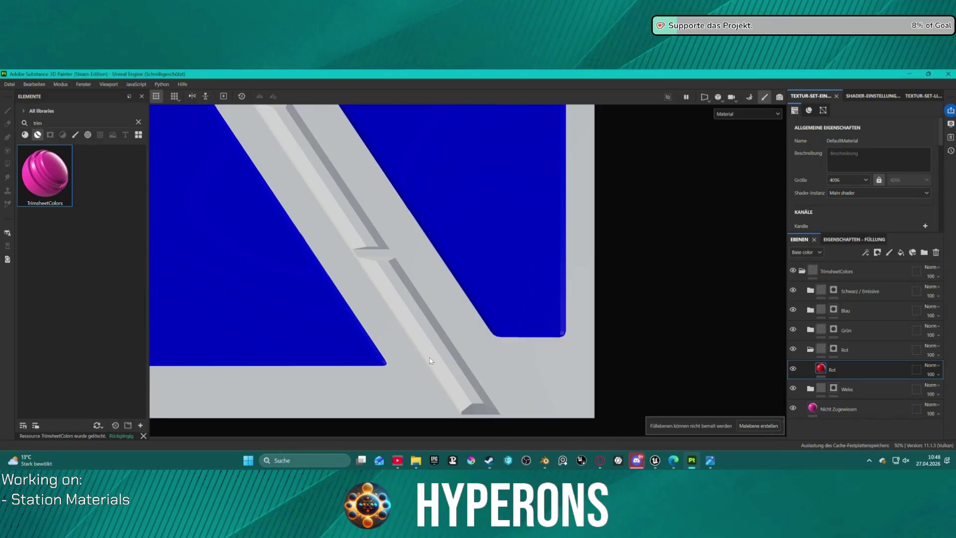
On the Rot folder mask, fill the lower channel strips, end face and long upper face red
{"action": "left_click", "coordinate": [833, 348]}
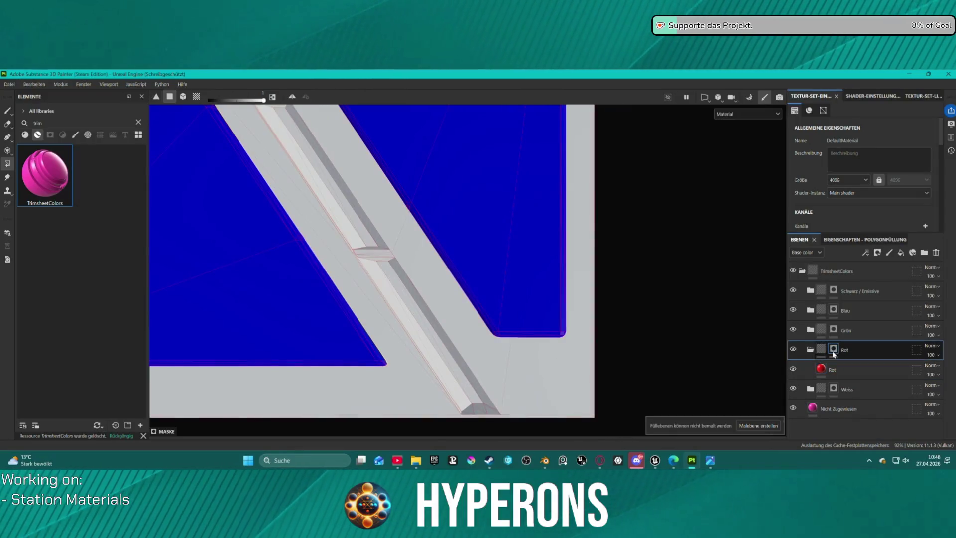
{"action": "left_click", "coordinate": [810, 350]}
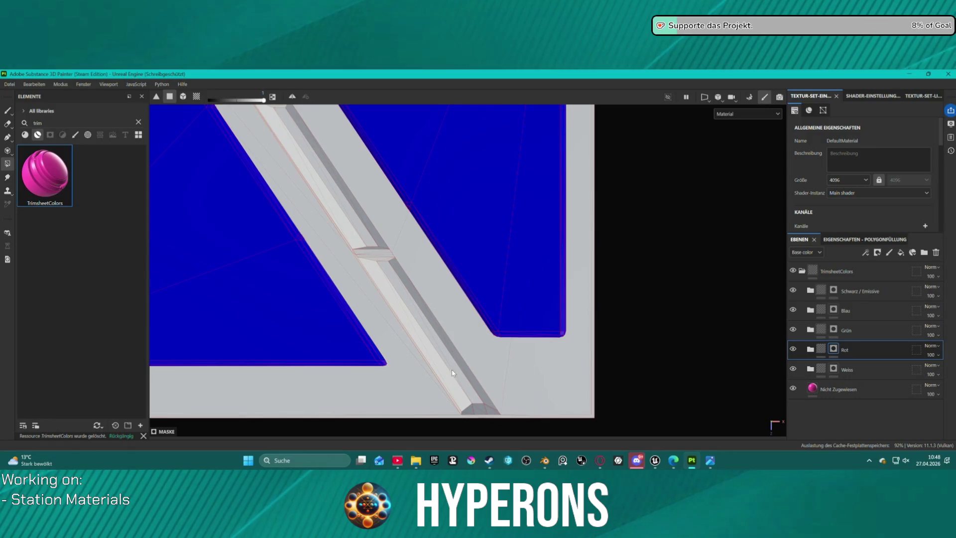
{"action": "left_click", "coordinate": [446, 380]}
{"action": "left_click", "coordinate": [478, 394]}
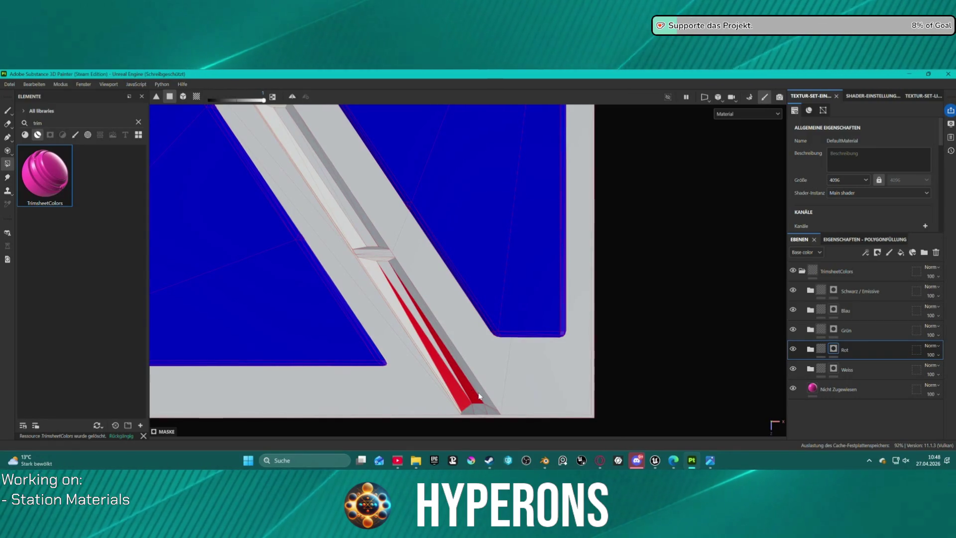
{"action": "left_click", "coordinate": [479, 389]}
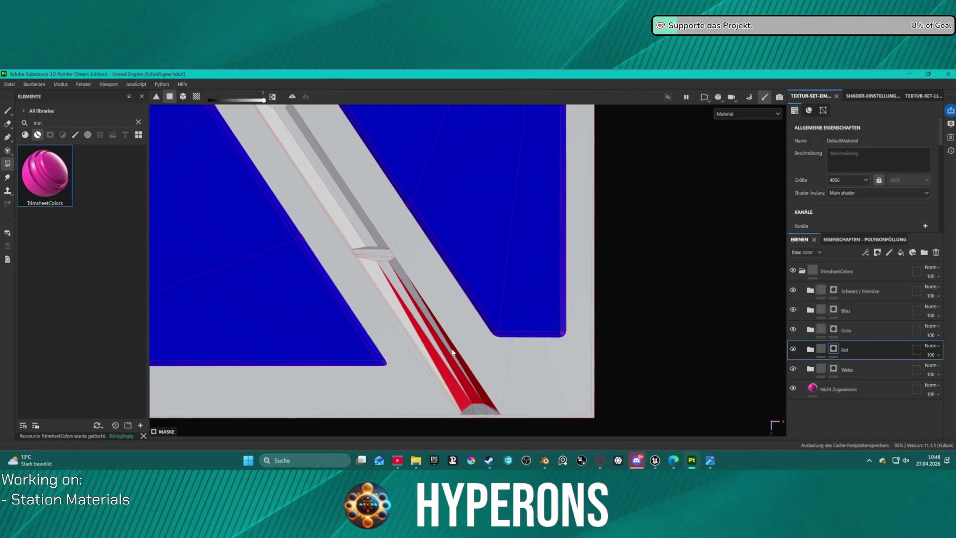
{"action": "left_click", "coordinate": [407, 283]}
{"action": "scroll", "coordinate": [359, 227], "scroll_direction": "down", "scroll_amount": 2}
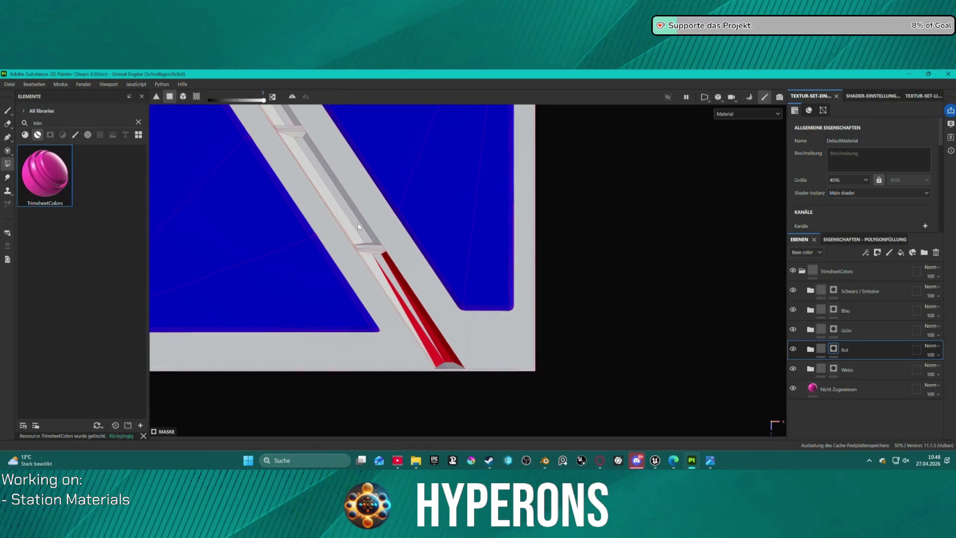
Fill the adjoining rail faces, long inner channel face and remaining grey channel faces red
{"action": "middle_click_drag", "start_coordinate": [367, 154], "coordinate": [444, 268]}
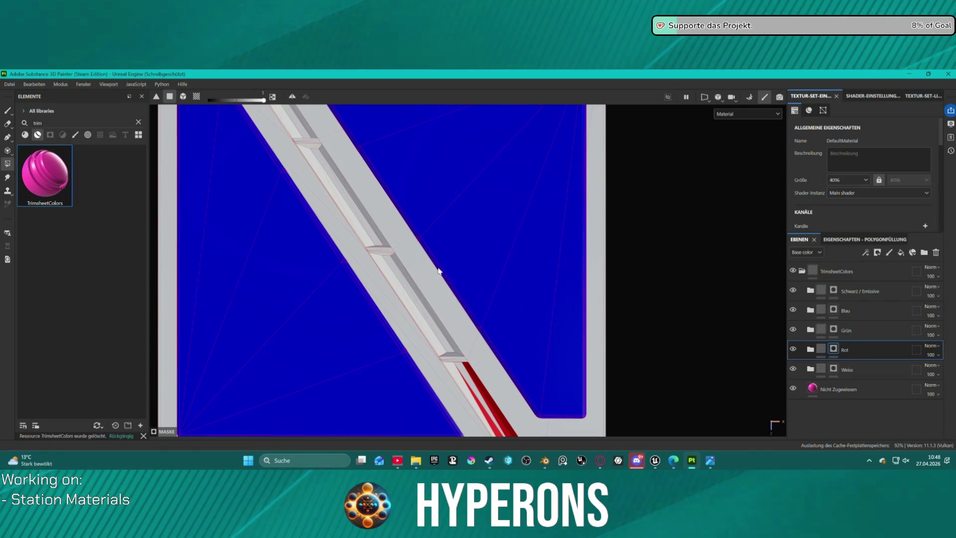
{"action": "scroll", "coordinate": [476, 357], "scroll_direction": "up", "scroll_amount": 3}
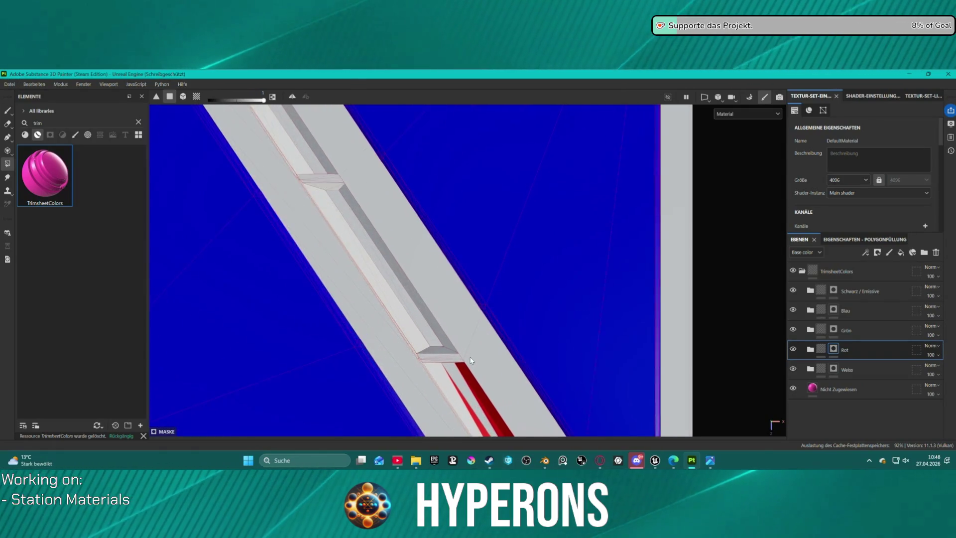
{"action": "left_click", "coordinate": [445, 389]}
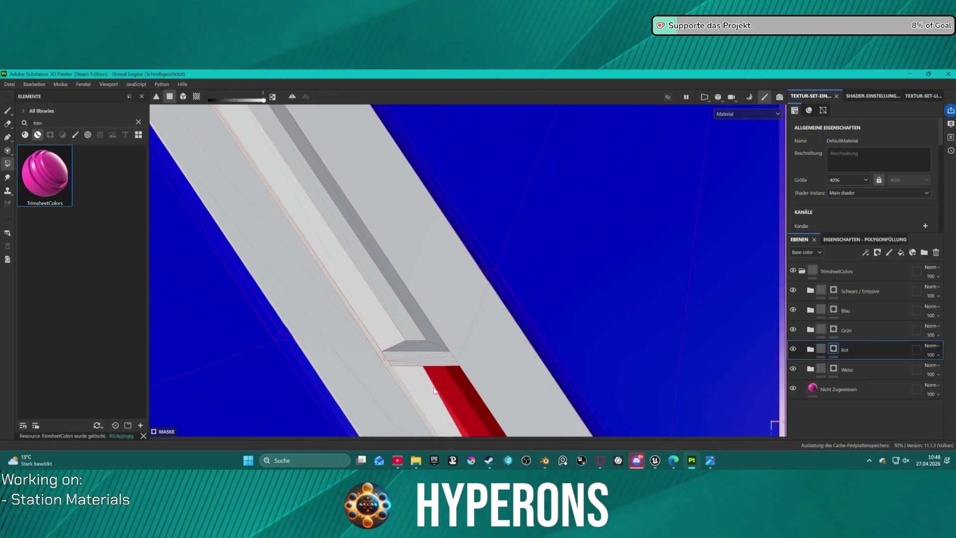
{"action": "left_click", "coordinate": [413, 371]}
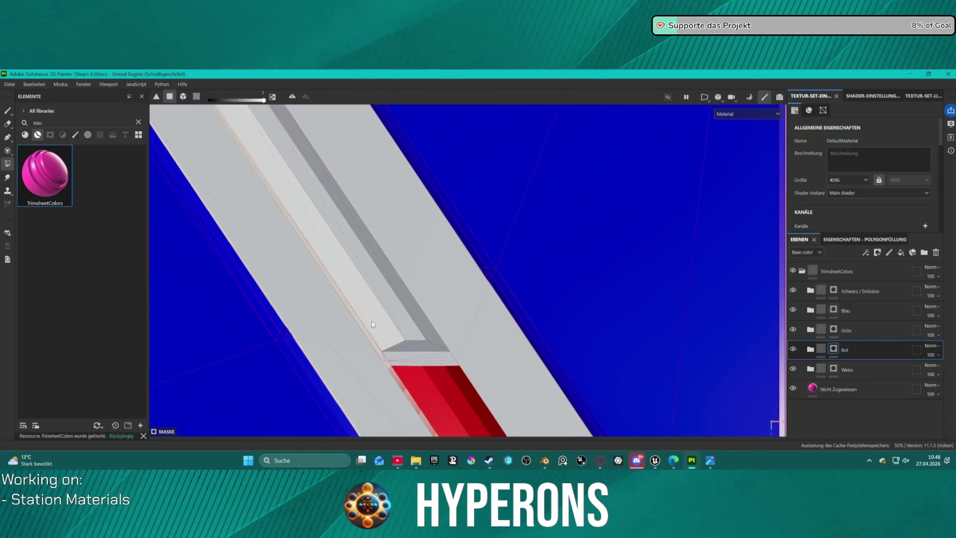
{"action": "left_click", "coordinate": [373, 319]}
{"action": "left_click", "coordinate": [311, 231]}
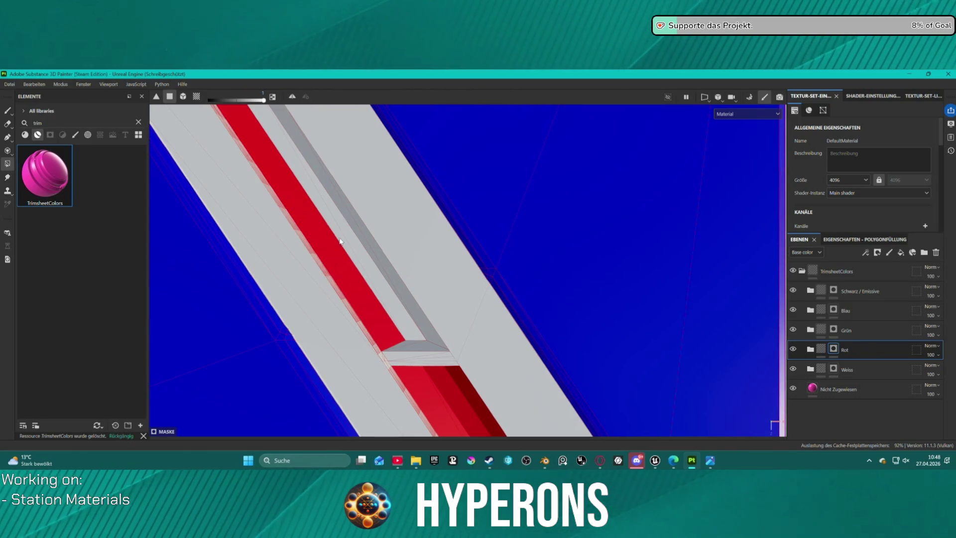
{"action": "left_click", "coordinate": [345, 242]}
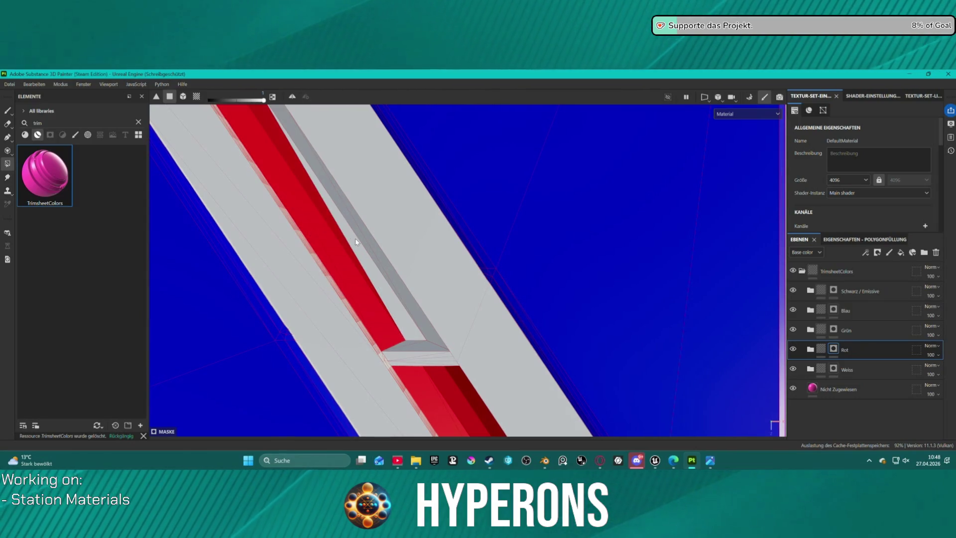
{"action": "left_click", "coordinate": [408, 306]}
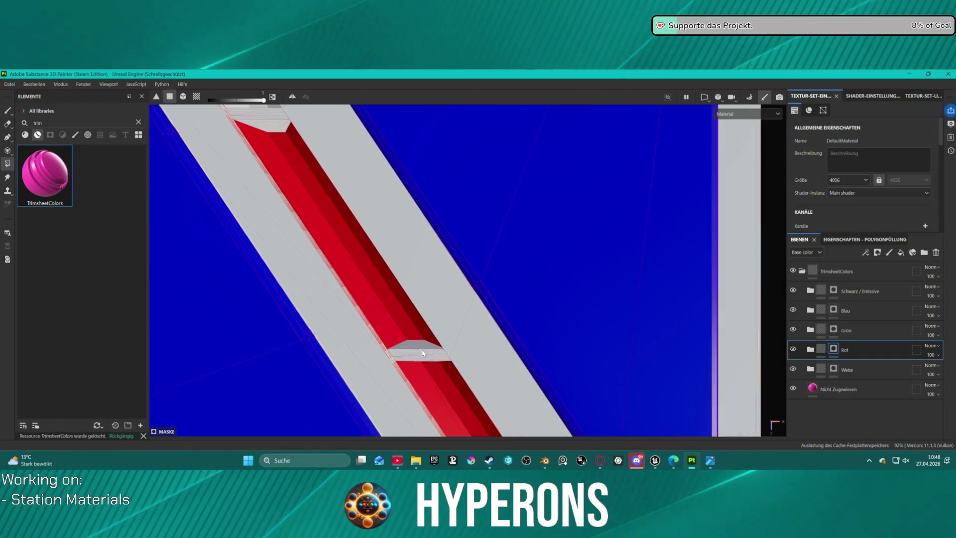
{"action": "left_click", "coordinate": [410, 348]}
{"action": "mouse_move", "coordinate": [395, 335]}
{"action": "left_mouse_down"}
{"action": "mouse_move", "coordinate": [429, 364]}
{"action": "mouse_move", "coordinate": [380, 294]}
{"action": "mouse_move", "coordinate": [393, 303]}
{"action": "left_mouse_up"}
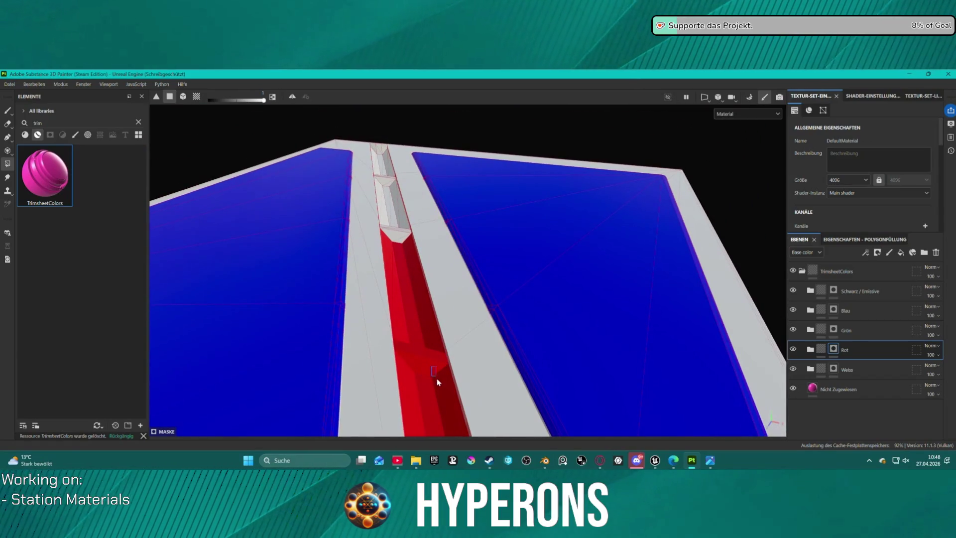
Fill the channel walls red, undoing spills onto the triangular faces, outer wall and slanted strip
{"action": "left_click_drag", "start_coordinate": [392, 357], "coordinate": [392, 356]}
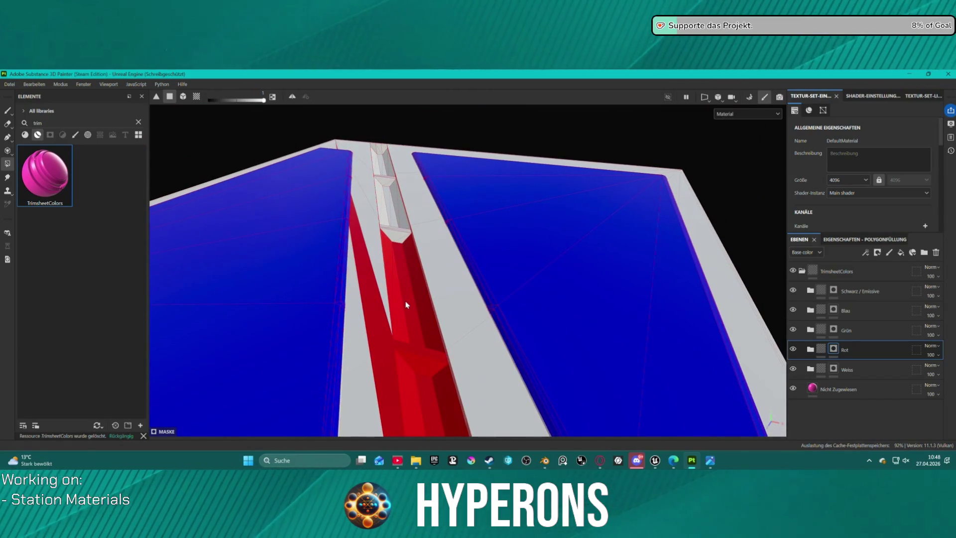
{"action": "key", "text": "ctrl+z"}
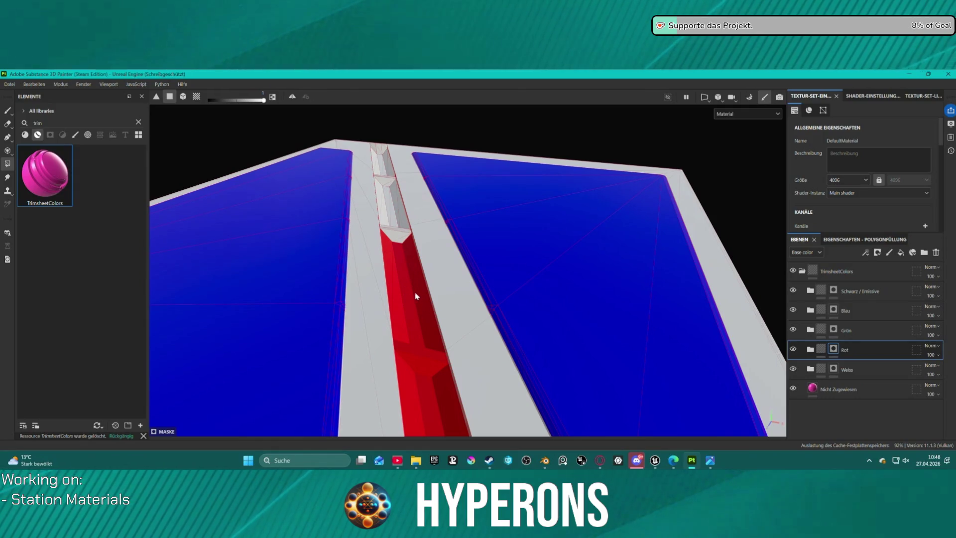
{"action": "mouse_move", "coordinate": [418, 297]}
{"action": "left_mouse_down", "text": "alt"}
{"action": "mouse_move", "coordinate": [331, 271]}
{"action": "mouse_move", "coordinate": [380, 253]}
{"action": "left_mouse_up", "text": "alt"}
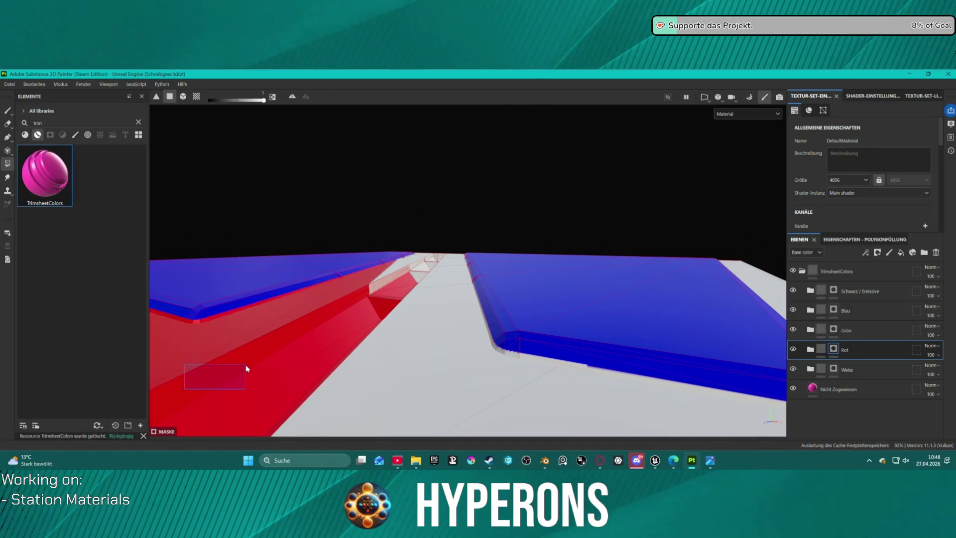
{"action": "left_click_drag", "start_coordinate": [184, 389], "coordinate": [292, 352]}
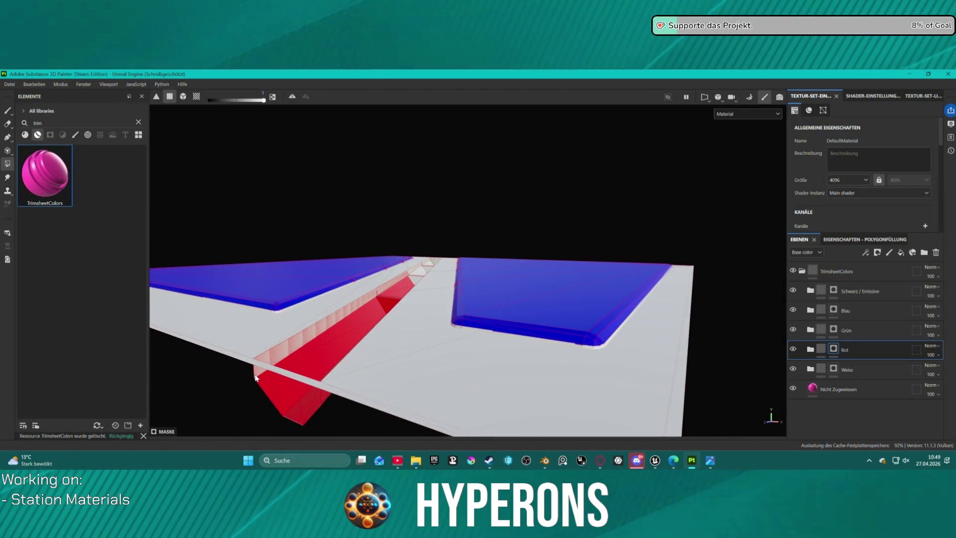
{"action": "mouse_move", "coordinate": [321, 337]}
{"action": "left_mouse_down"}
{"action": "mouse_move", "coordinate": [282, 353]}
{"action": "mouse_move", "coordinate": [299, 354]}
{"action": "mouse_move", "coordinate": [324, 321]}
{"action": "left_mouse_up"}
{"action": "key", "text": "ctrl+z"}
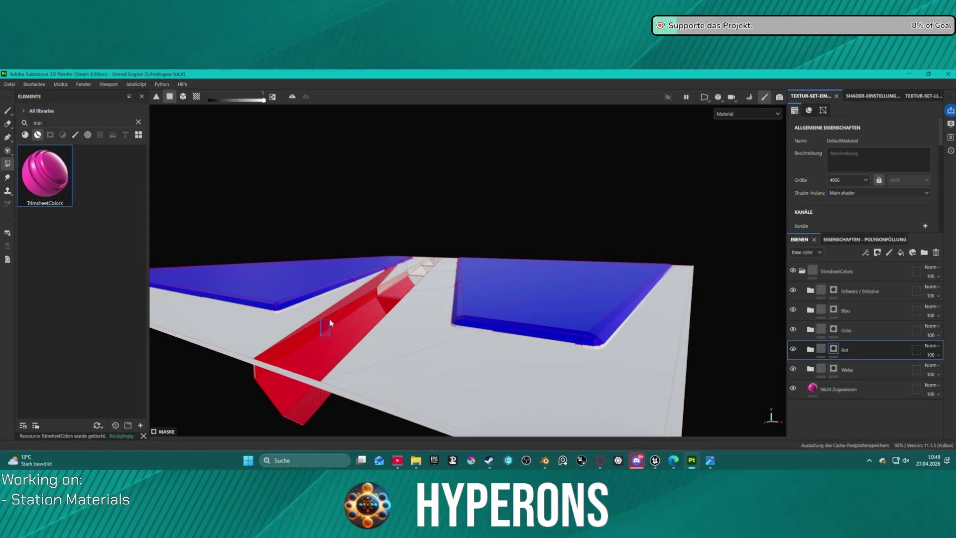
{"action": "key", "text": "ctrl+z"}
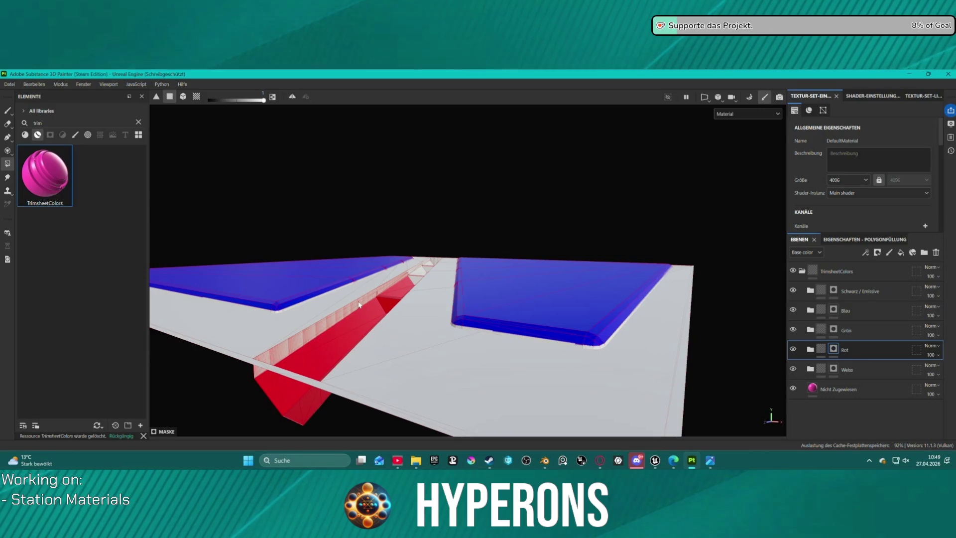
Undo the small red patch on the blue strip and review the whole panel
{"action": "mouse_move", "coordinate": [370, 296]}
{"action": "left_mouse_down", "text": "alt"}
{"action": "mouse_move", "coordinate": [393, 279]}
{"action": "mouse_move", "coordinate": [320, 298]}
{"action": "mouse_move", "coordinate": [292, 278]}
{"action": "mouse_move", "coordinate": [278, 291]}
{"action": "mouse_move", "coordinate": [273, 312]}
{"action": "mouse_move", "coordinate": [308, 315]}
{"action": "mouse_move", "coordinate": [390, 359]}
{"action": "mouse_move", "coordinate": [337, 340]}
{"action": "left_mouse_up", "text": "alt"}
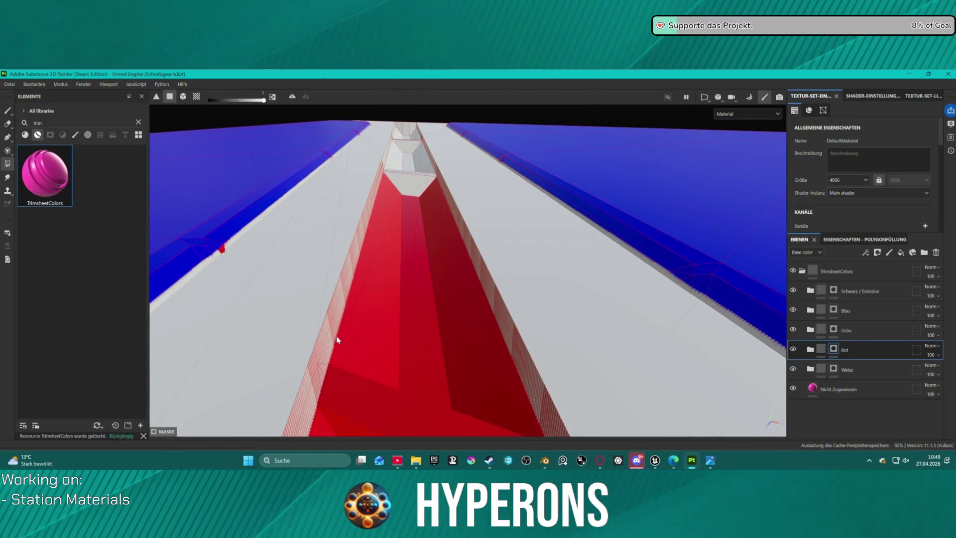
{"action": "key", "text": "ctrl"}
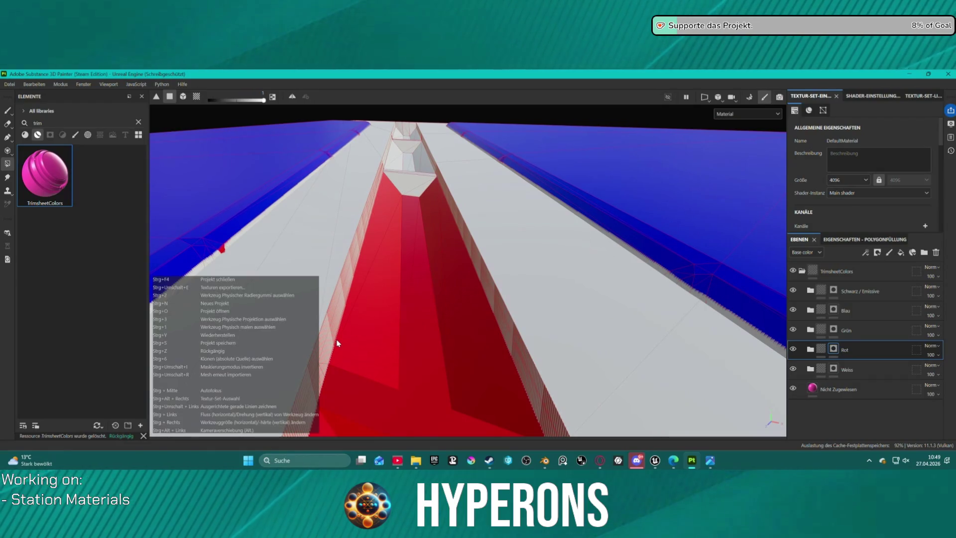
{"action": "key", "text": "ctrl+z"}
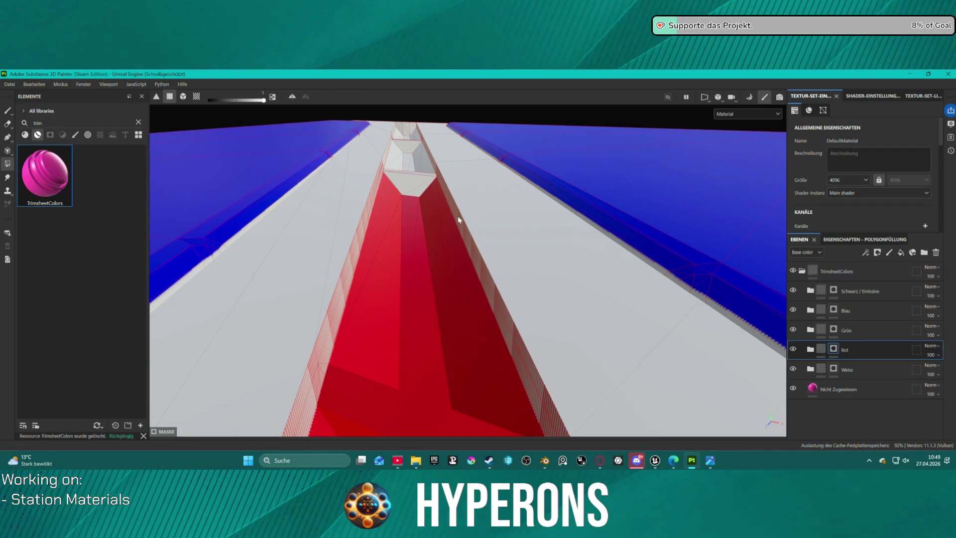
{"action": "mouse_move", "coordinate": [466, 241]}
{"action": "left_mouse_down", "text": "alt"}
{"action": "mouse_move", "coordinate": [405, 298]}
{"action": "mouse_move", "coordinate": [423, 331]}
{"action": "mouse_move", "coordinate": [397, 350]}
{"action": "left_mouse_up", "text": "alt"}
{"action": "scroll", "coordinate": [397, 296], "scroll_direction": "up", "scroll_amount": 5}
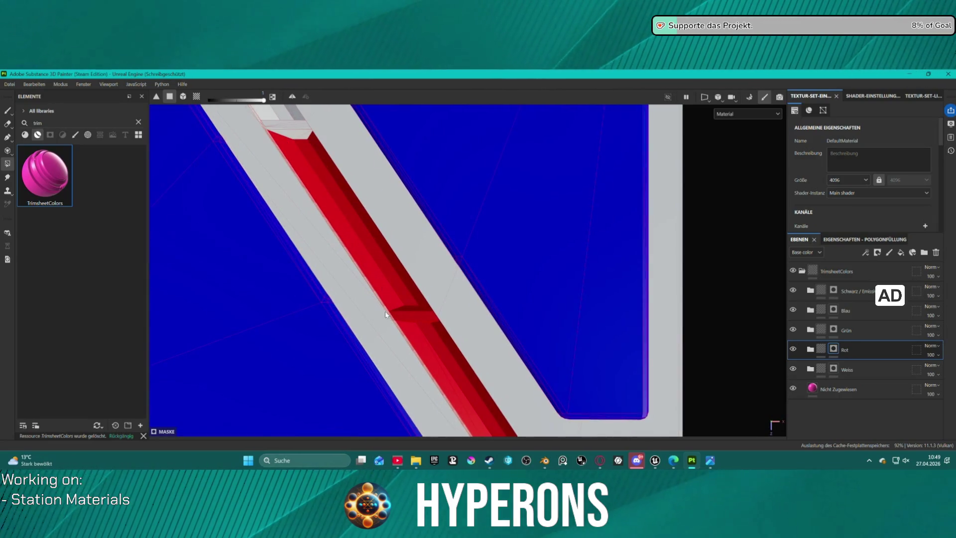
Polygon-fill the grey sloped and inner channel faces red on the Rot mask, up to the channel top
{"action": "middle_click_drag", "start_coordinate": [308, 162], "coordinate": [454, 382], "text": "alt"}
{"action": "left_click", "coordinate": [438, 328]}
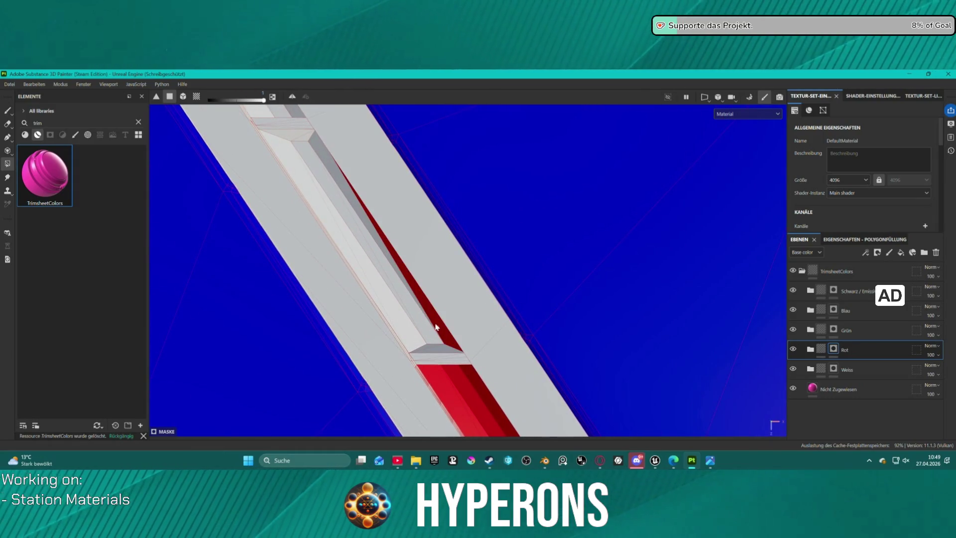
{"action": "left_click", "coordinate": [424, 330]}
{"action": "left_click", "coordinate": [409, 332]}
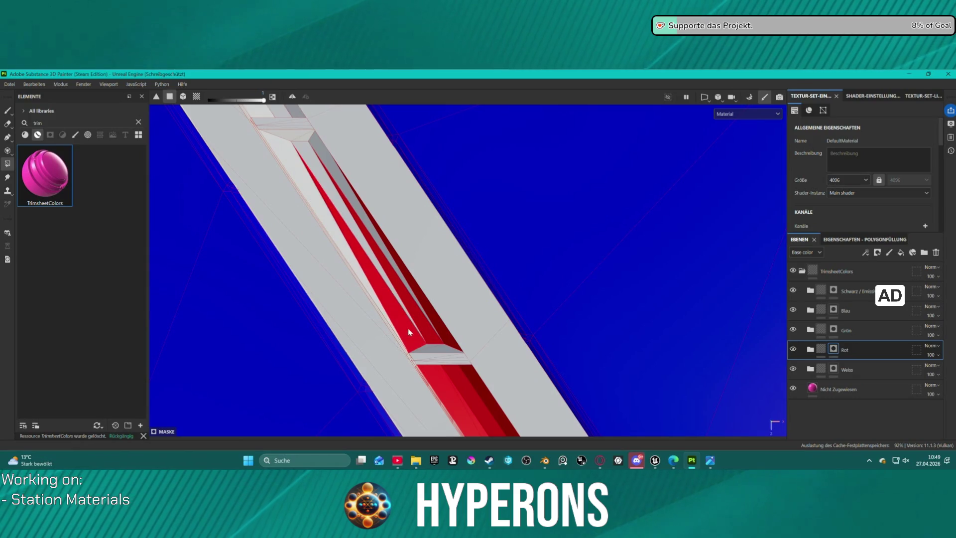
{"action": "left_click", "coordinate": [381, 307]}
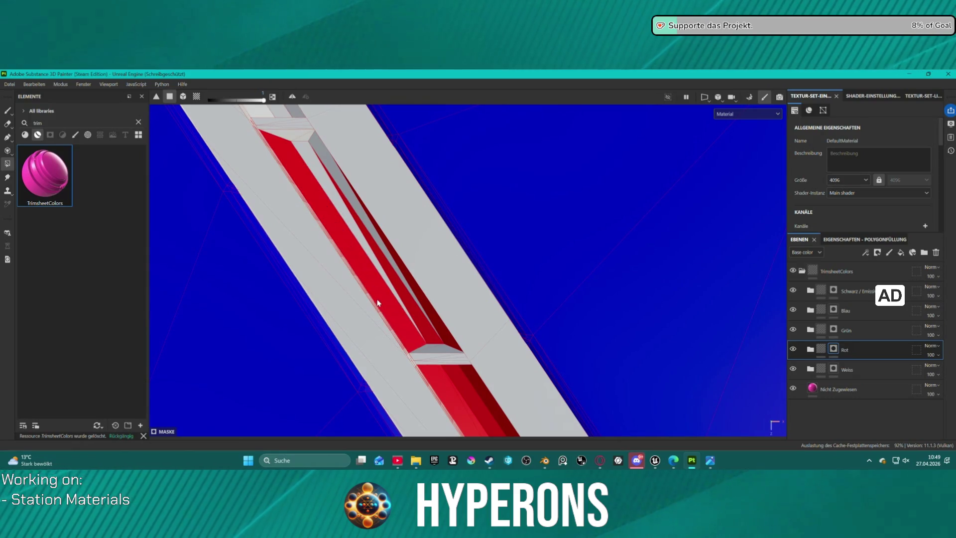
{"action": "left_click", "coordinate": [371, 232]}
{"action": "left_click", "coordinate": [290, 137]}
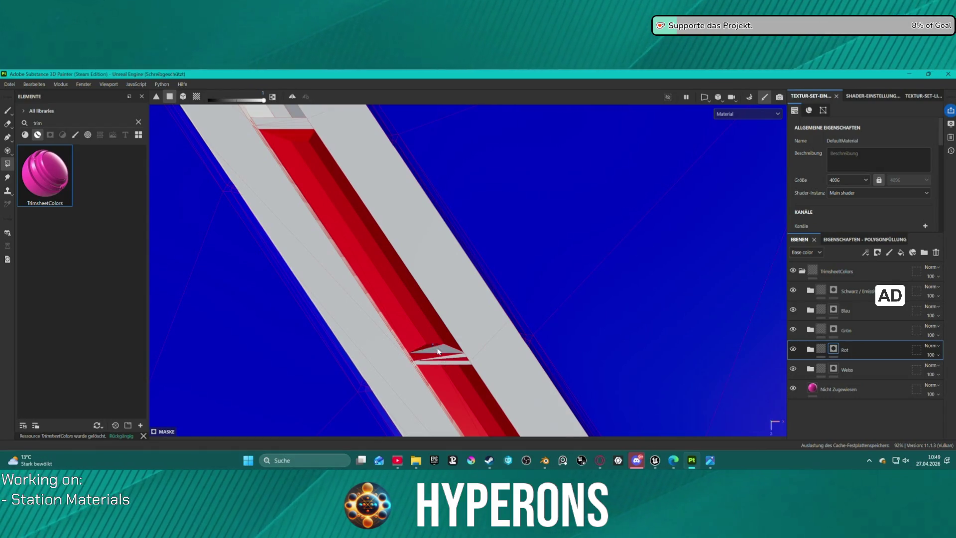
Box-fill the crossbar's sloped faces and the upper channel faces red
{"action": "left_click_drag", "start_coordinate": [436, 348], "coordinate": [453, 371]}
{"action": "mouse_move", "coordinate": [306, 166]}
{"action": "middle_mouse_down"}
{"action": "mouse_move", "coordinate": [357, 203]}
{"action": "mouse_move", "coordinate": [401, 324]}
{"action": "middle_mouse_up"}
{"action": "left_click_drag", "start_coordinate": [368, 276], "coordinate": [398, 315]}
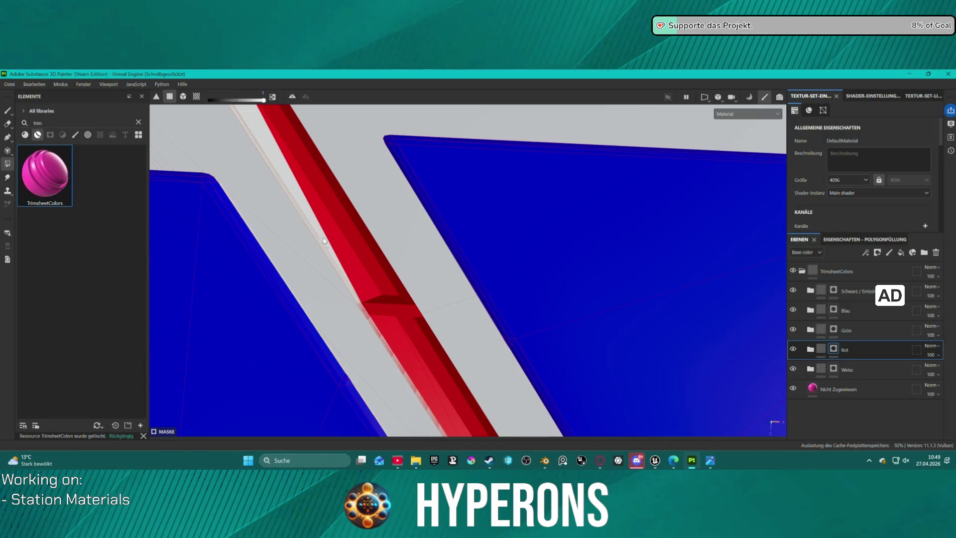
{"action": "mouse_move", "coordinate": [326, 207]}
{"action": "left_mouse_down", "text": "alt"}
{"action": "mouse_move", "coordinate": [382, 252]}
{"action": "mouse_move", "coordinate": [388, 208]}
{"action": "mouse_move", "coordinate": [335, 192]}
{"action": "mouse_move", "coordinate": [515, 166]}
{"action": "mouse_move", "coordinate": [405, 199]}
{"action": "left_mouse_up", "text": "alt"}
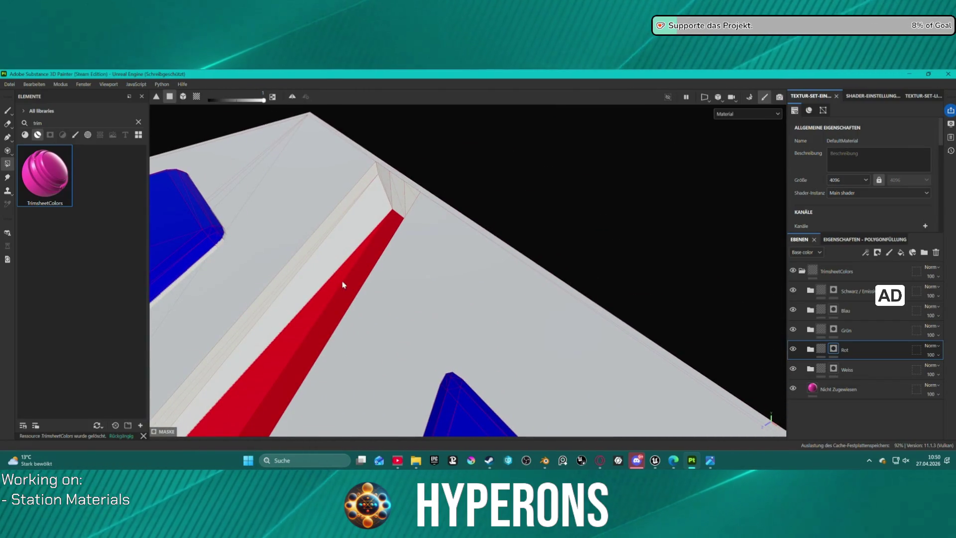
Fill the top-end bevel strips red, check the red trench, then select the Blau layer
{"action": "left_click_drag", "start_coordinate": [332, 294], "coordinate": [327, 259]}
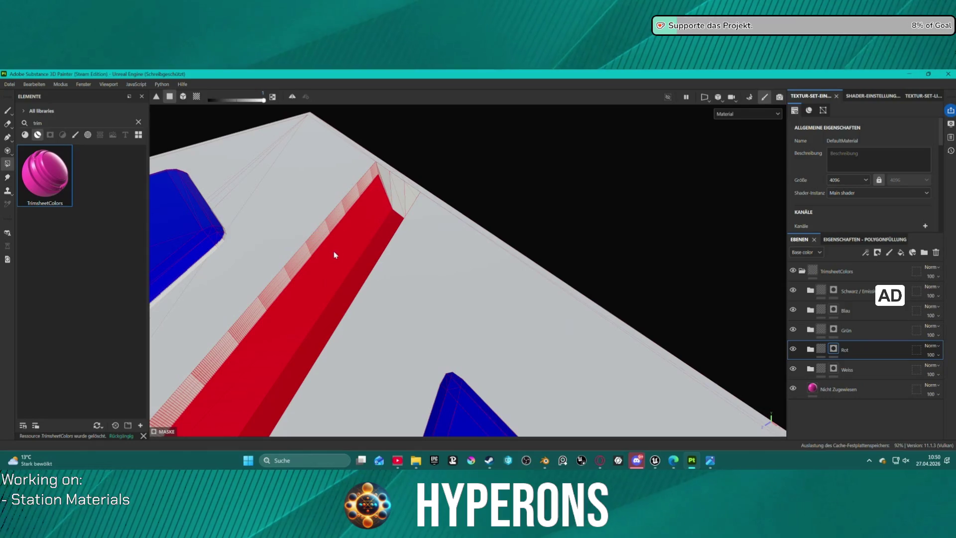
{"action": "mouse_move", "coordinate": [377, 221]}
{"action": "left_mouse_down"}
{"action": "mouse_move", "coordinate": [392, 192]}
{"action": "mouse_move", "coordinate": [431, 208]}
{"action": "mouse_move", "coordinate": [405, 214]}
{"action": "left_mouse_up"}
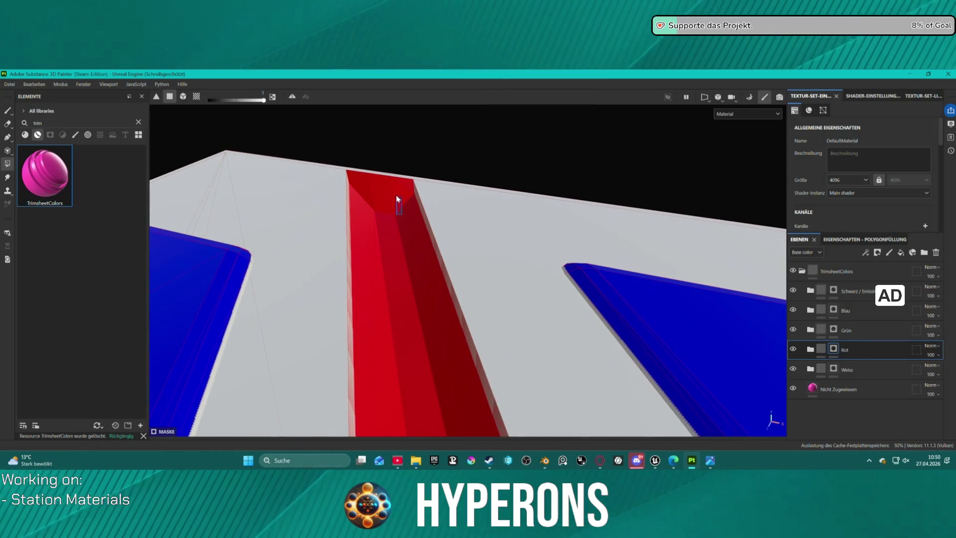
{"action": "mouse_move", "coordinate": [404, 262]}
{"action": "left_mouse_down", "text": "alt"}
{"action": "mouse_move", "coordinate": [487, 248]}
{"action": "mouse_move", "coordinate": [433, 247]}
{"action": "left_mouse_up", "text": "alt"}
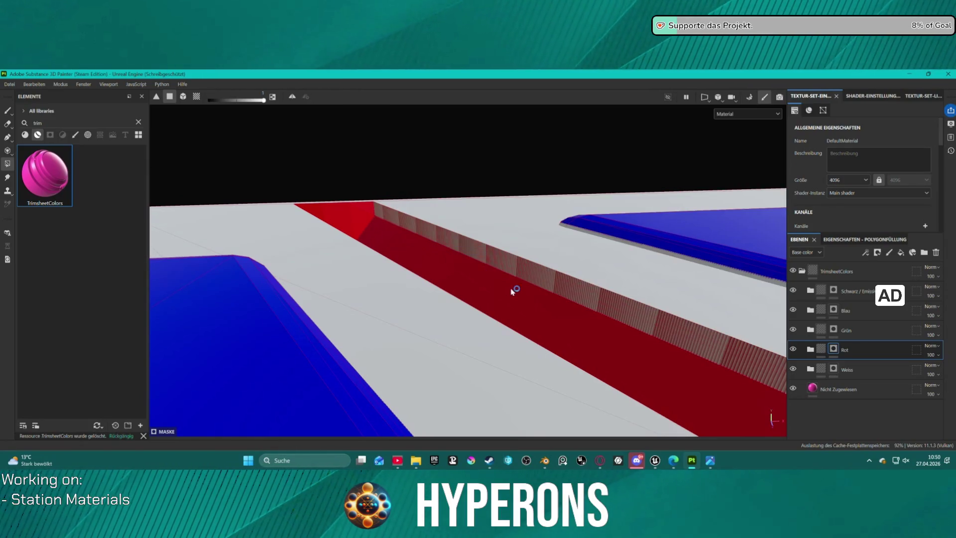
{"action": "mouse_move", "coordinate": [613, 321]}
{"action": "left_mouse_down", "text": "alt"}
{"action": "mouse_move", "coordinate": [626, 330]}
{"action": "mouse_move", "coordinate": [751, 315]}
{"action": "left_mouse_up", "text": "alt"}
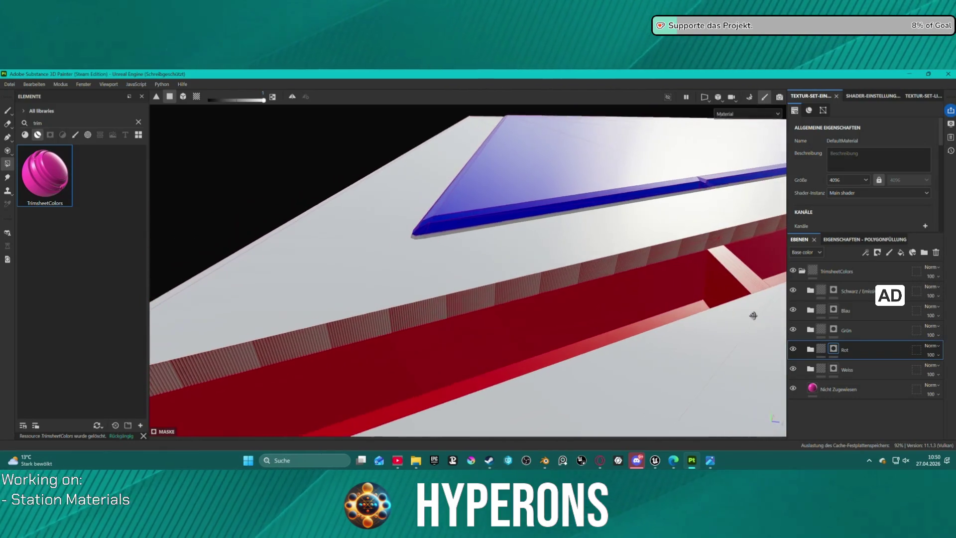
{"action": "left_click", "coordinate": [845, 310]}
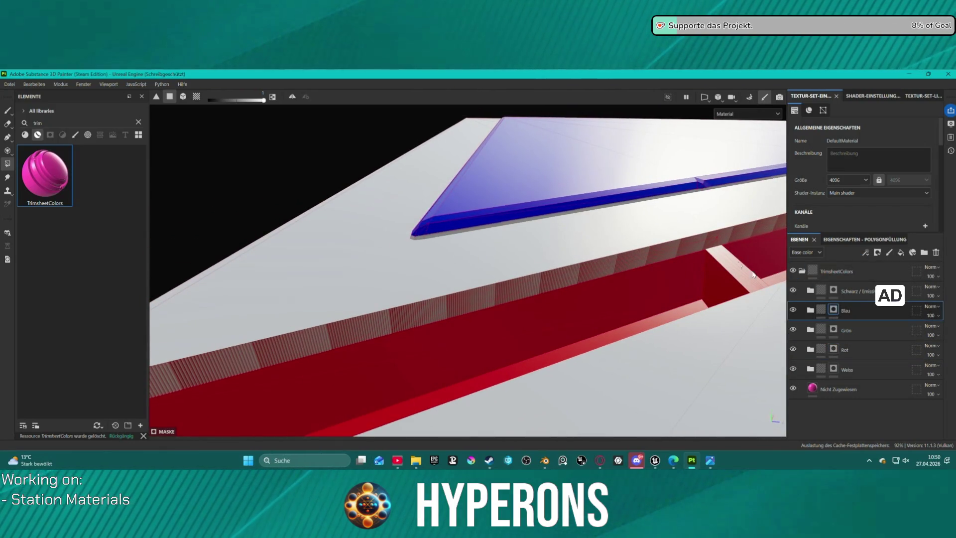
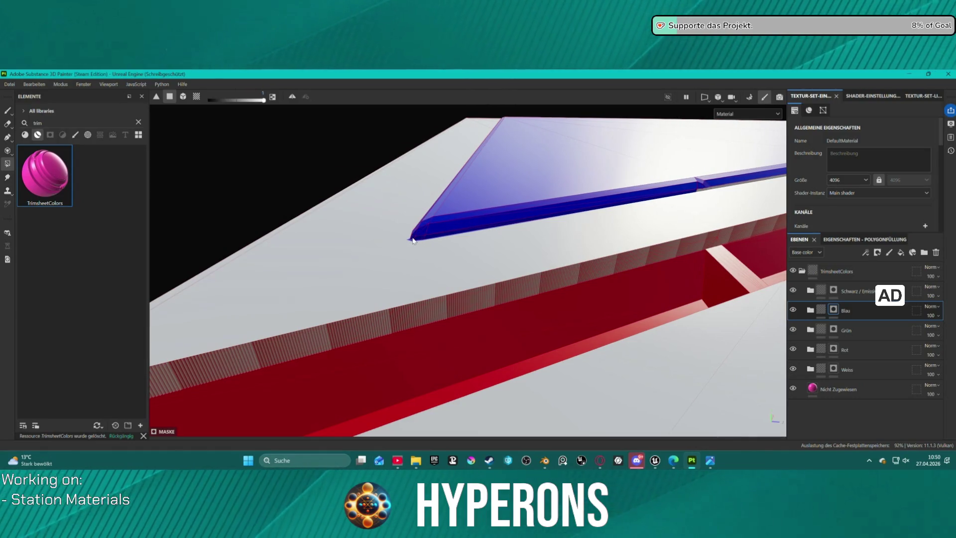
Orbit and zoom the 3D view so the red groove strip runs diagonally across the panel
{"action": "scroll", "coordinate": [447, 236], "scroll_direction": "up", "scroll_amount": 5}
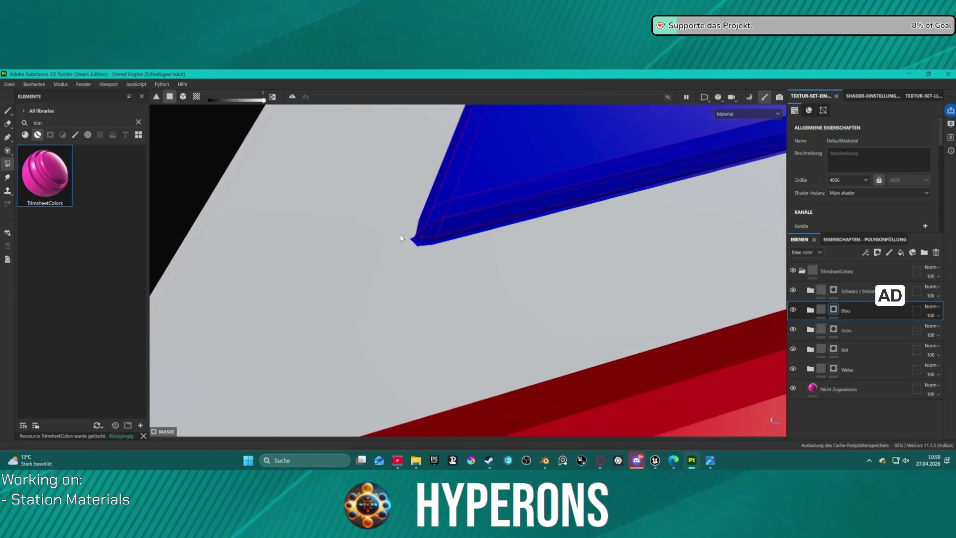
{"action": "key", "text": "ctrl"}
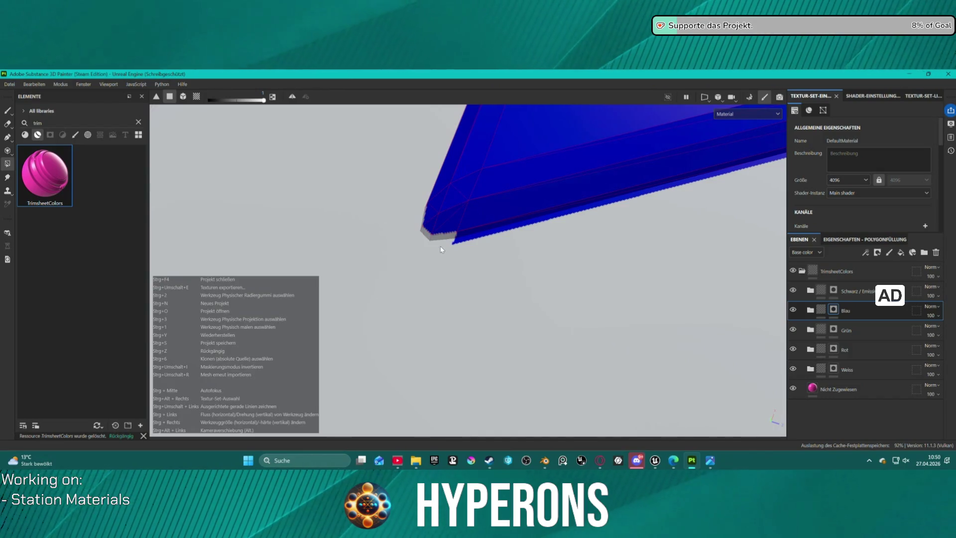
{"action": "mouse_move", "coordinate": [441, 246]}
{"action": "left_mouse_down", "text": "alt"}
{"action": "mouse_move", "coordinate": [605, 223]}
{"action": "mouse_move", "coordinate": [659, 255]}
{"action": "left_mouse_up", "text": "alt"}
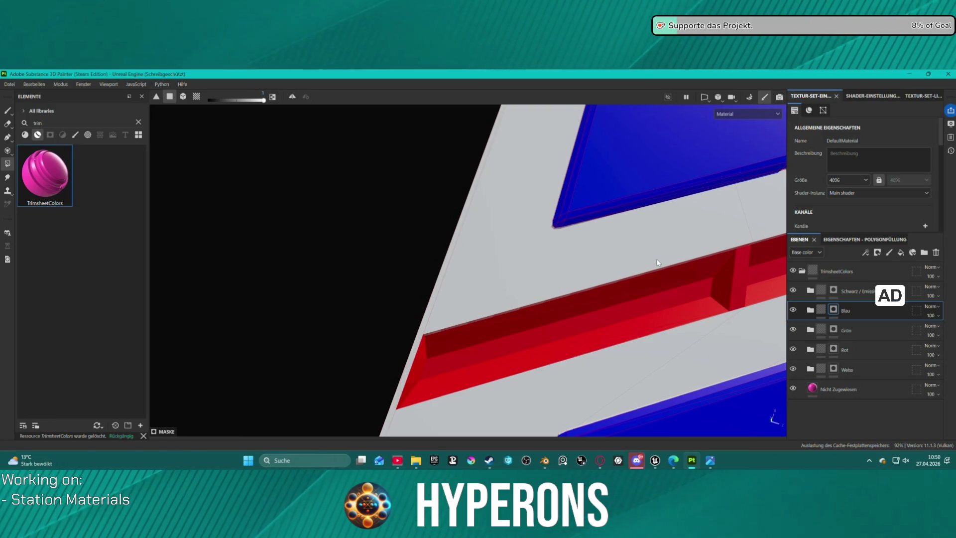
{"action": "left_click_drag", "start_coordinate": [710, 256], "coordinate": [708, 266], "text": "alt+shift"}
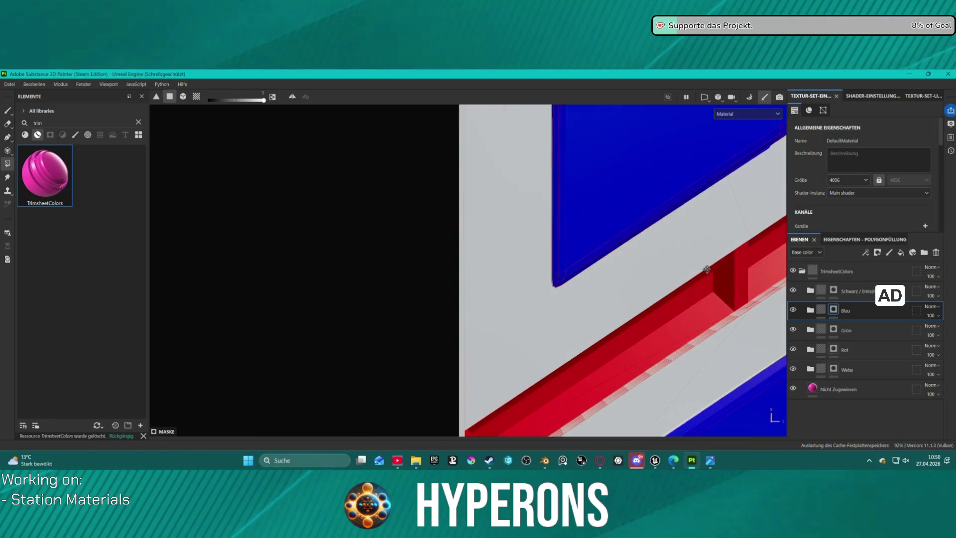
{"action": "scroll", "coordinate": [661, 289], "scroll_direction": "down", "scroll_amount": 3}
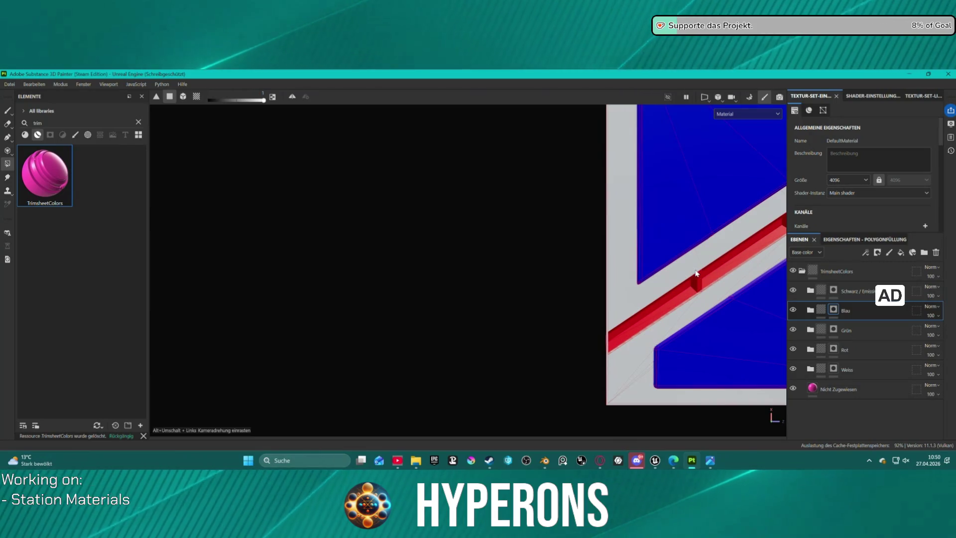
{"action": "left_click_drag", "start_coordinate": [698, 272], "coordinate": [545, 236], "text": "alt"}
{"action": "scroll", "coordinate": [704, 299], "scroll_direction": "down", "scroll_amount": 3}
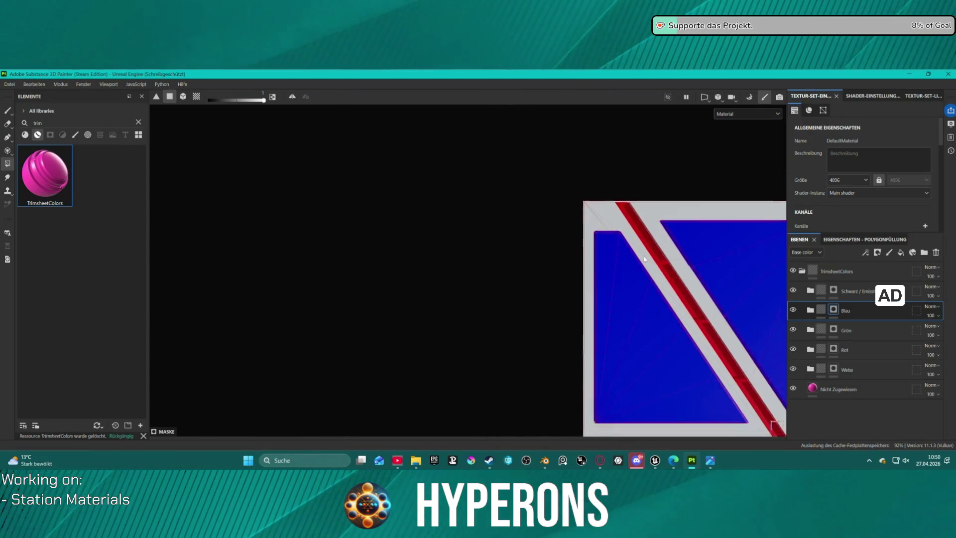
{"action": "scroll", "coordinate": [755, 349], "scroll_direction": "up", "scroll_amount": 4}
{"action": "scroll", "coordinate": [755, 349], "scroll_direction": "up", "scroll_amount": 2}
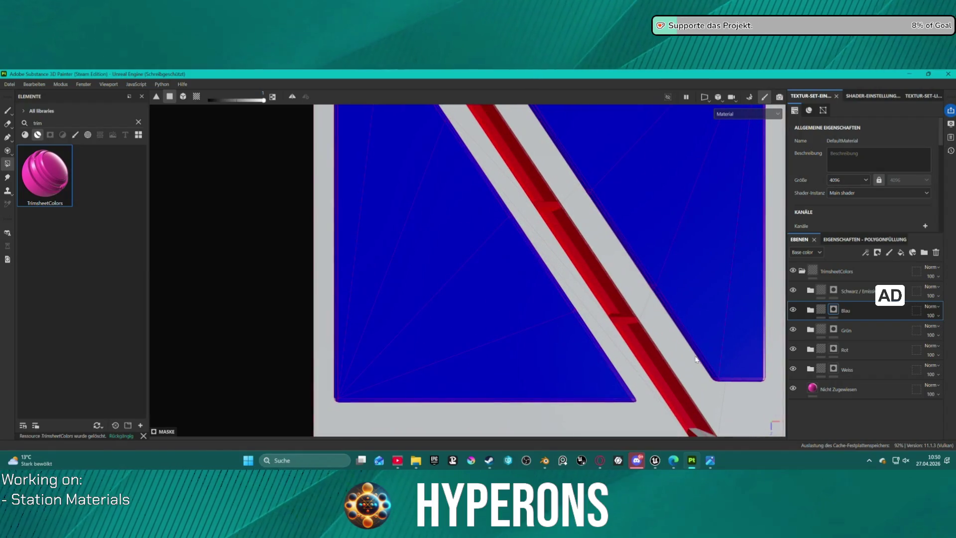
{"action": "left_click_drag", "start_coordinate": [687, 398], "coordinate": [686, 372], "text": "alt"}
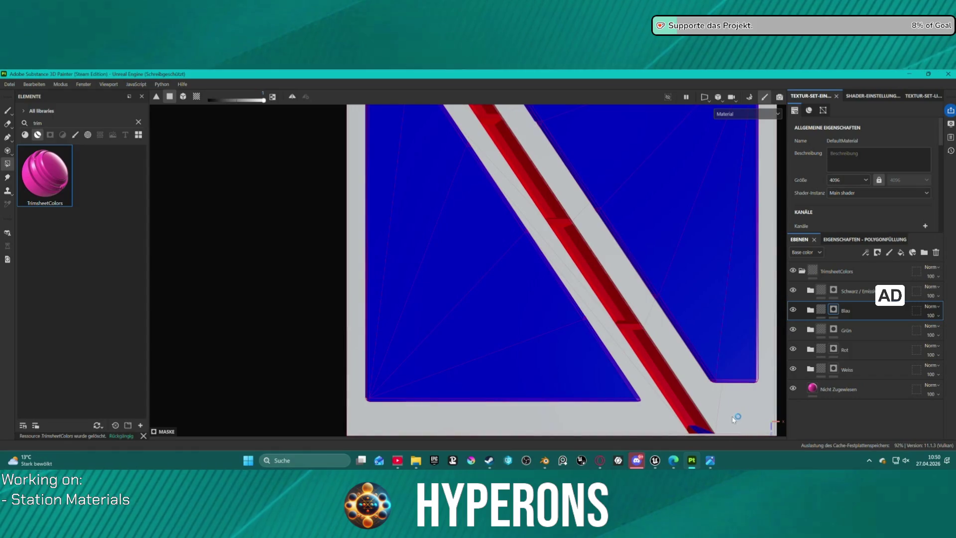
On the Rot layer, trial-fill the groove strip red, undo it, then switch to the 2D texture view
{"action": "left_click", "coordinate": [839, 349]}
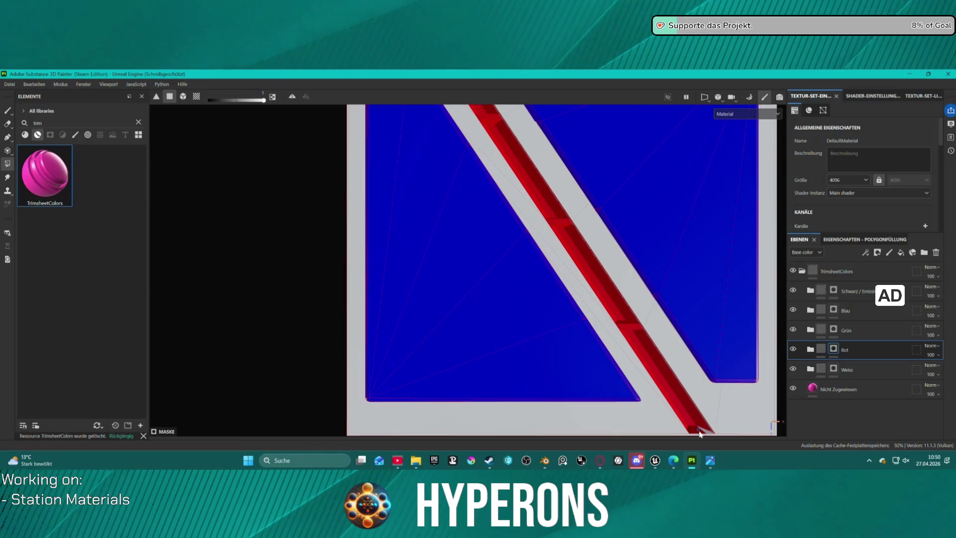
{"action": "scroll", "coordinate": [588, 280], "scroll_direction": "down", "scroll_amount": 1}
{"action": "scroll", "coordinate": [538, 184], "scroll_direction": "down", "scroll_amount": 3}
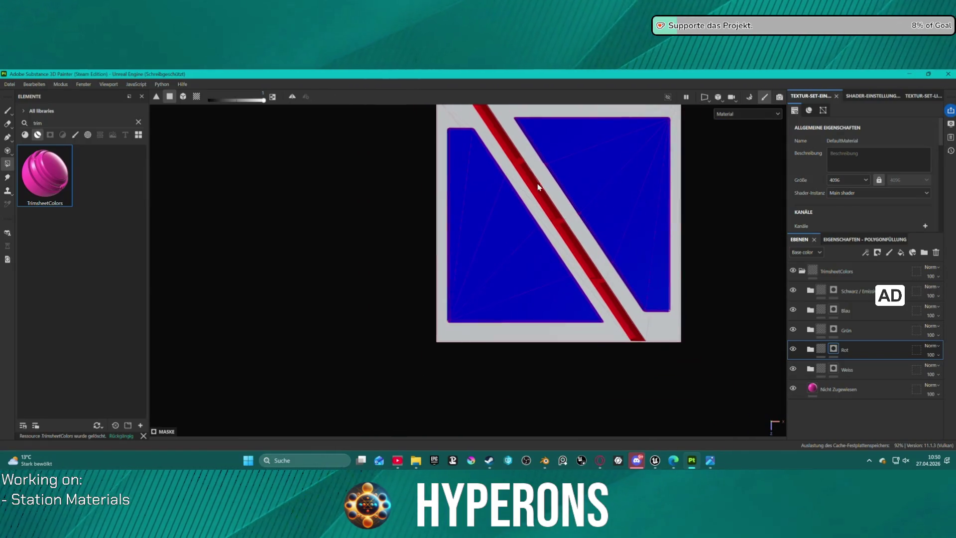
{"action": "scroll", "coordinate": [547, 208], "scroll_direction": "down", "scroll_amount": 2}
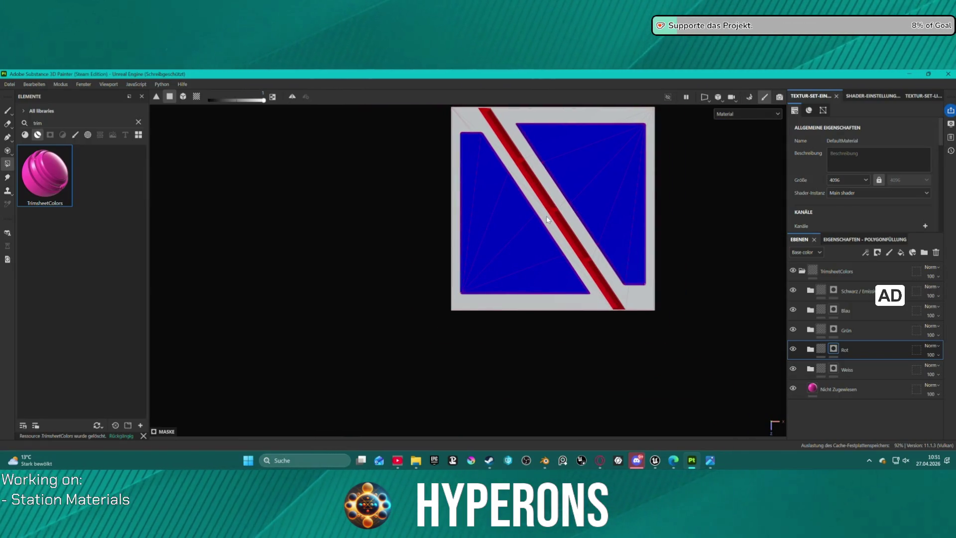
{"action": "mouse_move", "coordinate": [530, 193]}
{"action": "left_mouse_down", "text": "alt"}
{"action": "mouse_move", "coordinate": [554, 166]}
{"action": "mouse_move", "coordinate": [563, 117]}
{"action": "mouse_move", "coordinate": [648, 148]}
{"action": "mouse_move", "coordinate": [569, 125]}
{"action": "left_mouse_up", "text": "alt"}
{"action": "scroll", "coordinate": [642, 256], "scroll_direction": "up", "scroll_amount": 8}
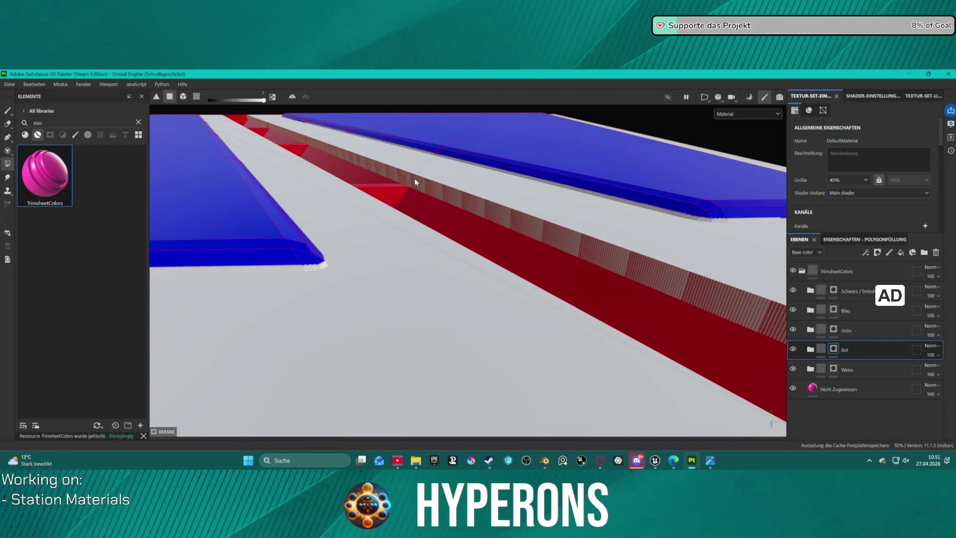
{"action": "mouse_move", "coordinate": [398, 175]}
{"action": "left_mouse_down"}
{"action": "mouse_move", "coordinate": [416, 191]}
{"action": "mouse_move", "coordinate": [397, 175]}
{"action": "left_mouse_up"}
{"action": "left_click", "coordinate": [542, 207]}
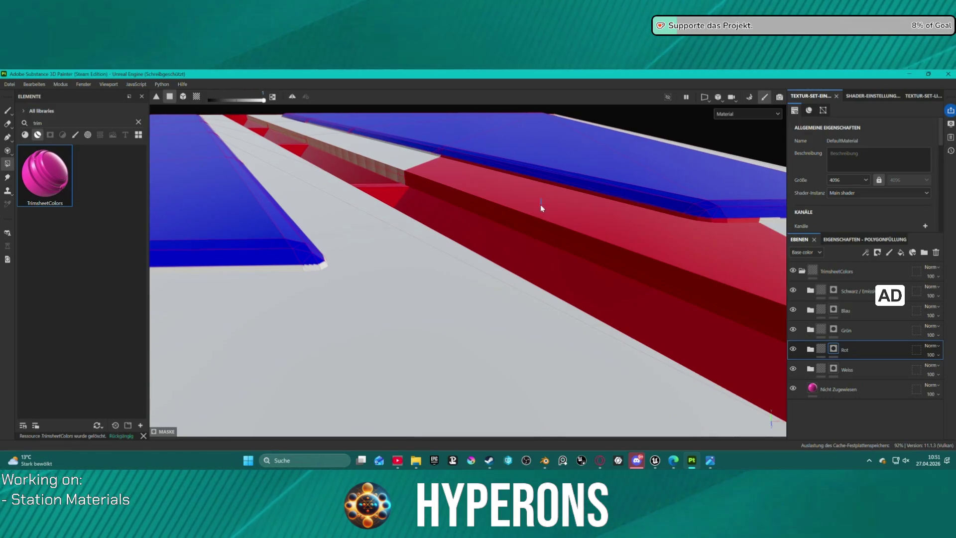
{"action": "key", "text": "ctrl"}
{"action": "key", "text": "ctrl+z"}
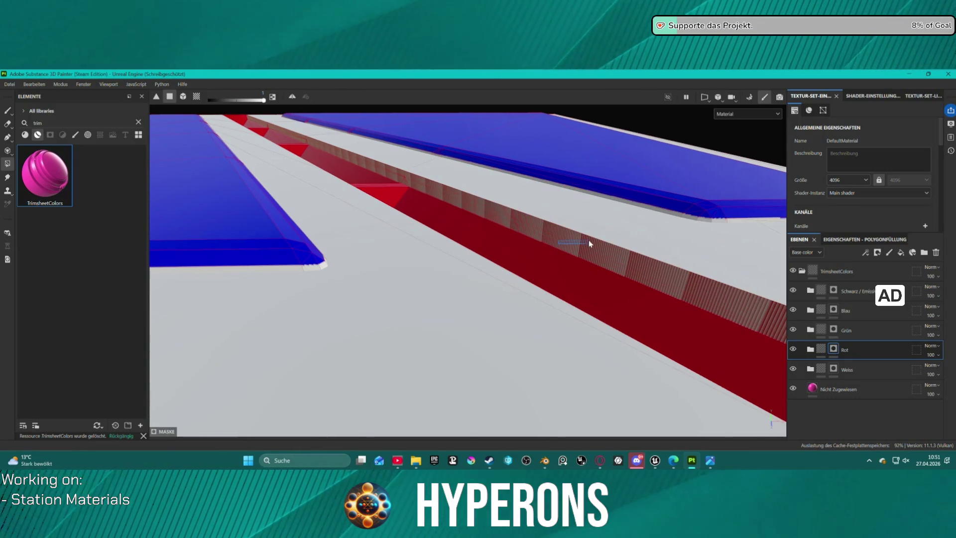
{"action": "mouse_move", "coordinate": [675, 295]}
{"action": "left_mouse_down", "text": "alt"}
{"action": "mouse_move", "coordinate": [612, 299]}
{"action": "mouse_move", "coordinate": [527, 270]}
{"action": "mouse_move", "coordinate": [478, 239]}
{"action": "mouse_move", "coordinate": [506, 237]}
{"action": "mouse_move", "coordinate": [572, 256]}
{"action": "mouse_move", "coordinate": [481, 269]}
{"action": "mouse_move", "coordinate": [416, 258]}
{"action": "mouse_move", "coordinate": [401, 279]}
{"action": "mouse_move", "coordinate": [469, 254]}
{"action": "mouse_move", "coordinate": [513, 295]}
{"action": "mouse_move", "coordinate": [506, 306]}
{"action": "left_mouse_up", "text": "alt"}
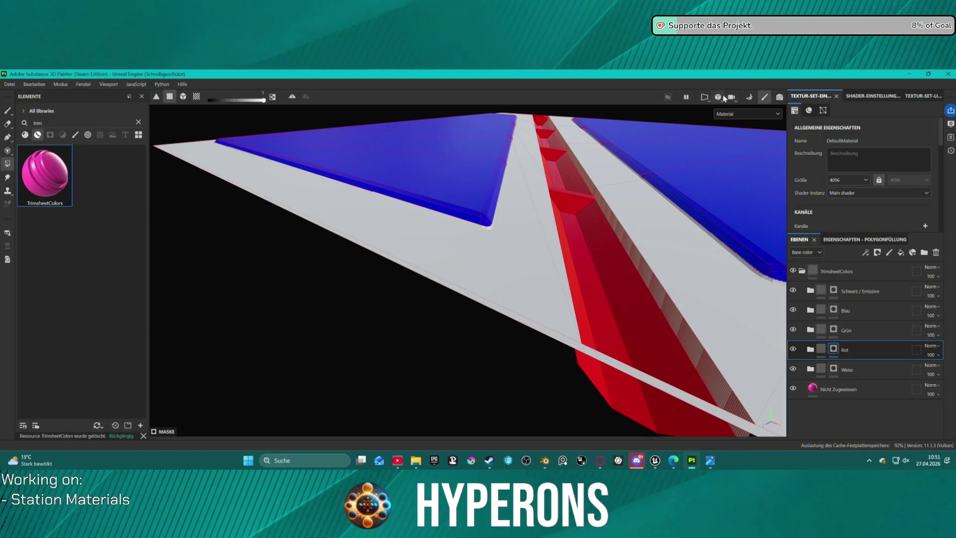
{"action": "key", "text": "F3"}
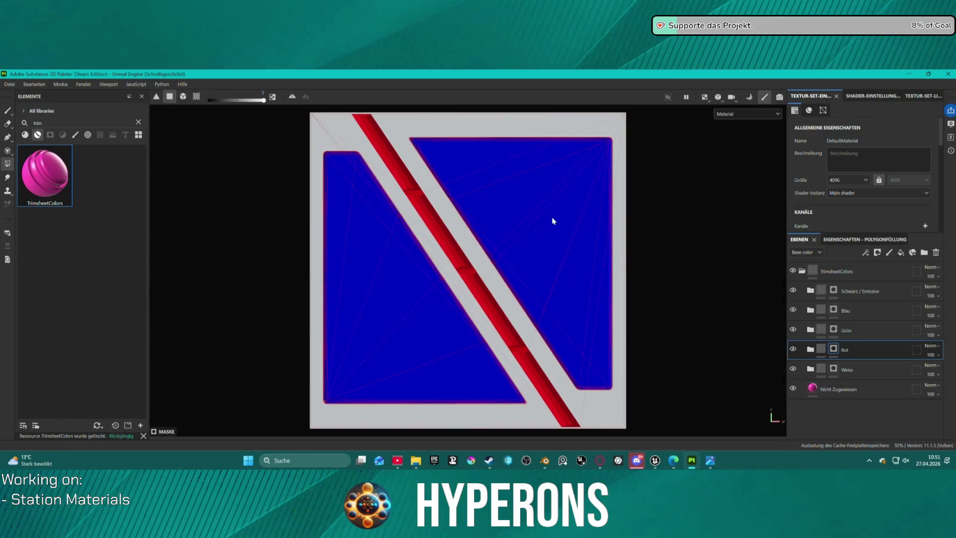
Zoom around the flat UV sheet, then pick the Grün layer in the Ebenen panel
{"action": "scroll", "coordinate": [484, 264], "scroll_direction": "up", "scroll_amount": 1}
{"action": "scroll", "coordinate": [483, 264], "scroll_direction": "down", "scroll_amount": 1}
{"action": "scroll", "coordinate": [483, 265], "scroll_direction": "down", "scroll_amount": 2}
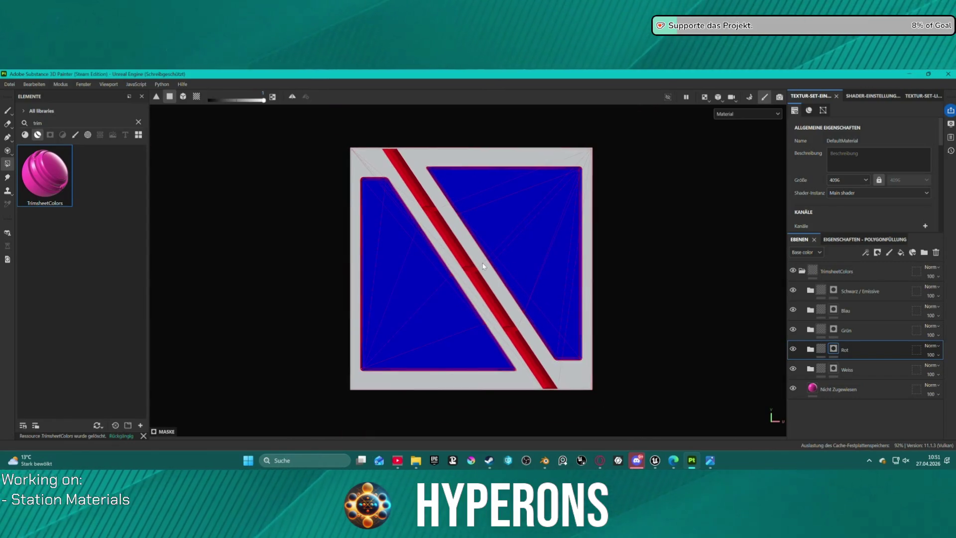
{"action": "scroll", "coordinate": [482, 266], "scroll_direction": "up", "scroll_amount": 3}
{"action": "scroll", "coordinate": [482, 266], "scroll_direction": "up", "scroll_amount": 3}
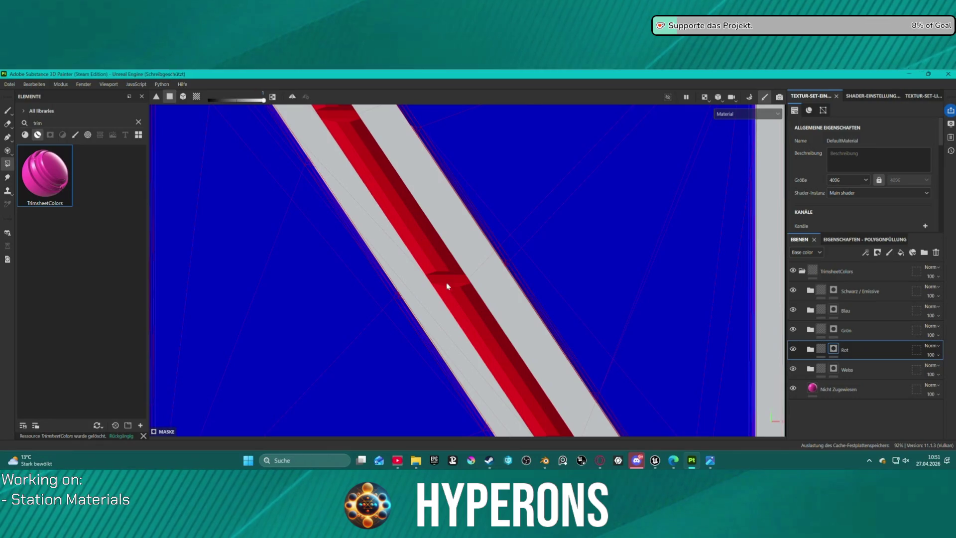
{"action": "scroll", "coordinate": [436, 276], "scroll_direction": "down", "scroll_amount": 3}
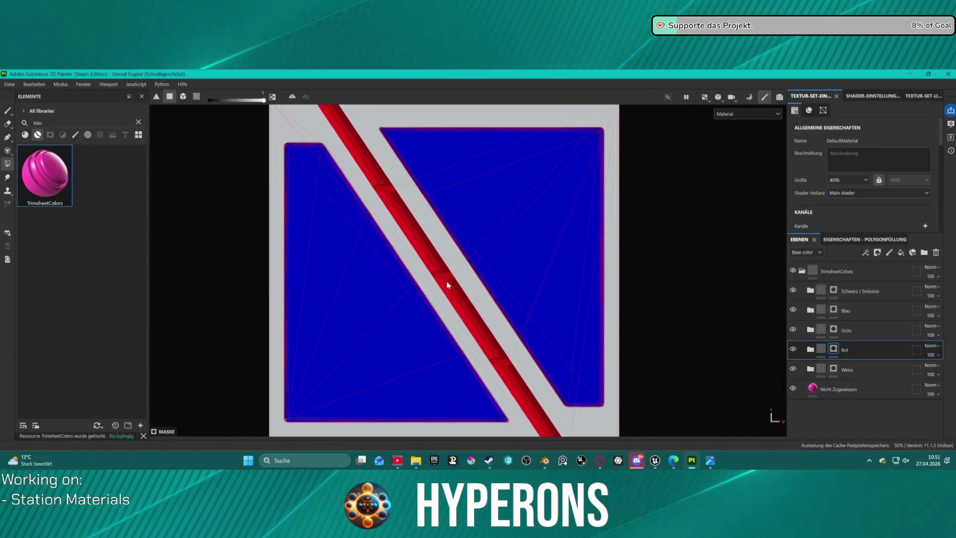
{"action": "scroll", "coordinate": [446, 282], "scroll_direction": "down", "scroll_amount": 1}
{"action": "scroll", "coordinate": [449, 291], "scroll_direction": "down", "scroll_amount": 1}
{"action": "scroll", "coordinate": [450, 291], "scroll_direction": "up", "scroll_amount": 3}
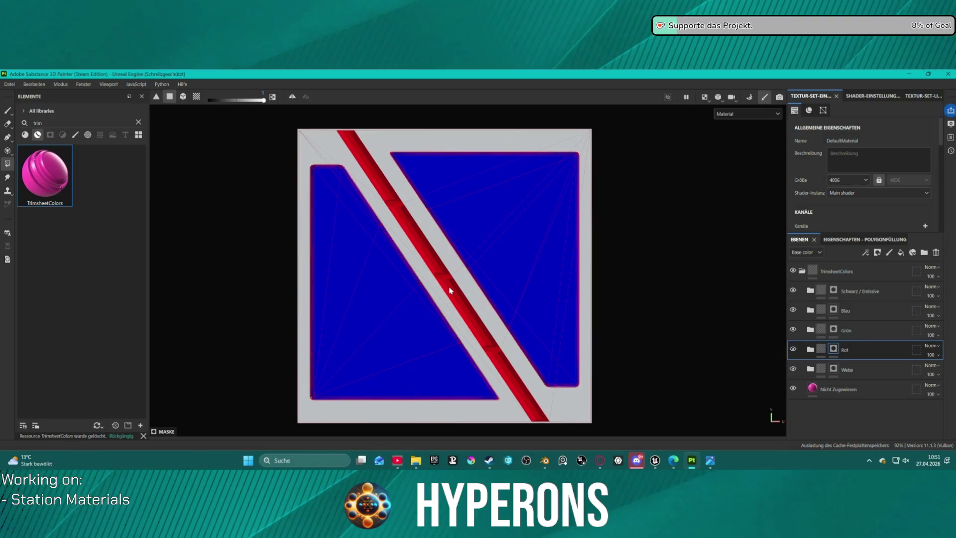
{"action": "scroll", "coordinate": [450, 283], "scroll_direction": "down", "scroll_amount": 1}
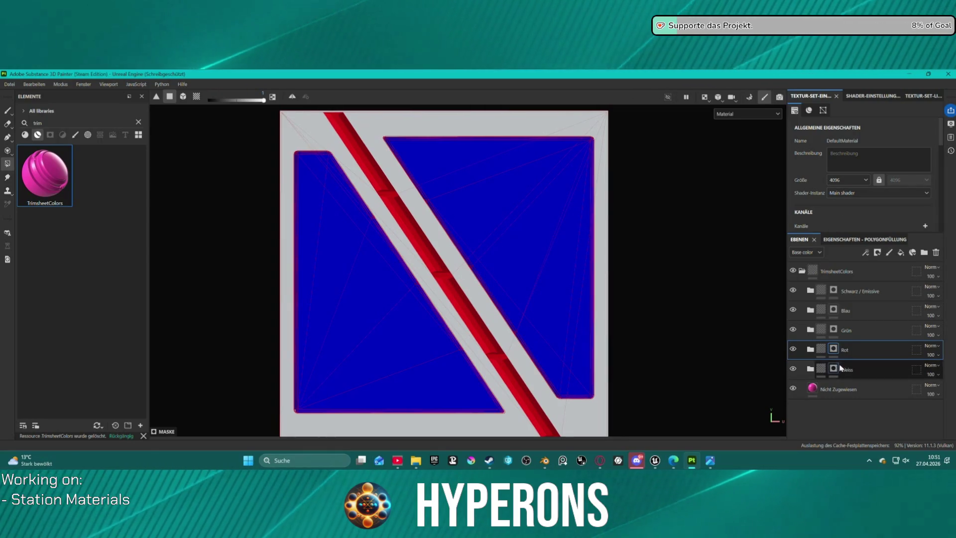
{"action": "left_click", "coordinate": [858, 333]}
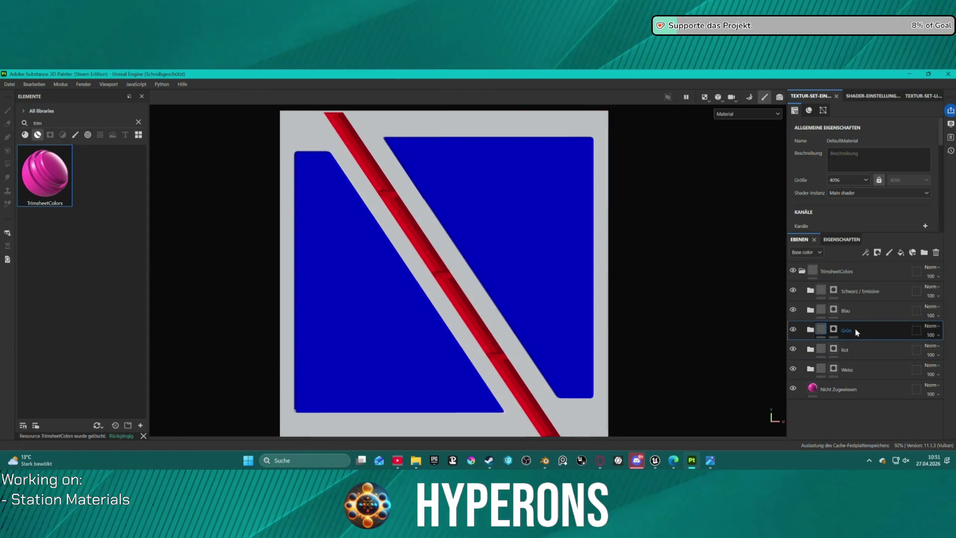
With polygon fill on the Grün mask, fill the small bevel face green, undoing the stray stripe fill
{"action": "key", "text": "alt+Tab"}
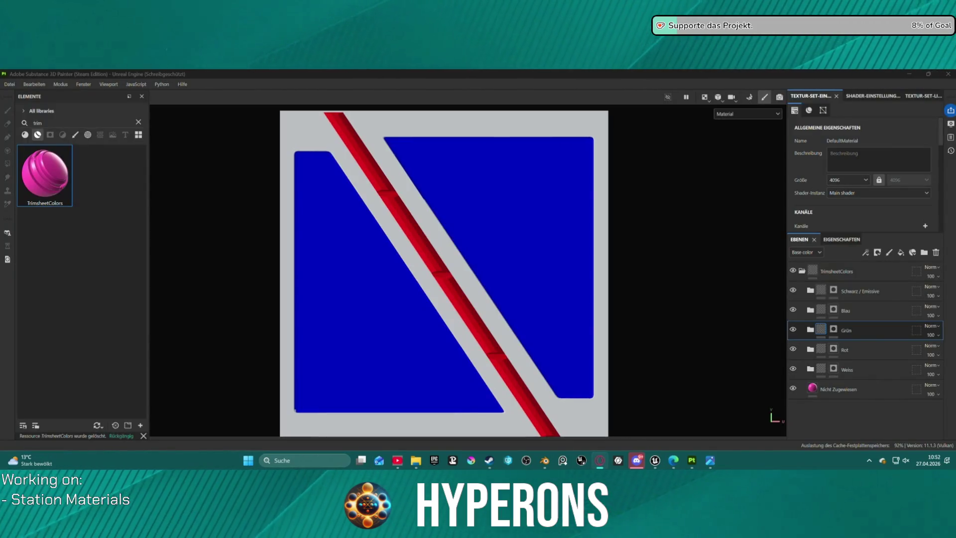
{"action": "scroll", "coordinate": [395, 228], "scroll_direction": "up", "scroll_amount": 5}
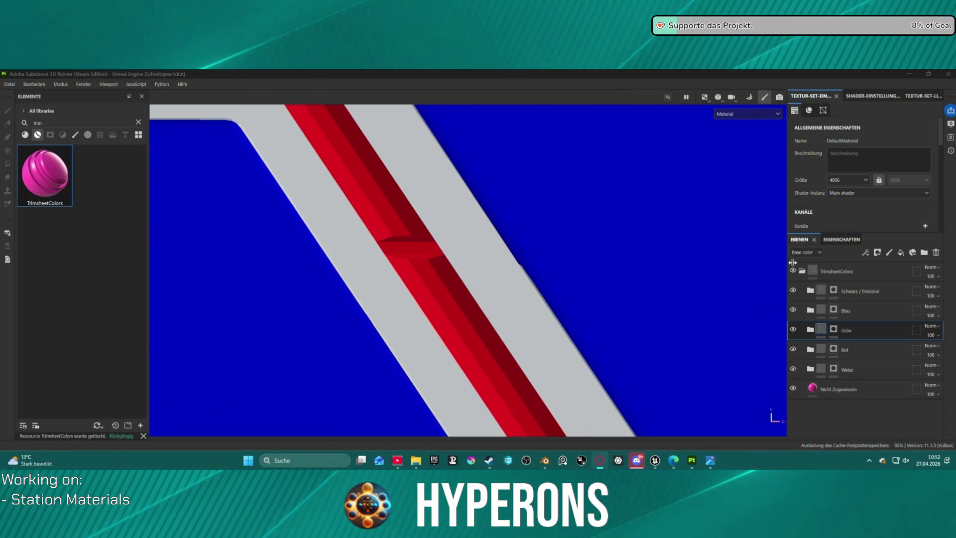
{"action": "left_click", "coordinate": [405, 241]}
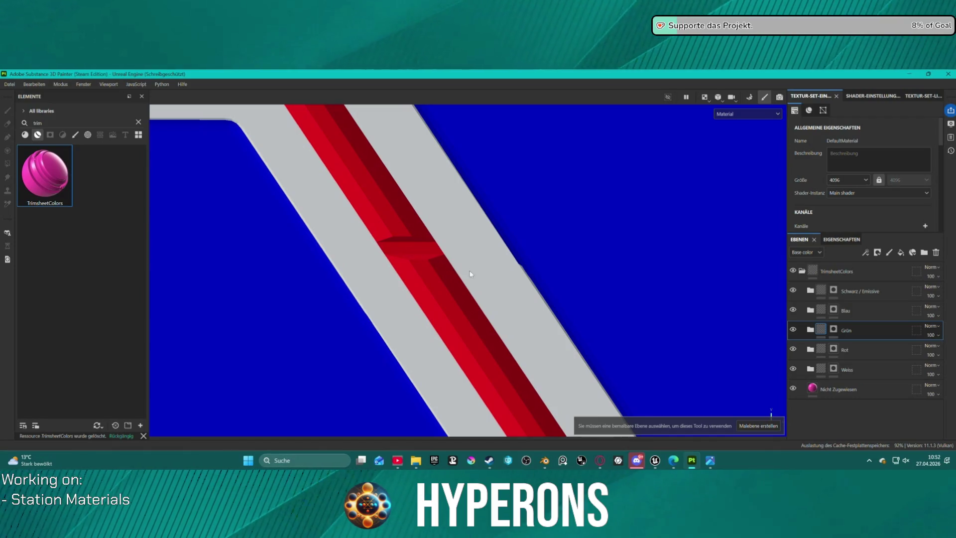
{"action": "left_click", "coordinate": [833, 329]}
{"action": "key", "text": "4"}
{"action": "mouse_move", "coordinate": [382, 215]}
{"action": "left_mouse_down", "text": "alt"}
{"action": "mouse_move", "coordinate": [373, 160]}
{"action": "mouse_move", "coordinate": [466, 185]}
{"action": "left_mouse_up", "text": "alt"}
{"action": "mouse_move", "coordinate": [460, 169]}
{"action": "middle_mouse_down", "text": "alt"}
{"action": "mouse_move", "coordinate": [412, 154]}
{"action": "mouse_move", "coordinate": [390, 187]}
{"action": "mouse_move", "coordinate": [358, 204]}
{"action": "middle_mouse_up", "text": "alt"}
{"action": "left_click", "coordinate": [358, 202]}
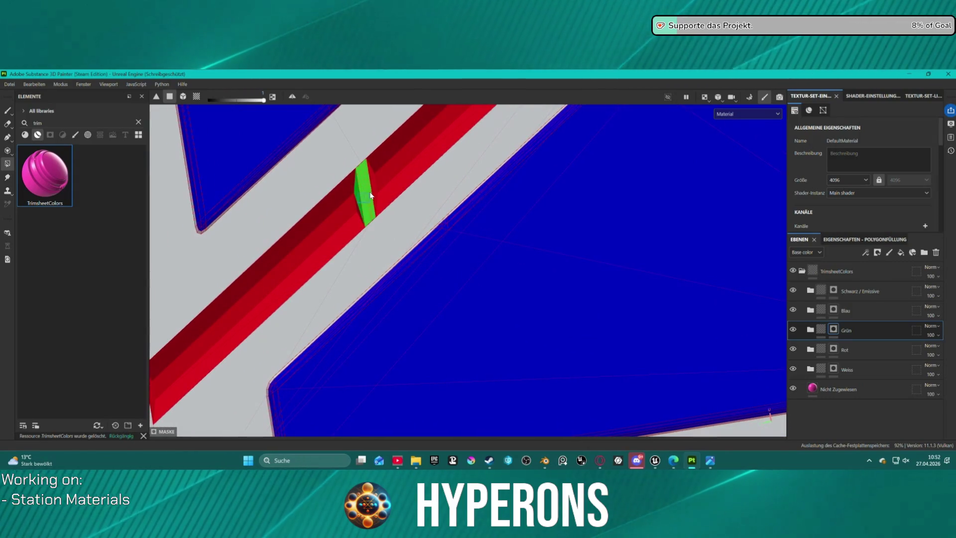
{"action": "left_click", "coordinate": [374, 190]}
{"action": "key", "text": "ctrl+z"}
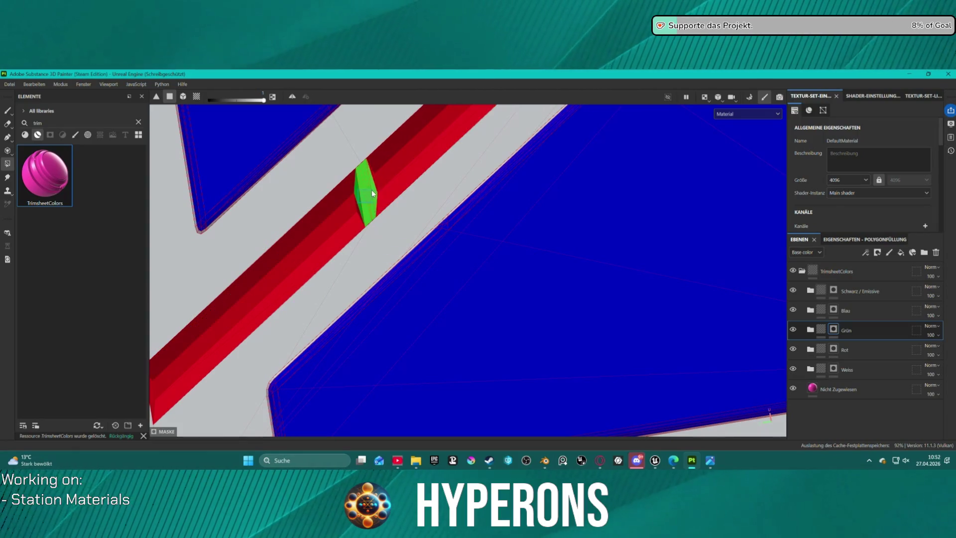
Orbit to the green piece and fill the sloped face behind it green
{"action": "mouse_move", "coordinate": [379, 178]}
{"action": "left_mouse_down", "text": "alt"}
{"action": "mouse_move", "coordinate": [352, 159]}
{"action": "mouse_move", "coordinate": [366, 171]}
{"action": "mouse_move", "coordinate": [407, 138]}
{"action": "mouse_move", "coordinate": [428, 155]}
{"action": "left_mouse_up", "text": "alt"}
{"action": "scroll", "coordinate": [402, 175], "scroll_direction": "down", "scroll_amount": 10}
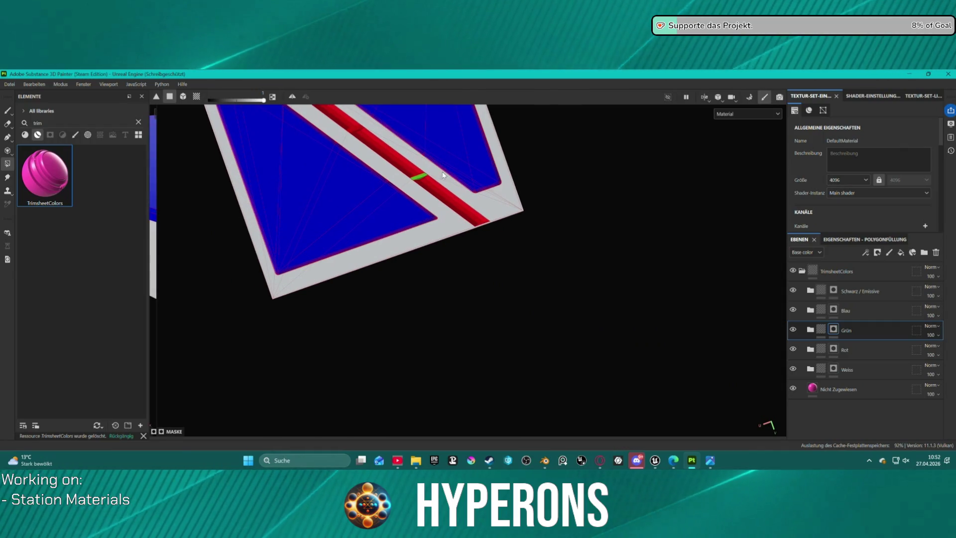
{"action": "mouse_move", "coordinate": [440, 168]}
{"action": "left_mouse_down", "text": "alt"}
{"action": "mouse_move", "coordinate": [448, 135]}
{"action": "mouse_move", "coordinate": [495, 166]}
{"action": "left_mouse_up", "text": "alt"}
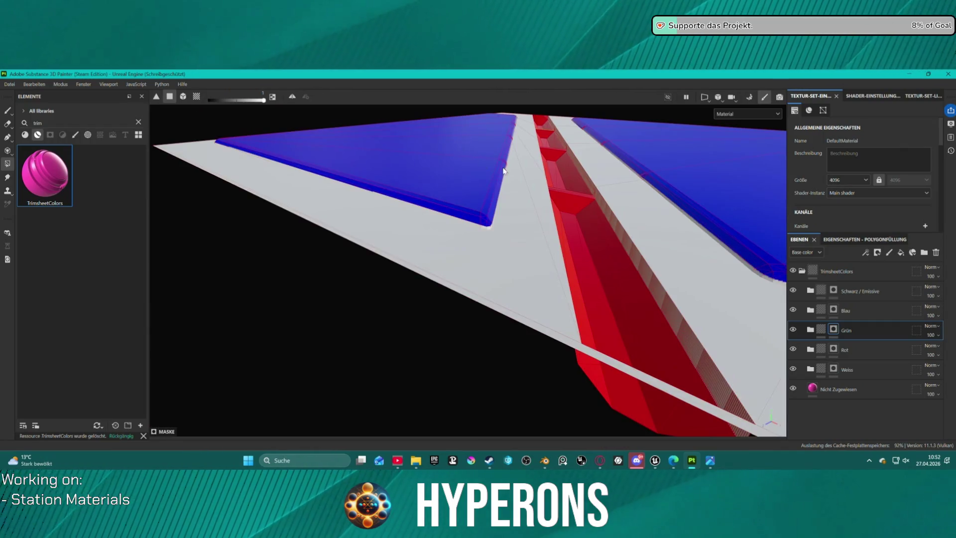
{"action": "mouse_move", "coordinate": [598, 183]}
{"action": "left_mouse_down", "text": "alt"}
{"action": "mouse_move", "coordinate": [413, 204]}
{"action": "mouse_move", "coordinate": [333, 156]}
{"action": "mouse_move", "coordinate": [373, 223]}
{"action": "mouse_move", "coordinate": [587, 247]}
{"action": "left_mouse_up", "text": "alt"}
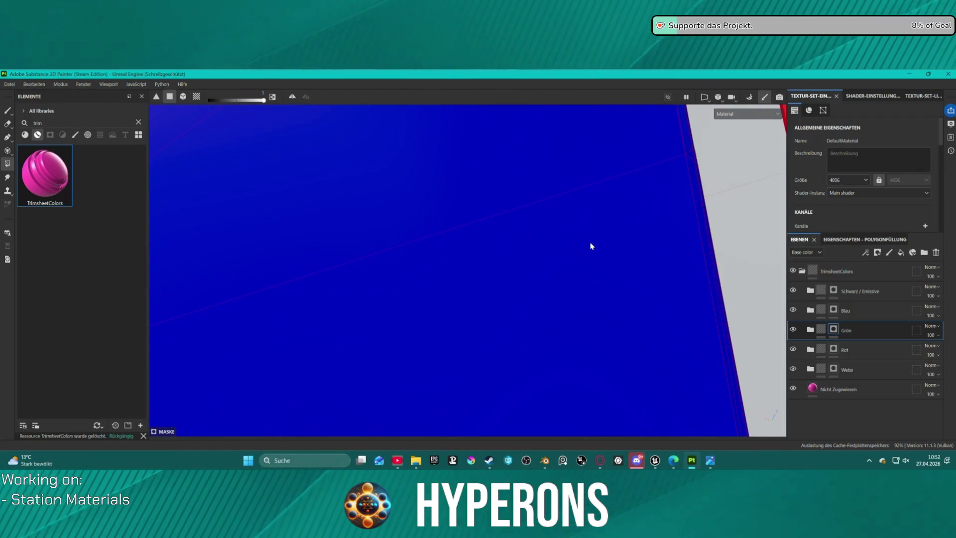
{"action": "mouse_move", "coordinate": [452, 100]}
{"action": "left_mouse_down", "text": "alt"}
{"action": "mouse_move", "coordinate": [623, 230]}
{"action": "mouse_move", "coordinate": [689, 338]}
{"action": "mouse_move", "coordinate": [538, 174]}
{"action": "mouse_move", "coordinate": [533, 191]}
{"action": "mouse_move", "coordinate": [504, 209]}
{"action": "left_mouse_up", "text": "alt"}
{"action": "scroll", "coordinate": [547, 173], "scroll_direction": "up", "scroll_amount": 5}
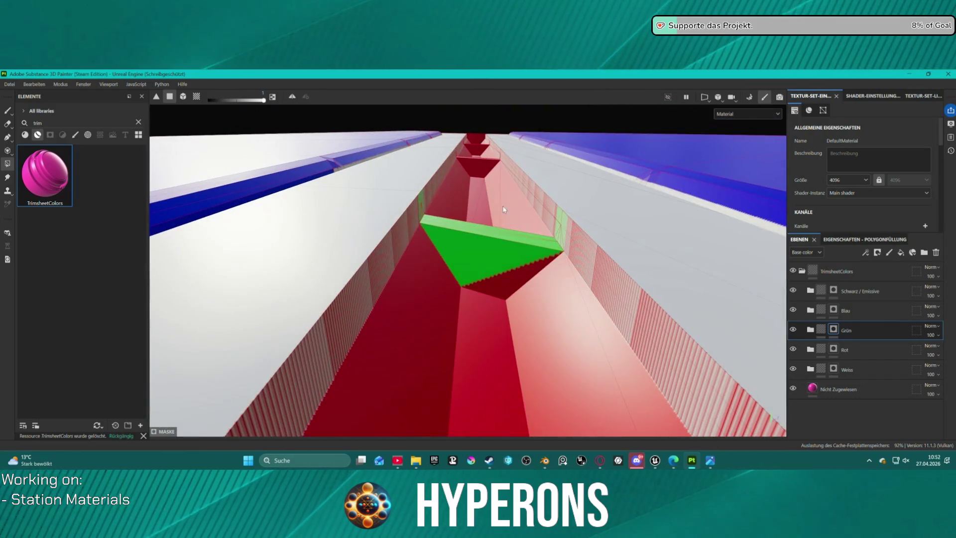
{"action": "left_click", "coordinate": [504, 210]}
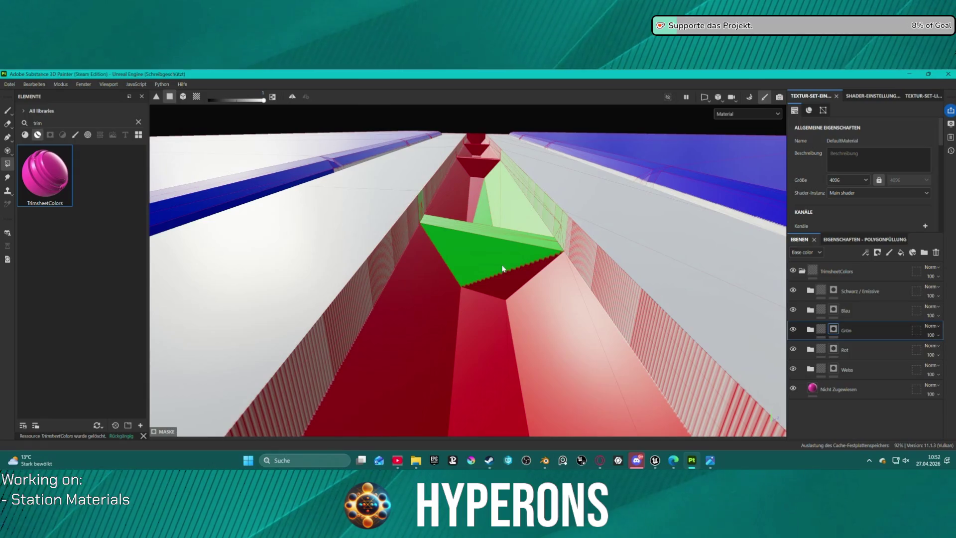
Fill the lower channel face, red face, triangular face and thin strip green instead of the sloped face
{"action": "key", "text": "ctrl+z"}
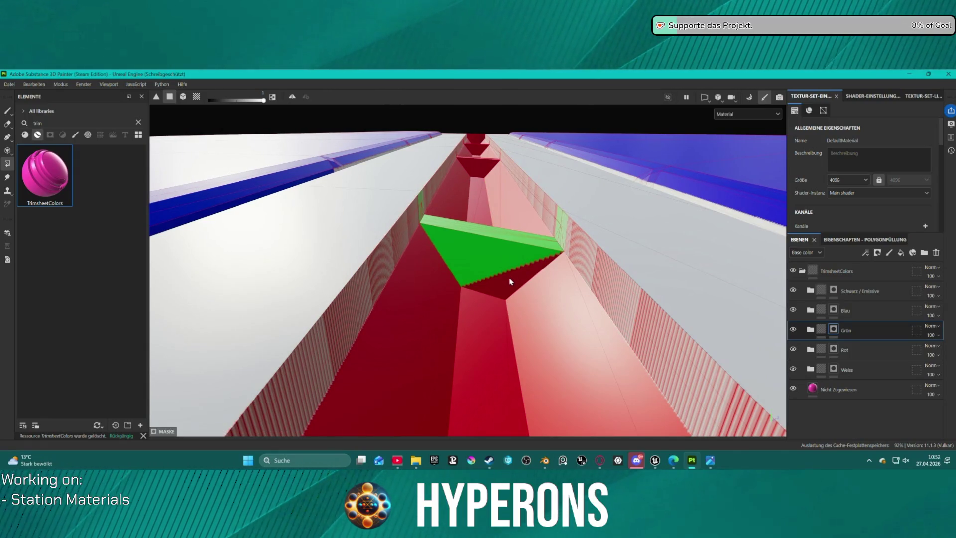
{"action": "left_click", "coordinate": [499, 287]}
{"action": "mouse_move", "coordinate": [499, 287]}
{"action": "left_mouse_down", "text": "alt"}
{"action": "mouse_move", "coordinate": [527, 215]}
{"action": "mouse_move", "coordinate": [192, 246]}
{"action": "mouse_move", "coordinate": [2, 224]}
{"action": "left_mouse_up", "text": "alt"}
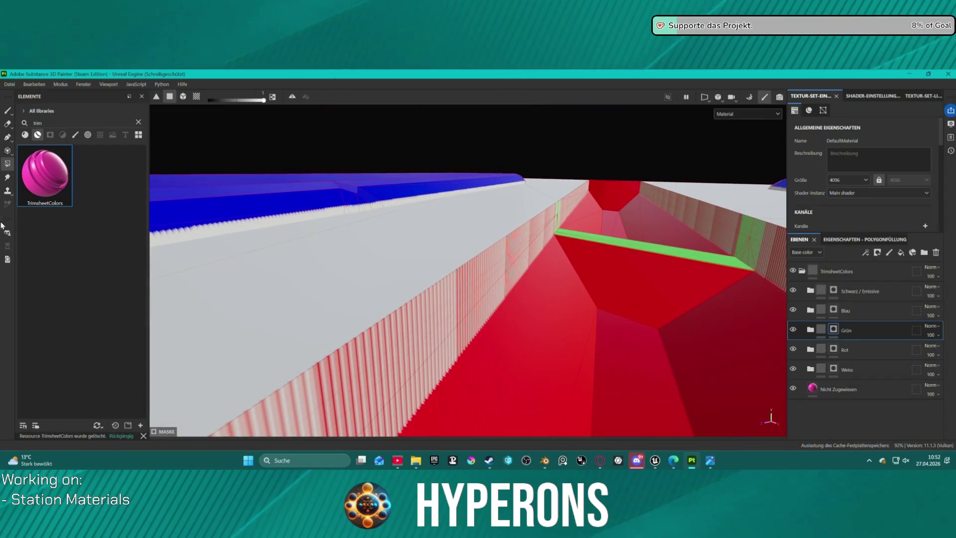
{"action": "left_click", "coordinate": [606, 272]}
{"action": "mouse_move", "coordinate": [675, 304]}
{"action": "left_mouse_down", "text": "alt"}
{"action": "mouse_move", "coordinate": [661, 296]}
{"action": "mouse_move", "coordinate": [677, 319]}
{"action": "mouse_move", "coordinate": [624, 242]}
{"action": "mouse_move", "coordinate": [613, 253]}
{"action": "left_mouse_up", "text": "alt"}
{"action": "left_click", "coordinate": [614, 268]}
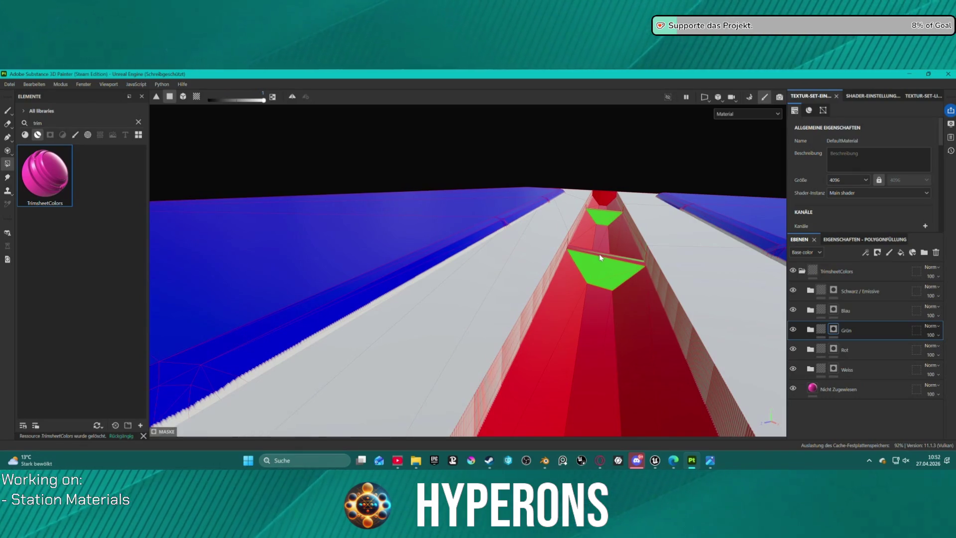
{"action": "mouse_move", "coordinate": [613, 258]}
{"action": "left_mouse_down", "text": "alt"}
{"action": "mouse_move", "coordinate": [625, 293]}
{"action": "mouse_move", "coordinate": [618, 335]}
{"action": "mouse_move", "coordinate": [232, 301]}
{"action": "left_mouse_up", "text": "alt"}
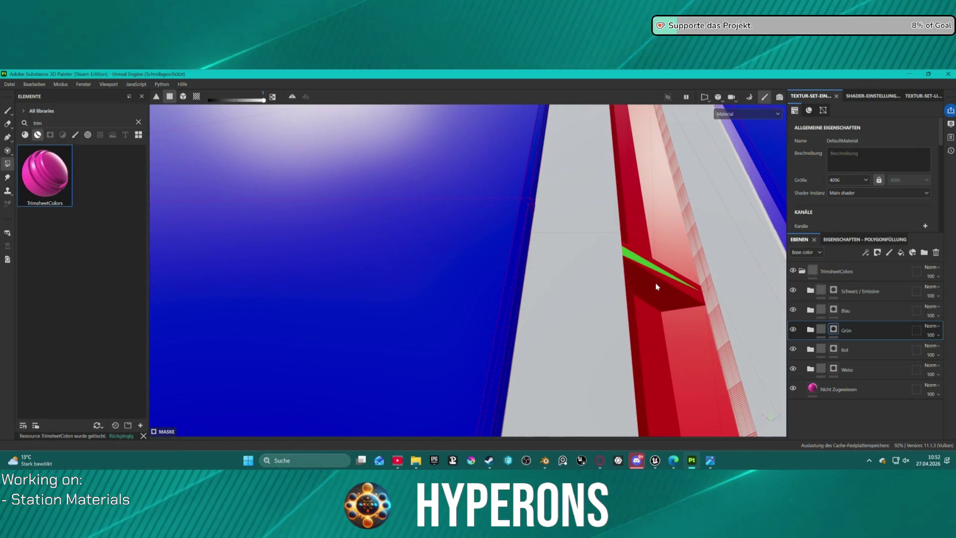
{"action": "left_click", "coordinate": [689, 279]}
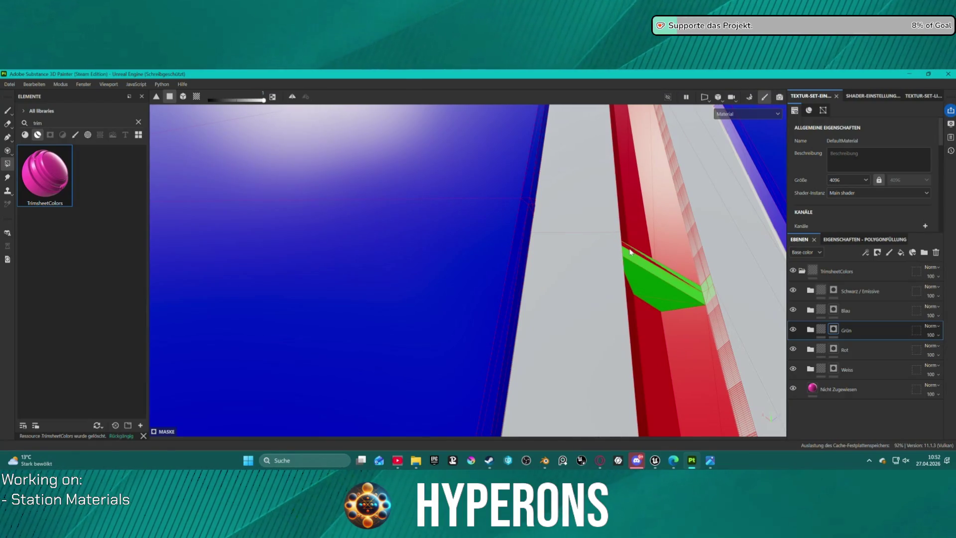
Fill the thin diagonal bevel, the face between bevel strips and the sloped trapezoid face green
{"action": "mouse_move", "coordinate": [645, 250]}
{"action": "left_mouse_down", "text": "alt"}
{"action": "mouse_move", "coordinate": [375, 258]}
{"action": "mouse_move", "coordinate": [263, 207]}
{"action": "mouse_move", "coordinate": [452, 302]}
{"action": "left_mouse_up", "text": "alt"}
{"action": "mouse_move", "coordinate": [712, 198]}
{"action": "left_mouse_down", "text": "alt"}
{"action": "mouse_move", "coordinate": [632, 214]}
{"action": "mouse_move", "coordinate": [355, 223]}
{"action": "left_mouse_up", "text": "alt"}
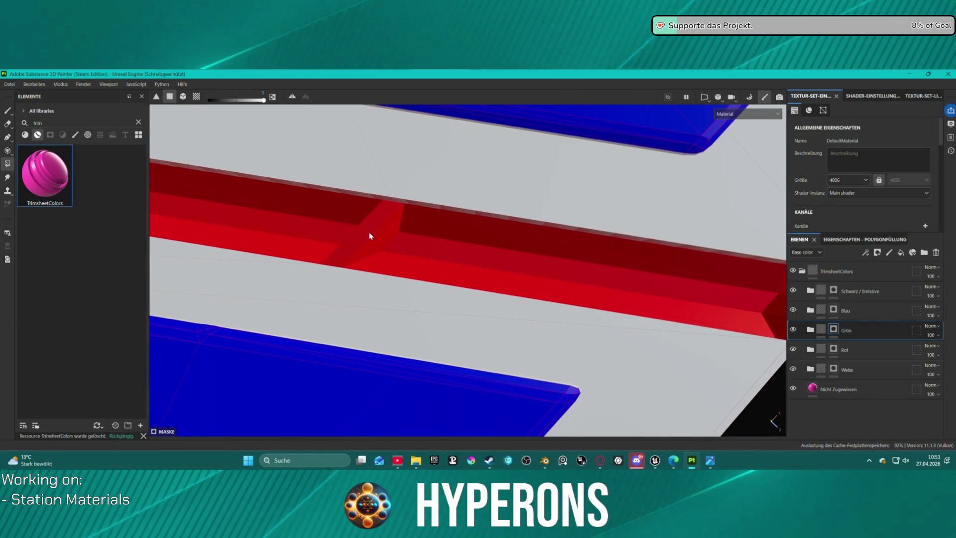
{"action": "left_click", "coordinate": [370, 233]}
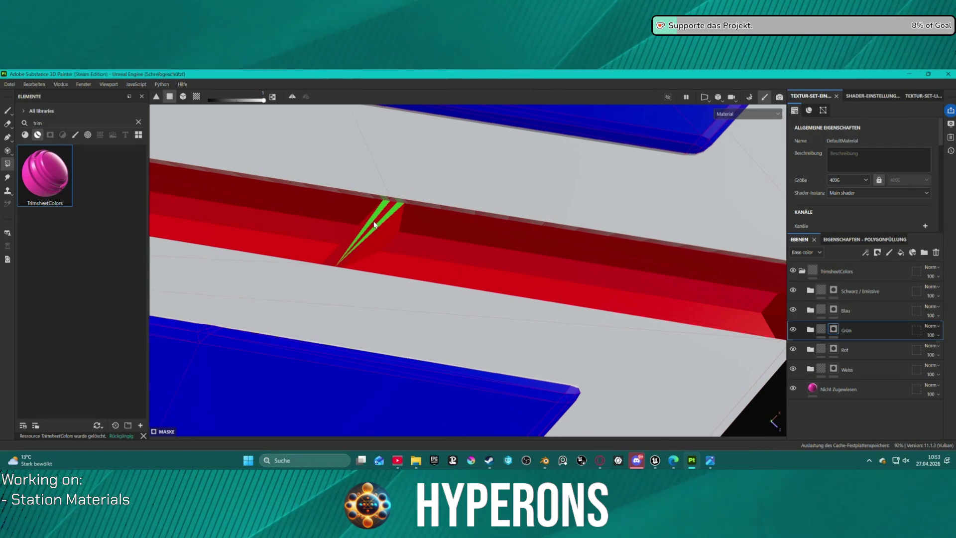
{"action": "left_click", "coordinate": [386, 228]}
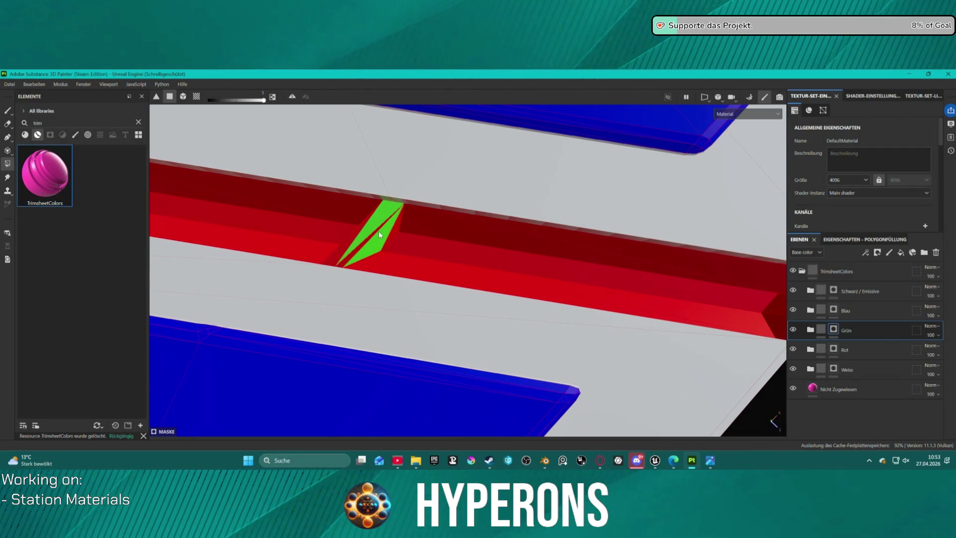
{"action": "mouse_move", "coordinate": [384, 229]}
{"action": "left_mouse_down", "text": "alt"}
{"action": "mouse_move", "coordinate": [658, 150]}
{"action": "mouse_move", "coordinate": [470, 221]}
{"action": "left_mouse_up", "text": "alt"}
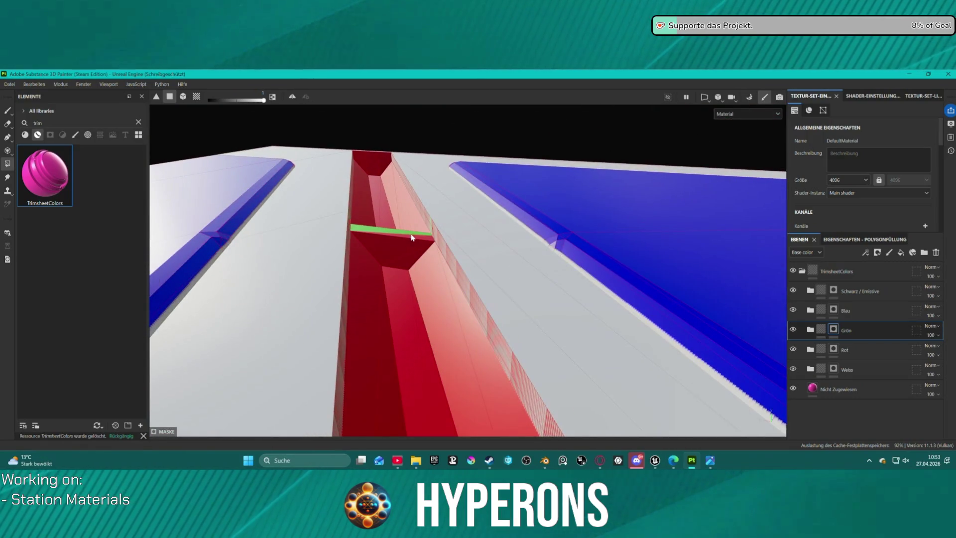
{"action": "left_click", "coordinate": [404, 245]}
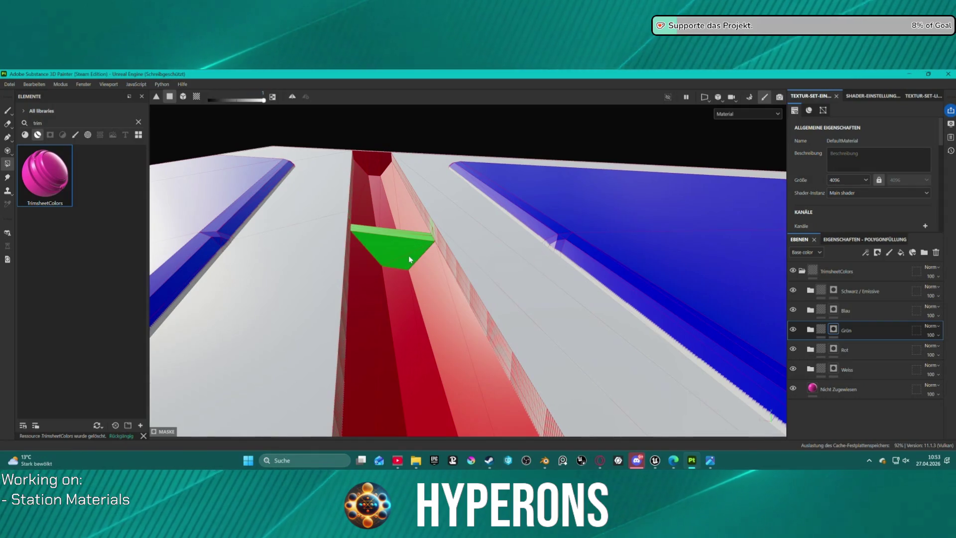
Fill the channel's end face and its left slope faces green
{"action": "mouse_move", "coordinate": [403, 190]}
{"action": "middle_mouse_down", "text": "alt"}
{"action": "mouse_move", "coordinate": [376, 245]}
{"action": "mouse_move", "coordinate": [411, 294]}
{"action": "middle_mouse_up", "text": "alt"}
{"action": "scroll", "coordinate": [381, 252], "scroll_direction": "up", "scroll_amount": 5}
{"action": "mouse_move", "coordinate": [361, 262]}
{"action": "left_mouse_down"}
{"action": "mouse_move", "coordinate": [424, 265]}
{"action": "mouse_move", "coordinate": [76, 260]}
{"action": "left_mouse_up"}
{"action": "scroll", "coordinate": [440, 259], "scroll_direction": "down", "scroll_amount": 8}
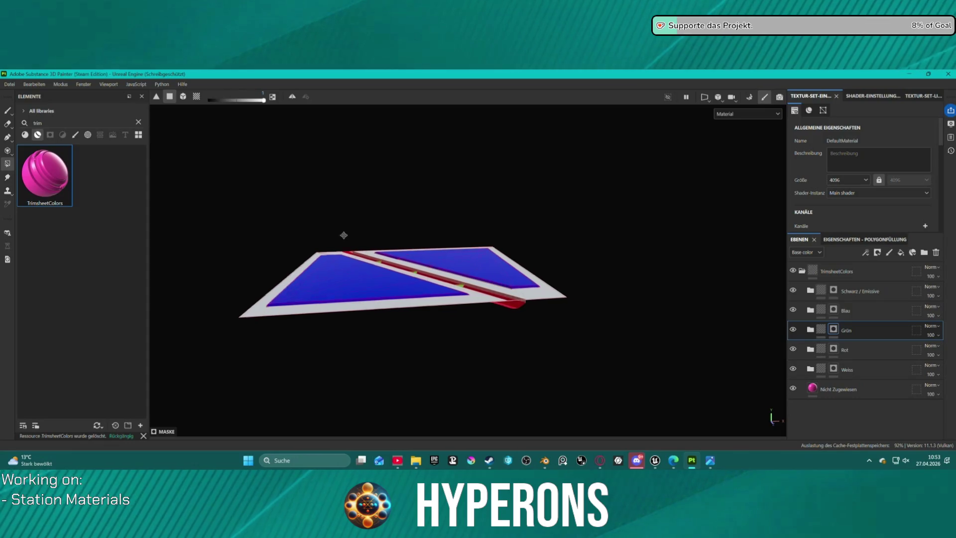
{"action": "scroll", "coordinate": [443, 341], "scroll_direction": "up", "scroll_amount": 3}
{"action": "scroll", "coordinate": [442, 342], "scroll_direction": "up", "scroll_amount": 6}
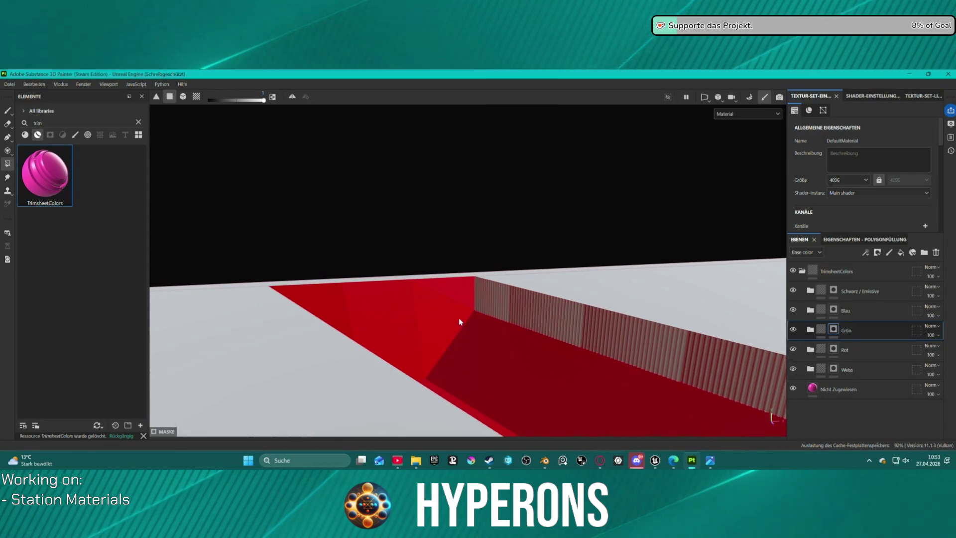
{"action": "mouse_move", "coordinate": [438, 333]}
{"action": "left_mouse_down"}
{"action": "mouse_move", "coordinate": [345, 323]}
{"action": "mouse_move", "coordinate": [405, 293]}
{"action": "mouse_move", "coordinate": [538, 341]}
{"action": "mouse_move", "coordinate": [623, 311]}
{"action": "mouse_move", "coordinate": [676, 200]}
{"action": "mouse_move", "coordinate": [583, 197]}
{"action": "mouse_move", "coordinate": [371, 364]}
{"action": "mouse_move", "coordinate": [488, 273]}
{"action": "left_mouse_up"}
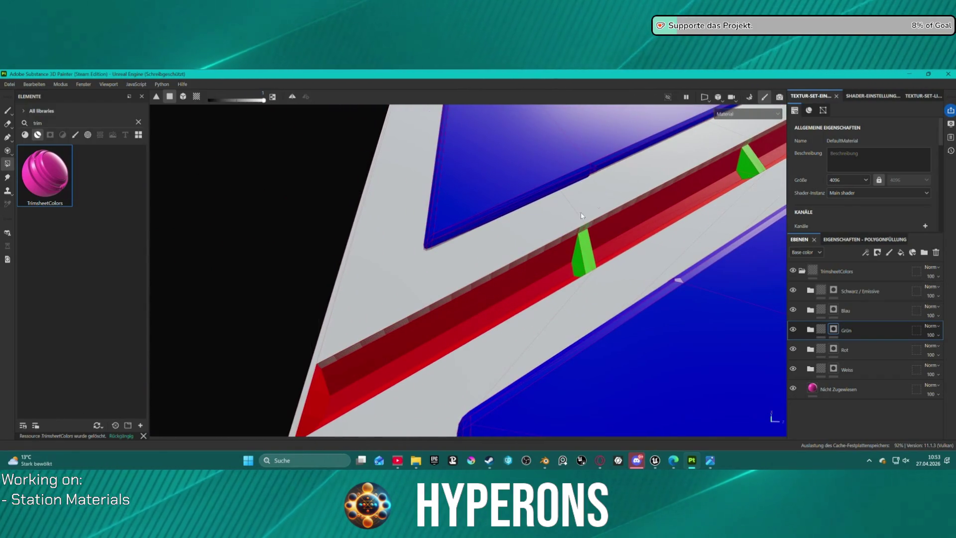
Frame the panel in a near top-down view and switch to Bake Mesh Maps mode
{"action": "left_click_drag", "start_coordinate": [622, 209], "coordinate": [660, 179], "text": "alt"}
{"action": "scroll", "coordinate": [664, 213], "scroll_direction": "down", "scroll_amount": 5}
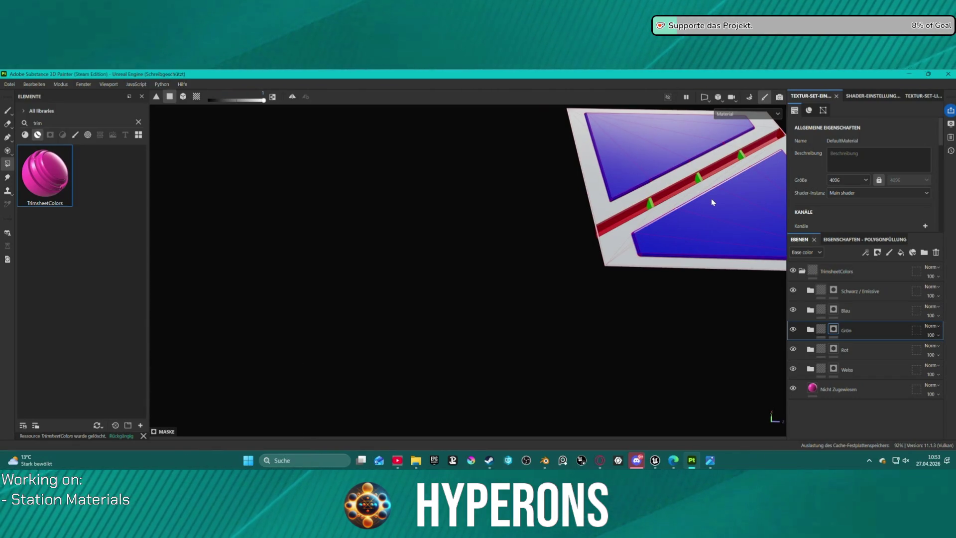
{"action": "key", "text": "f"}
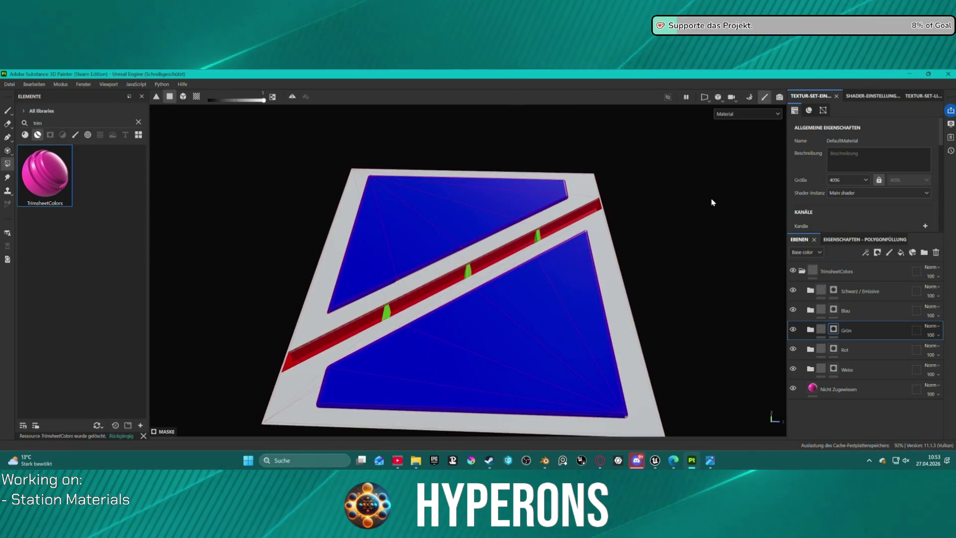
{"action": "mouse_move", "coordinate": [628, 215]}
{"action": "left_mouse_down", "text": "alt"}
{"action": "mouse_move", "coordinate": [640, 222]}
{"action": "mouse_move", "coordinate": [644, 196]}
{"action": "mouse_move", "coordinate": [663, 239]}
{"action": "mouse_move", "coordinate": [658, 253]}
{"action": "mouse_move", "coordinate": [650, 246]}
{"action": "left_mouse_up", "text": "alt"}
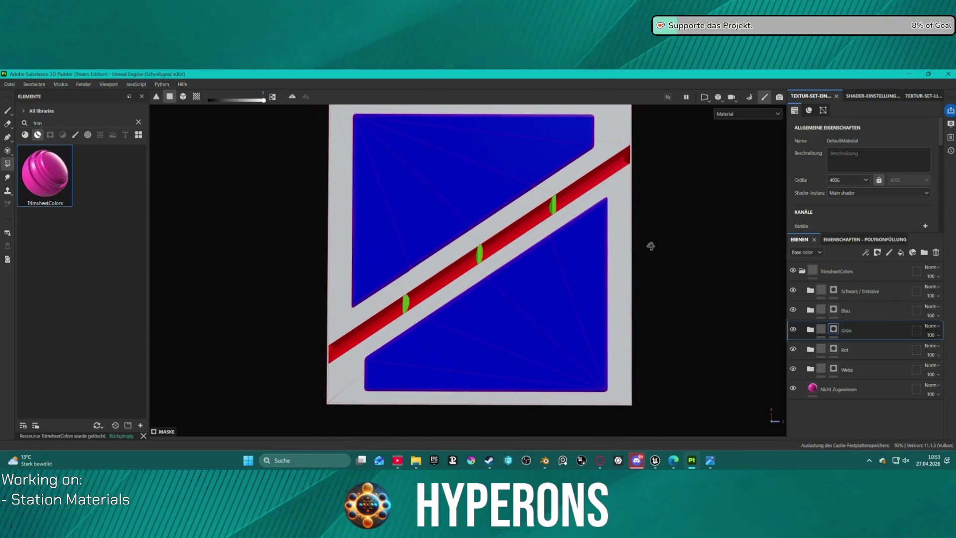
{"action": "key", "text": "f"}
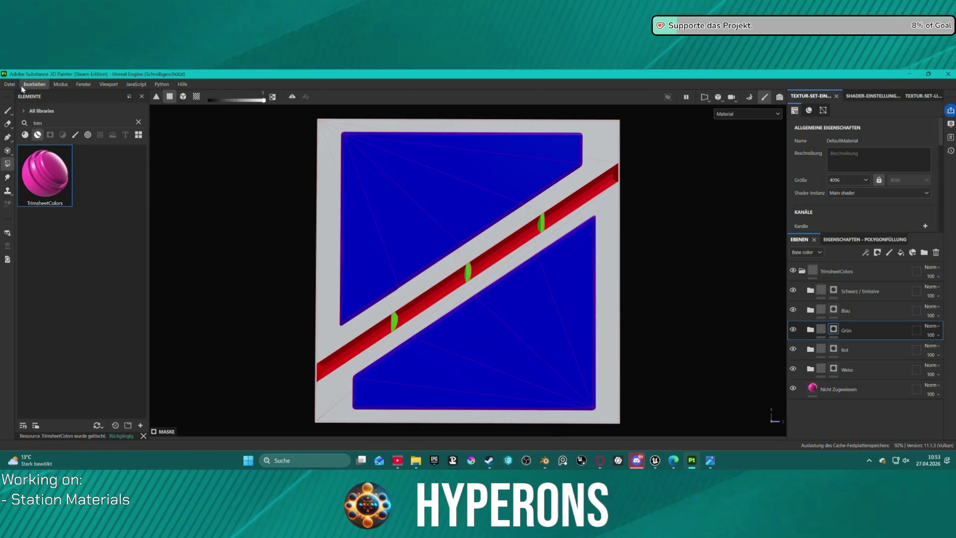
{"action": "left_click", "coordinate": [749, 96]}
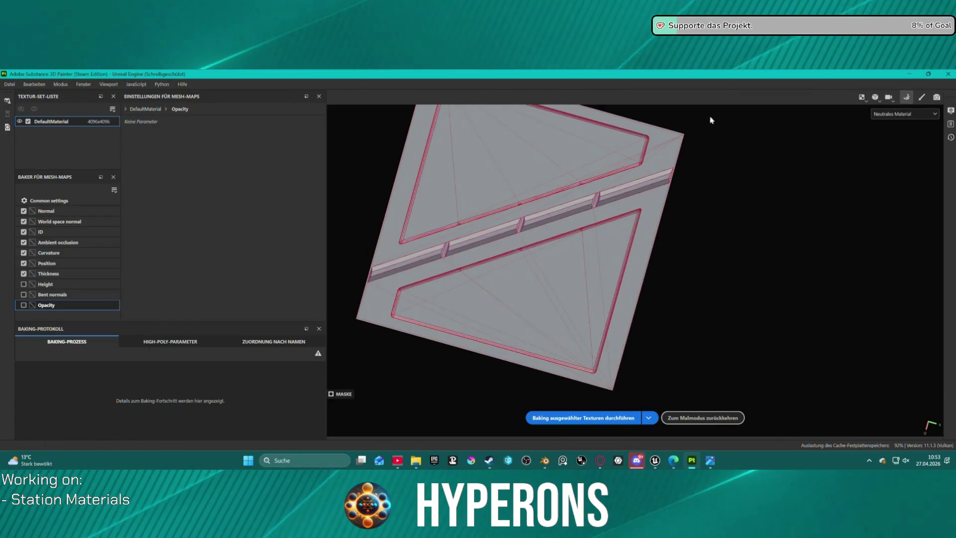
Bake the seven ticked mesh maps, Normal through Thickness, and return to painting mode
{"action": "left_click", "coordinate": [583, 421]}
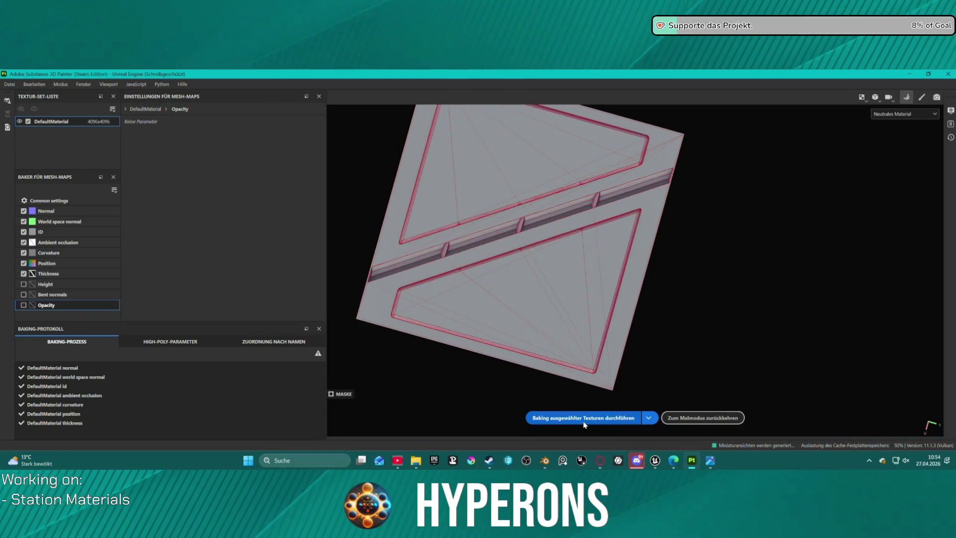
{"action": "left_click", "coordinate": [702, 418]}
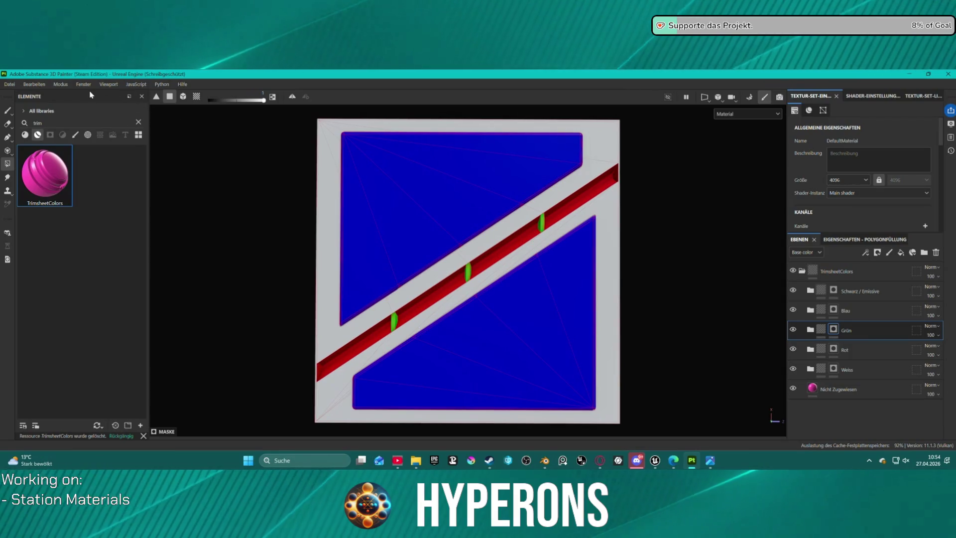
{"action": "left_click", "coordinate": [9, 85]}
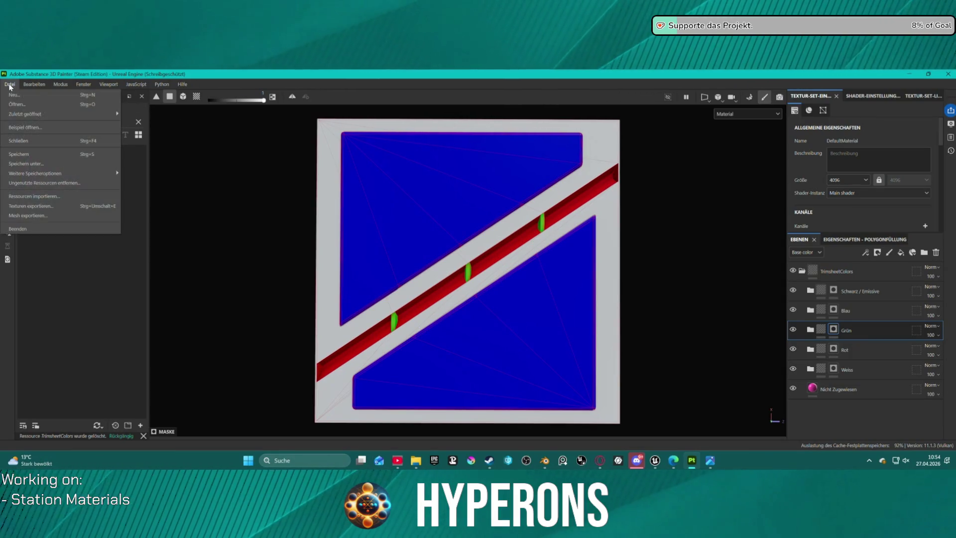
Save the project as Panel003.spp in the StationMaterials folder
{"action": "left_click", "coordinate": [41, 167]}
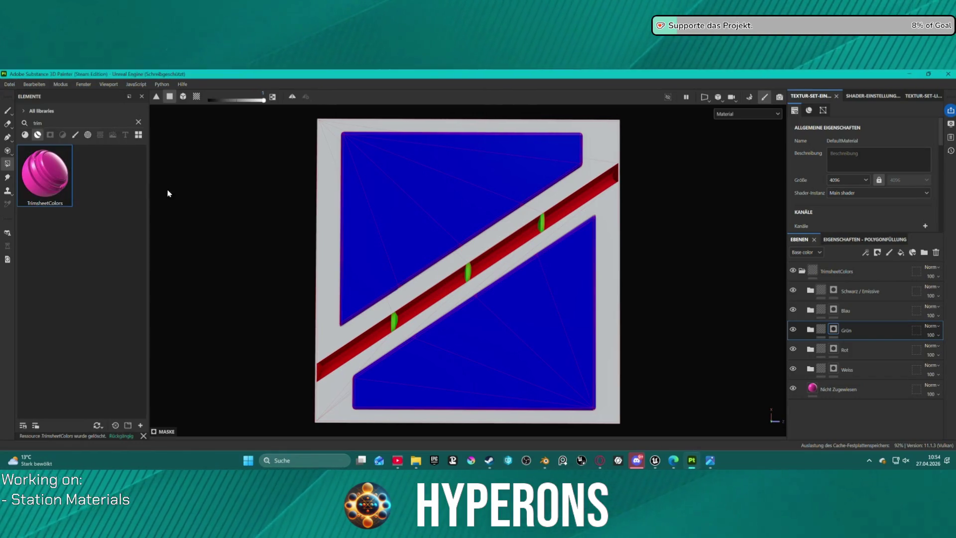
{"action": "left_click", "coordinate": [92, 169]}
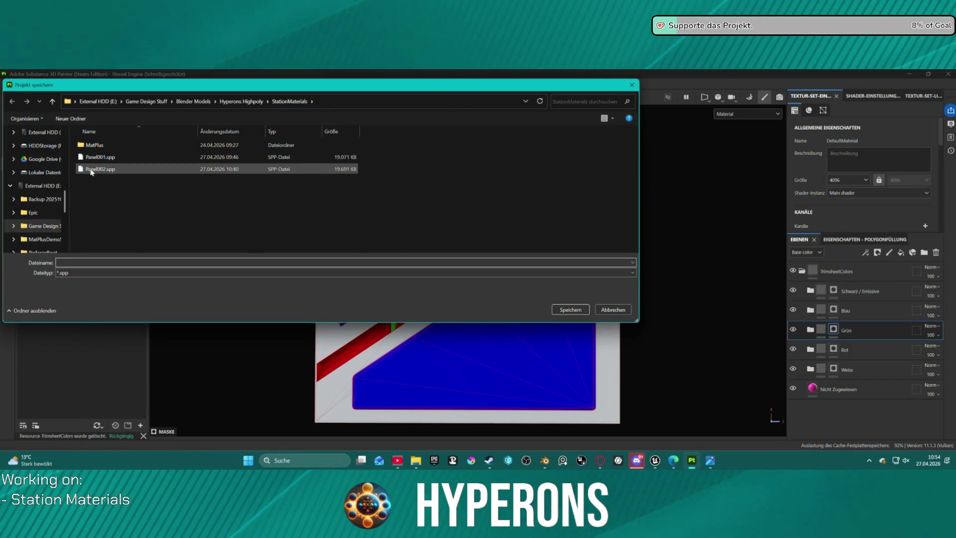
{"action": "double_click", "coordinate": [75, 265]}
{"action": "left_click", "coordinate": [76, 263]}
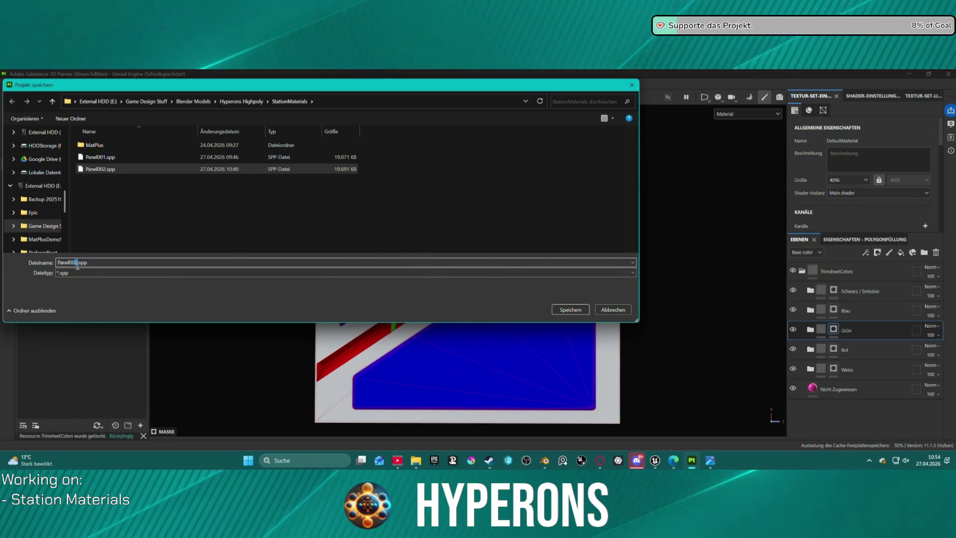
{"action": "type", "text": "3"}
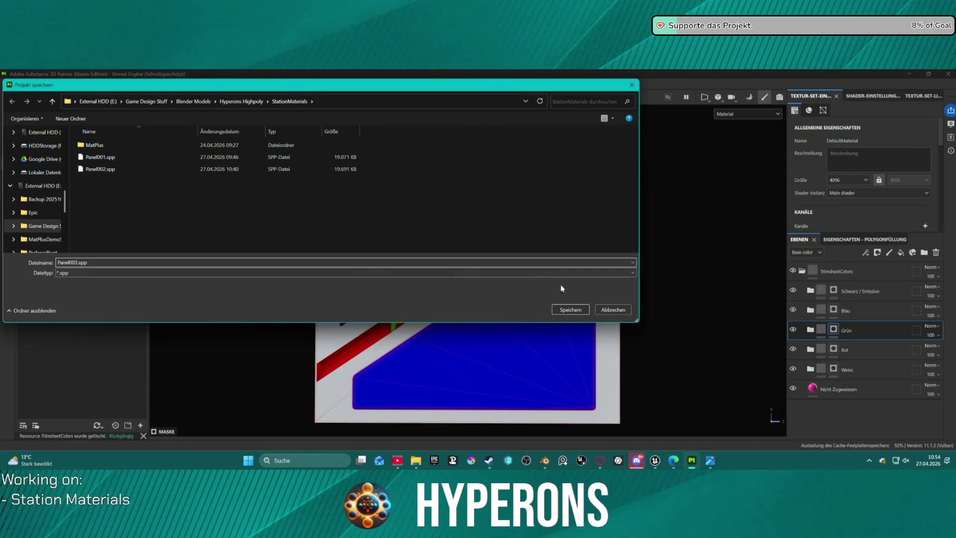
{"action": "left_click", "coordinate": [577, 312]}
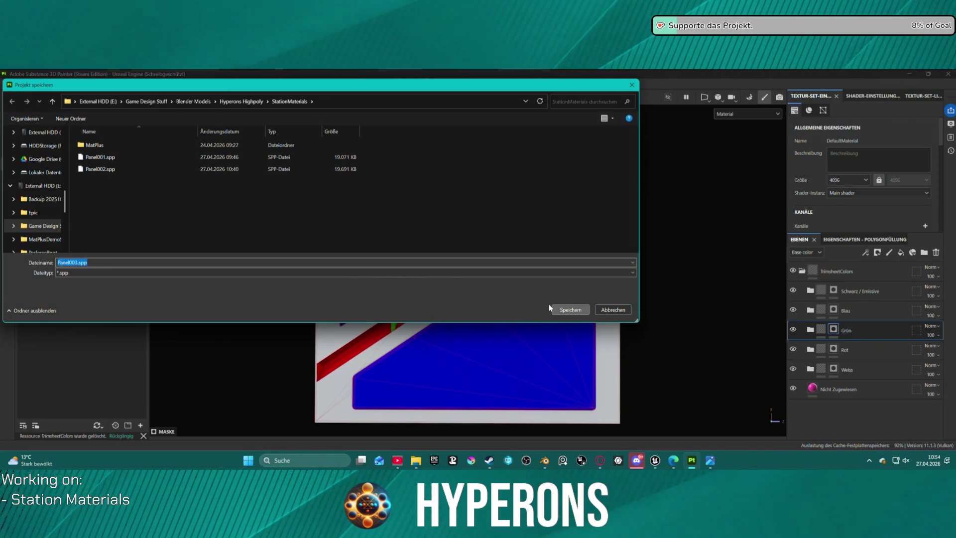
{"action": "key", "text": "Return"}
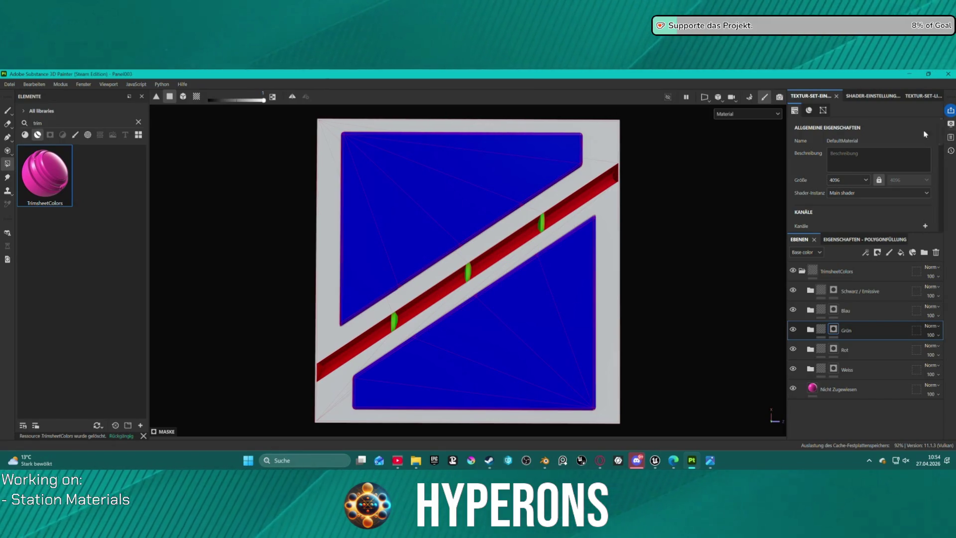
Export Panel003's textures with the Unreal Engine (Packed) png 8 bit preset, then bring up Unreal Editor
{"action": "left_click", "coordinate": [10, 85]}
{"action": "left_click", "coordinate": [59, 205]}
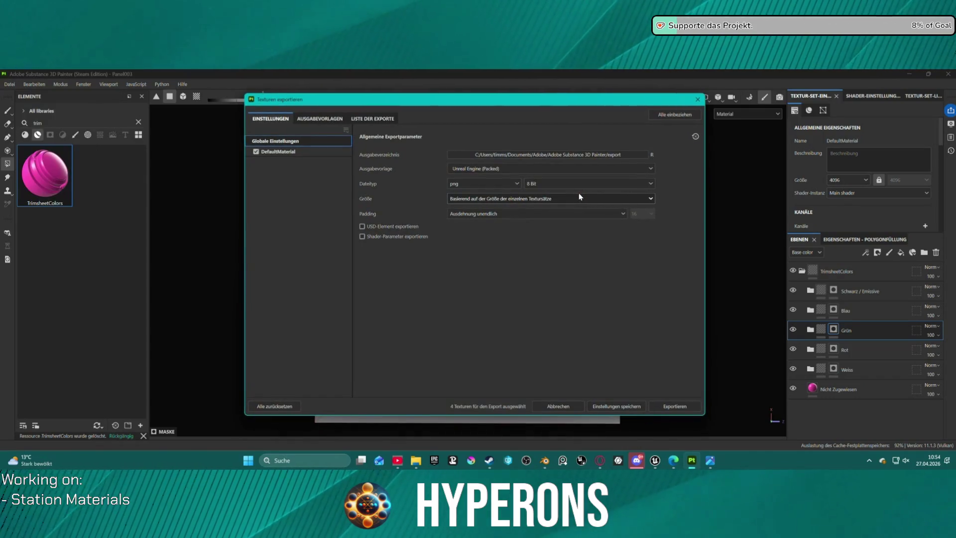
{"action": "left_click", "coordinate": [674, 406]}
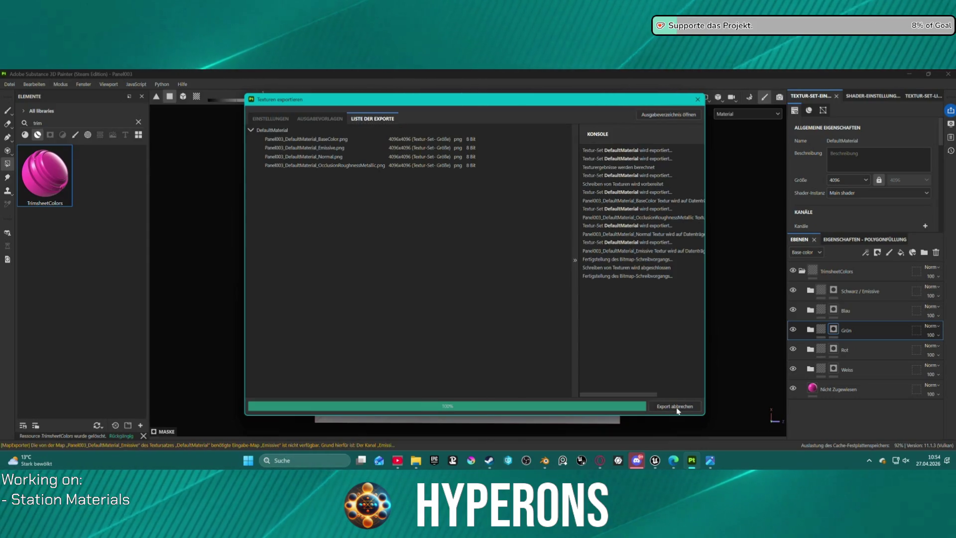
{"action": "left_click", "coordinate": [652, 114]}
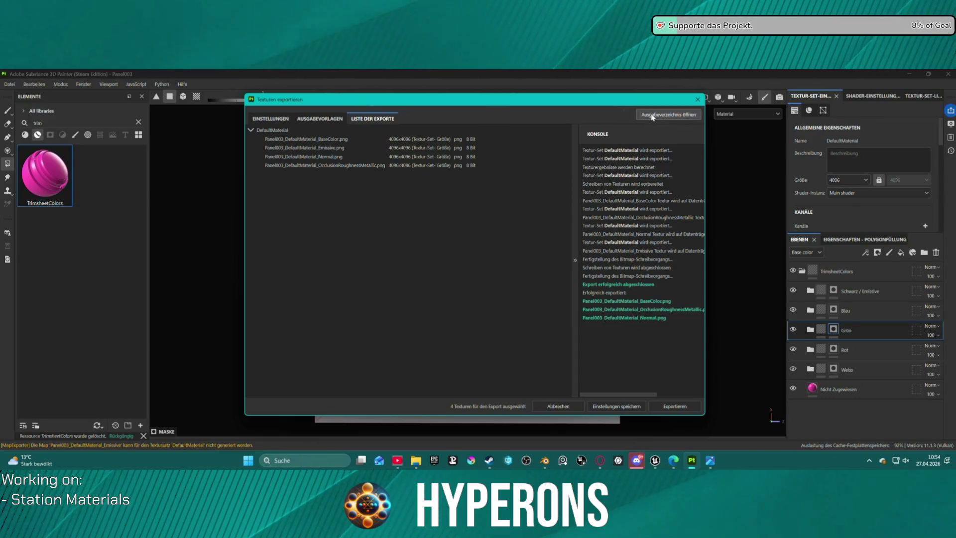
{"action": "left_click", "coordinate": [655, 460]}
{"action": "left_click", "coordinate": [662, 421]}
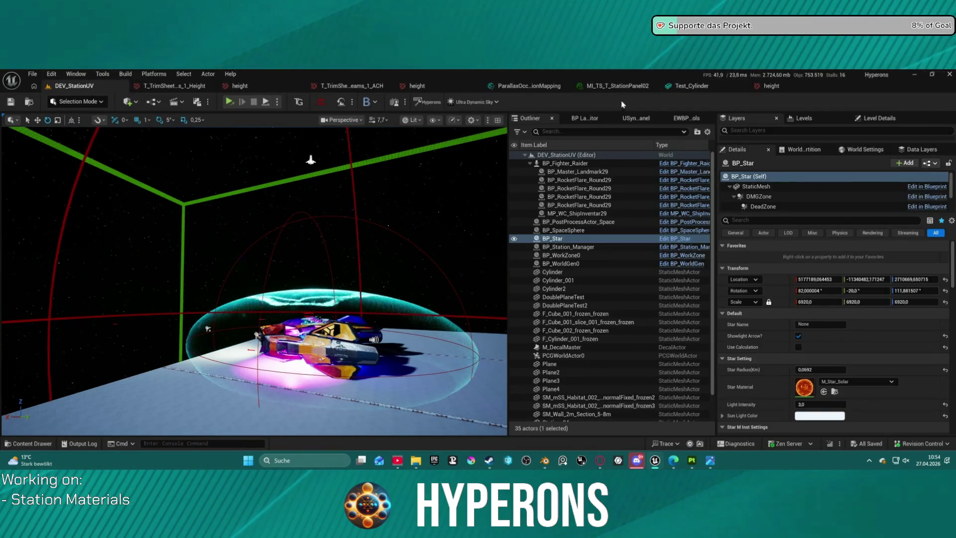
Dismiss the play options and open the Content Drawer showing the StationPanel02 folder
{"action": "left_click", "coordinate": [277, 102]}
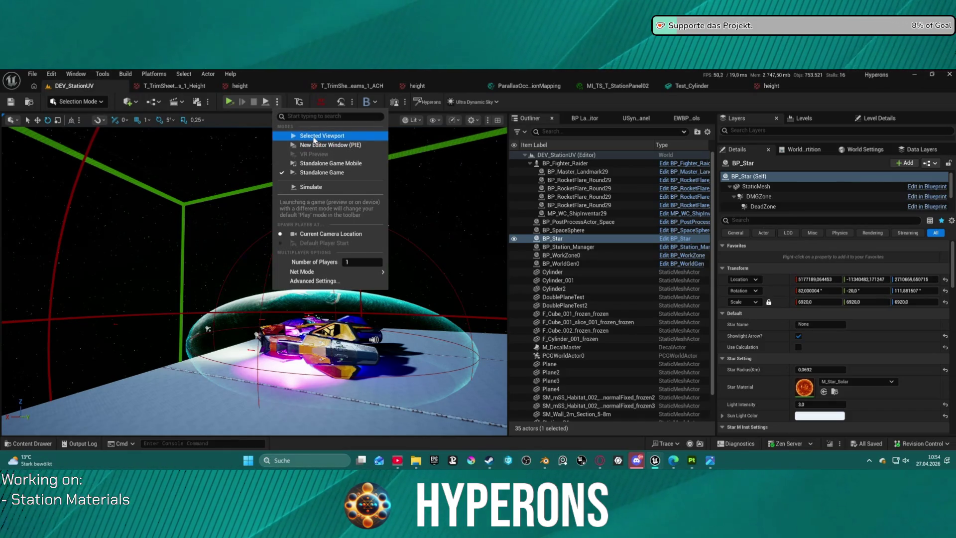
{"action": "left_click", "coordinate": [360, 169]}
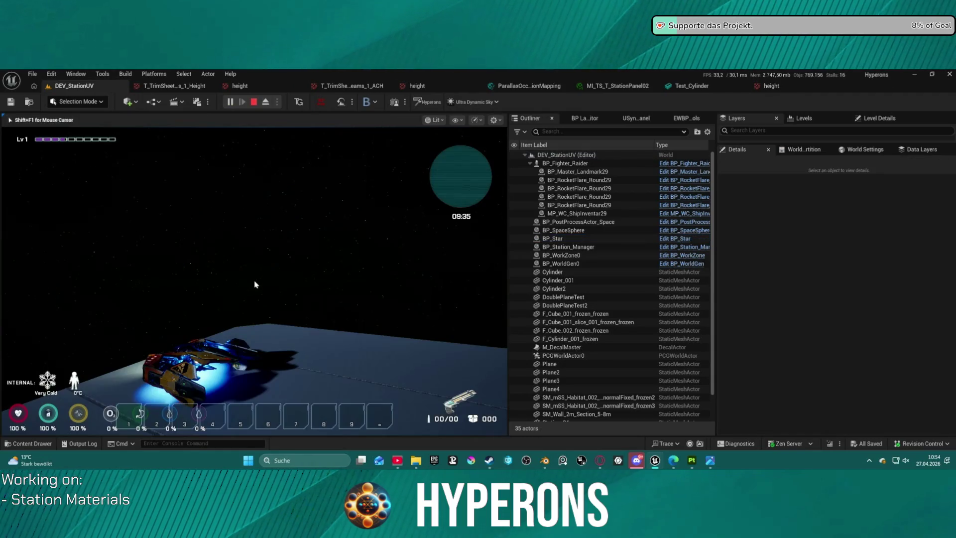
{"action": "left_click", "coordinate": [32, 443]}
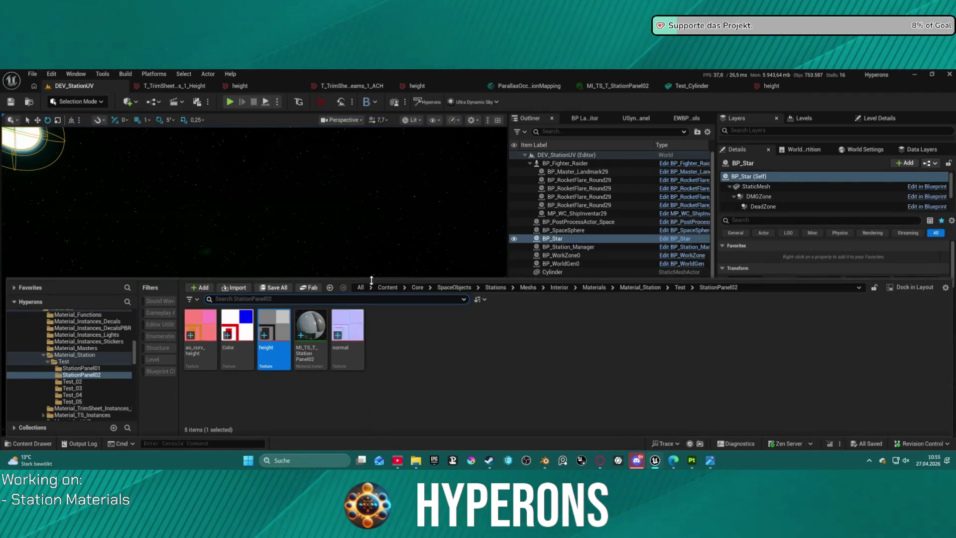
Create a new folder named StationPanel03 under Test
{"action": "left_click", "coordinate": [75, 374]}
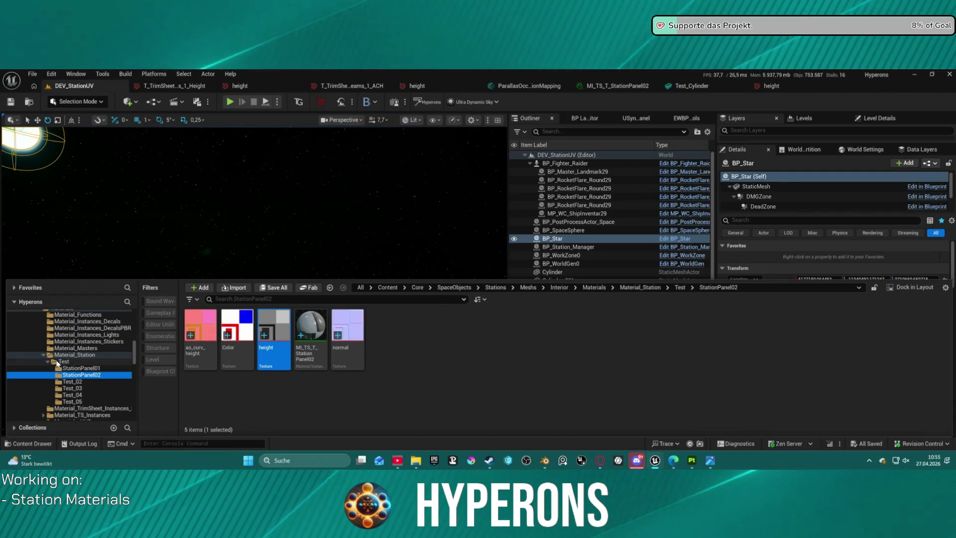
{"action": "right_click", "coordinate": [59, 362]}
{"action": "left_click", "coordinate": [75, 151]}
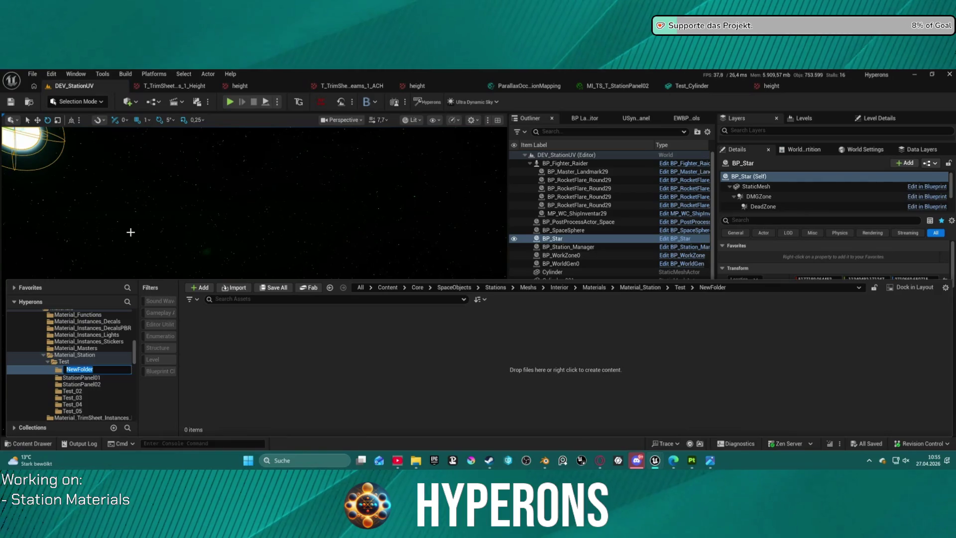
{"action": "type", "text": "StationPanel03"}
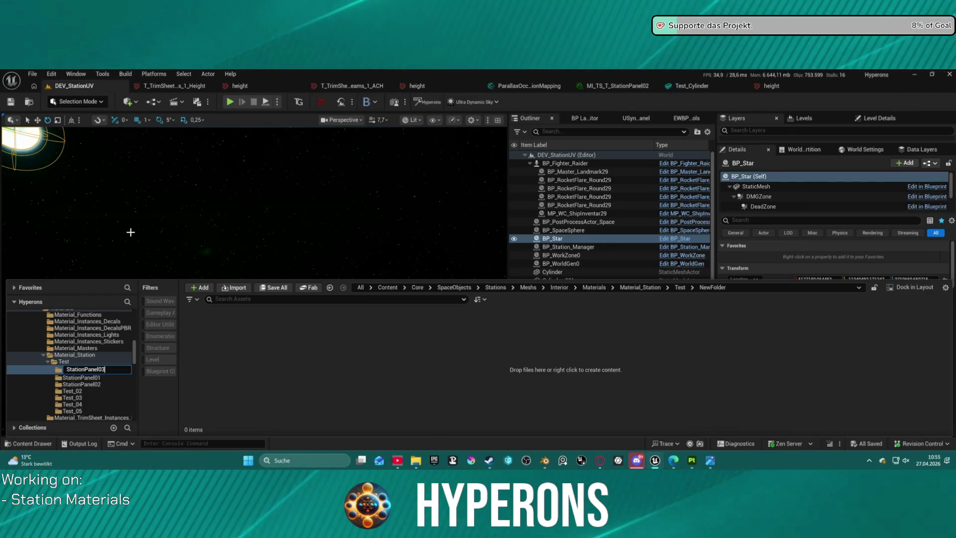
{"action": "key", "text": "ctrl+a"}
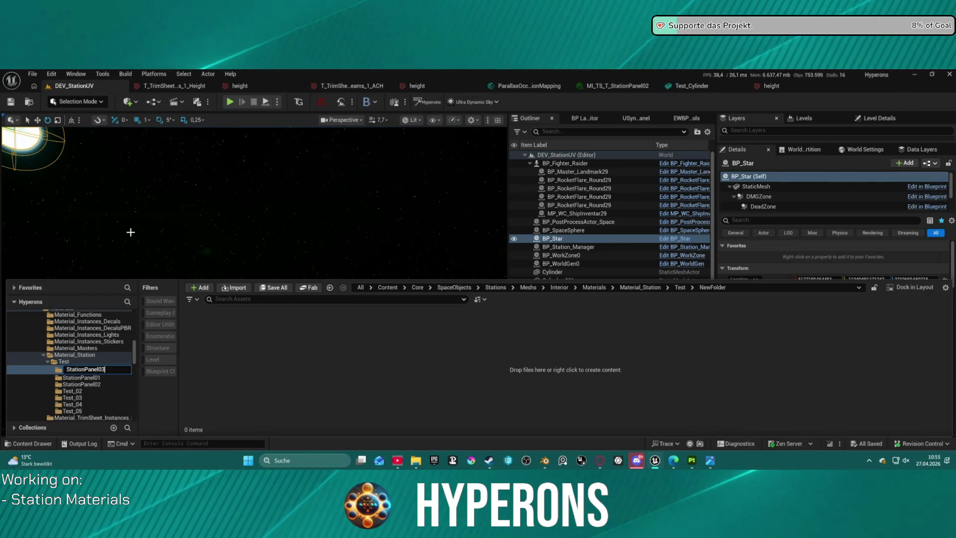
{"action": "key", "text": "Return"}
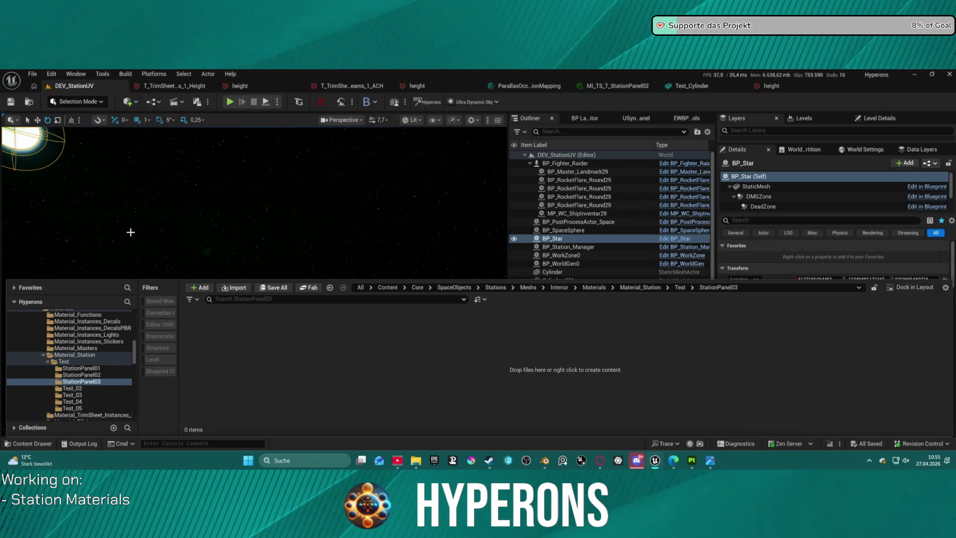
Duplicate MI_TS_T_StationPanel02 as MI_TS_T_StationPanel03 and move it into StationPanel03
{"action": "left_click", "coordinate": [79, 374]}
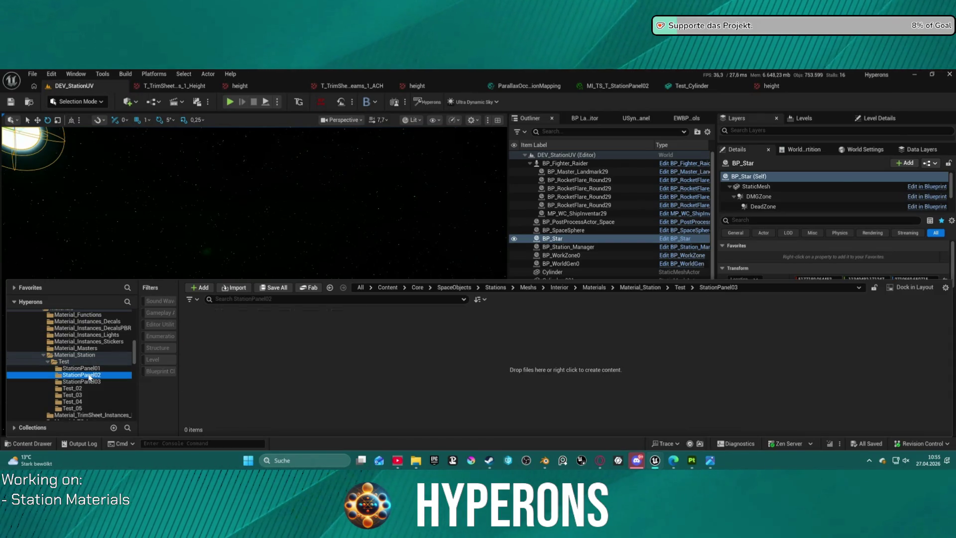
{"action": "left_click", "coordinate": [84, 381]}
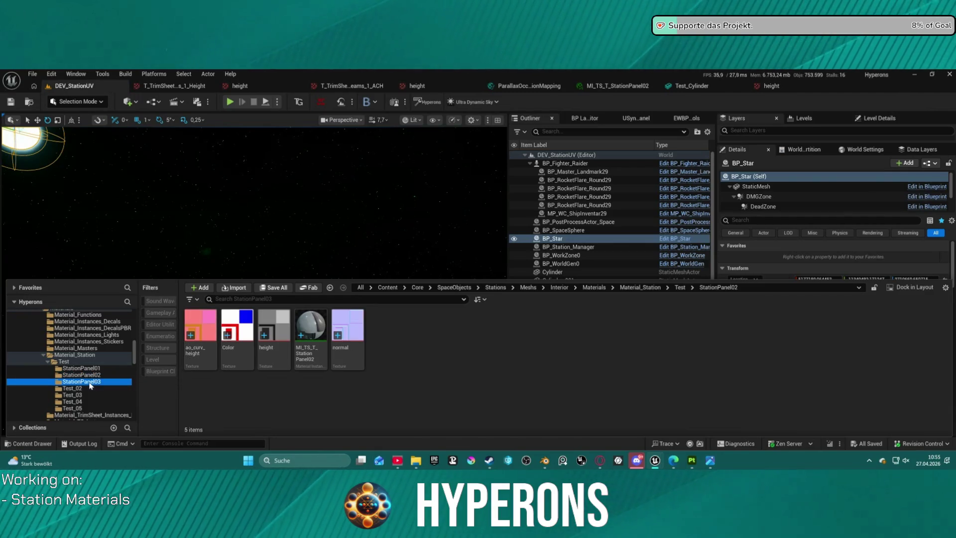
{"action": "left_click", "coordinate": [82, 374]}
{"action": "left_click", "coordinate": [306, 326]}
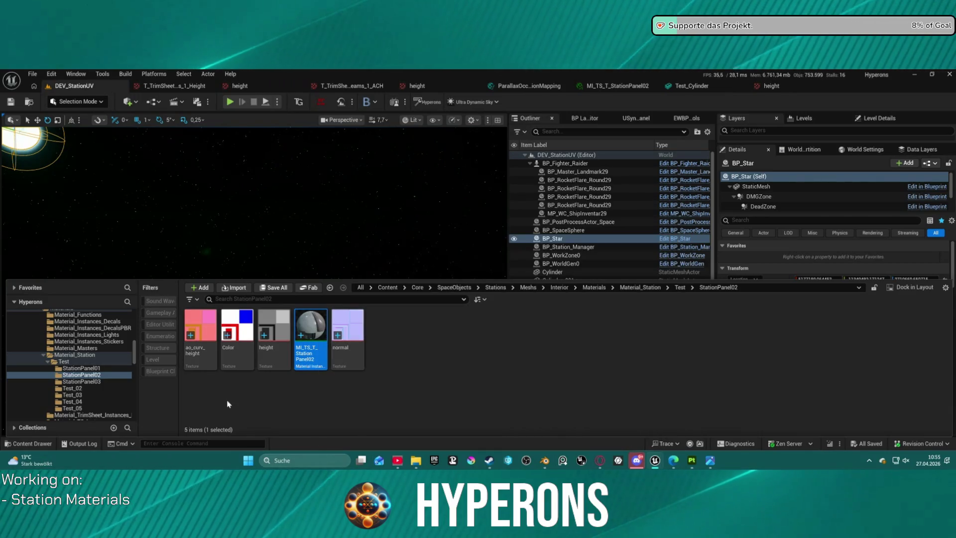
{"action": "key", "text": "ctrl+d"}
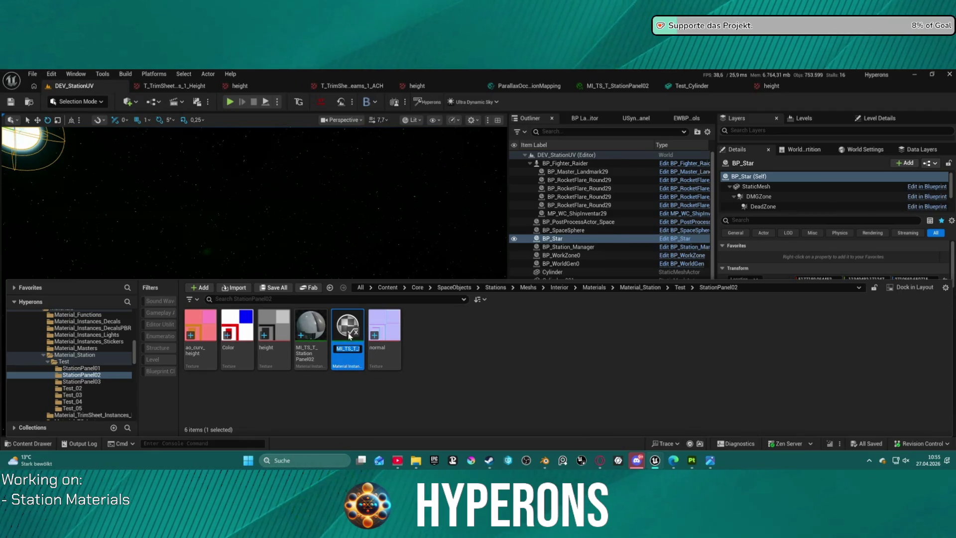
{"action": "key", "text": "ctrl+s"}
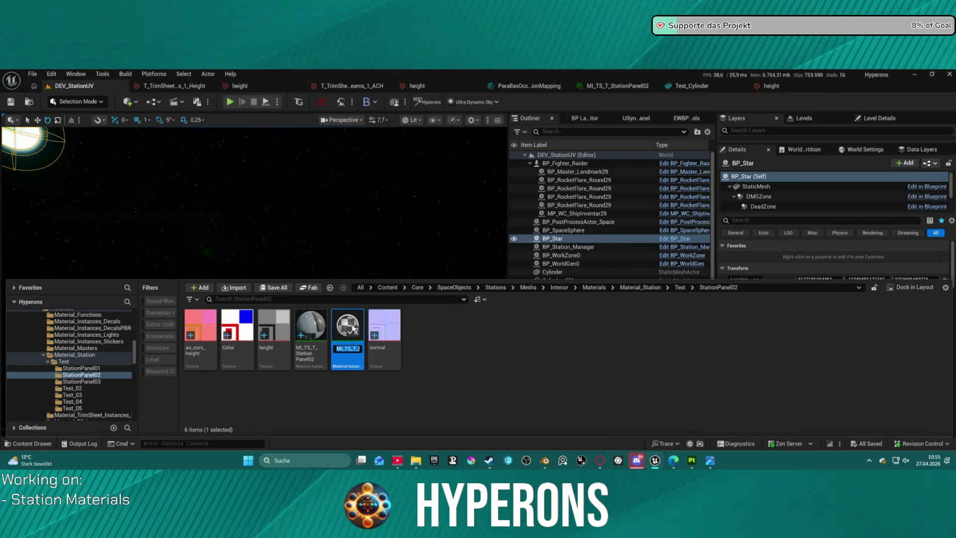
{"action": "key", "text": "Return"}
{"action": "mouse_move", "coordinate": [355, 324]}
{"action": "left_mouse_down"}
{"action": "mouse_move", "coordinate": [153, 383]}
{"action": "mouse_move", "coordinate": [92, 381]}
{"action": "left_mouse_up"}
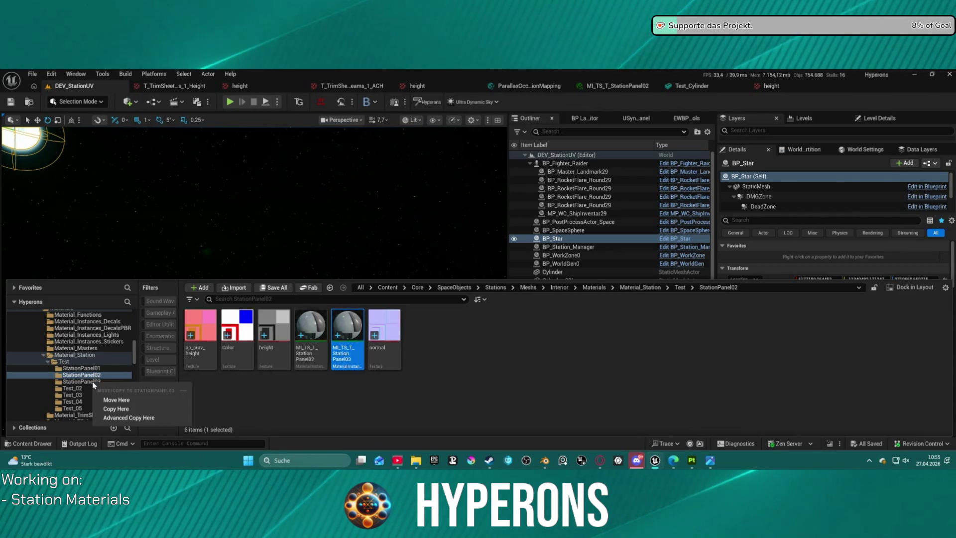
{"action": "left_click", "coordinate": [131, 399]}
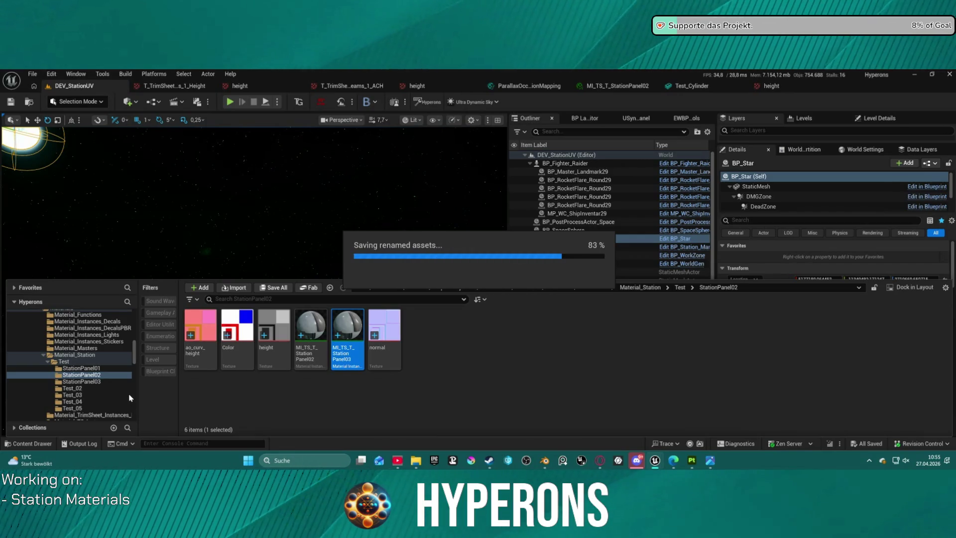
{"action": "left_click", "coordinate": [89, 381]}
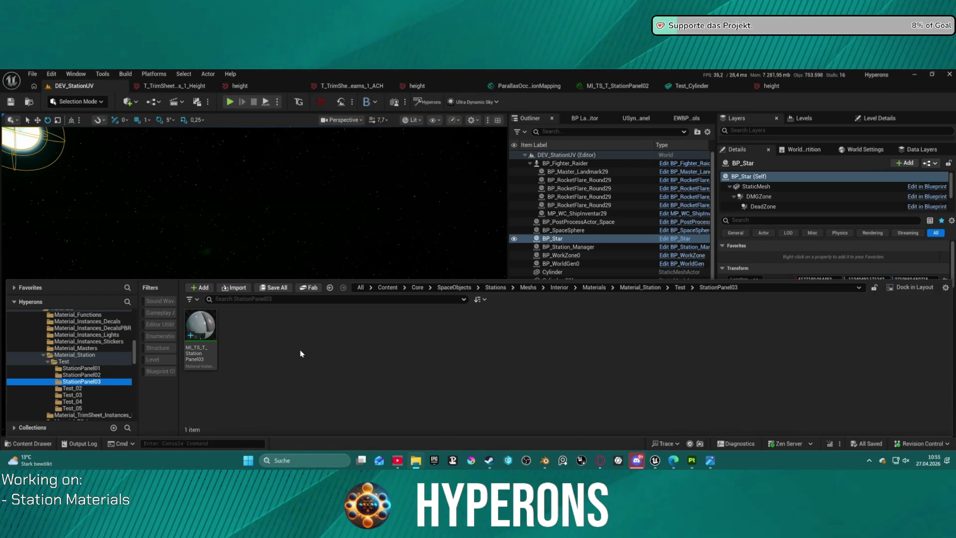
Import a Panel003 texture into StationPanel03, then select StationPanel02's four textures
{"action": "left_click_drag", "start_coordinate": [300, 354], "coordinate": [299, 351]}
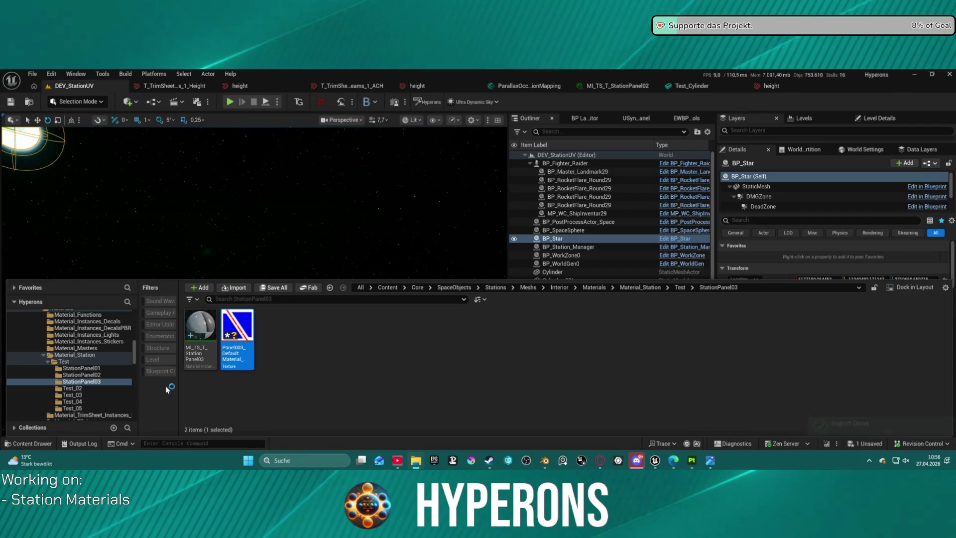
{"action": "left_click", "coordinate": [79, 374]}
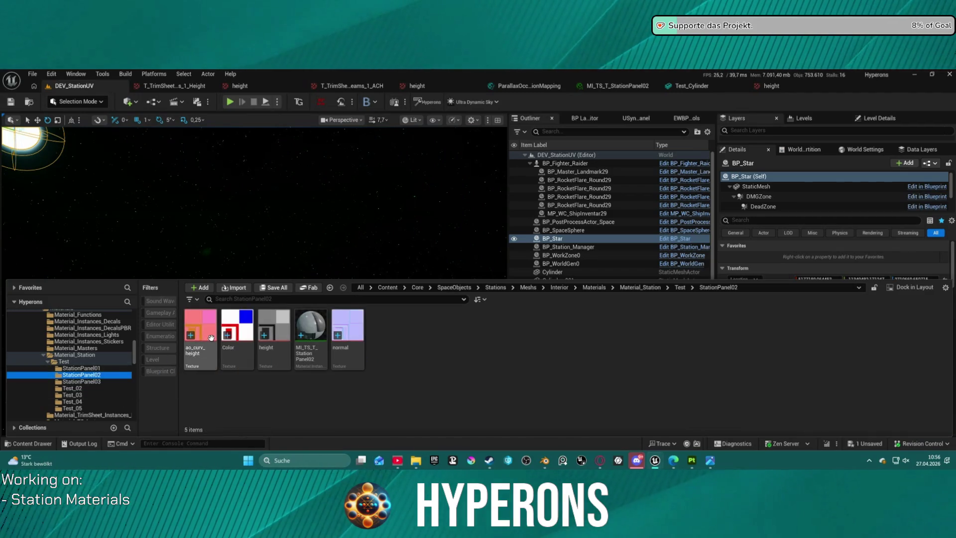
{"action": "left_click", "coordinate": [210, 363]}
{"action": "left_click", "coordinate": [237, 355], "text": "ctrl"}
{"action": "left_click", "coordinate": [273, 356], "text": "ctrl"}
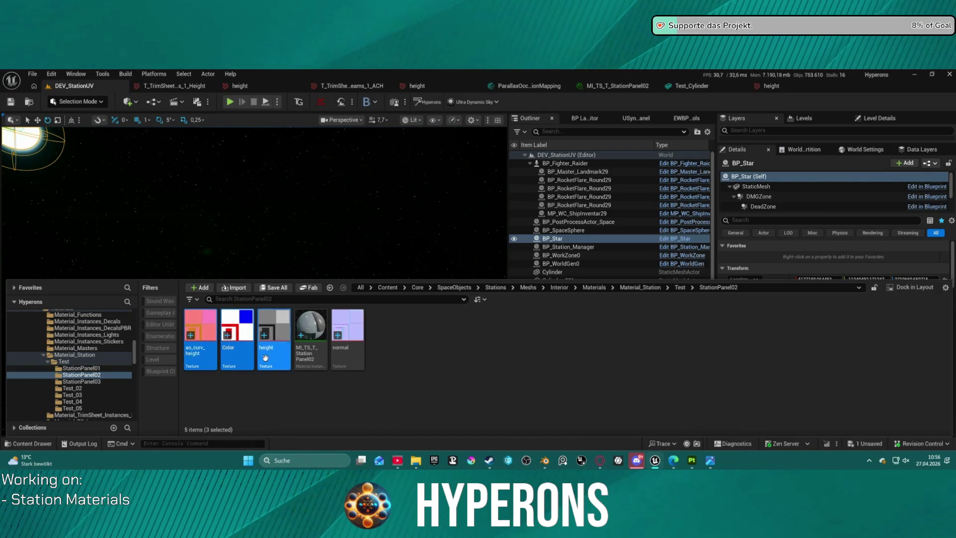
{"action": "left_click", "coordinate": [339, 358], "text": "shift"}
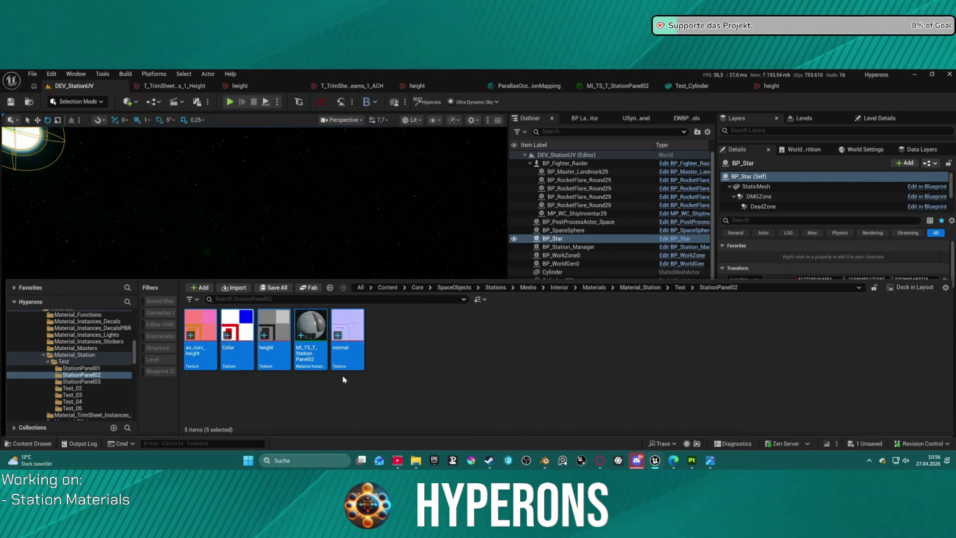
{"action": "left_click", "coordinate": [318, 363], "text": "ctrl"}
Batch-rename the four StationPanel02 textures with the prefix T_StationPanel02_
{"action": "right_click", "coordinate": [350, 361]}
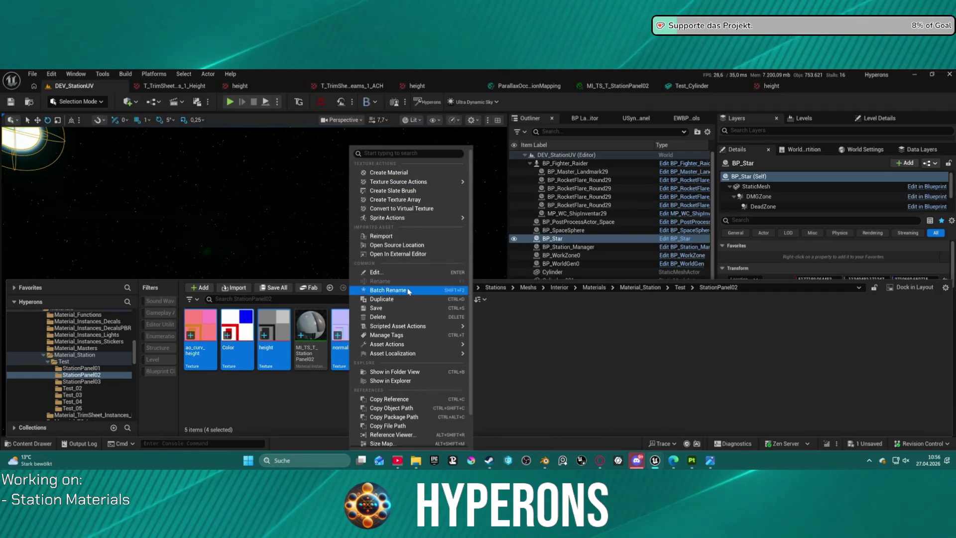
{"action": "left_click", "coordinate": [407, 289]}
{"action": "left_click", "coordinate": [398, 170]}
{"action": "type", "text": "StationPanel03"}
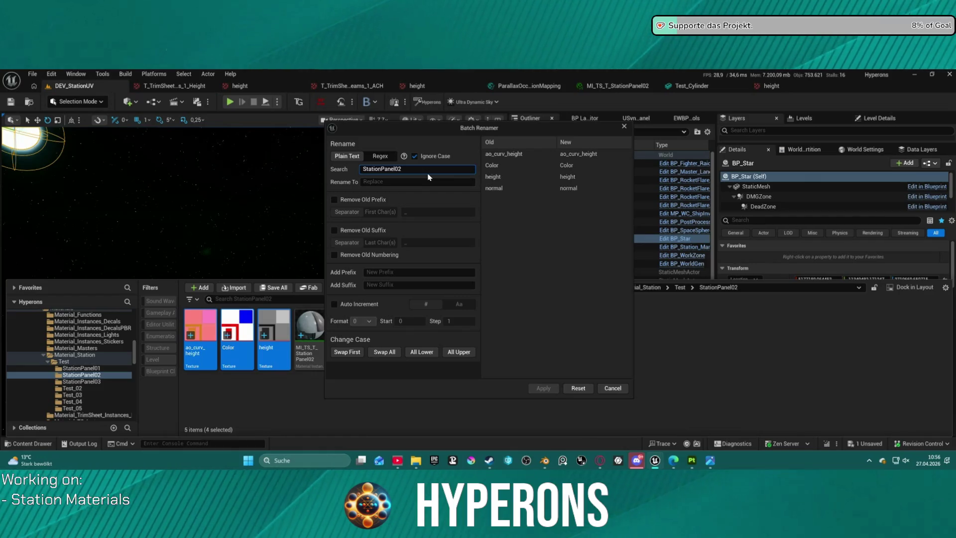
{"action": "type", "text": "T_"}
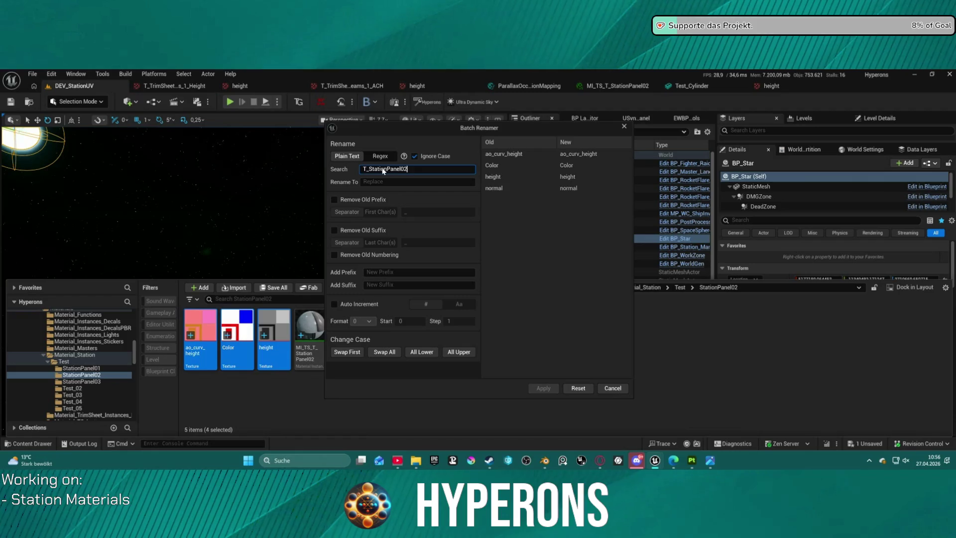
{"action": "left_click_drag", "start_coordinate": [408, 170], "coordinate": [346, 171]}
{"action": "key", "text": "ctrl+c"}
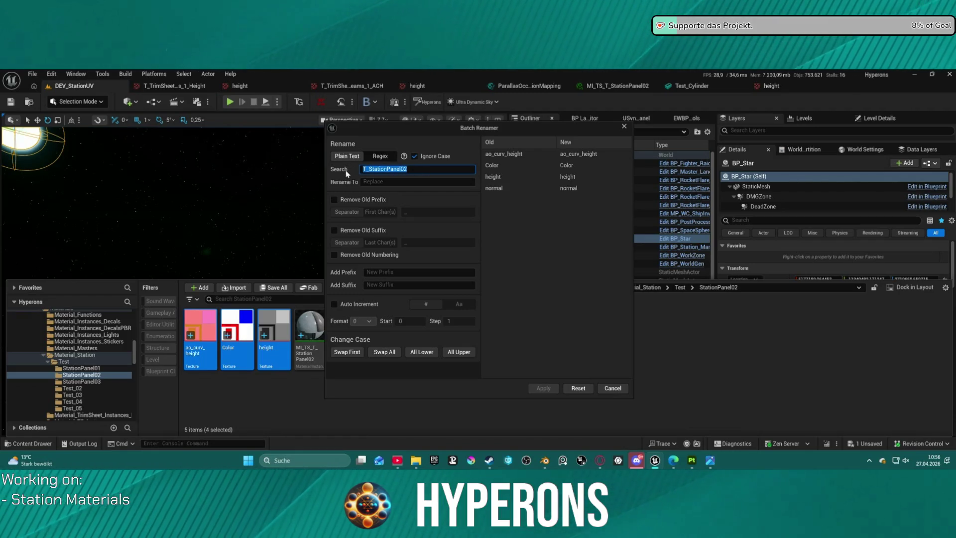
{"action": "left_click", "coordinate": [398, 273]}
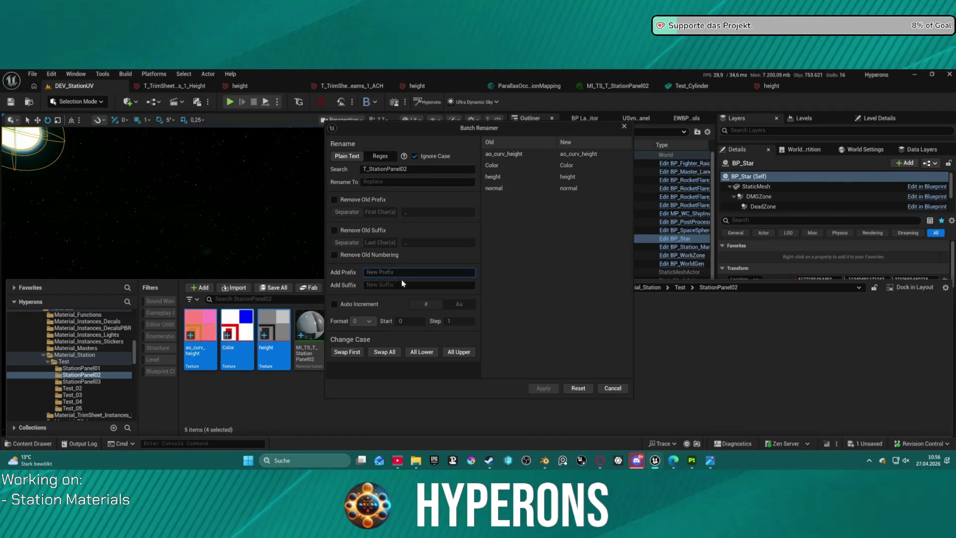
{"action": "key", "text": "ctrl+v"}
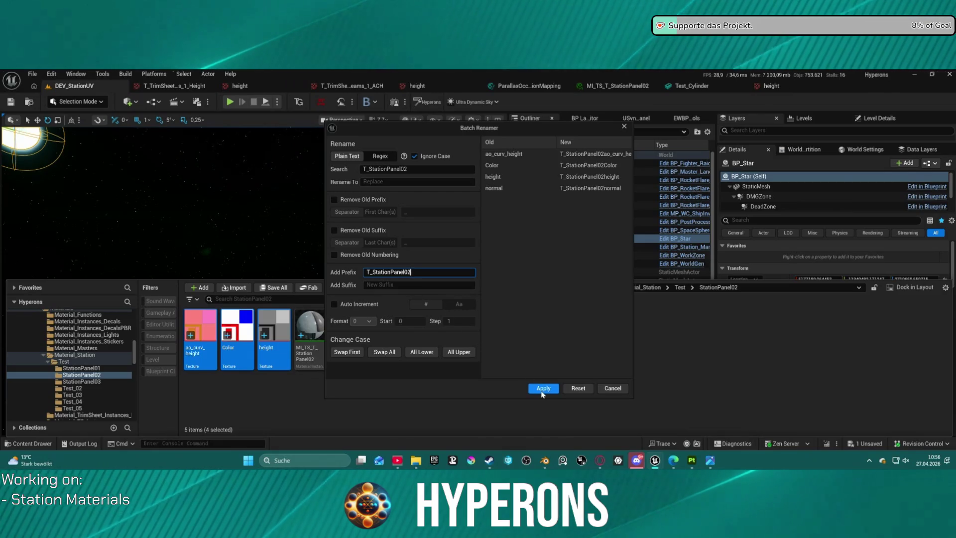
{"action": "type", "text": "_"}
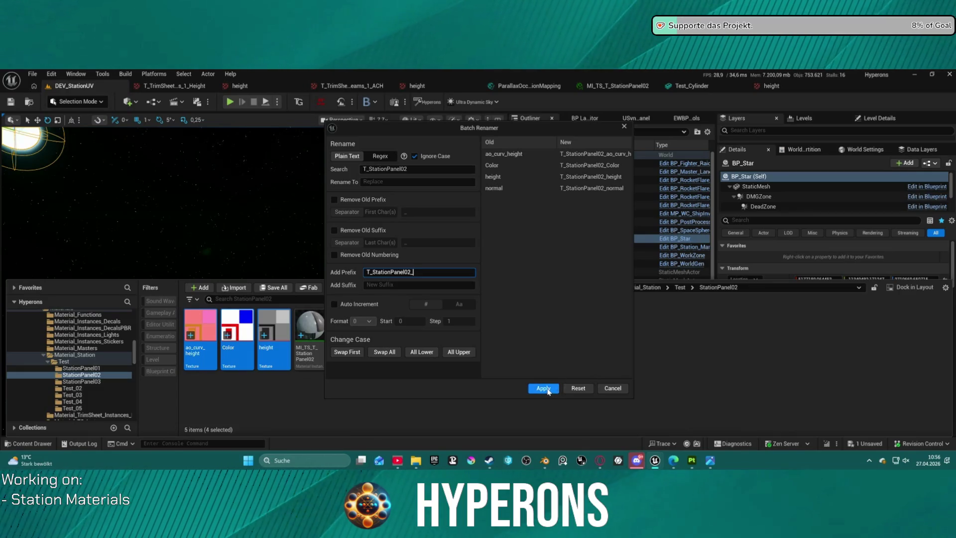
{"action": "left_click", "coordinate": [543, 388]}
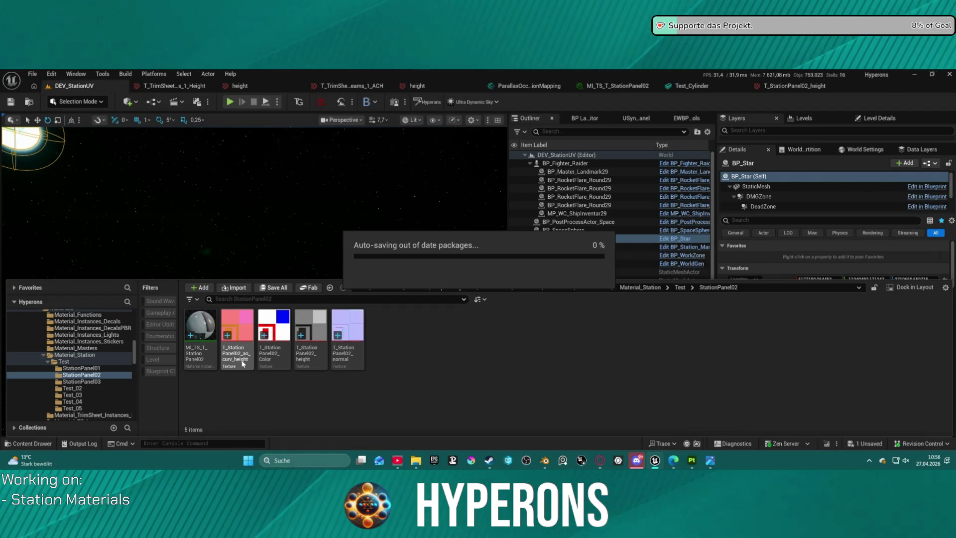
Rename the ao_curv_height texture to T_StationPanel02_ACH
{"action": "left_click", "coordinate": [238, 338]}
{"action": "key", "text": "F2"}
{"action": "key", "text": "End"}
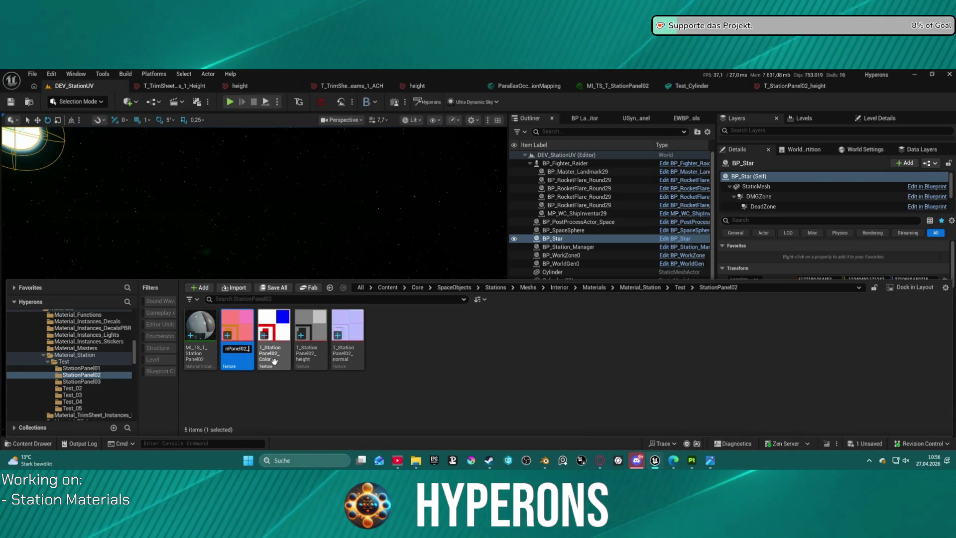
{"action": "type", "text": "ACH"}
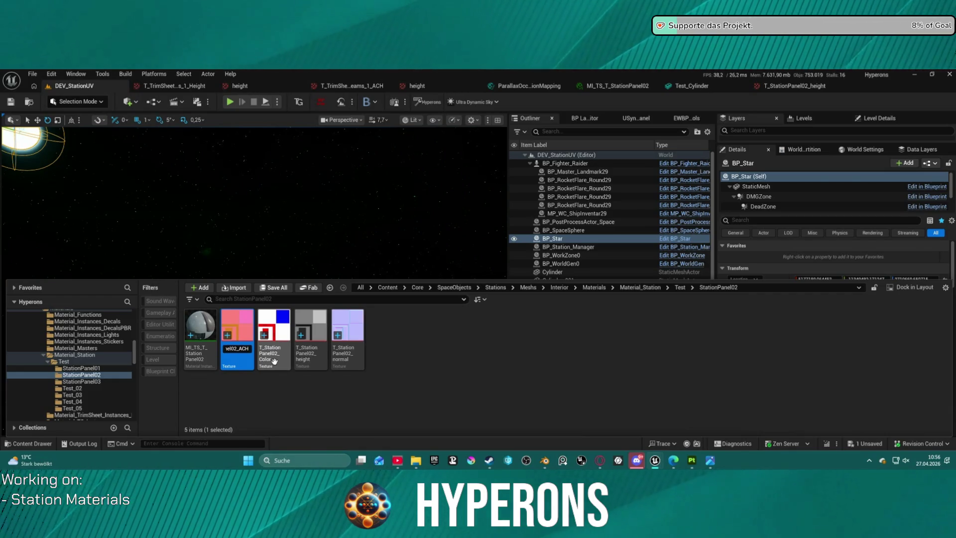
{"action": "key", "text": "Return"}
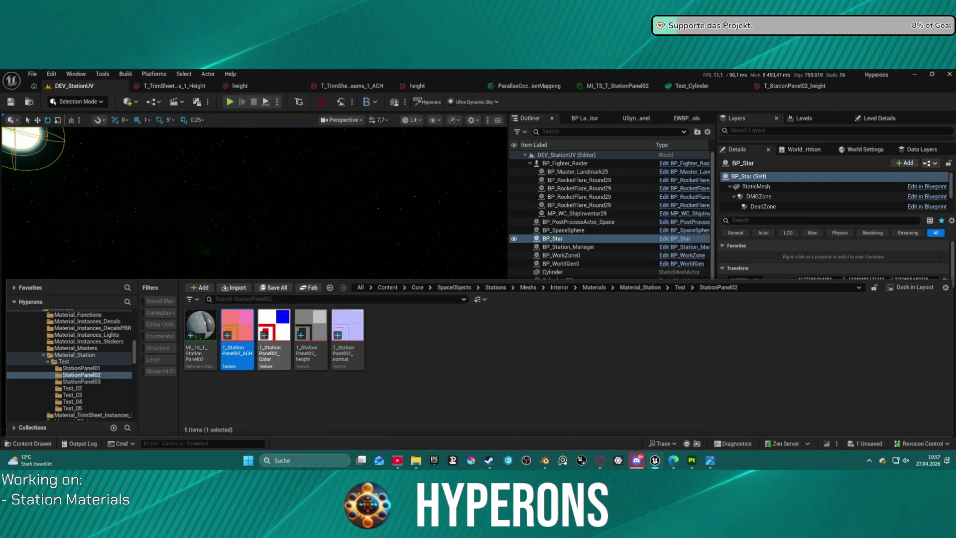
{"action": "left_click", "coordinate": [82, 382]}
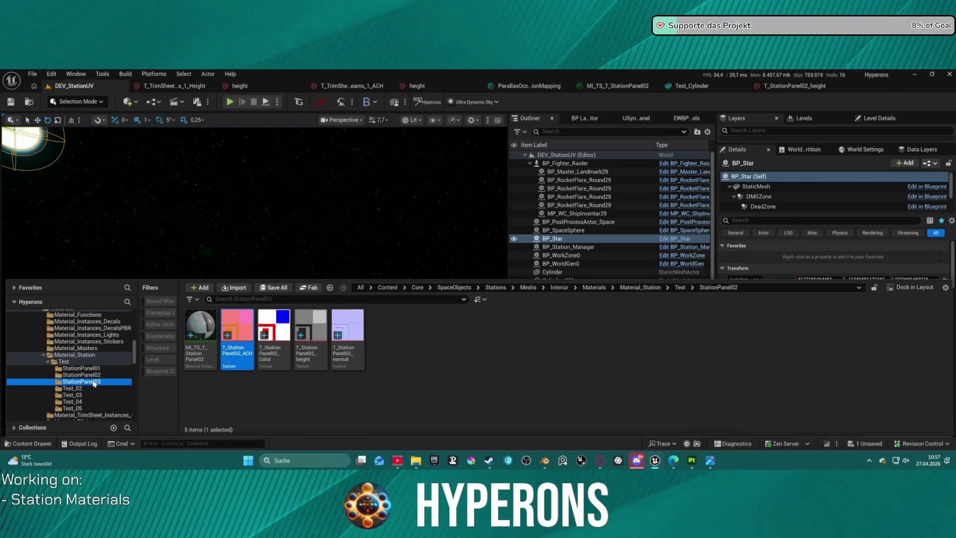
Bring the Blender Panels.blend window with the diagonal-groove plane to the front
{"action": "mouse_move", "coordinate": [546, 460]}
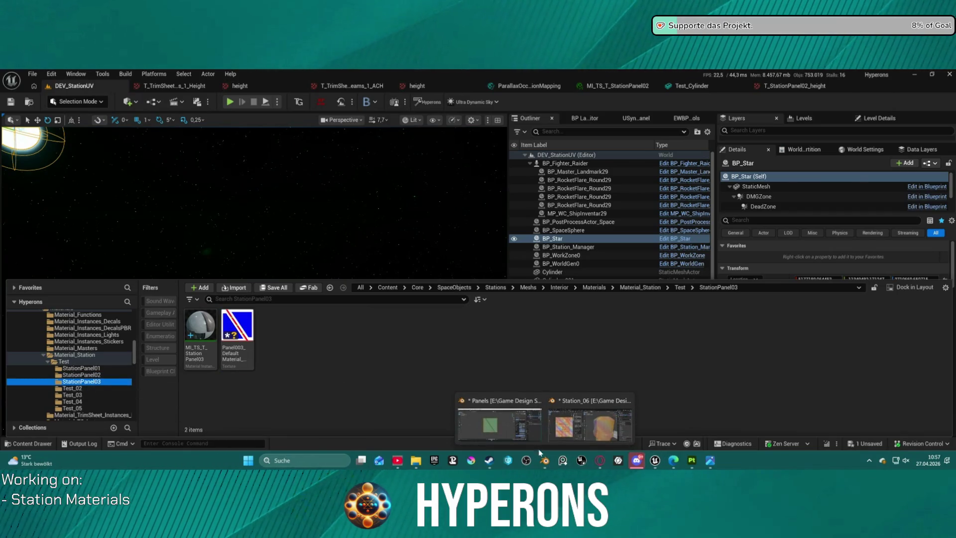
{"action": "mouse_move", "coordinate": [529, 431]}
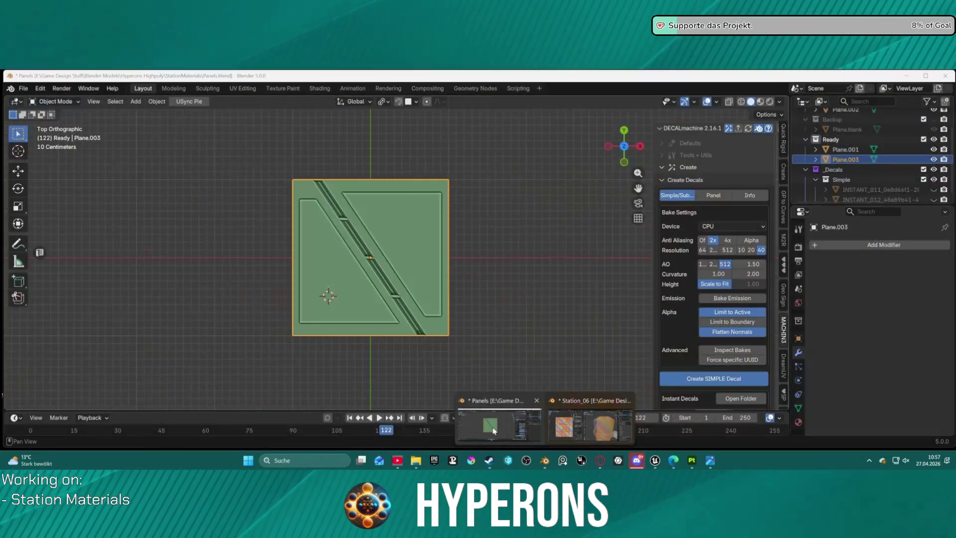
{"action": "left_click", "coordinate": [498, 425]}
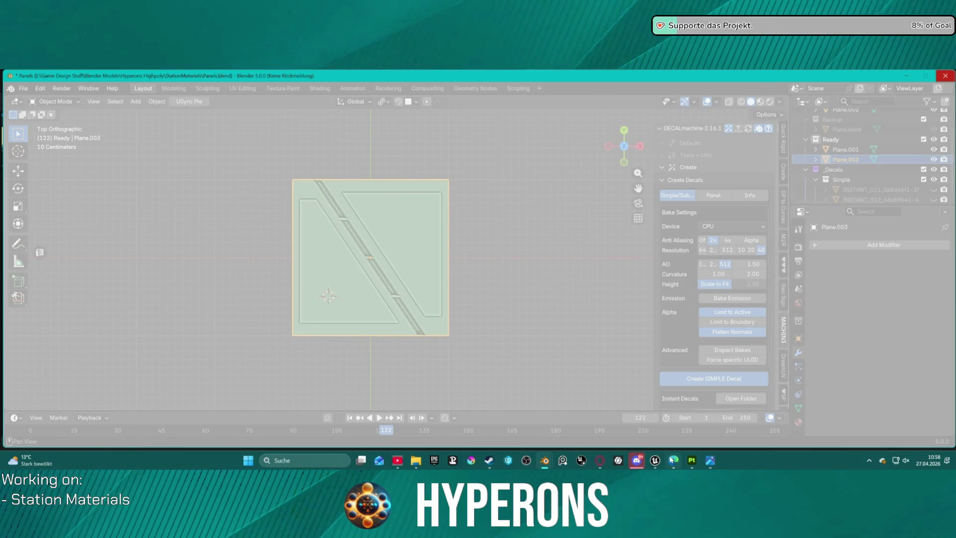
Restore the Unreal Editor and fly the camera around the station's cylinder module and walkway
{"action": "mouse_move", "coordinate": [655, 460]}
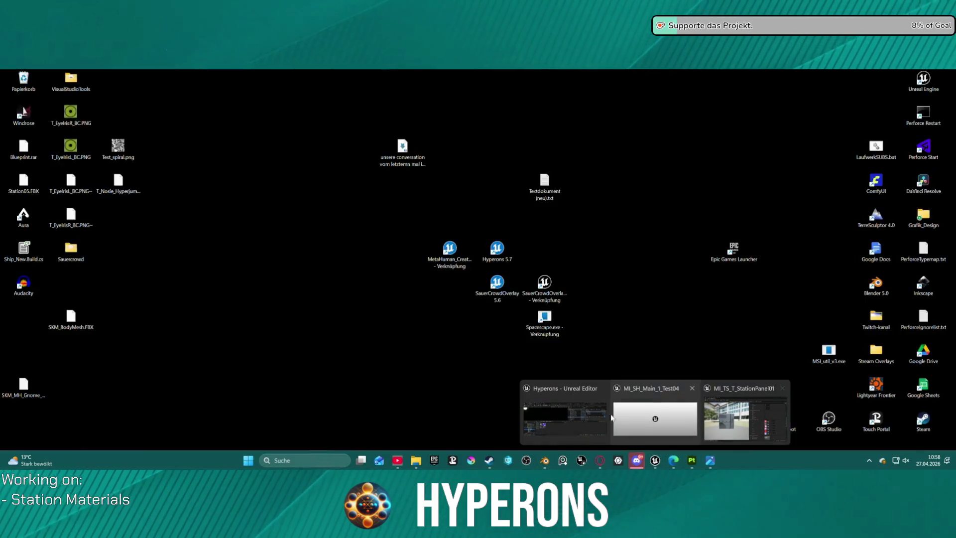
{"action": "left_click", "coordinate": [583, 417]}
{"action": "key", "text": "w"}
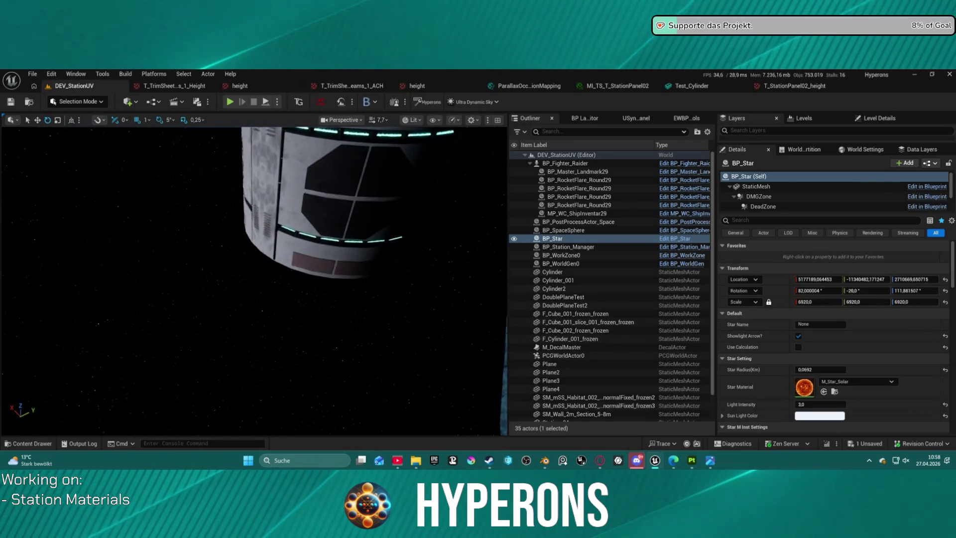
{"action": "key", "text": "w"}
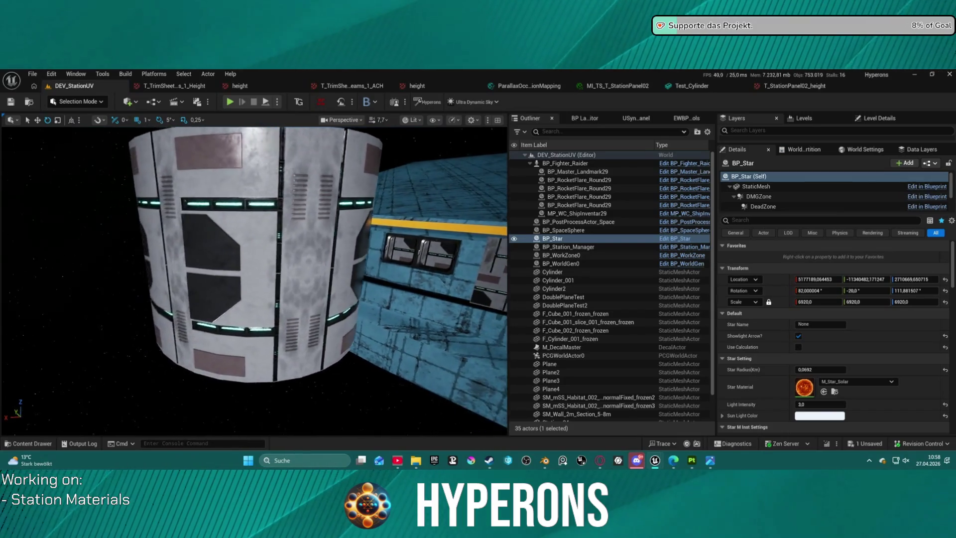
{"action": "key", "text": "d"}
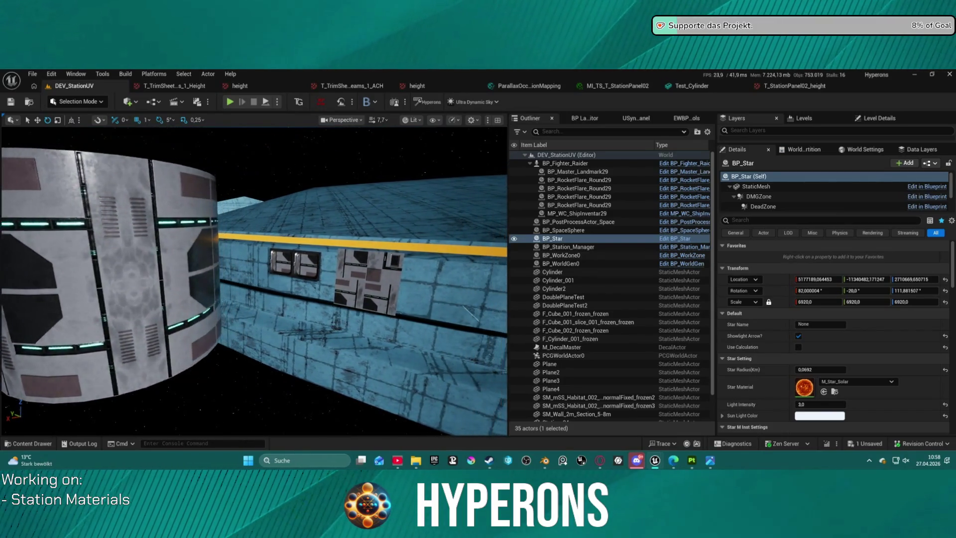
{"action": "key", "text": "d"}
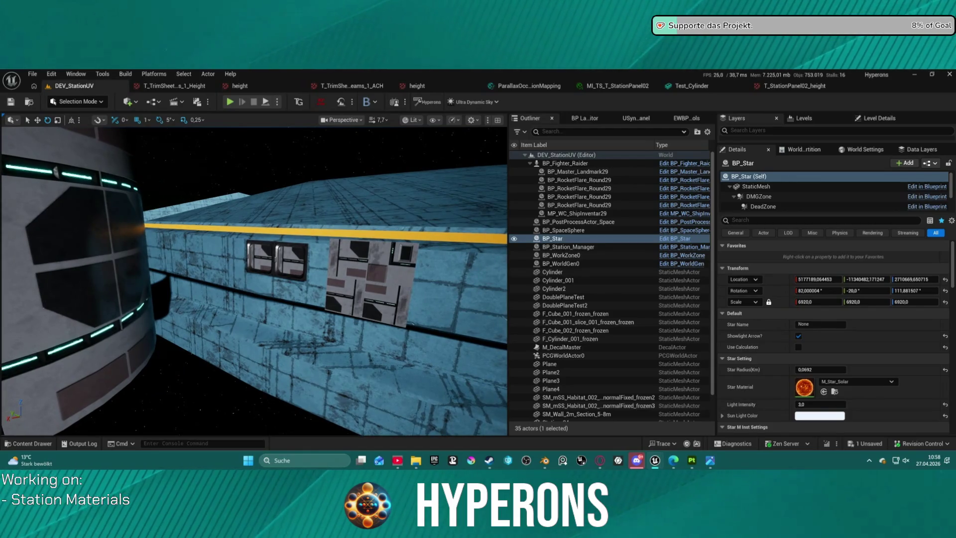
{"action": "key", "text": "a"}
{"action": "key", "text": "w"}
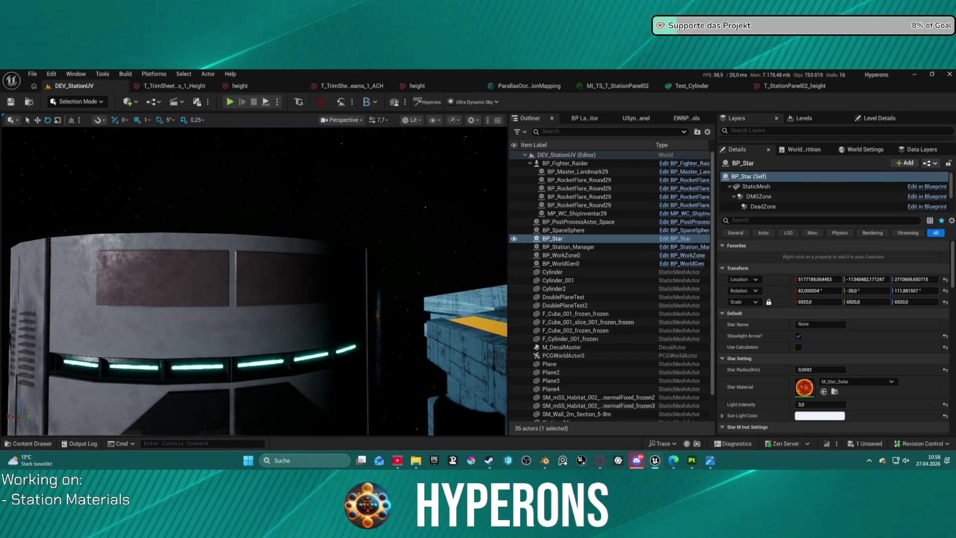
{"action": "key", "text": "q"}
{"action": "mouse_move", "coordinate": [546, 461]}
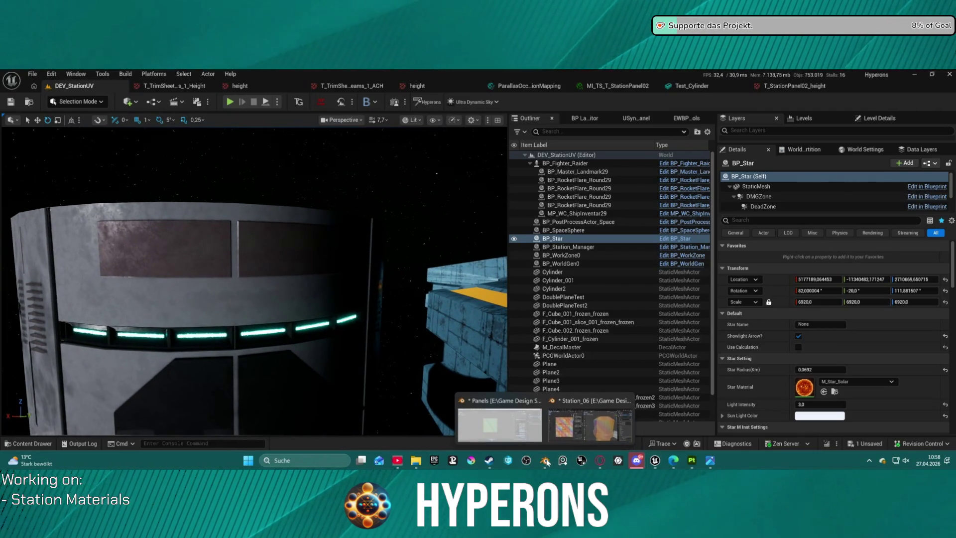
{"action": "left_click", "coordinate": [499, 425]}
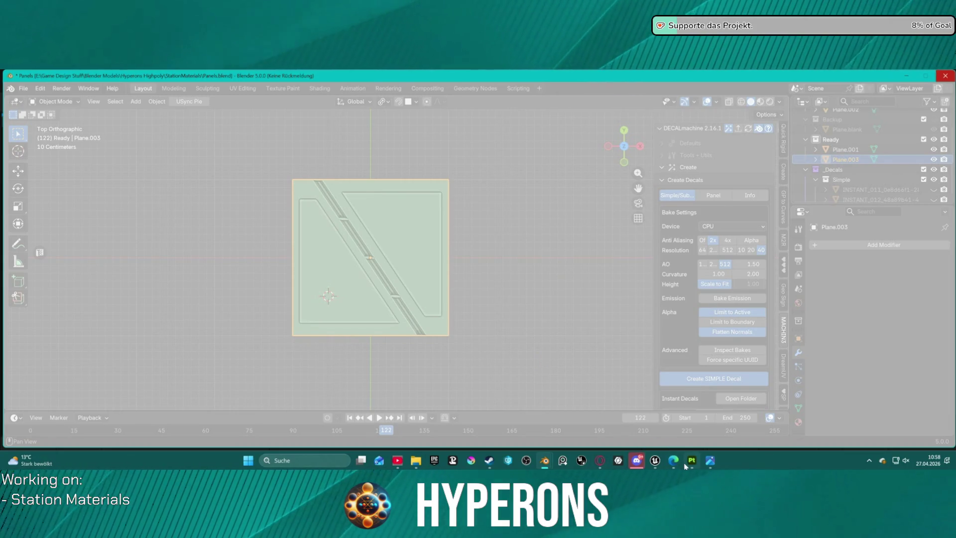
Open the DECALmachine Instant Decals storage folder from the Blender Panels file
{"action": "mouse_move", "coordinate": [691, 461]}
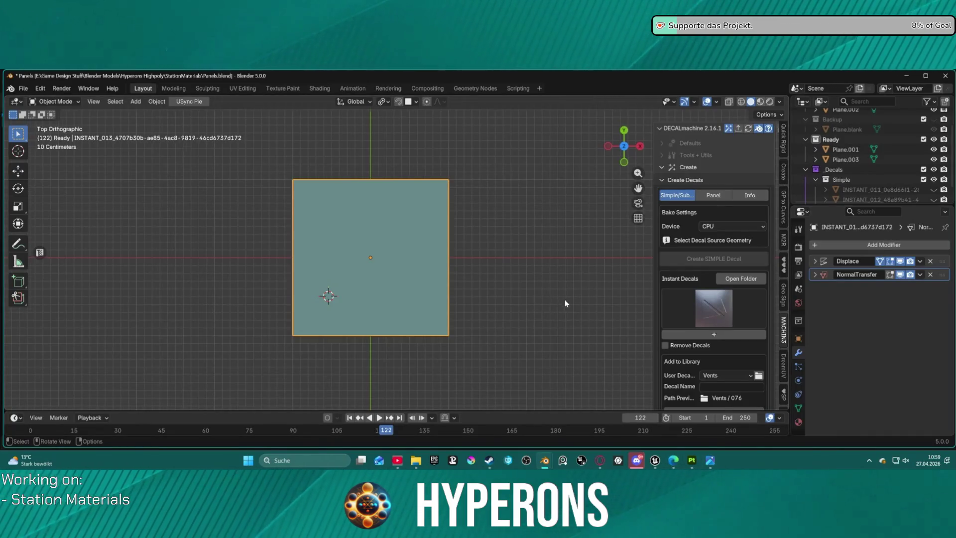
{"action": "scroll", "coordinate": [563, 303], "scroll_direction": "down", "scroll_amount": 4}
{"action": "scroll", "coordinate": [578, 313], "scroll_direction": "up", "scroll_amount": 3}
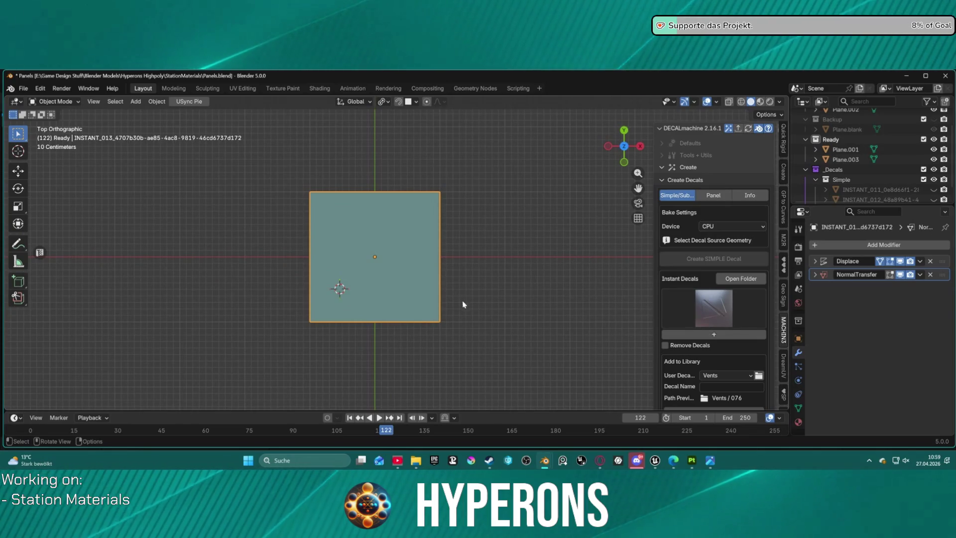
{"action": "left_click", "coordinate": [731, 279]}
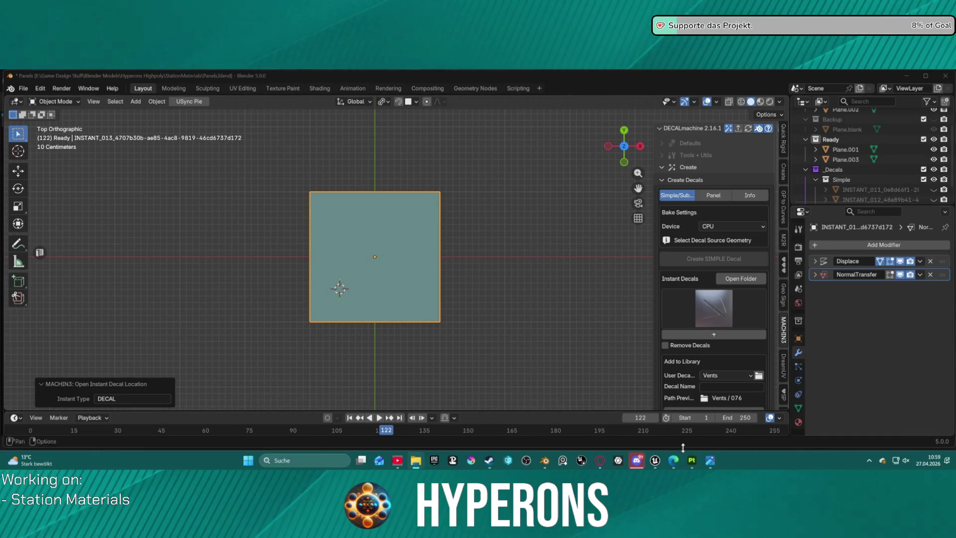
{"action": "mouse_move", "coordinate": [655, 462]}
{"action": "left_click", "coordinate": [570, 433]}
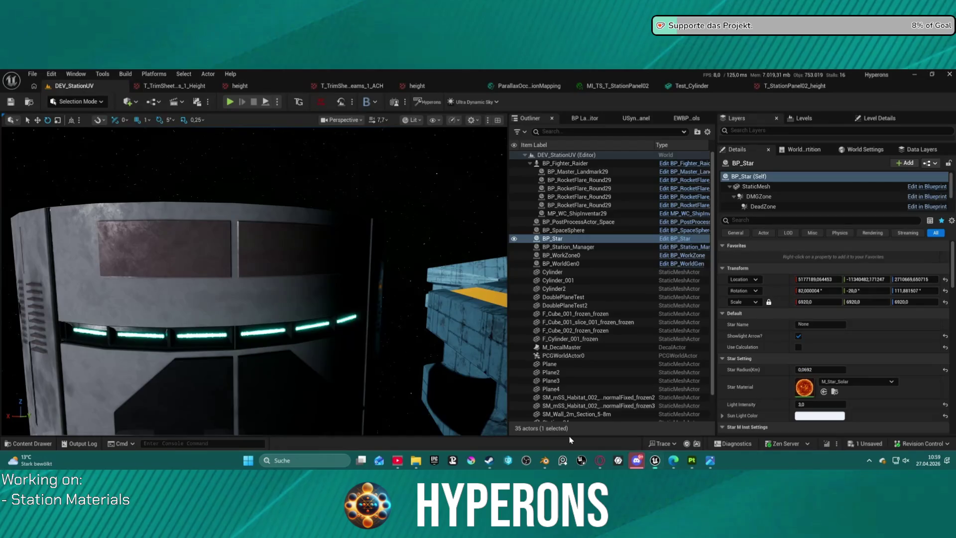
Bring up the StationPanel03 folder in the Content Drawer for the baked decal textures
{"action": "key", "text": "ctrl+space"}
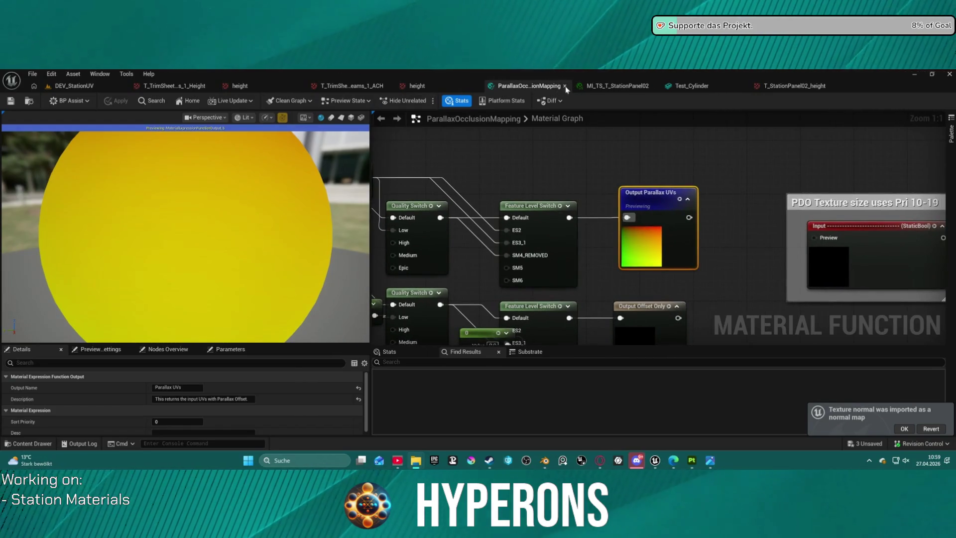
{"action": "left_click", "coordinate": [556, 178]}
{"action": "key", "text": "ctrl+space"}
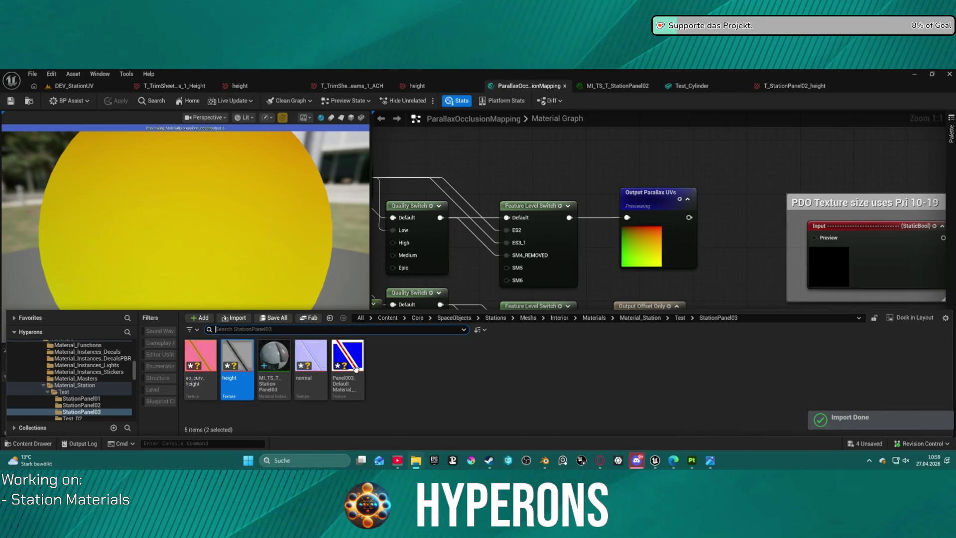
Set the height texture's compression to uncompressed B8G8R8A8, save it, and return to DEV_StationUV
{"action": "double_click", "coordinate": [237, 363]}
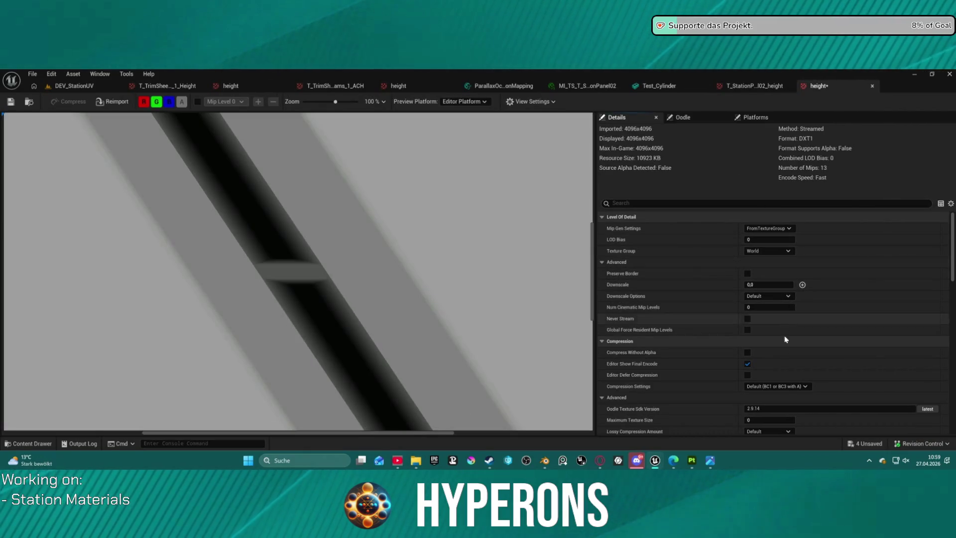
{"action": "left_click", "coordinate": [777, 386]}
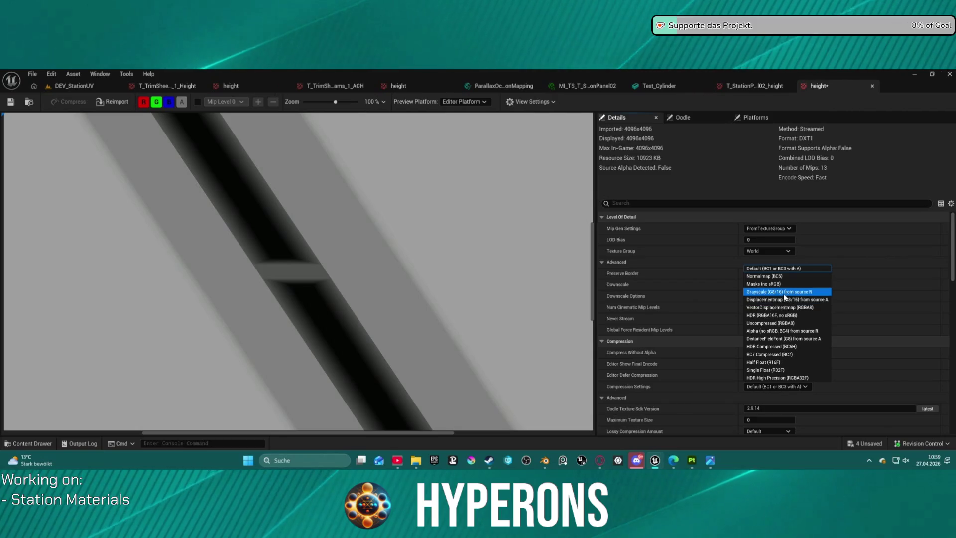
{"action": "left_click", "coordinate": [779, 307]}
{"action": "scroll", "coordinate": [866, 384], "scroll_direction": "down", "scroll_amount": 5}
{"action": "scroll", "coordinate": [866, 384], "scroll_direction": "down", "scroll_amount": 5}
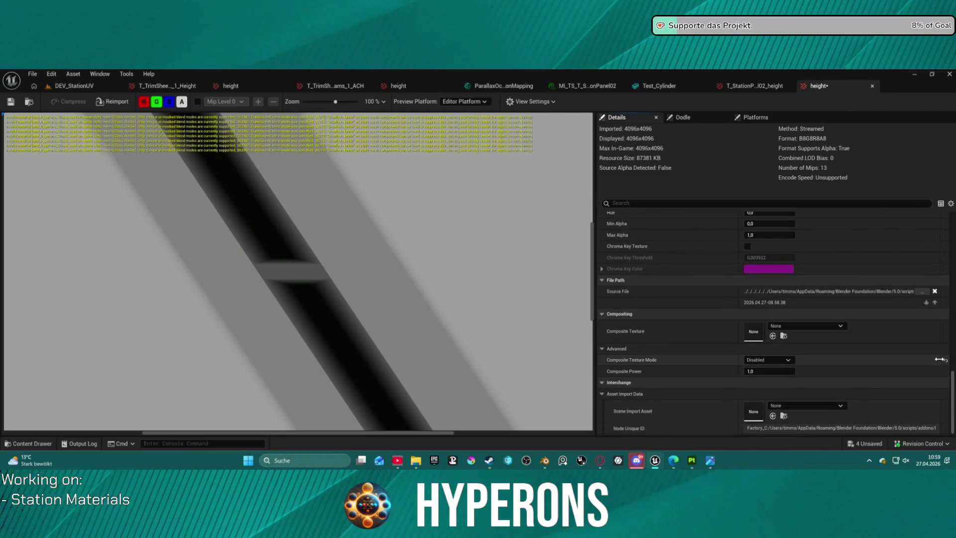
{"action": "scroll", "coordinate": [83, 138], "scroll_direction": "down", "scroll_amount": 1}
{"action": "left_click", "coordinate": [13, 102]}
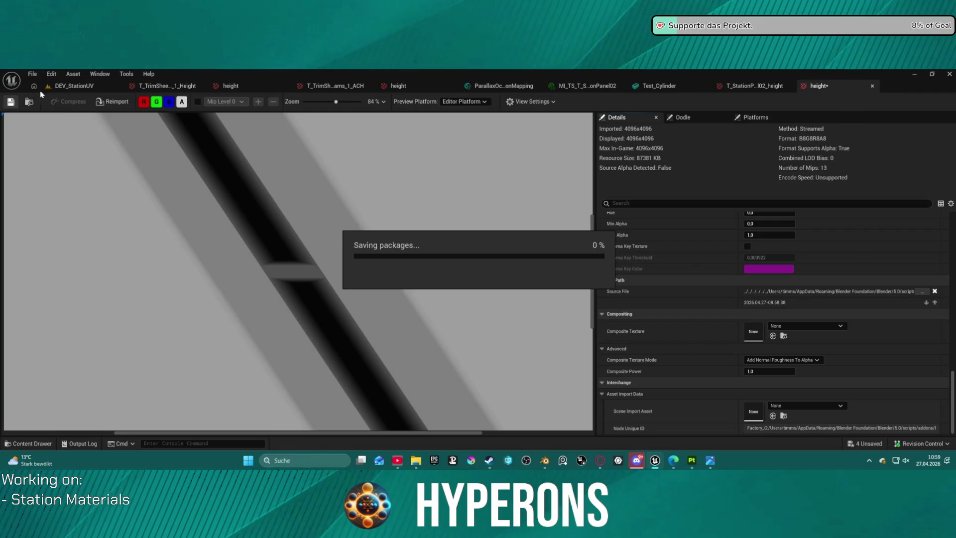
{"action": "left_click", "coordinate": [87, 88]}
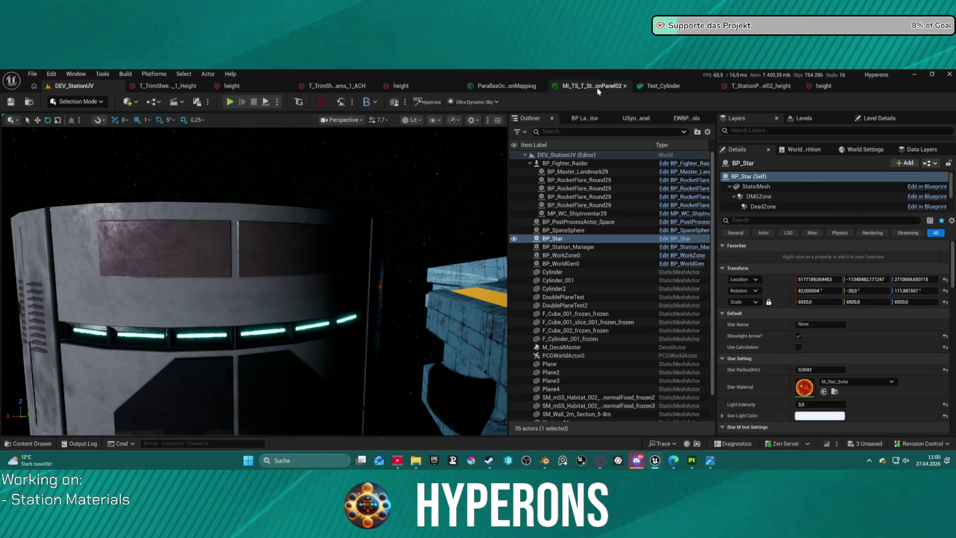
Open the MI_TS_T_StationPanel03 material instance from the StationPanel03 folder
{"action": "key", "text": "ctrl+space"}
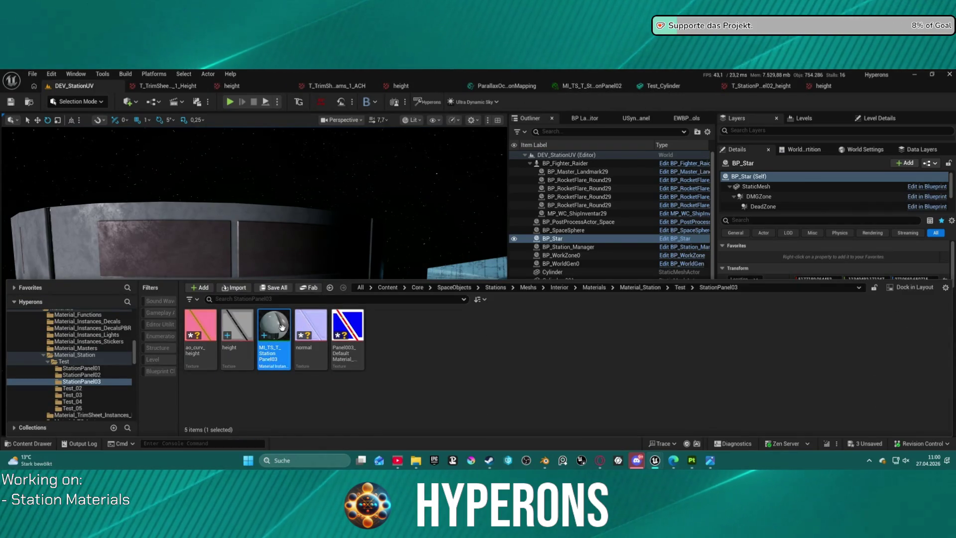
{"action": "double_click", "coordinate": [290, 332]}
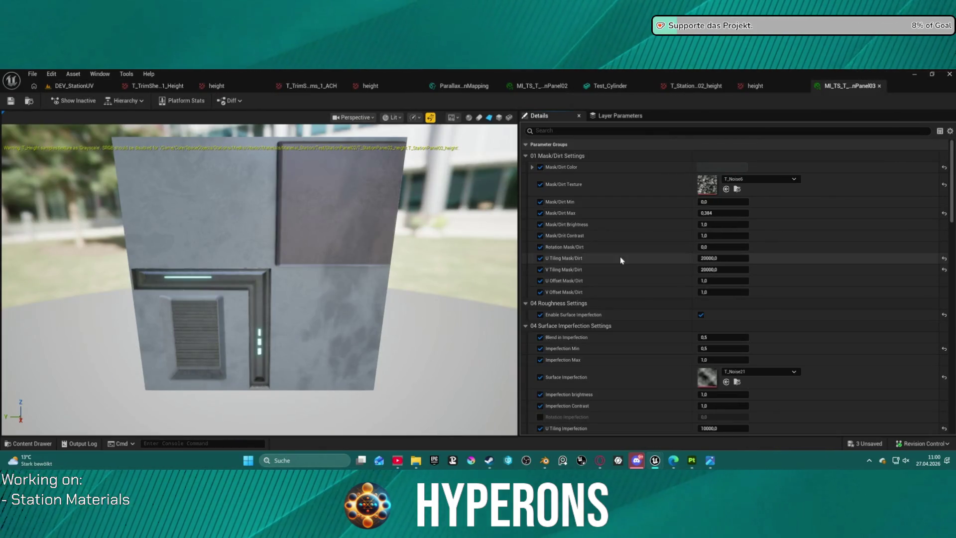
{"action": "scroll", "coordinate": [684, 288], "scroll_direction": "down", "scroll_amount": 15}
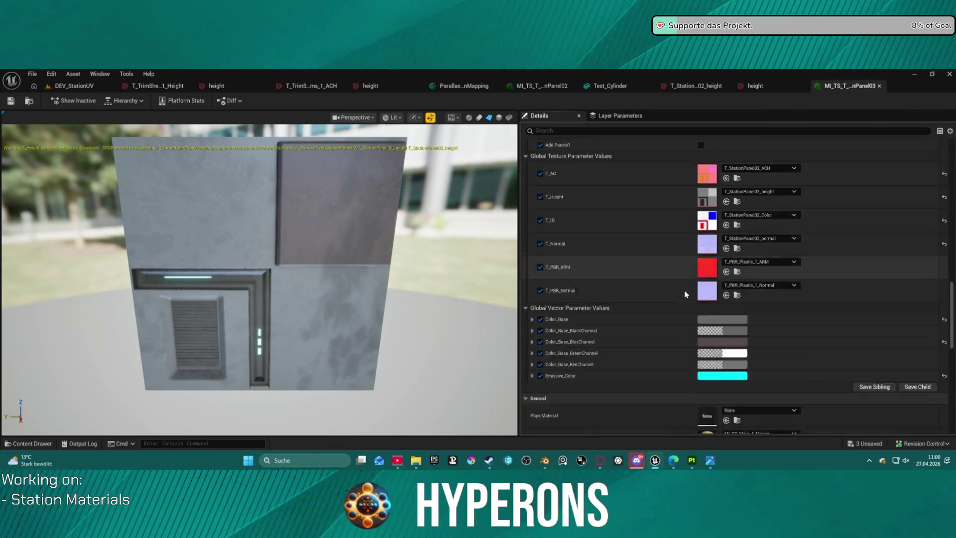
{"action": "scroll", "coordinate": [696, 289], "scroll_direction": "up", "scroll_amount": 6}
{"action": "scroll", "coordinate": [689, 282], "scroll_direction": "down", "scroll_amount": 2}
Assign the ao_curv_height, height, normal and base colour textures to T_AC, T_Height, T_Normal and T_ID
{"action": "key", "text": "ctrl+space"}
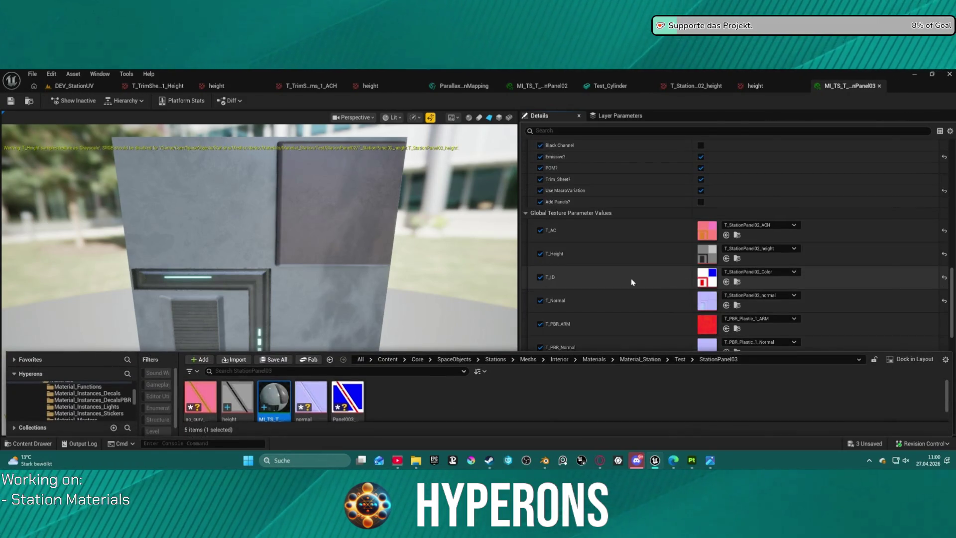
{"action": "mouse_move", "coordinate": [210, 391]}
{"action": "left_mouse_down"}
{"action": "mouse_move", "coordinate": [712, 244]}
{"action": "mouse_move", "coordinate": [707, 232]}
{"action": "left_mouse_up"}
{"action": "key", "text": "ctrl+space"}
{"action": "left_click_drag", "start_coordinate": [327, 391], "coordinate": [703, 260]}
{"action": "key", "text": "ctrl+space"}
{"action": "mouse_move", "coordinate": [273, 396]}
{"action": "left_mouse_down"}
{"action": "mouse_move", "coordinate": [311, 400]}
{"action": "mouse_move", "coordinate": [713, 297]}
{"action": "mouse_move", "coordinate": [705, 302]}
{"action": "left_mouse_up"}
{"action": "left_click", "coordinate": [454, 406]}
{"action": "key", "text": "ctrl+space"}
{"action": "left_click_drag", "start_coordinate": [347, 422], "coordinate": [717, 274]}
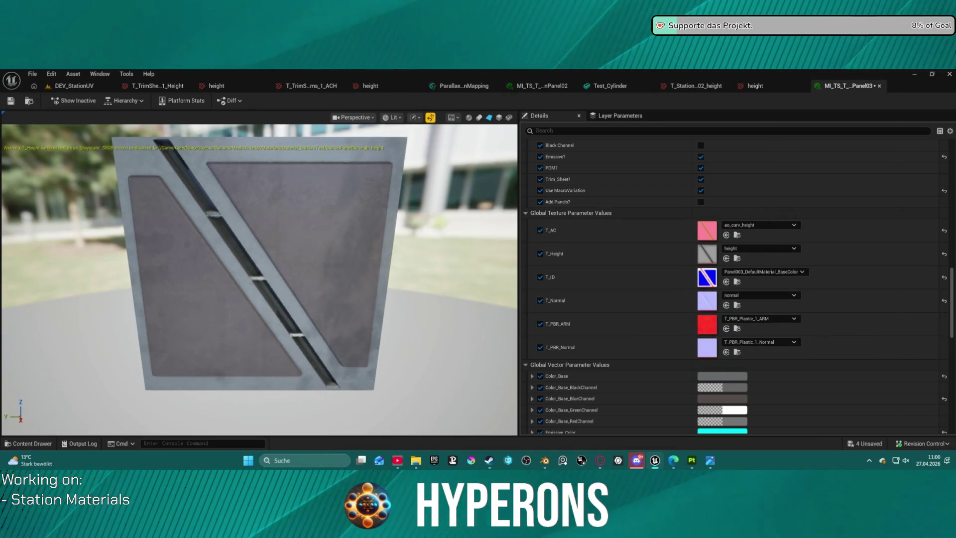
{"action": "mouse_move", "coordinate": [332, 228]}
{"action": "left_mouse_down"}
{"action": "mouse_move", "coordinate": [418, 228]}
{"action": "mouse_move", "coordinate": [433, 219]}
{"action": "mouse_move", "coordinate": [510, 230]}
{"action": "mouse_move", "coordinate": [510, 259]}
{"action": "mouse_move", "coordinate": [480, 274]}
{"action": "mouse_move", "coordinate": [244, 297]}
{"action": "left_mouse_up"}
Turn the preview to face the grooved panel and set POM_Steps to 128
{"action": "mouse_move", "coordinate": [279, 217]}
{"action": "left_mouse_down"}
{"action": "mouse_move", "coordinate": [306, 215]}
{"action": "mouse_move", "coordinate": [310, 224]}
{"action": "left_mouse_up"}
{"action": "scroll", "coordinate": [317, 342], "scroll_direction": "up", "scroll_amount": 5}
{"action": "left_click_drag", "start_coordinate": [252, 284], "coordinate": [306, 267]}
{"action": "scroll", "coordinate": [736, 184], "scroll_direction": "up", "scroll_amount": 6}
{"action": "type", "text": "12"}
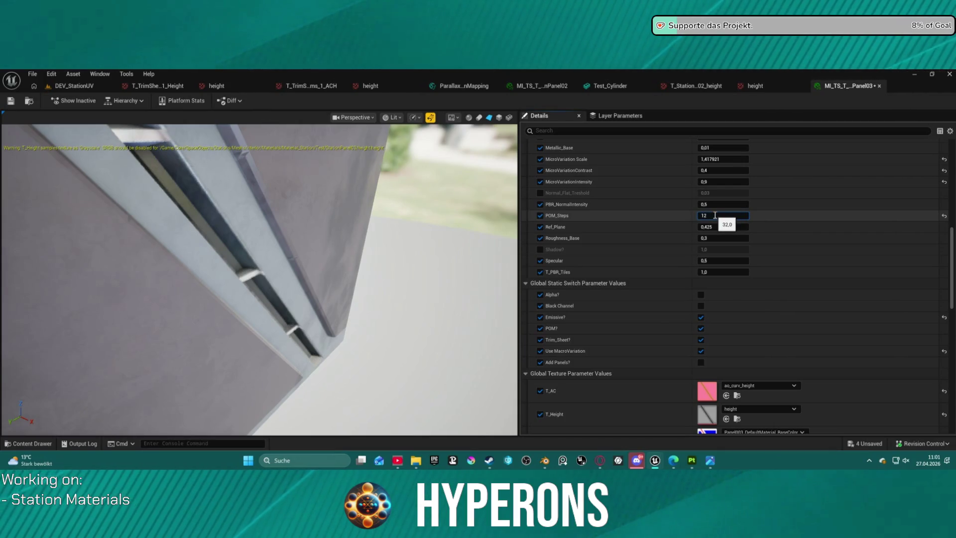
{"action": "type", "text": "8"}
{"action": "key", "text": "Return"}
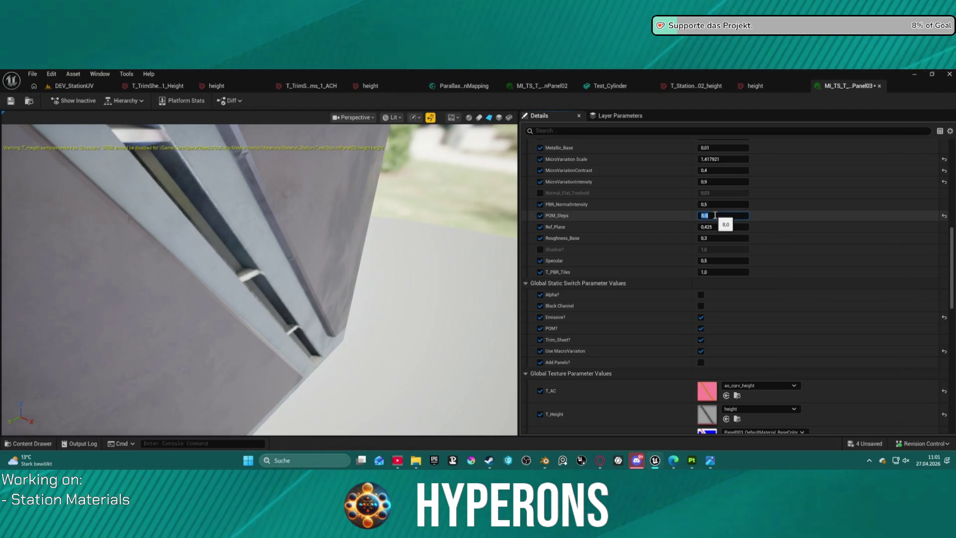
{"action": "key", "text": "Return"}
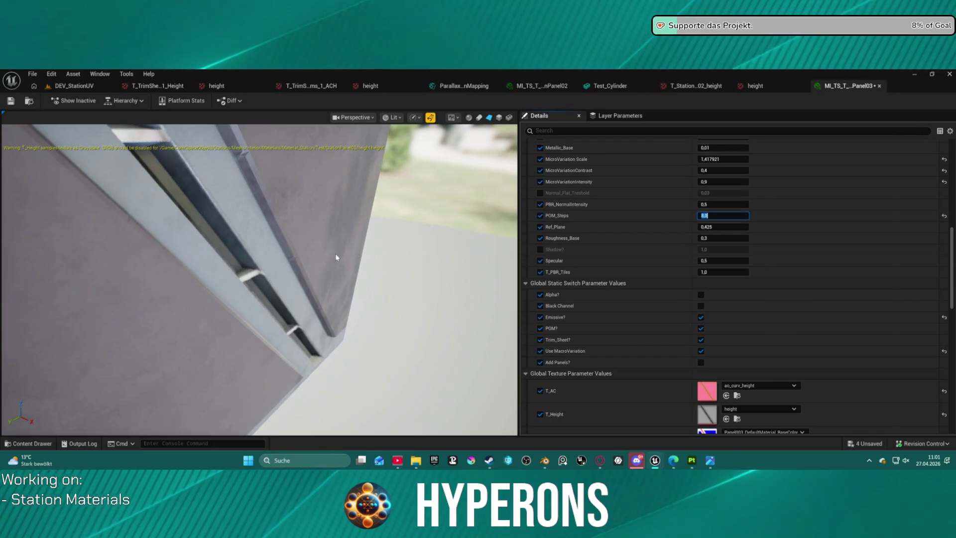
{"action": "mouse_move", "coordinate": [330, 271]}
{"action": "left_mouse_down"}
{"action": "mouse_move", "coordinate": [249, 274]}
{"action": "mouse_move", "coordinate": [365, 311]}
{"action": "left_mouse_up"}
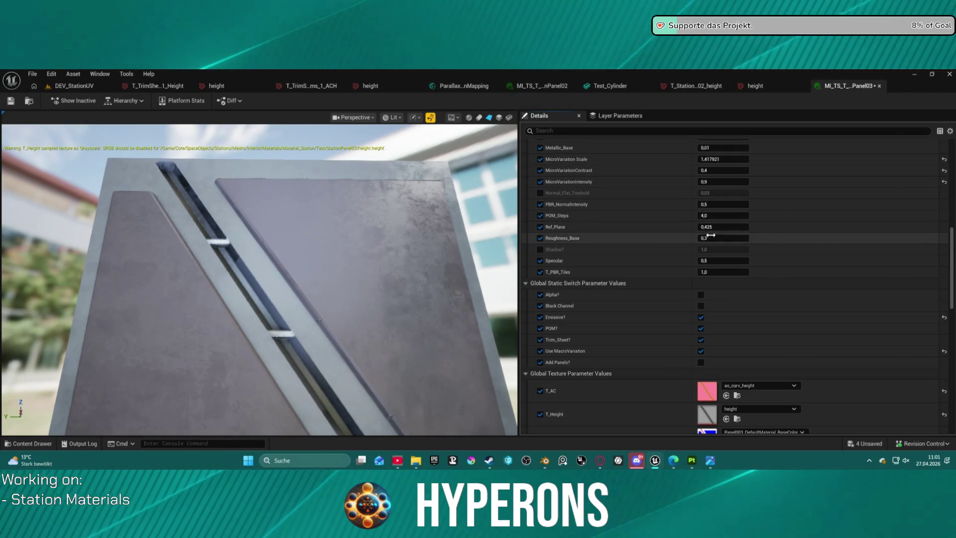
Test Ref_Plane, reset it to 0.425, and raise PBR_NormalIntensity to about 0.95
{"action": "left_click", "coordinate": [726, 226]}
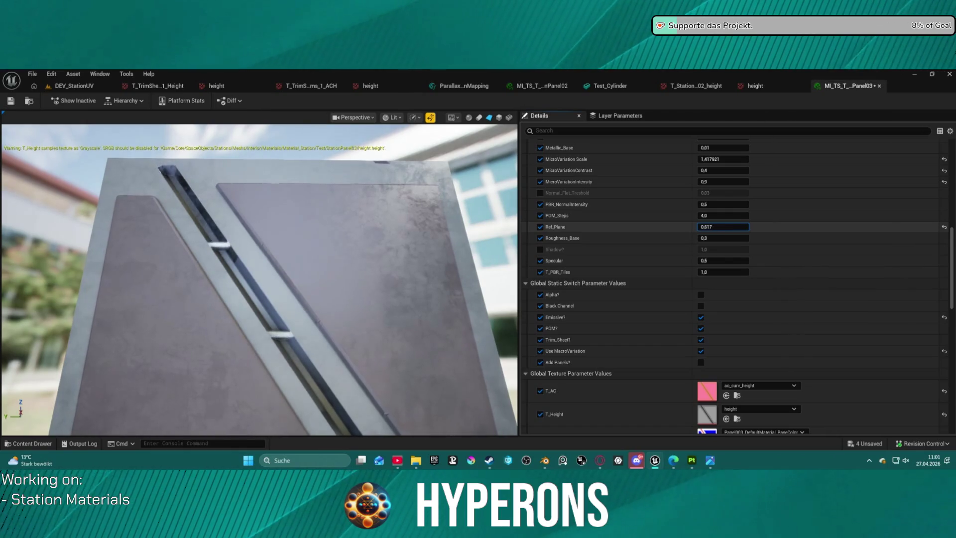
{"action": "left_click_drag", "start_coordinate": [723, 227], "coordinate": [715, 226]}
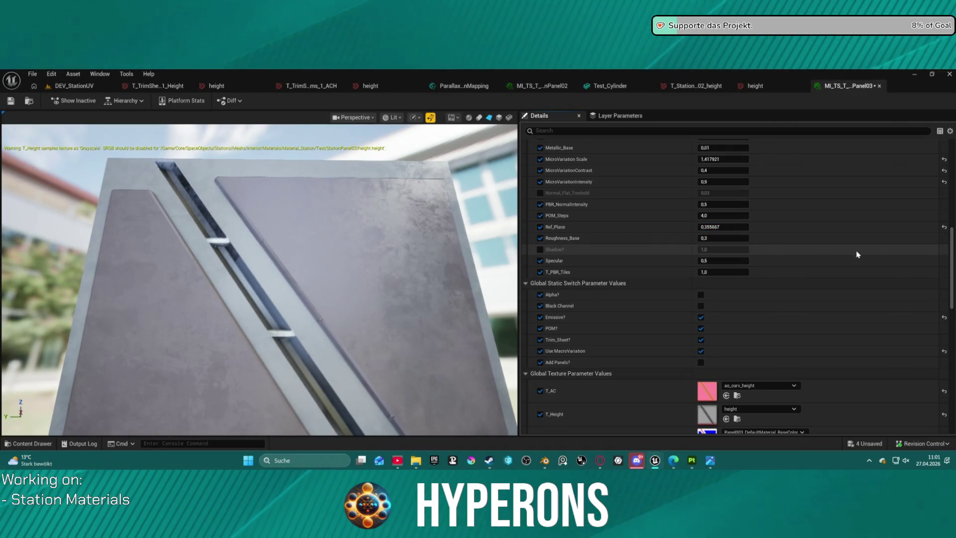
{"action": "left_click", "coordinate": [944, 226]}
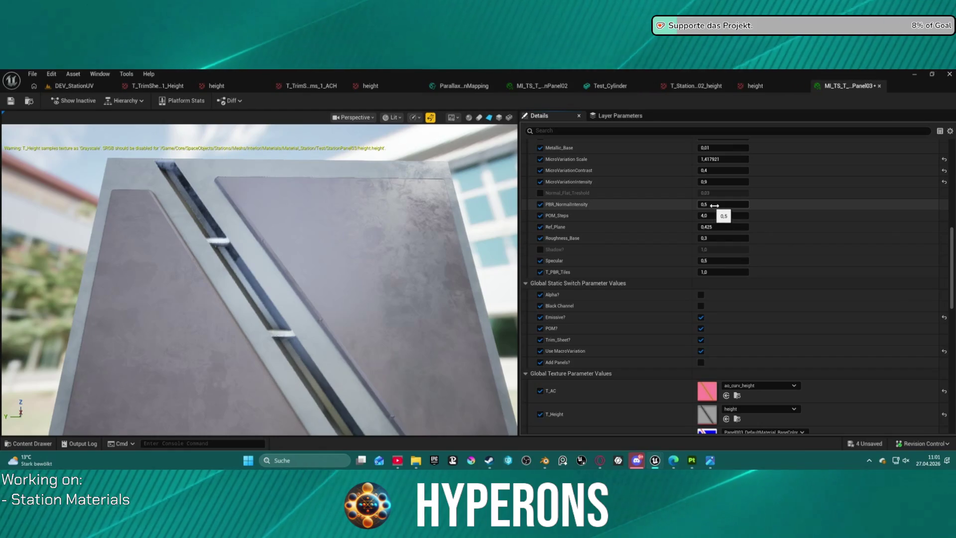
{"action": "mouse_move", "coordinate": [721, 204]}
{"action": "left_mouse_down"}
{"action": "mouse_move", "coordinate": [761, 204]}
{"action": "mouse_move", "coordinate": [707, 204]}
{"action": "left_mouse_up"}
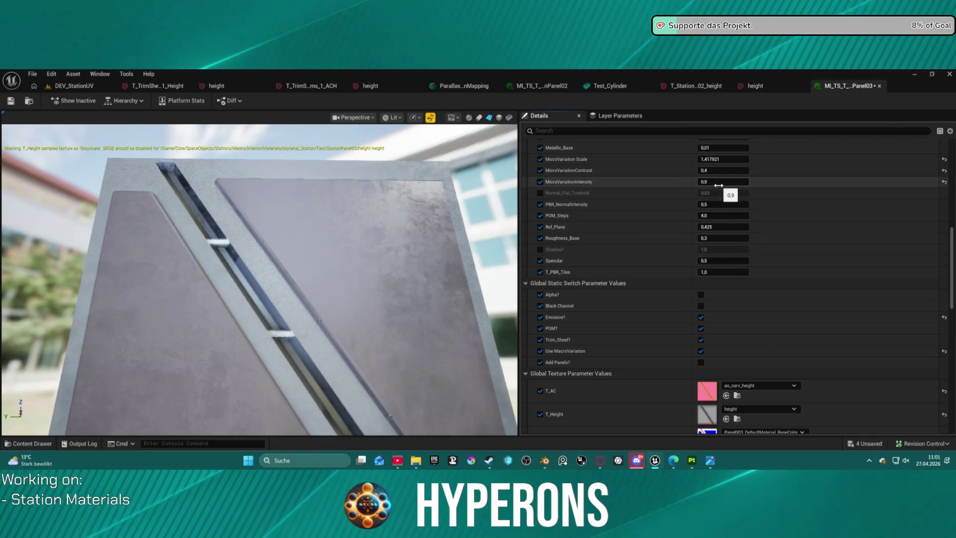
Test micro-variation intensity, contrast and scale values, settling all three at 1.0
{"action": "mouse_move", "coordinate": [718, 185]}
{"action": "left_mouse_down"}
{"action": "mouse_move", "coordinate": [699, 182]}
{"action": "mouse_move", "coordinate": [737, 182]}
{"action": "mouse_move", "coordinate": [707, 182]}
{"action": "mouse_move", "coordinate": [720, 181]}
{"action": "left_mouse_up"}
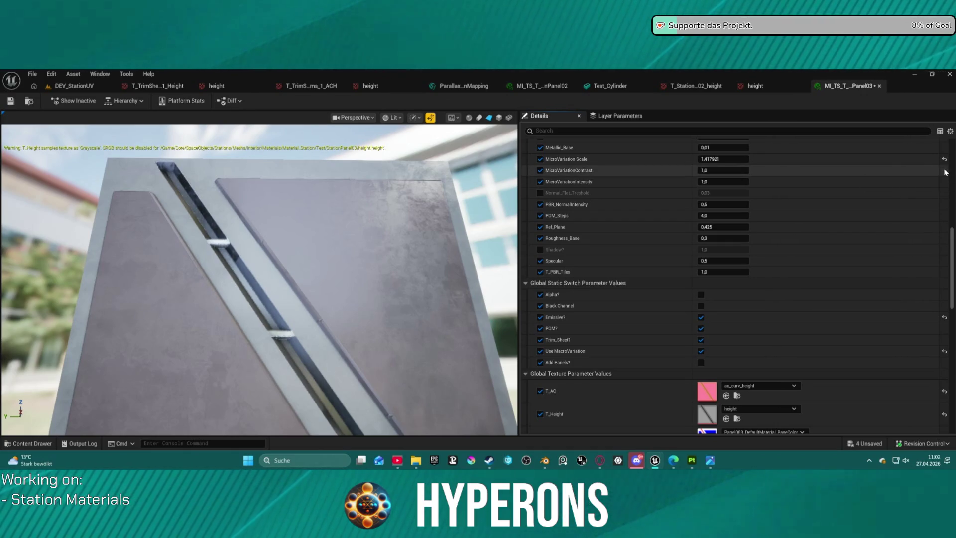
{"action": "mouse_move", "coordinate": [750, 170]}
{"action": "left_mouse_down"}
{"action": "mouse_move", "coordinate": [779, 170]}
{"action": "mouse_move", "coordinate": [751, 170]}
{"action": "left_mouse_up"}
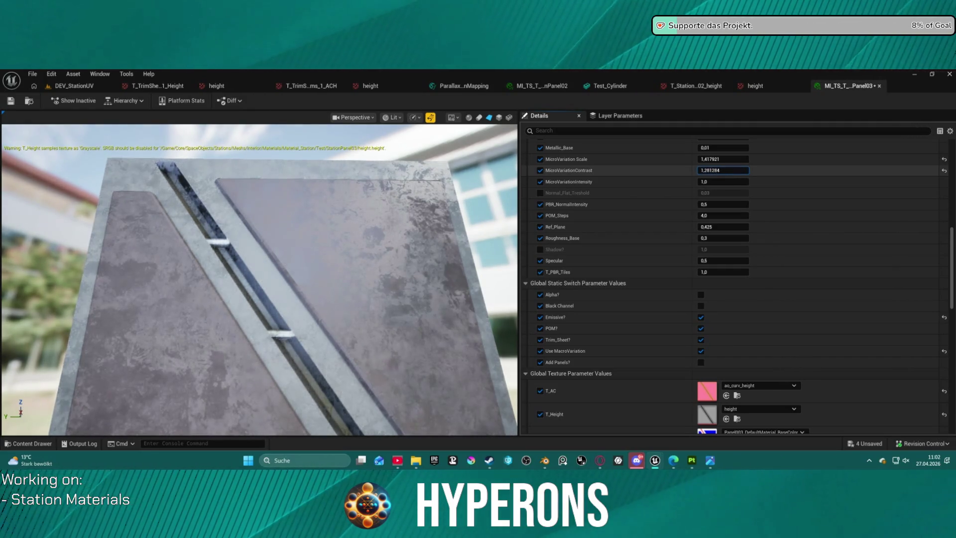
{"action": "mouse_move", "coordinate": [774, 170]}
{"action": "left_mouse_down"}
{"action": "mouse_move", "coordinate": [809, 170]}
{"action": "mouse_move", "coordinate": [794, 170]}
{"action": "left_mouse_up"}
{"action": "scroll", "coordinate": [924, 174], "scroll_direction": "up", "scroll_amount": 10}
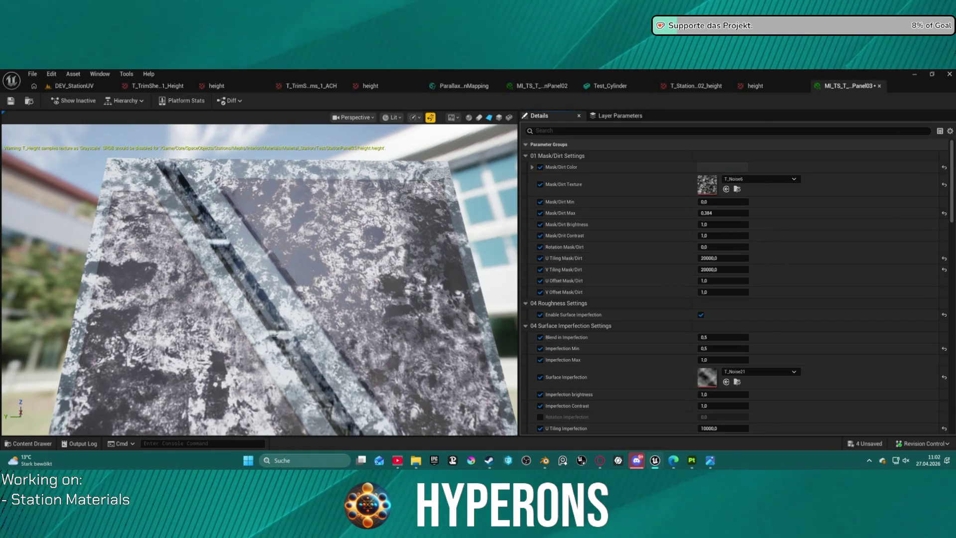
{"action": "scroll", "coordinate": [938, 359], "scroll_direction": "down", "scroll_amount": 10}
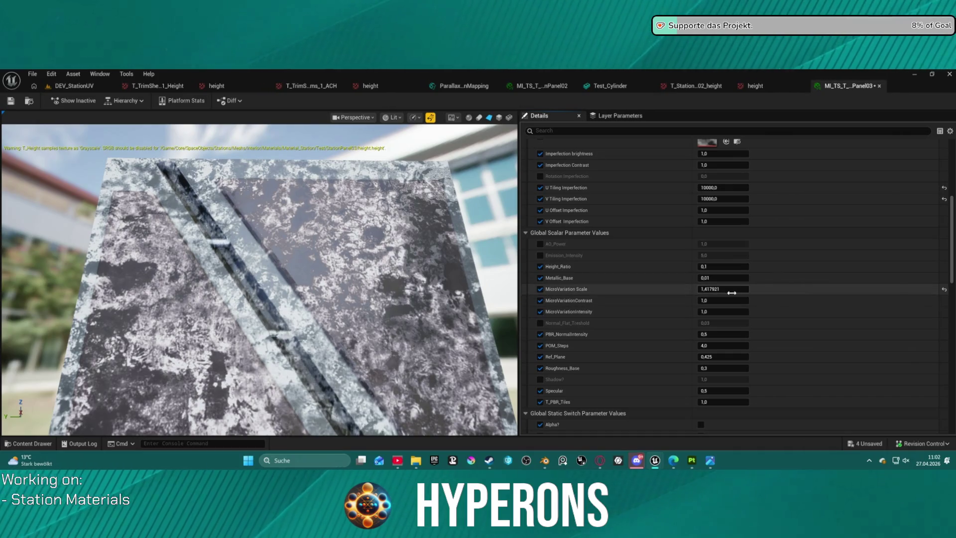
{"action": "left_click_drag", "start_coordinate": [732, 290], "coordinate": [744, 290]}
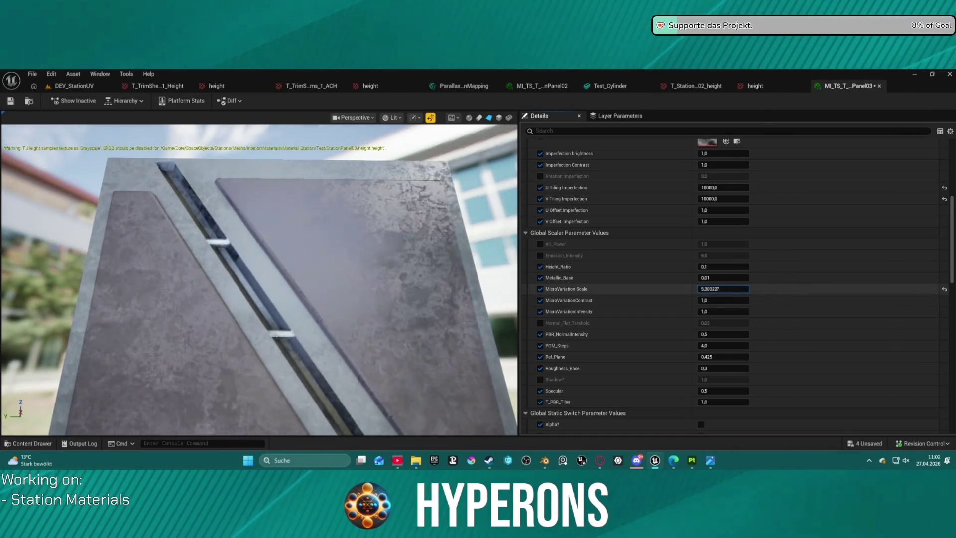
{"action": "left_click_drag", "start_coordinate": [722, 288], "coordinate": [746, 289]}
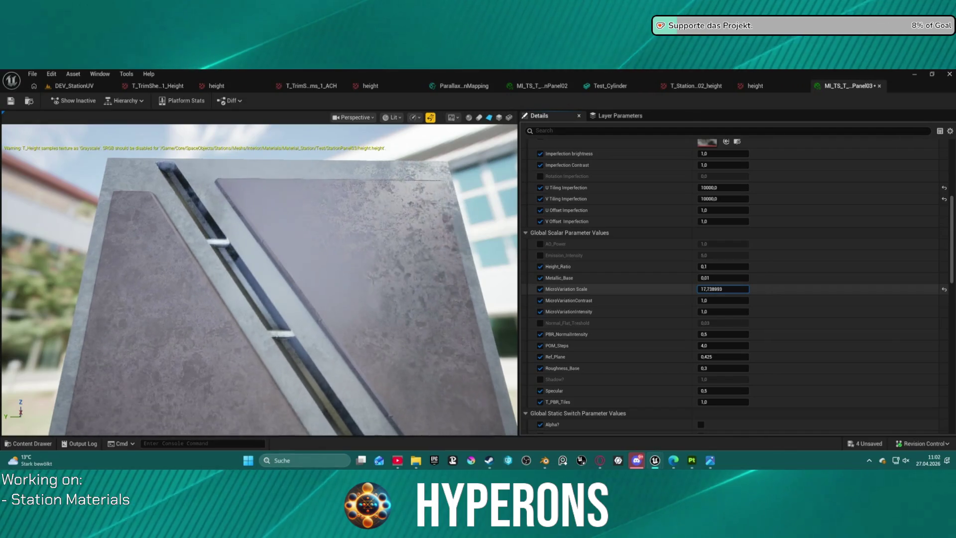
{"action": "left_click_drag", "start_coordinate": [723, 288], "coordinate": [703, 289]}
{"action": "scroll", "coordinate": [442, 289], "scroll_direction": "down", "scroll_amount": 5}
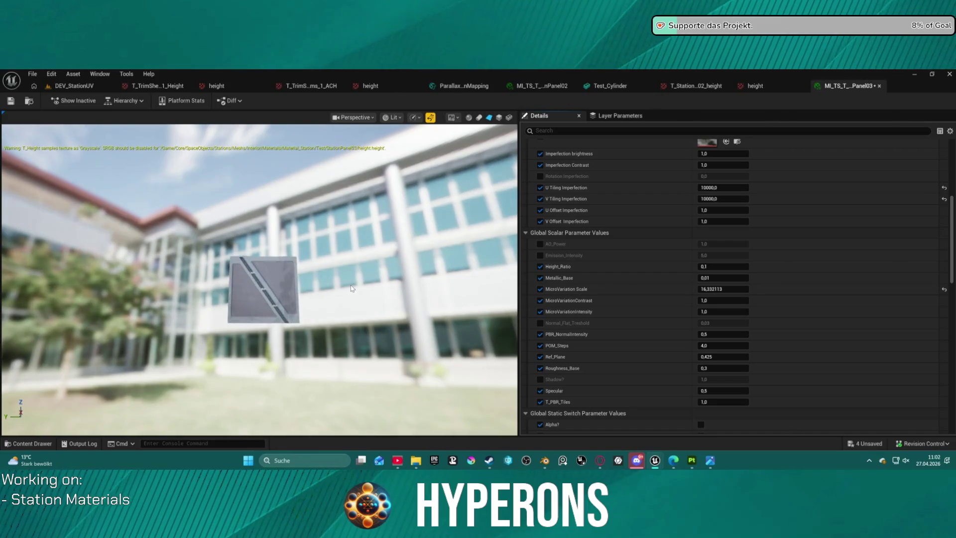
{"action": "mouse_move", "coordinate": [259, 288]}
{"action": "left_mouse_down"}
{"action": "mouse_move", "coordinate": [304, 276]}
{"action": "mouse_move", "coordinate": [269, 283]}
{"action": "mouse_move", "coordinate": [269, 318]}
{"action": "mouse_move", "coordinate": [299, 298]}
{"action": "mouse_move", "coordinate": [328, 309]}
{"action": "mouse_move", "coordinate": [259, 378]}
{"action": "mouse_move", "coordinate": [266, 288]}
{"action": "mouse_move", "coordinate": [298, 278]}
{"action": "left_mouse_up"}
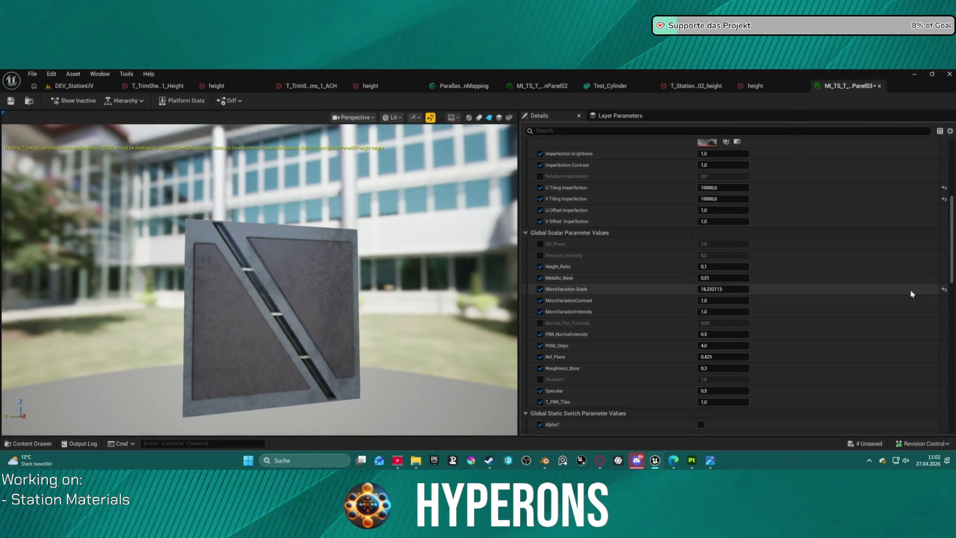
{"action": "mouse_move", "coordinate": [402, 273]}
{"action": "left_mouse_down"}
{"action": "mouse_move", "coordinate": [373, 298]}
{"action": "mouse_move", "coordinate": [354, 291]}
{"action": "left_mouse_up"}
Compare lower Height_Ratio values around 0.052 from several angles, keeping it at 0.1
{"action": "scroll", "coordinate": [285, 273], "scroll_direction": "up", "scroll_amount": 5}
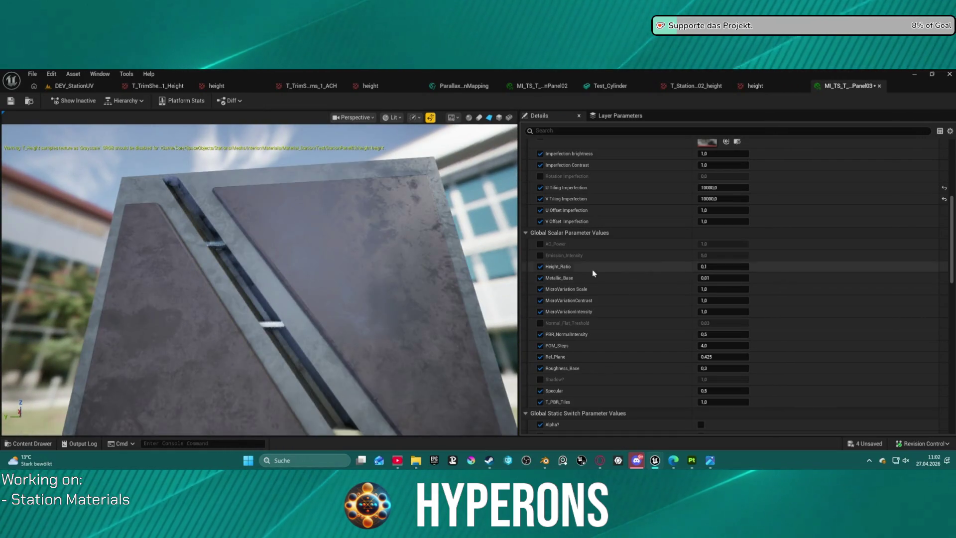
{"action": "left_click_drag", "start_coordinate": [721, 267], "coordinate": [695, 266]}
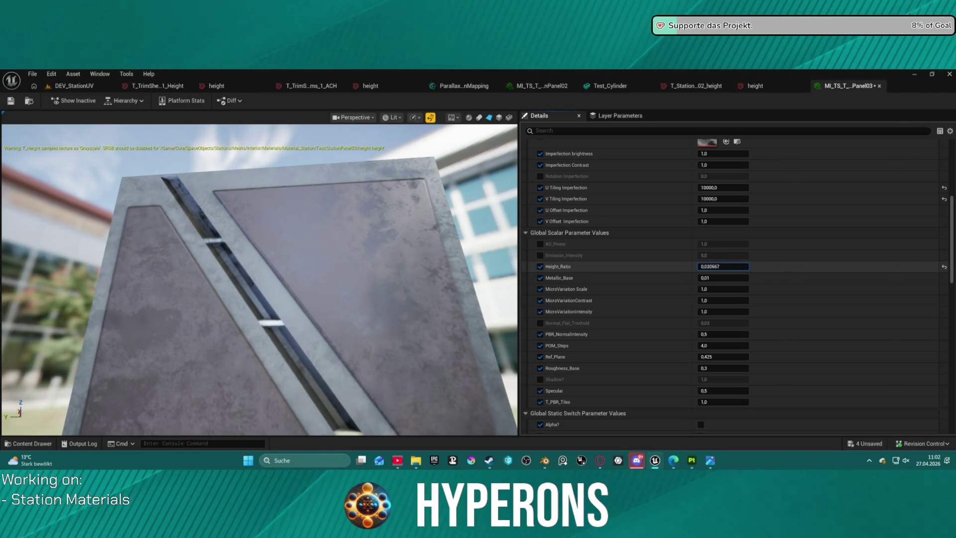
{"action": "left_click_drag", "start_coordinate": [298, 279], "coordinate": [423, 279]}
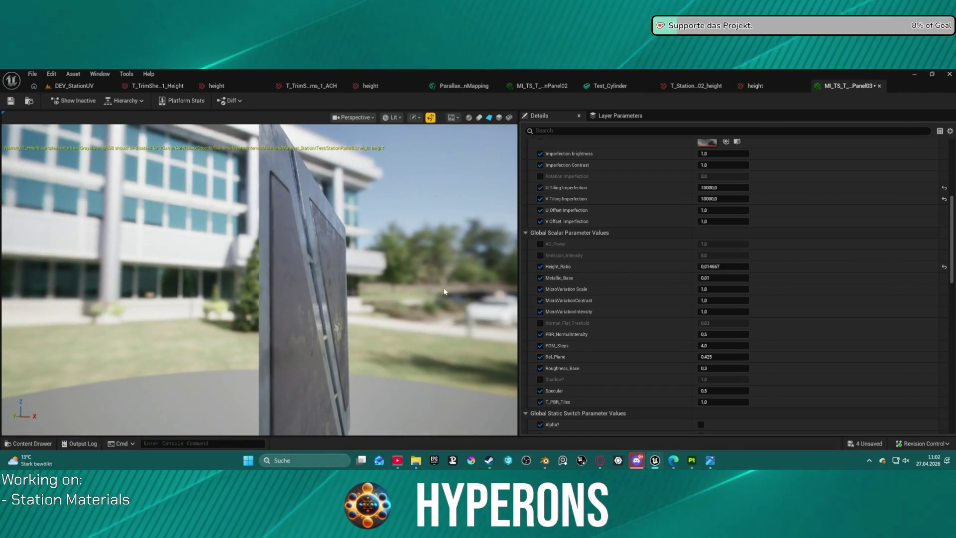
{"action": "mouse_move", "coordinate": [701, 266]}
{"action": "left_mouse_down"}
{"action": "mouse_move", "coordinate": [679, 266]}
{"action": "mouse_move", "coordinate": [700, 267]}
{"action": "left_mouse_up"}
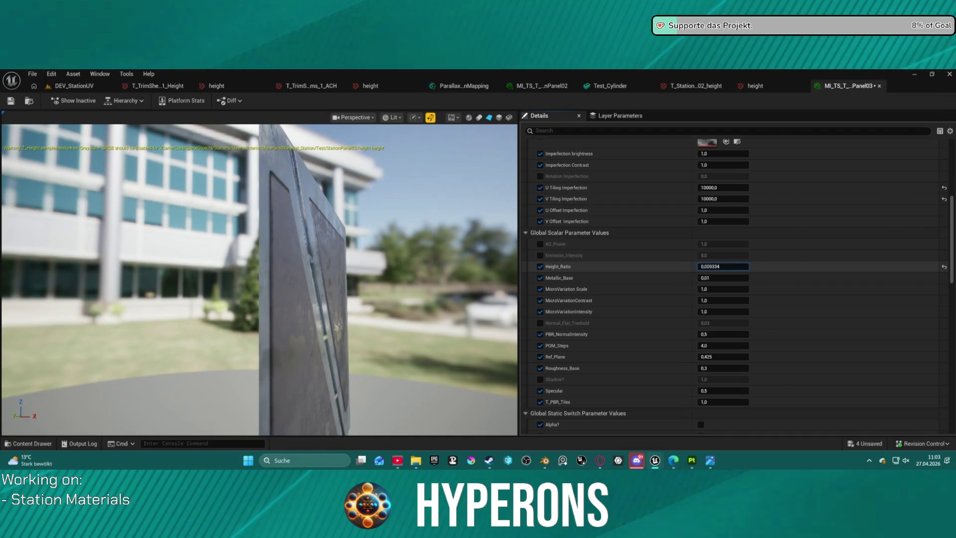
{"action": "left_click", "coordinate": [943, 267]}
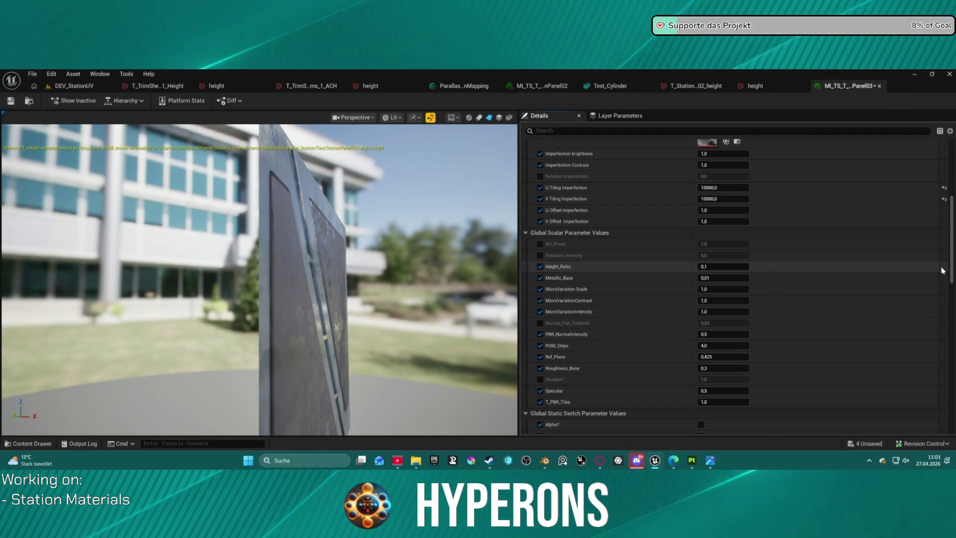
{"action": "left_click_drag", "start_coordinate": [702, 266], "coordinate": [698, 267]}
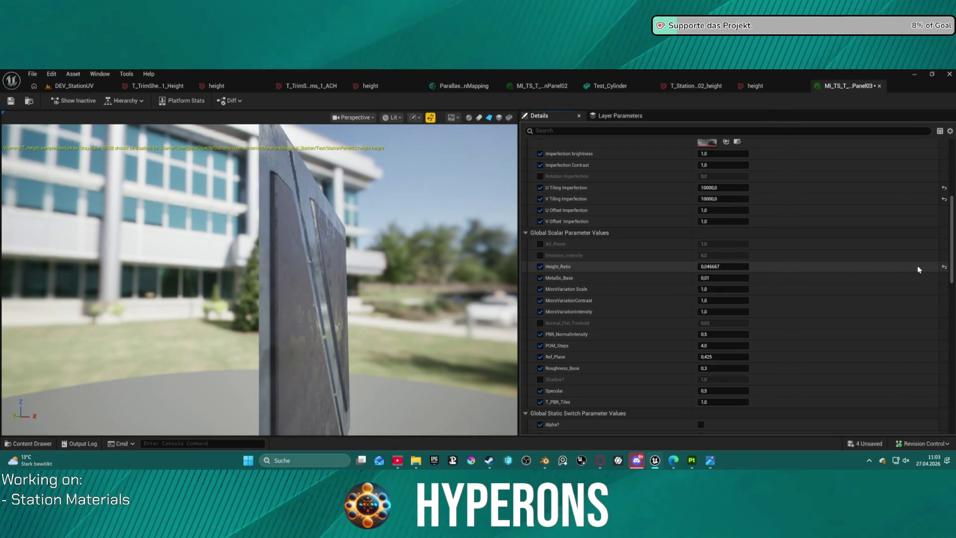
{"action": "mouse_move", "coordinate": [298, 279]}
{"action": "left_mouse_down"}
{"action": "mouse_move", "coordinate": [379, 244]}
{"action": "mouse_move", "coordinate": [341, 214]}
{"action": "left_mouse_up"}
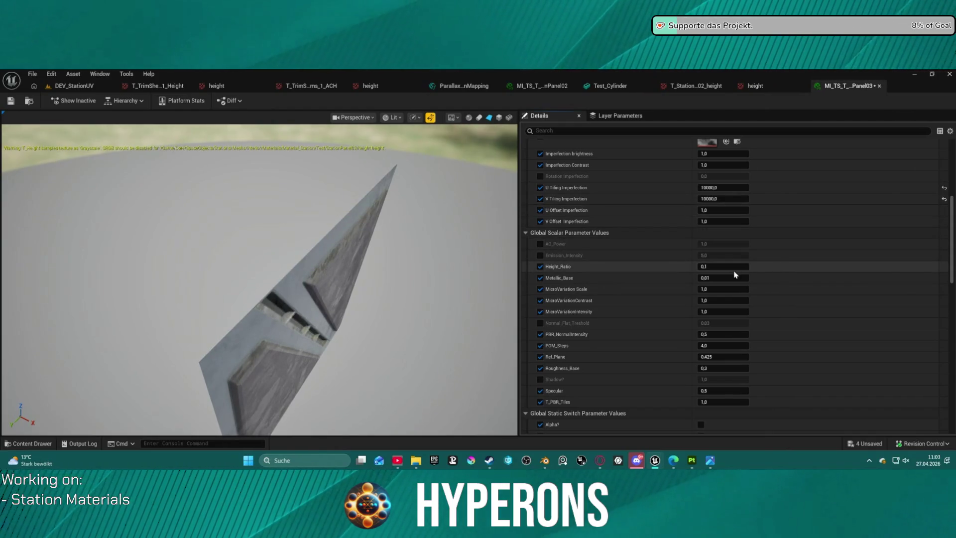
{"action": "left_click_drag", "start_coordinate": [722, 266], "coordinate": [707, 266]}
{"action": "mouse_move", "coordinate": [299, 279]}
{"action": "left_mouse_down"}
{"action": "mouse_move", "coordinate": [190, 281]}
{"action": "mouse_move", "coordinate": [169, 311]}
{"action": "mouse_move", "coordinate": [129, 301]}
{"action": "left_mouse_up"}
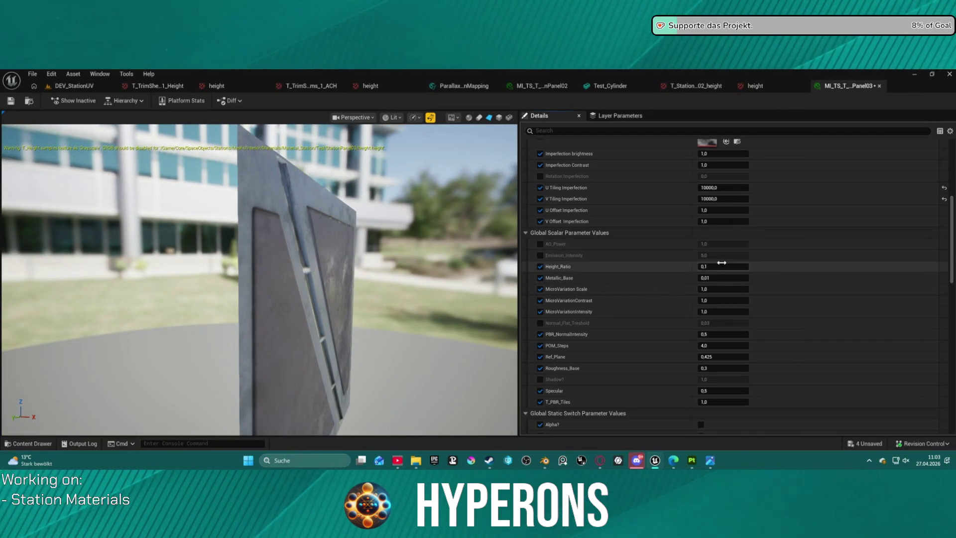
{"action": "mouse_move", "coordinate": [546, 463]}
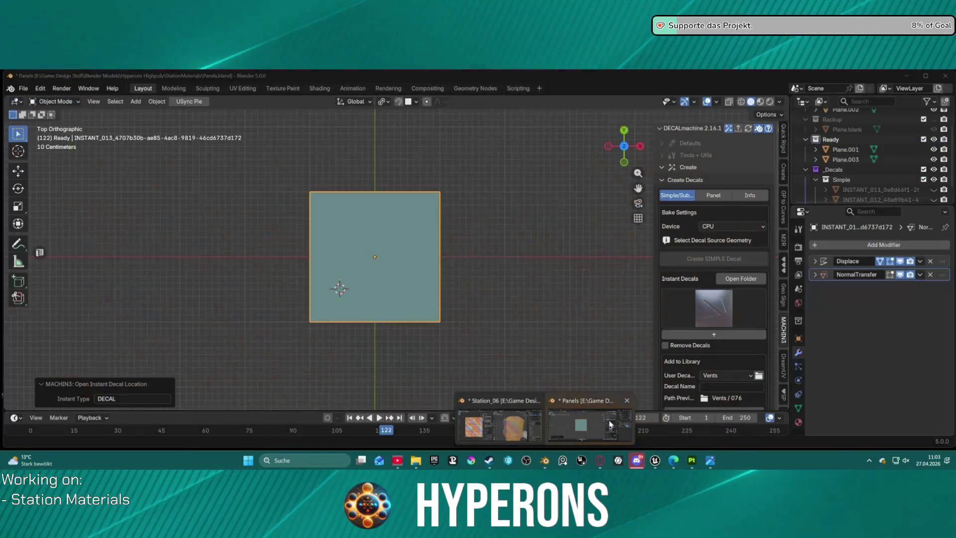
Hide the INSTANT_013 decal in the outliner to reveal the panel
{"action": "left_click", "coordinate": [582, 424]}
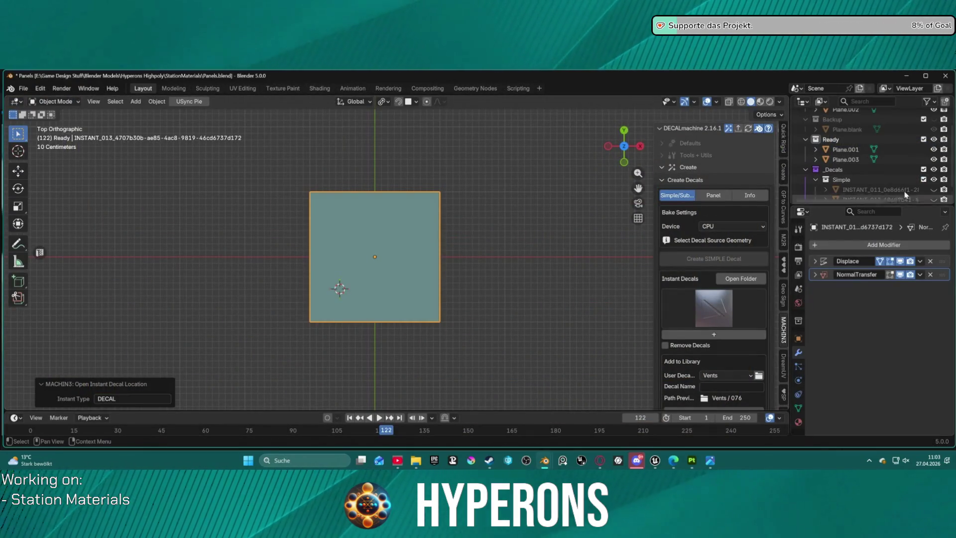
{"action": "scroll", "coordinate": [926, 194], "scroll_direction": "down", "scroll_amount": 2}
{"action": "left_click", "coordinate": [933, 193]}
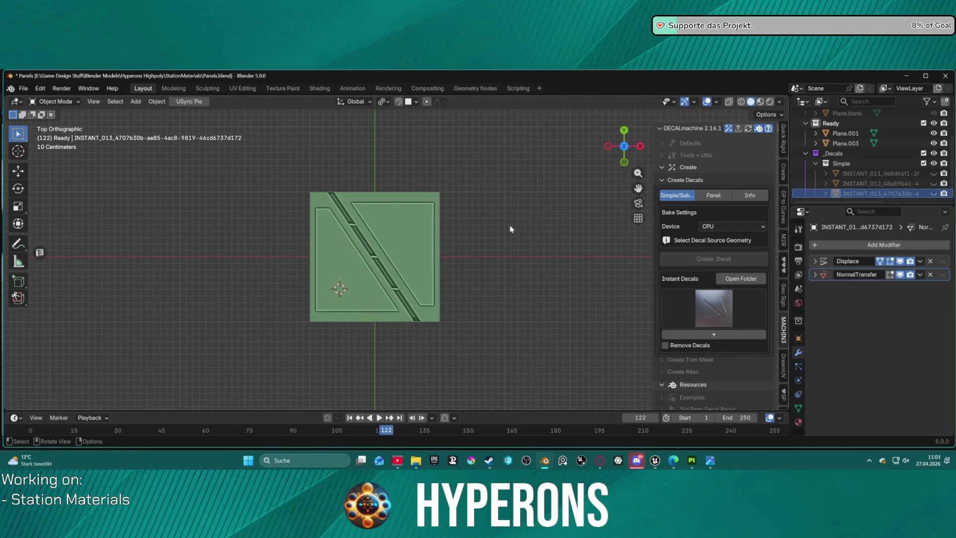
{"action": "scroll", "coordinate": [493, 204], "scroll_direction": "up", "scroll_amount": 1}
{"action": "scroll", "coordinate": [405, 237], "scroll_direction": "down", "scroll_amount": 3}
Move Plane.003 about -5.05 m along X beside the other panels
{"action": "left_click", "coordinate": [405, 237]}
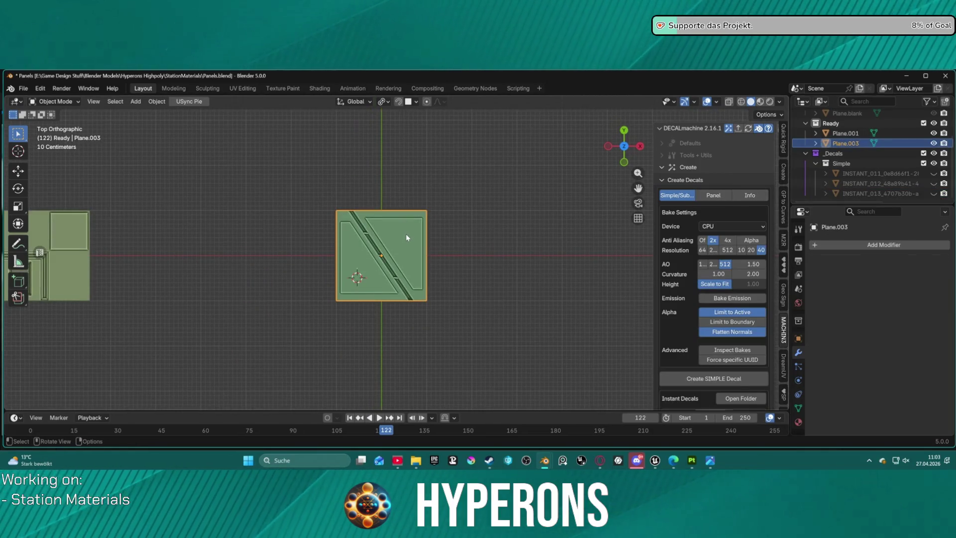
{"action": "key", "text": "g"}
{"action": "key", "text": "x"}
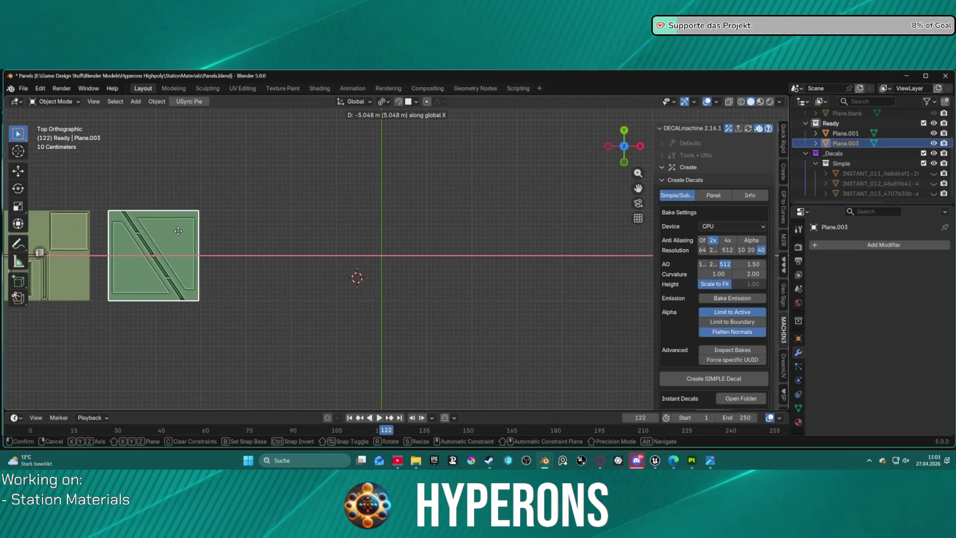
{"action": "left_click", "coordinate": [179, 231]}
{"action": "scroll", "coordinate": [197, 220], "scroll_direction": "down", "scroll_amount": 3}
{"action": "scroll", "coordinate": [250, 232], "scroll_direction": "up", "scroll_amount": 3}
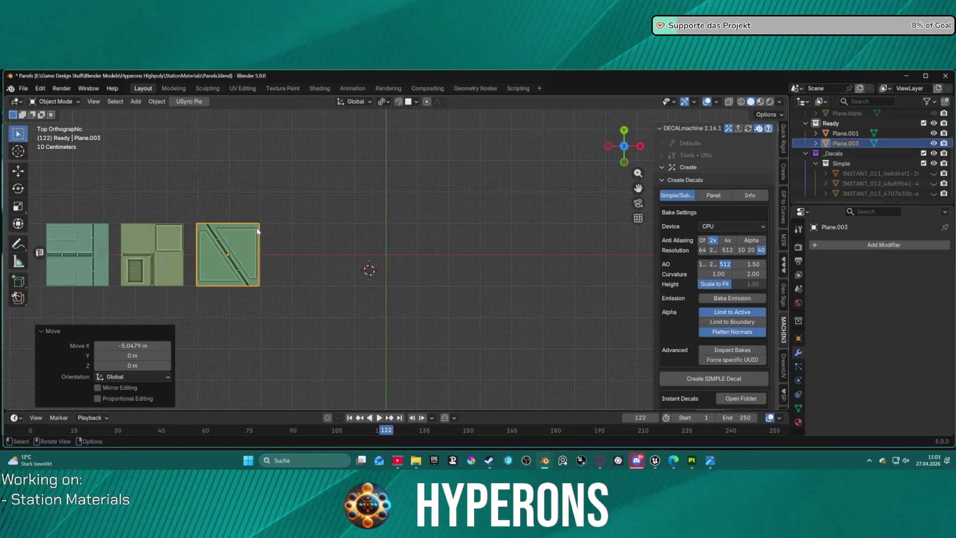
{"action": "scroll", "coordinate": [284, 229], "scroll_direction": "up", "scroll_amount": 2}
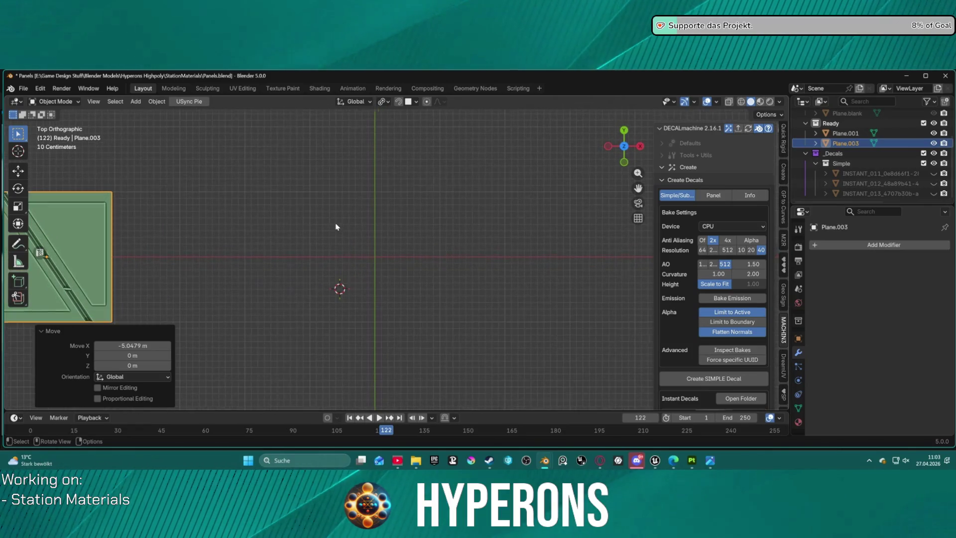
{"action": "left_click", "coordinate": [372, 262]}
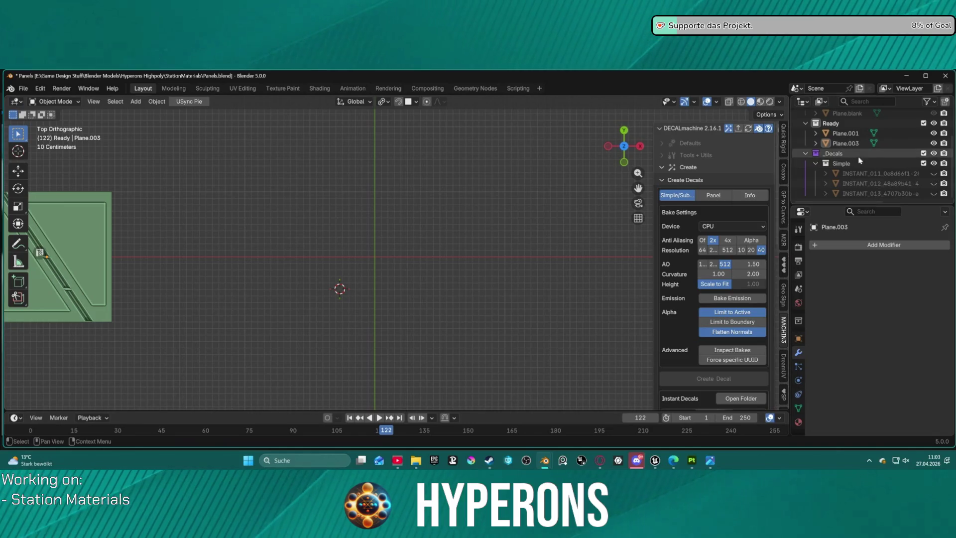
Move Plane.002 into the Ready collection and copy Plane.blank from Backup
{"action": "scroll", "coordinate": [856, 159], "scroll_direction": "up", "scroll_amount": 3}
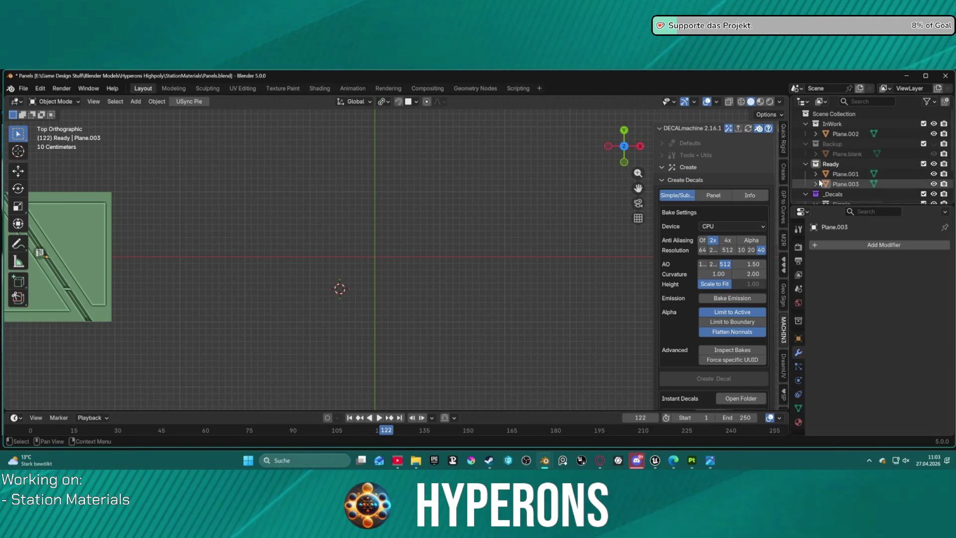
{"action": "mouse_move", "coordinate": [847, 134]}
{"action": "left_mouse_down"}
{"action": "mouse_move", "coordinate": [826, 157]}
{"action": "mouse_move", "coordinate": [841, 163]}
{"action": "left_mouse_up"}
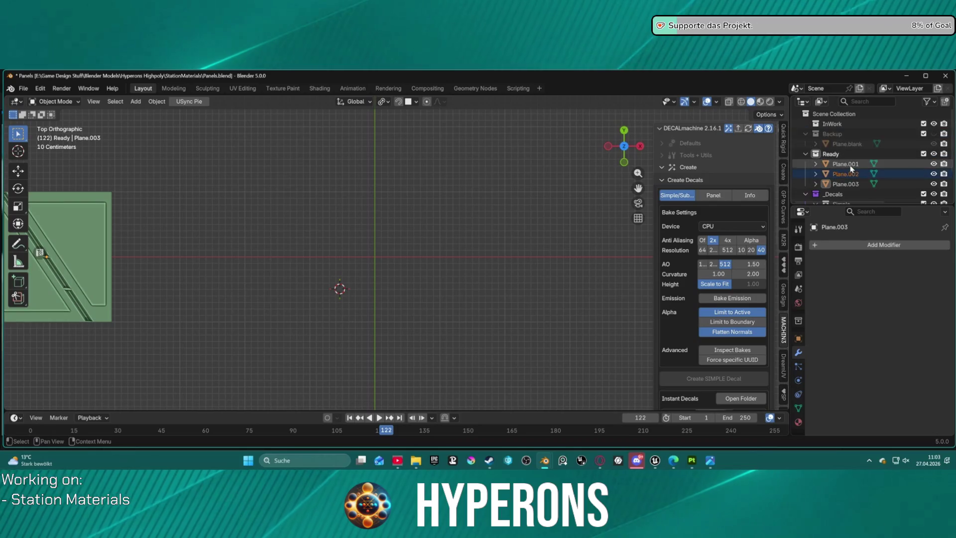
{"action": "left_click", "coordinate": [806, 154]}
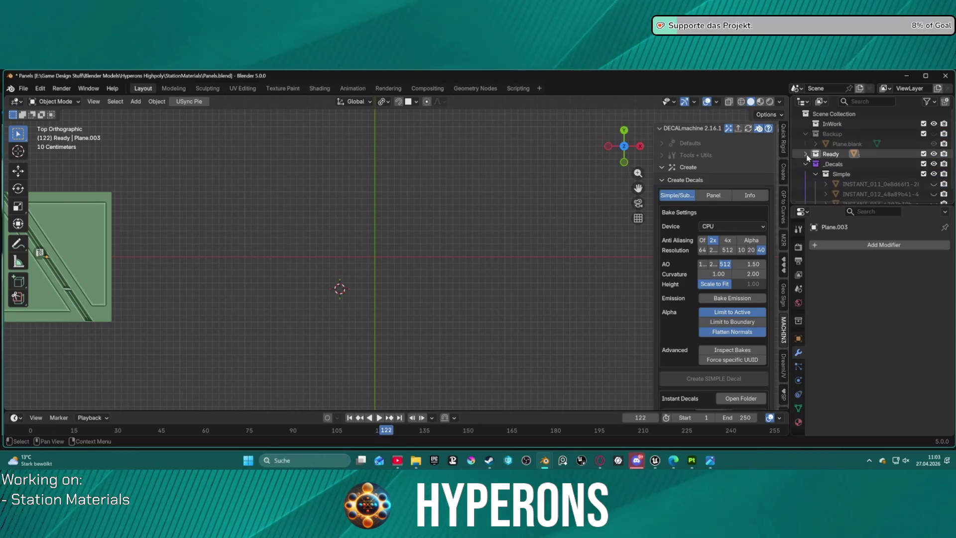
{"action": "left_click", "coordinate": [805, 154]}
{"action": "left_click", "coordinate": [855, 144]}
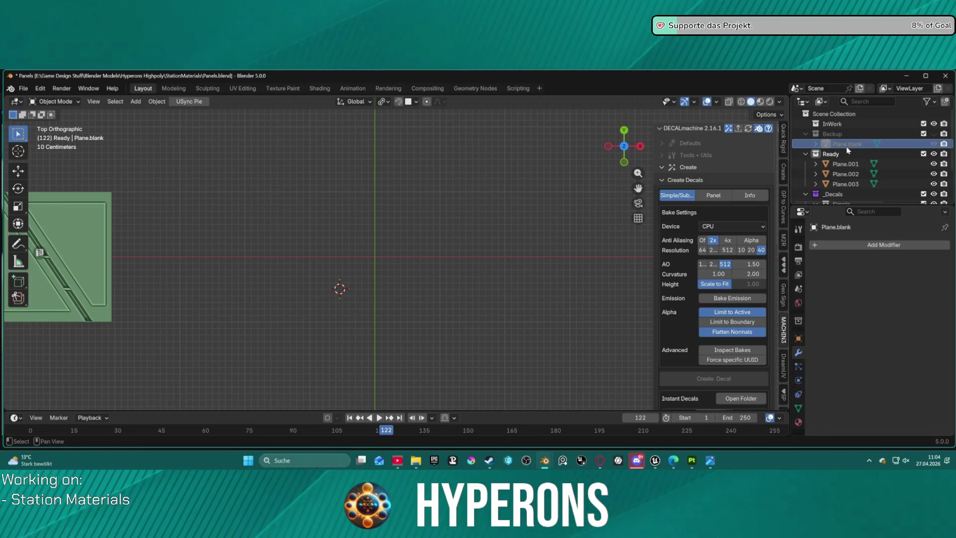
{"action": "key", "text": "ctrl+c"}
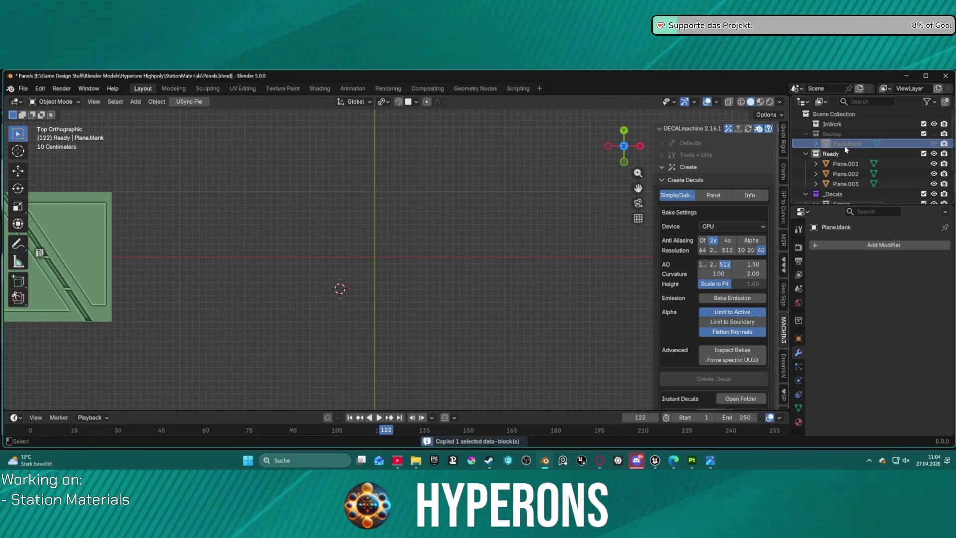
Paste a copy of the blank plane and rename it Plane.004
{"action": "key", "text": "ctrl+v"}
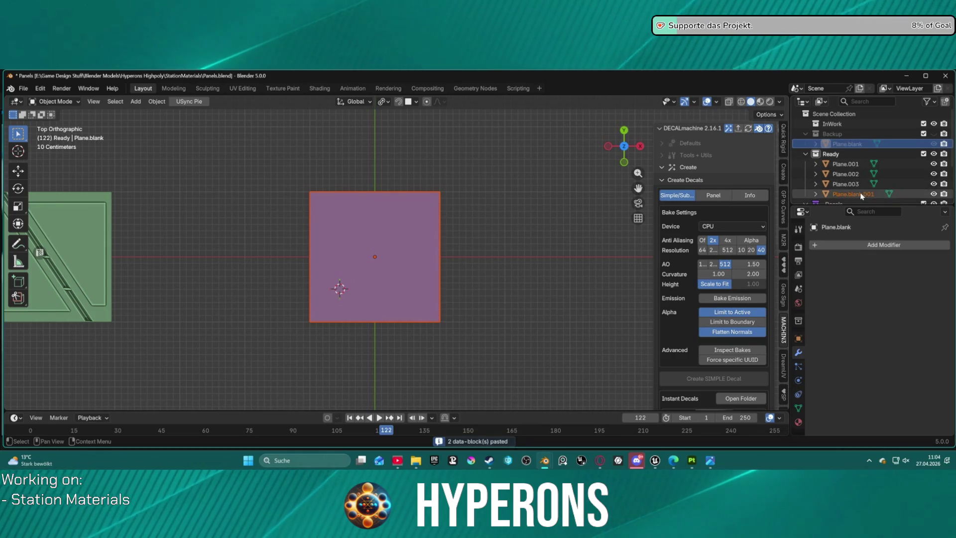
{"action": "double_click", "coordinate": [857, 195]}
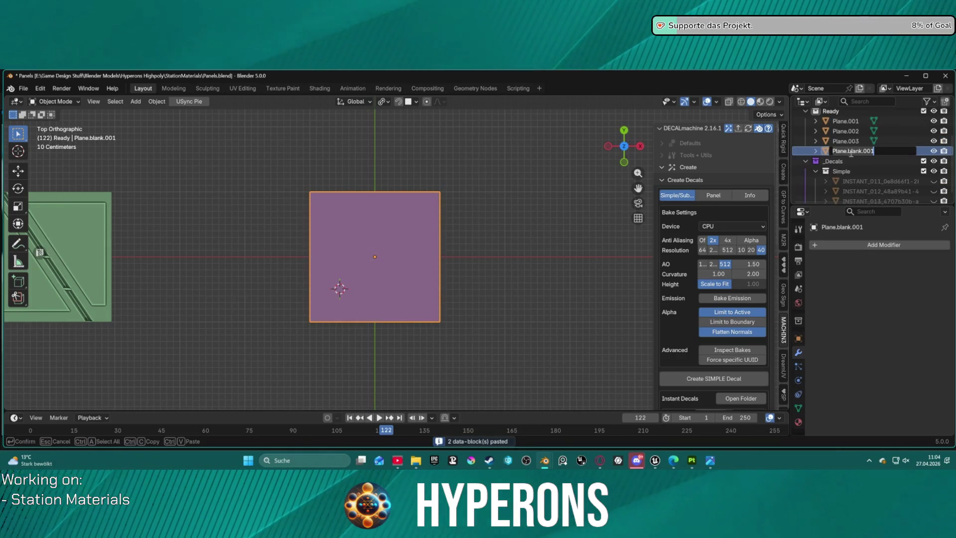
{"action": "key", "text": "BackSpace"}
{"action": "key", "text": "BackSpace"}
{"action": "key", "text": "BackSpace"}
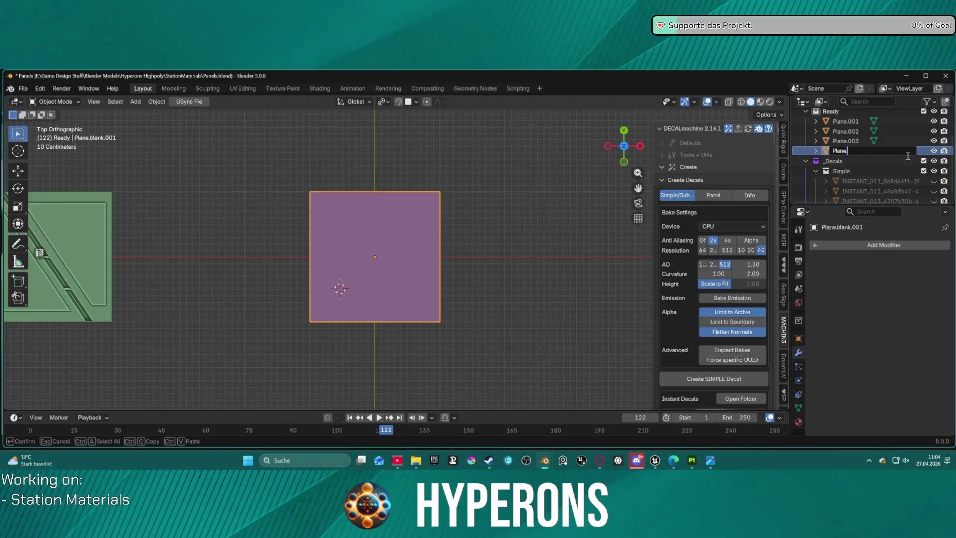
{"action": "type", "text": ".004"}
{"action": "key", "text": "Return"}
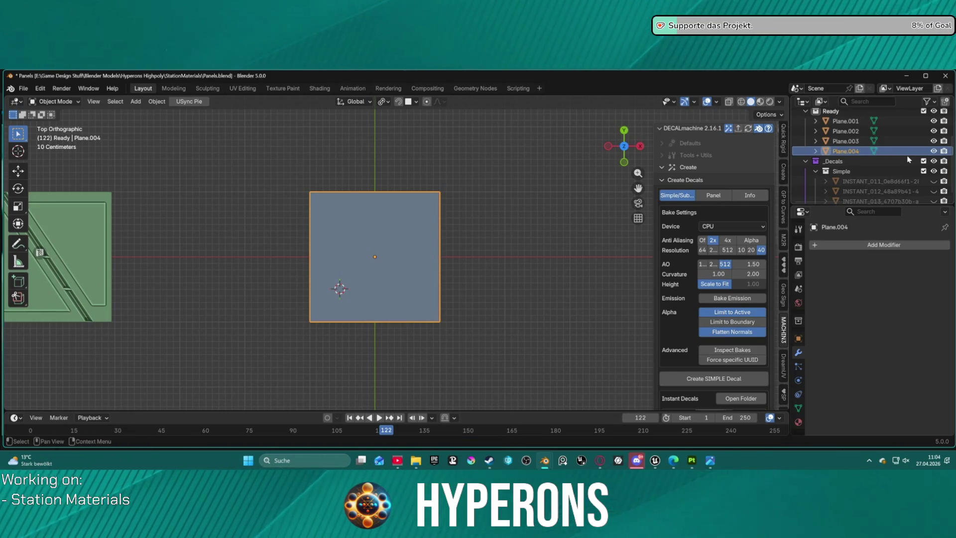
{"action": "left_click", "coordinate": [423, 183]}
Enter Edit Mode and subdivide the plane's single face into four quadrants
{"action": "scroll", "coordinate": [418, 199], "scroll_direction": "up", "scroll_amount": 2}
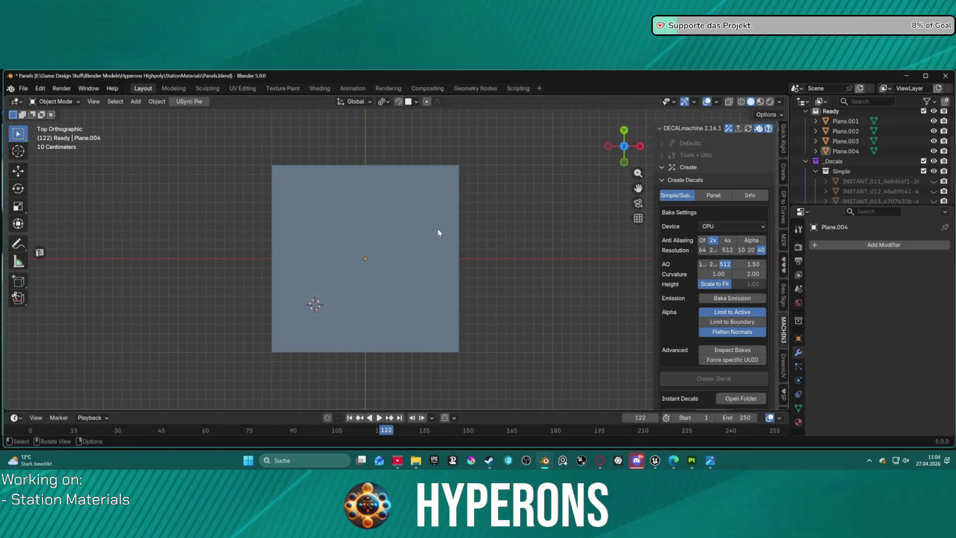
{"action": "scroll", "coordinate": [384, 222], "scroll_direction": "up", "scroll_amount": 1}
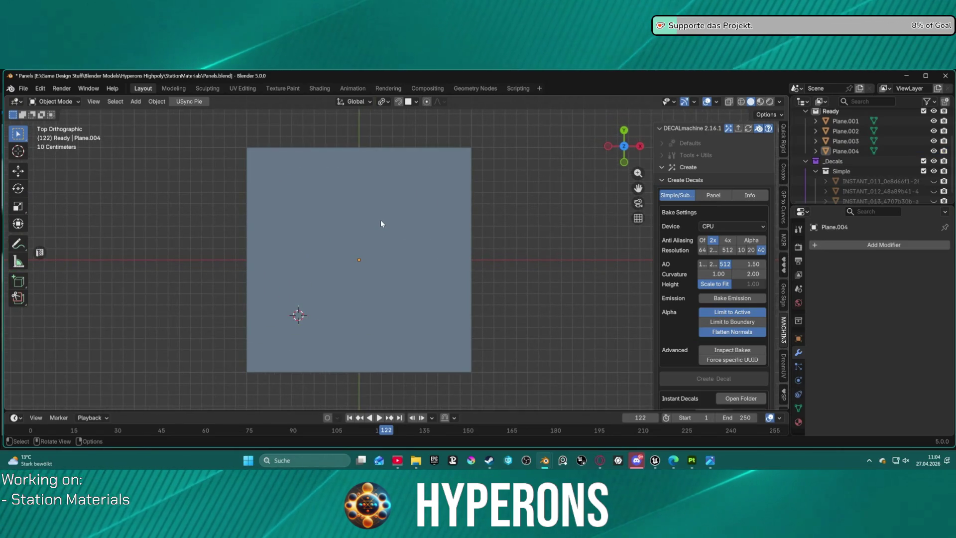
{"action": "key", "text": "ctrl+Tab"}
{"action": "left_click", "coordinate": [438, 217]}
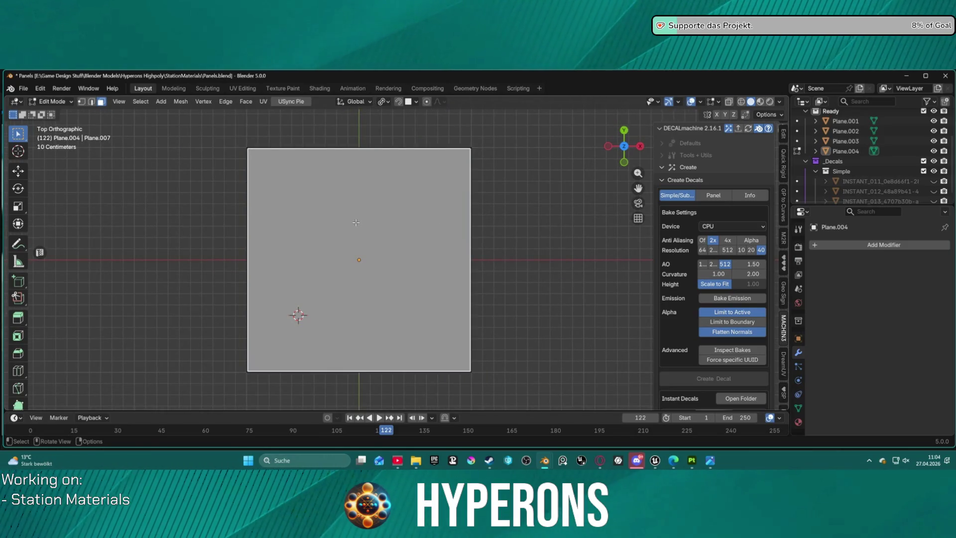
{"action": "key", "text": "i"}
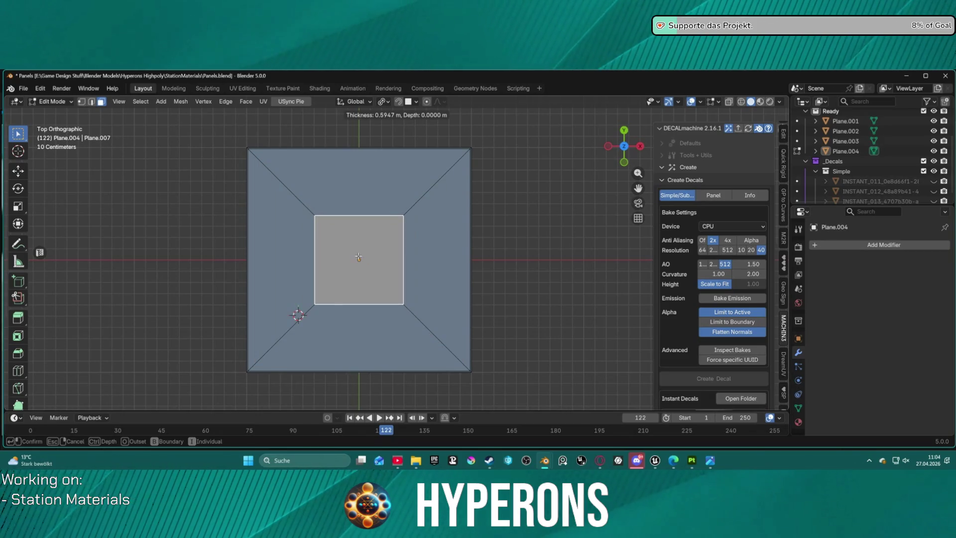
{"action": "key", "text": "Escape"}
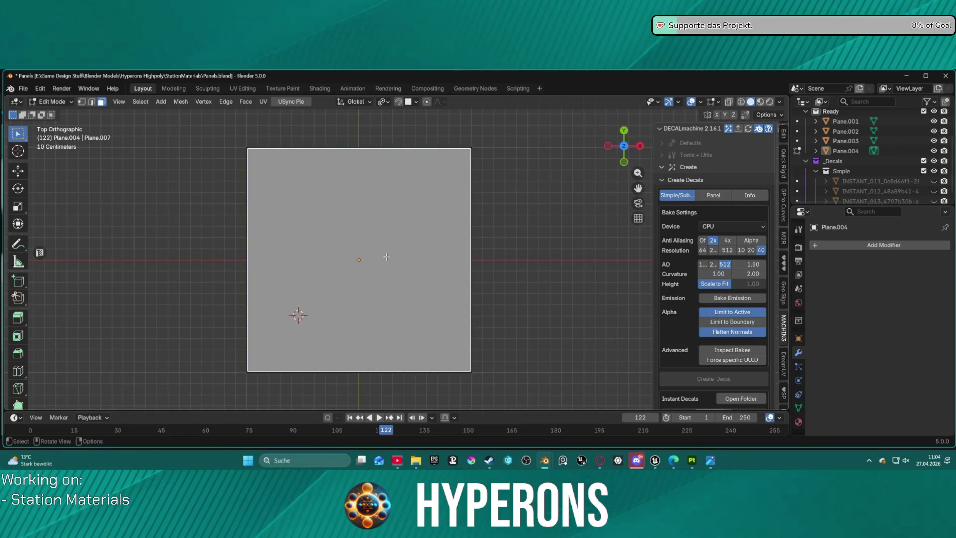
{"action": "right_click", "coordinate": [399, 254]}
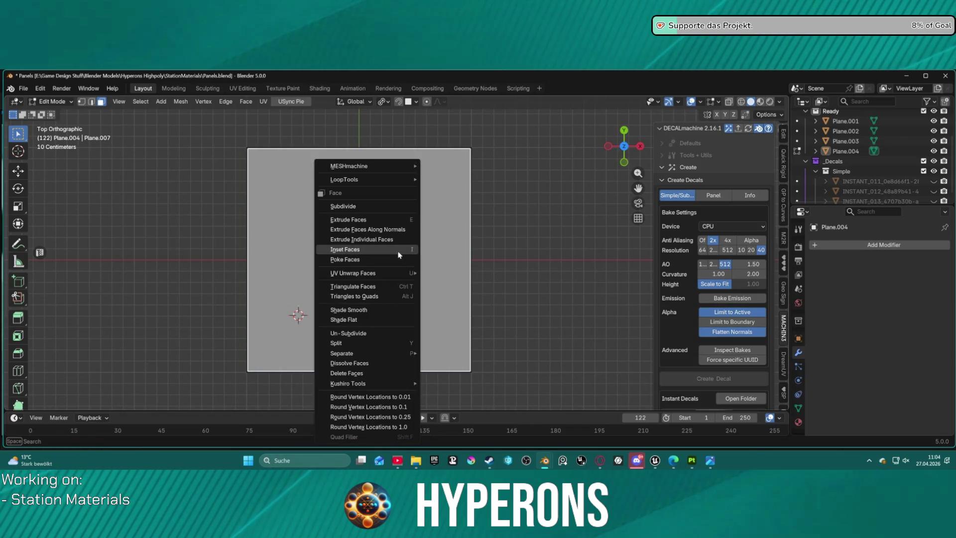
{"action": "left_click", "coordinate": [387, 216]}
Select the top-left and bottom-right quadrant faces
{"action": "left_click", "coordinate": [390, 229]}
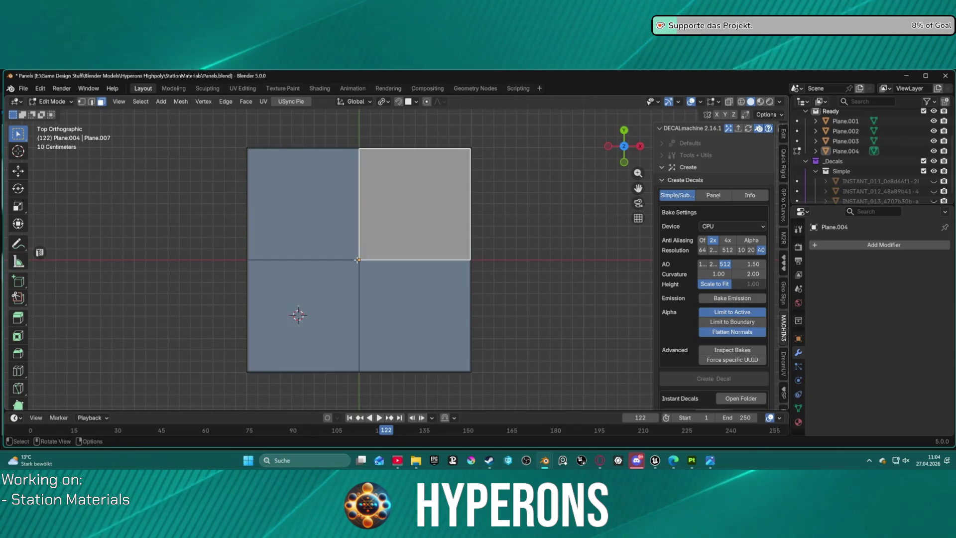
{"action": "left_click", "coordinate": [301, 318]}
{"action": "key", "text": "1"}
{"action": "left_click", "coordinate": [357, 258]}
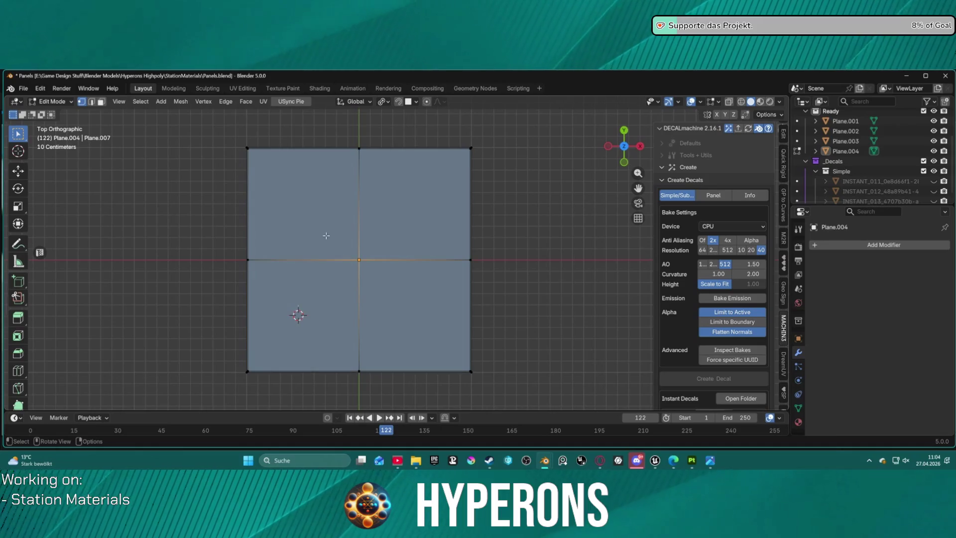
{"action": "key", "text": "3"}
{"action": "left_click", "coordinate": [323, 235]}
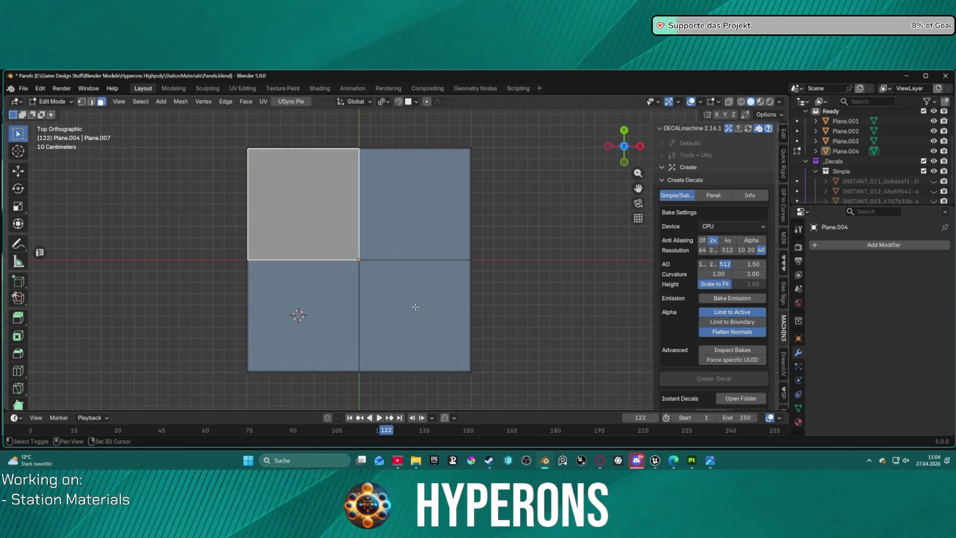
{"action": "left_click", "coordinate": [415, 307], "text": "shift"}
{"action": "scroll", "coordinate": [369, 274], "scroll_direction": "down", "scroll_amount": 10}
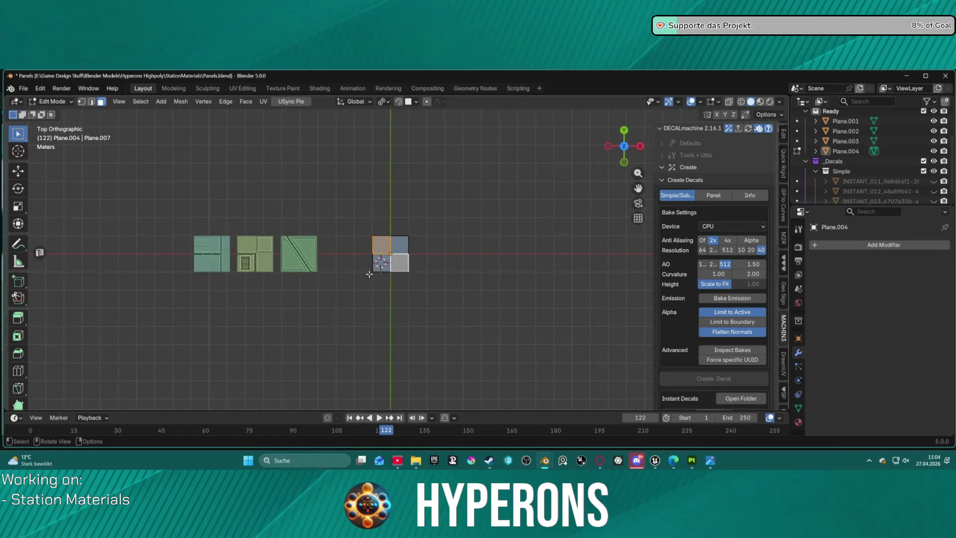
{"action": "scroll", "coordinate": [369, 274], "scroll_direction": "up", "scroll_amount": 3}
{"action": "scroll", "coordinate": [400, 238], "scroll_direction": "up", "scroll_amount": 1}
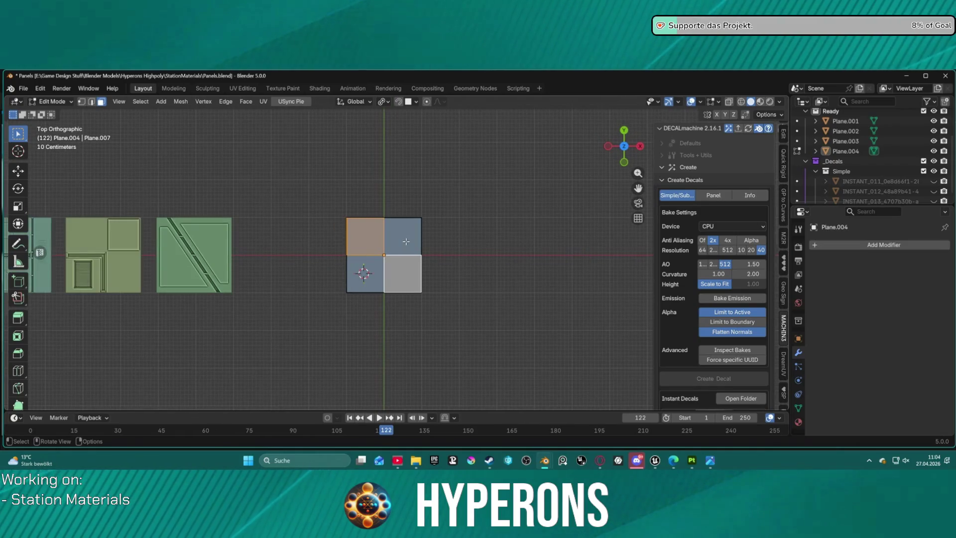
Inset the top-left and bottom-right quadrants by 0.1836 m
{"action": "key", "text": "i"}
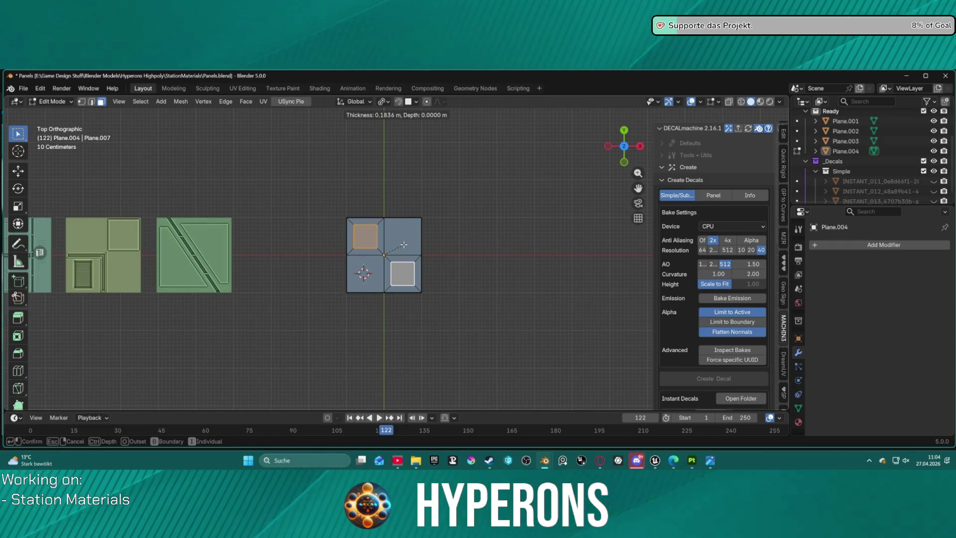
{"action": "left_click", "coordinate": [403, 244]}
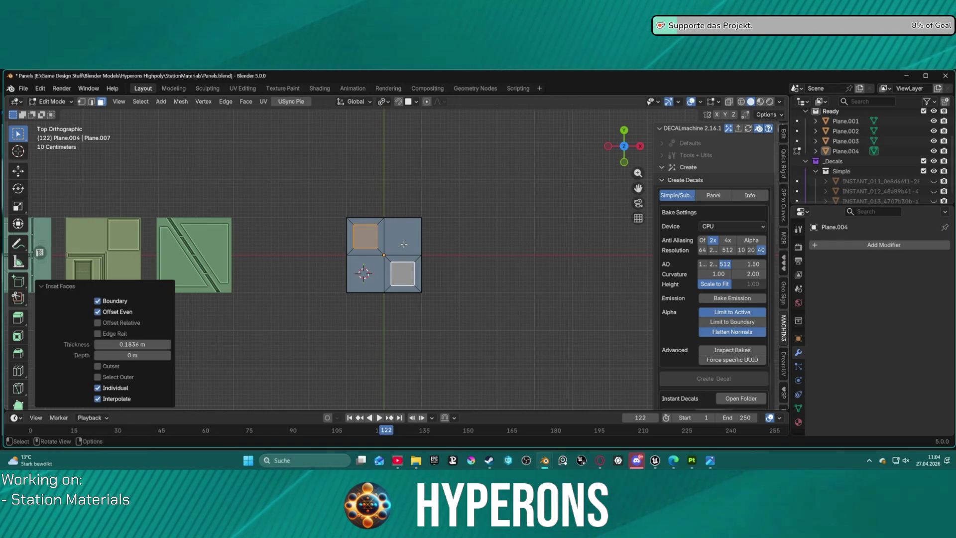
{"action": "scroll", "coordinate": [398, 244], "scroll_direction": "up", "scroll_amount": 7}
{"action": "middle_click_drag", "start_coordinate": [389, 231], "coordinate": [390, 131]}
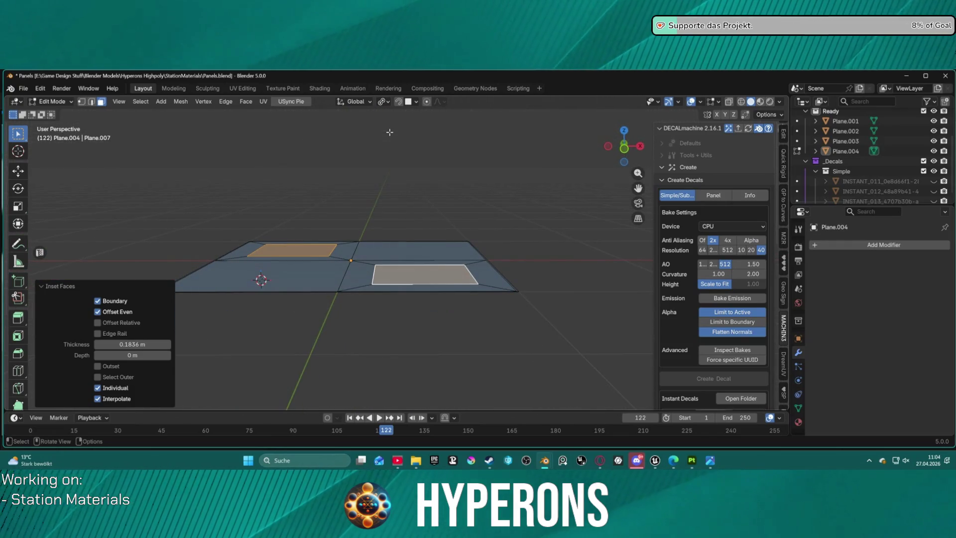
Extrude the inner panels 0.024962 m down into the surface
{"action": "key", "text": "e"}
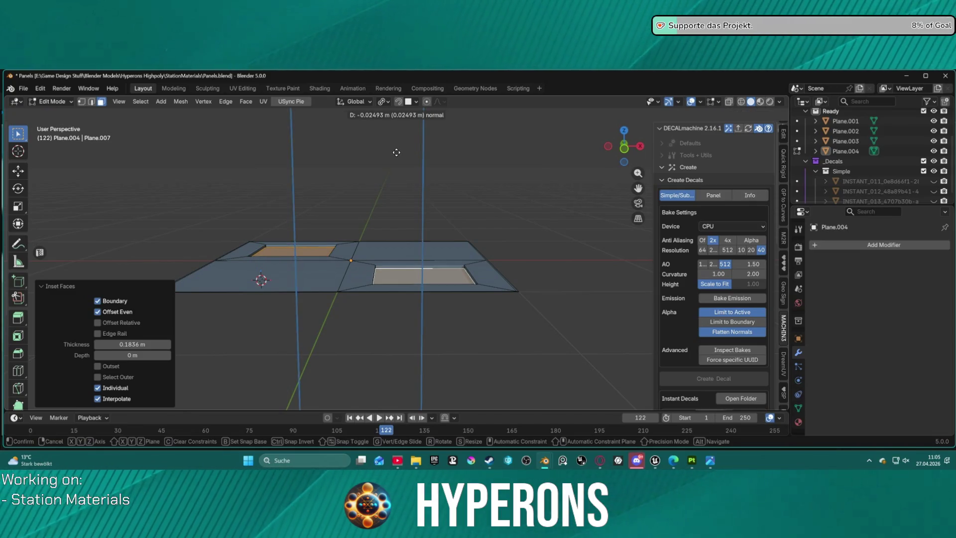
{"action": "left_click", "coordinate": [397, 153]}
{"action": "middle_click_drag", "start_coordinate": [409, 160], "coordinate": [374, 264]}
{"action": "scroll", "coordinate": [371, 257], "scroll_direction": "up", "scroll_amount": 3}
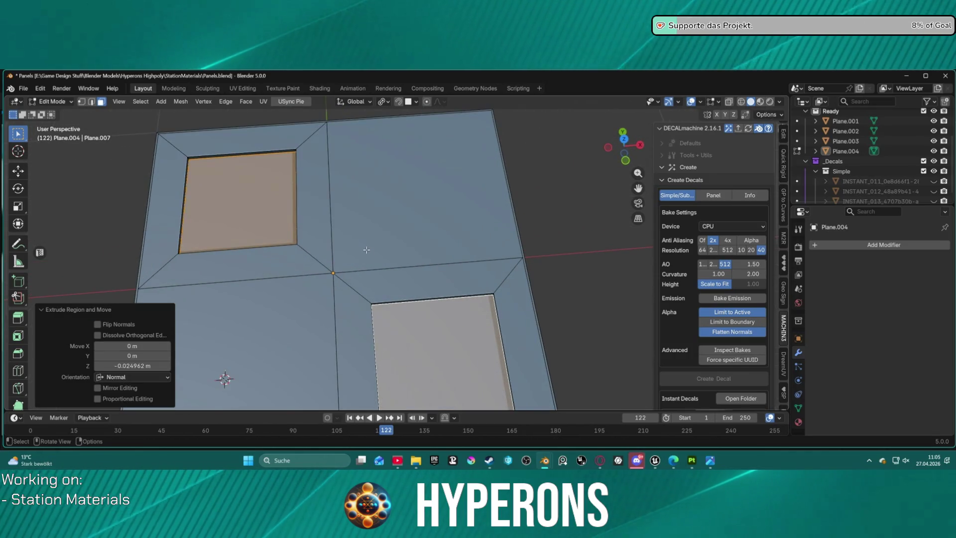
{"action": "left_click", "coordinate": [287, 275]}
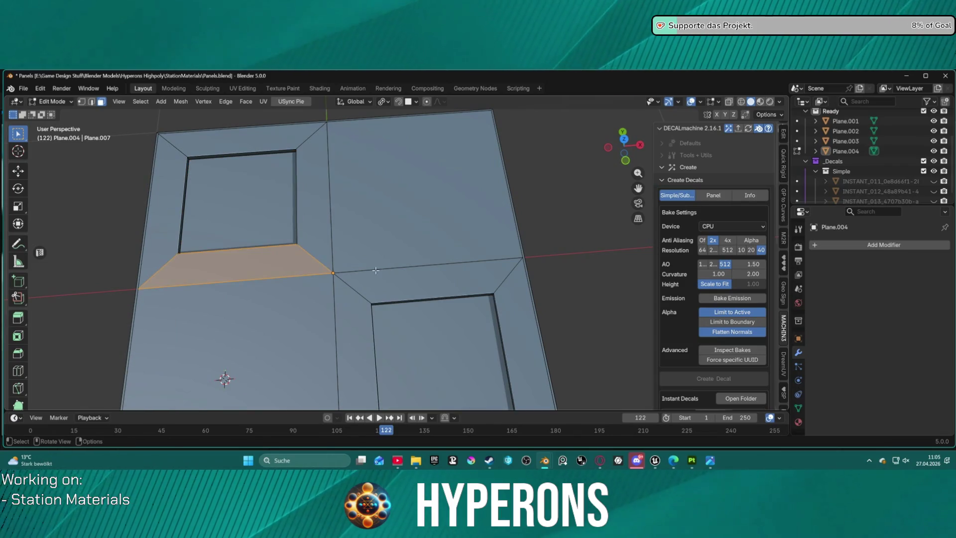
Bevel the horizontal centre edge into three segments, redoing the bevel once
{"action": "key", "text": "2"}
{"action": "left_click", "coordinate": [319, 272]}
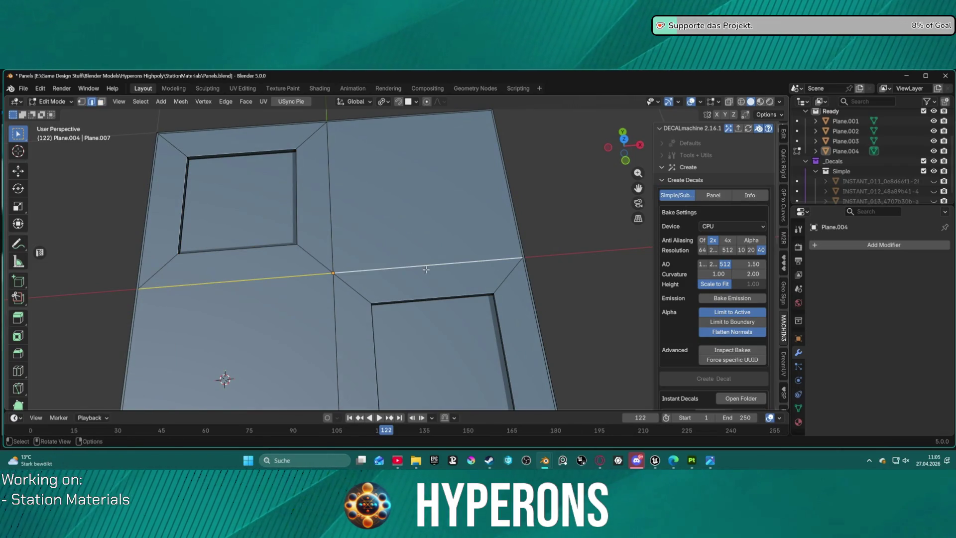
{"action": "key", "text": "ctrl+b"}
{"action": "scroll", "coordinate": [430, 262], "scroll_direction": "up", "scroll_amount": 2}
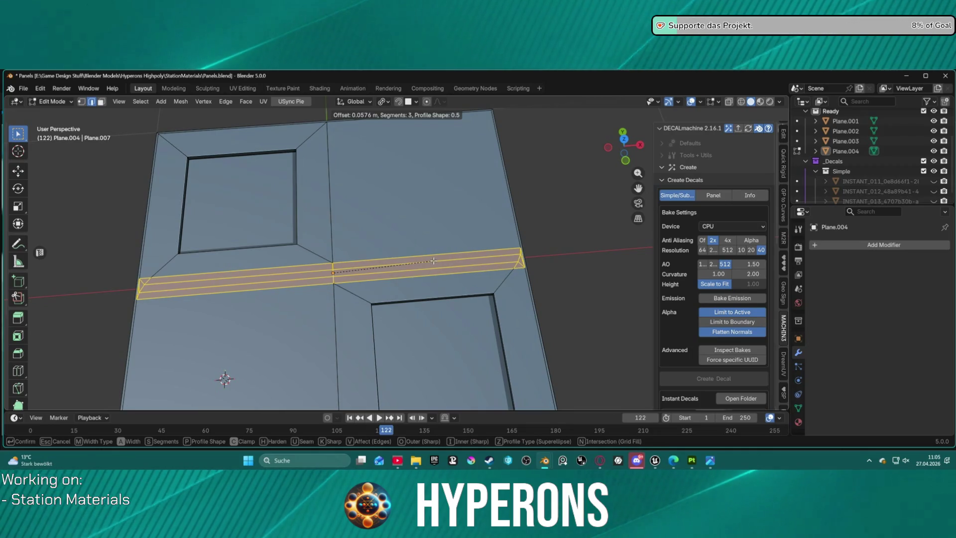
{"action": "left_click", "coordinate": [433, 261]}
{"action": "scroll", "coordinate": [433, 260], "scroll_direction": "up", "scroll_amount": 5}
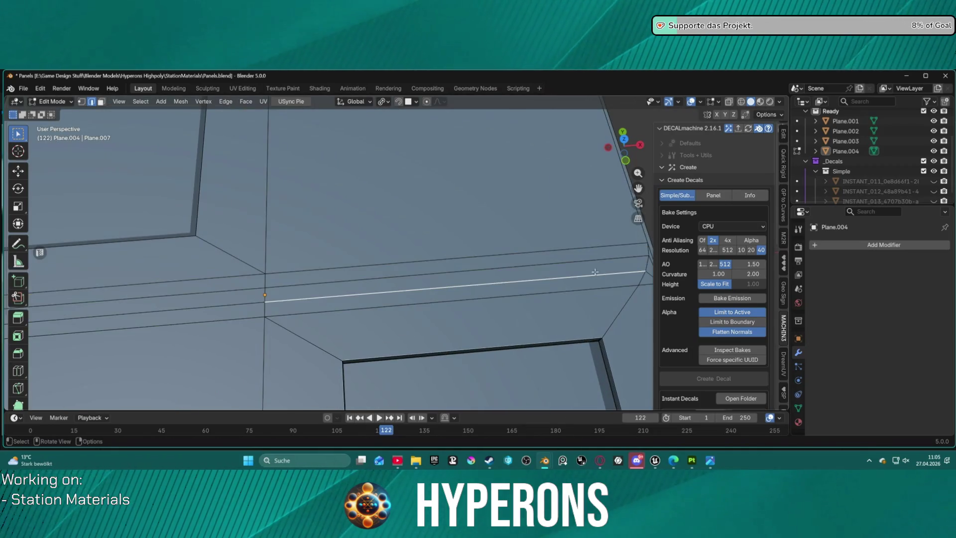
{"action": "scroll", "coordinate": [598, 273], "scroll_direction": "down", "scroll_amount": 2}
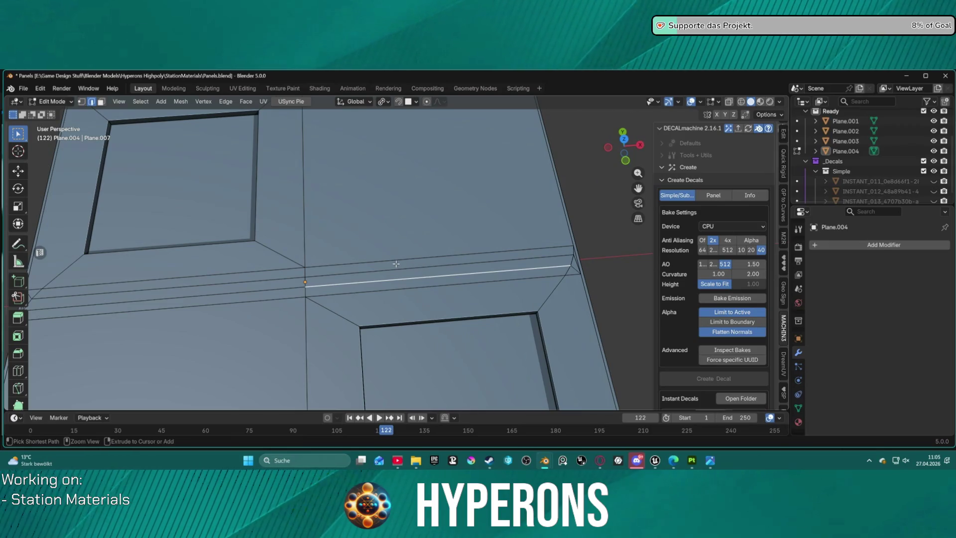
{"action": "key", "text": "ctrl+z"}
{"action": "key", "text": "ctrl+z"}
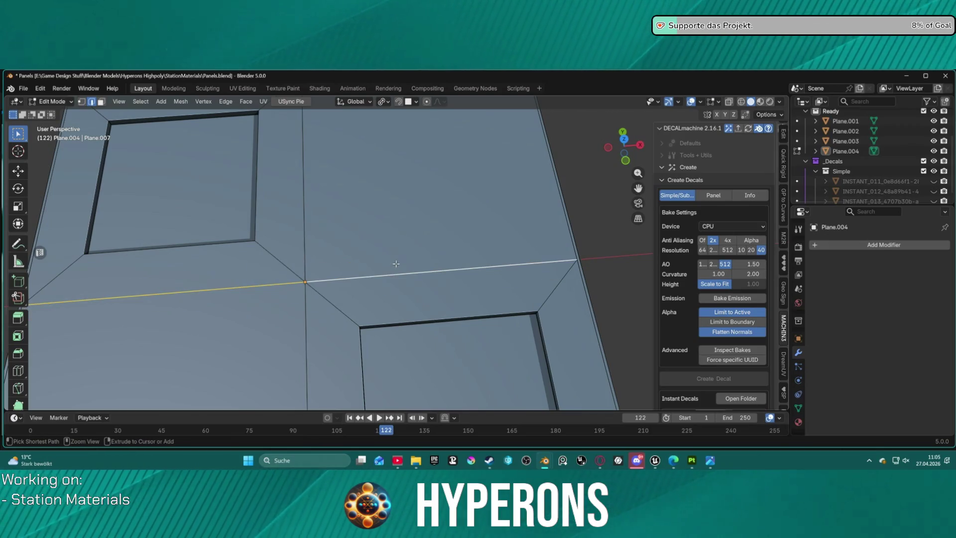
{"action": "key", "text": "b"}
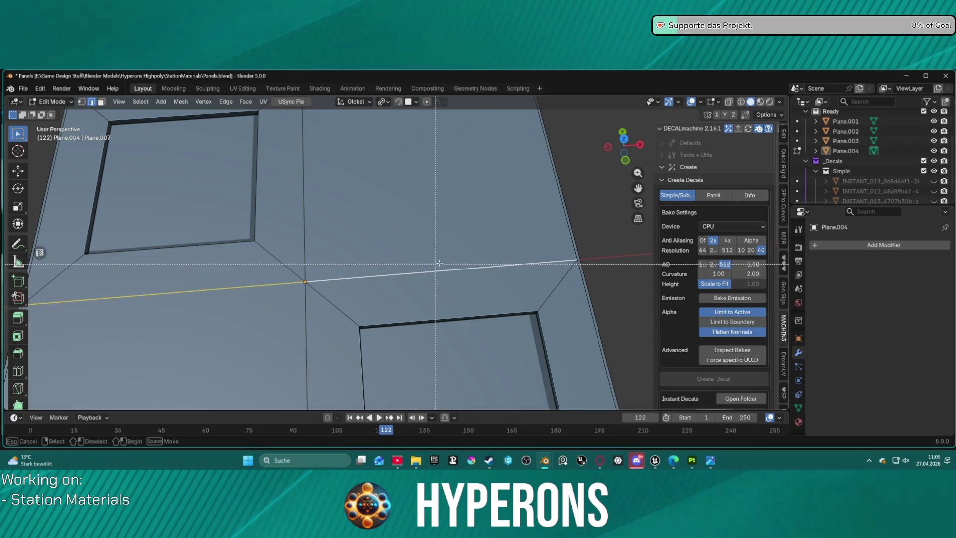
{"action": "key", "text": "Escape"}
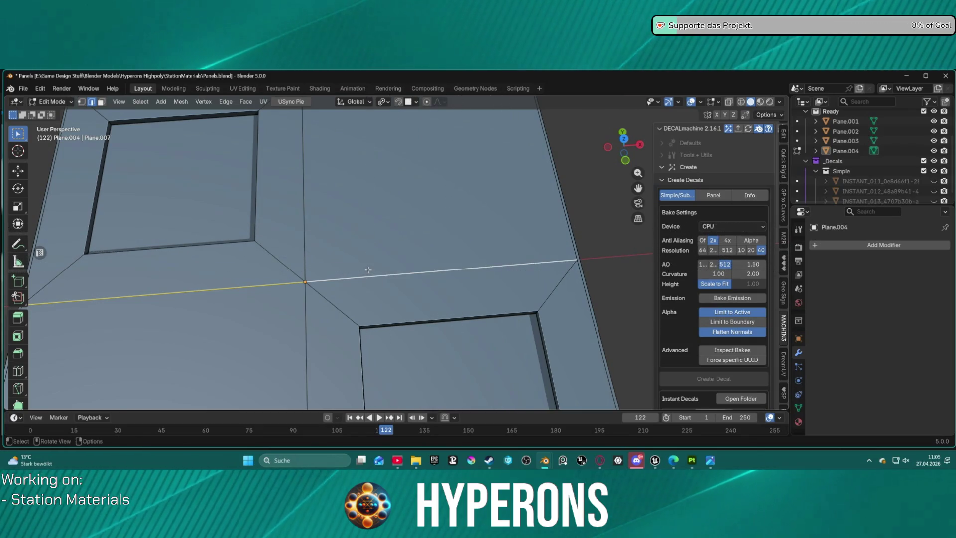
{"action": "key", "text": "ctrl+b"}
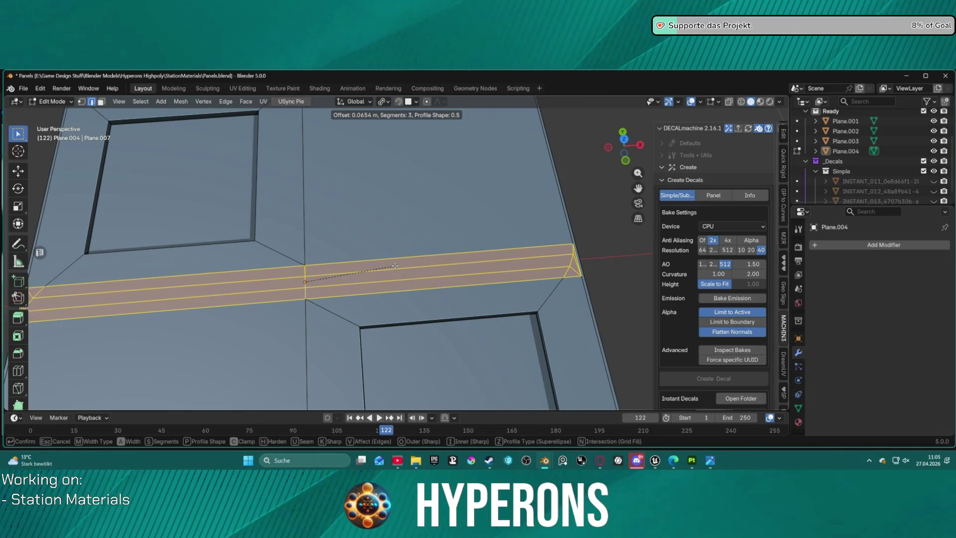
{"action": "left_click", "coordinate": [394, 266]}
{"action": "key", "text": "alt+a"}
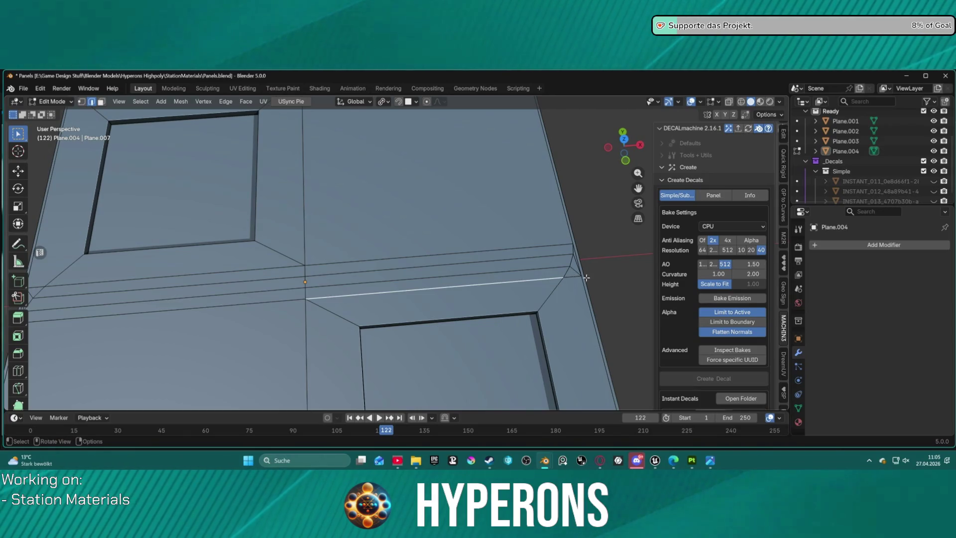
Select a single horizontal edge loop along the groove for a loop cut
{"action": "left_click", "coordinate": [577, 271], "text": "alt"}
{"action": "key", "text": "1"}
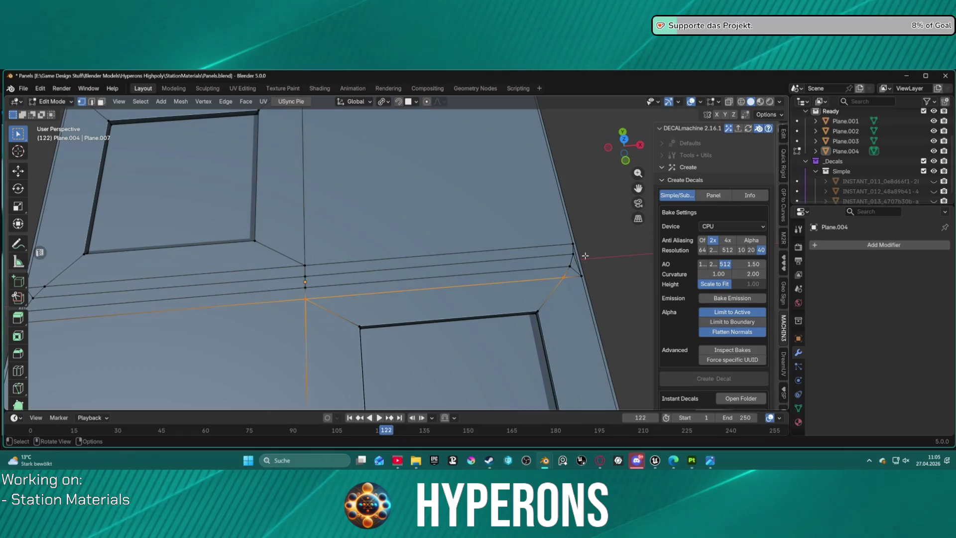
{"action": "scroll", "coordinate": [596, 253], "scroll_direction": "up", "scroll_amount": 3}
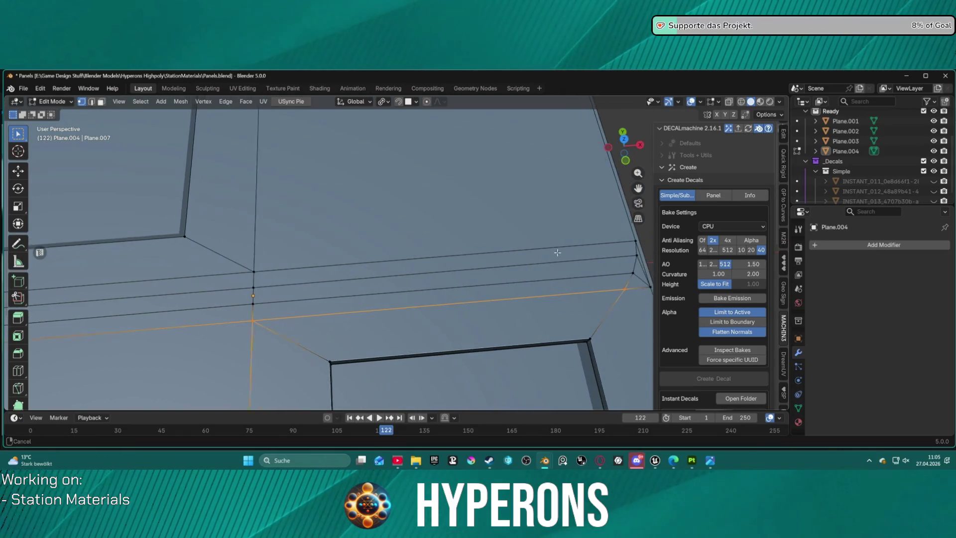
{"action": "key", "text": "alt+a"}
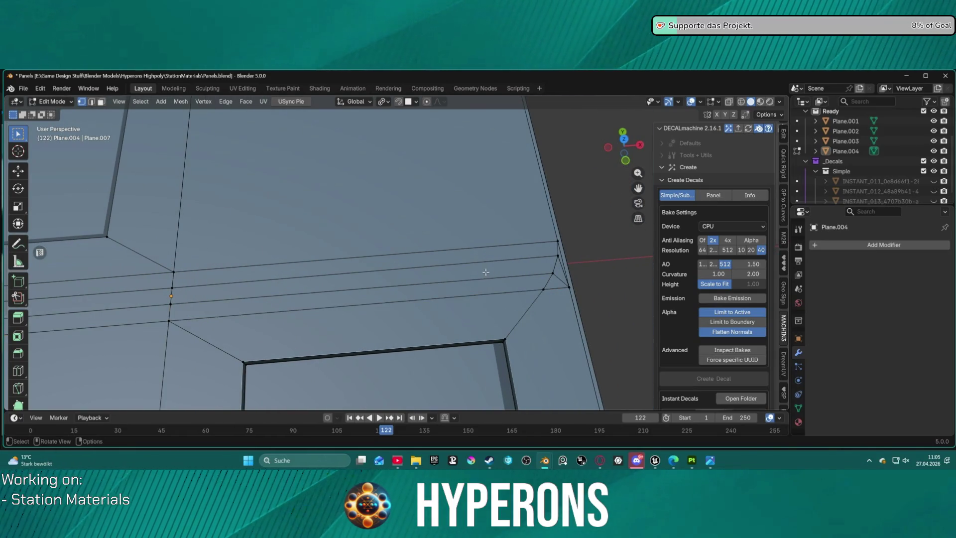
{"action": "key", "text": "2"}
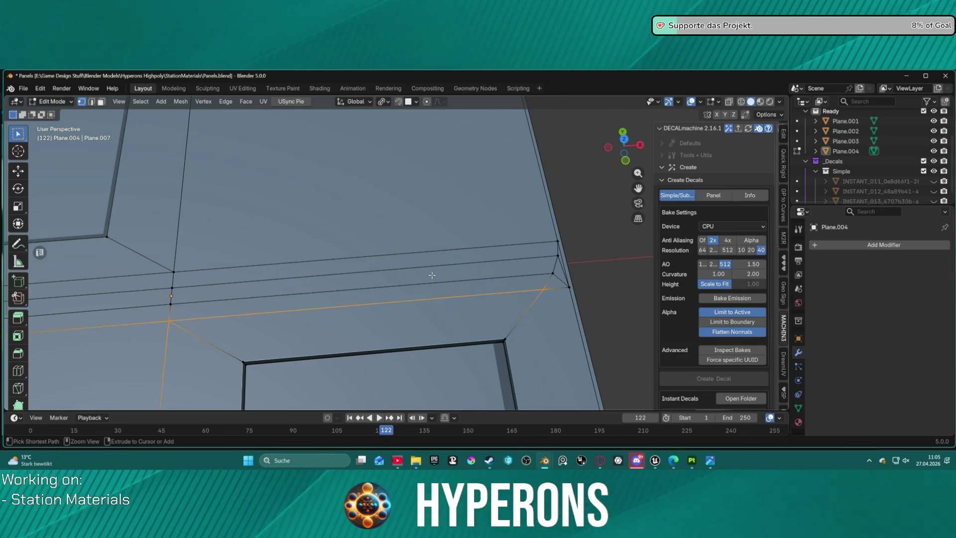
{"action": "left_click", "coordinate": [431, 275], "text": "ctrl+alt"}
{"action": "key", "text": "m"}
{"action": "key", "text": "c"}
{"action": "scroll", "coordinate": [432, 275], "scroll_direction": "down", "scroll_amount": 3}
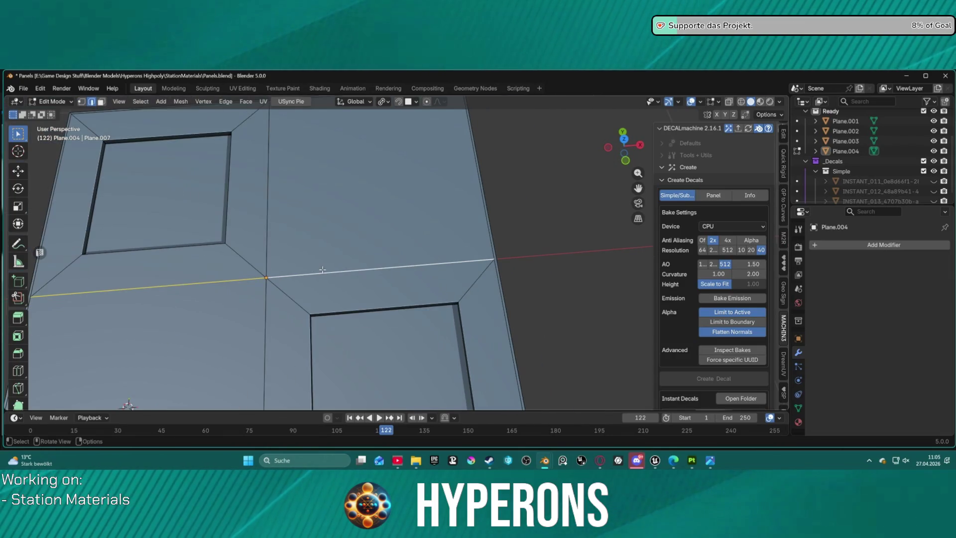
{"action": "left_click", "coordinate": [18, 370]}
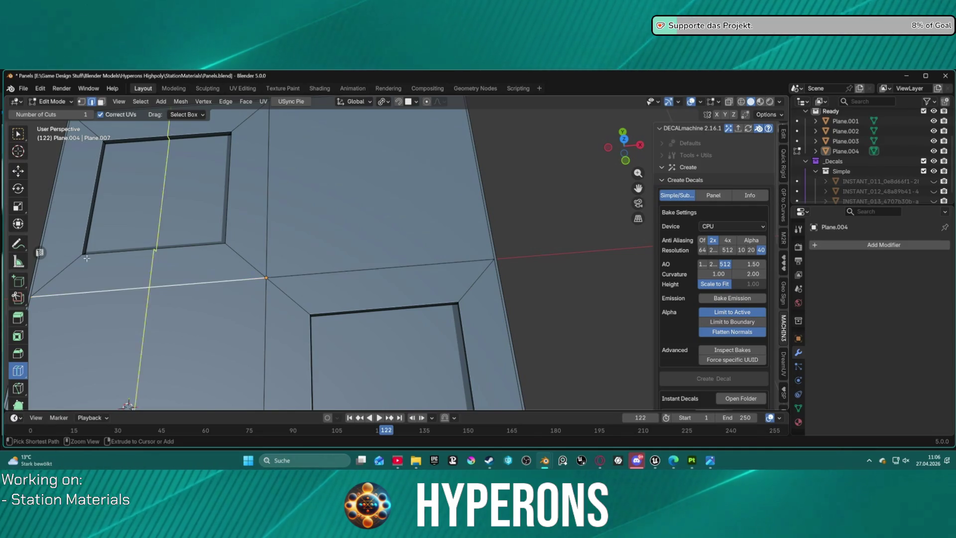
Undo the inset panels and a stray loop cut, returning to four plain quadrants
{"action": "key", "text": "3"}
{"action": "left_click", "coordinate": [81, 285]}
{"action": "key", "text": "ctrl+z"}
{"action": "scroll", "coordinate": [288, 246], "scroll_direction": "down", "scroll_amount": 6}
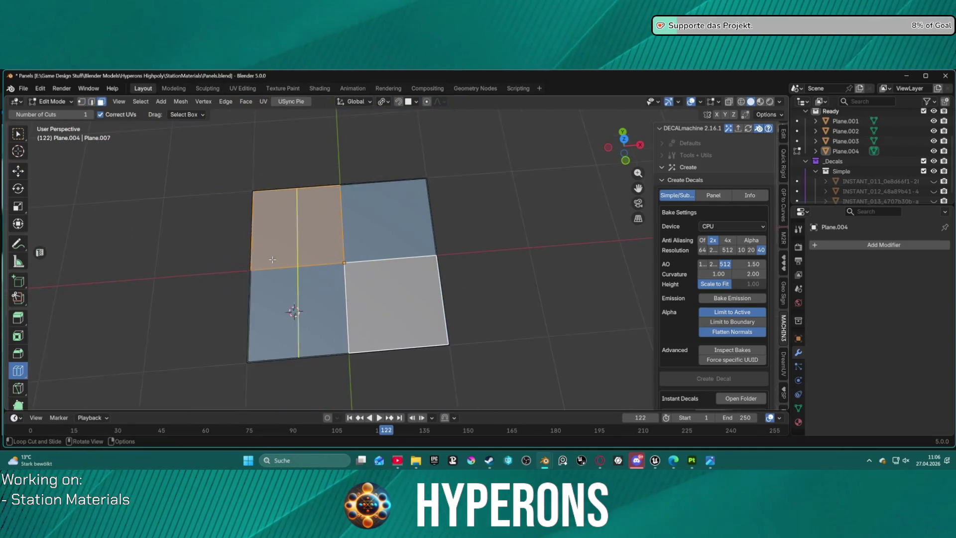
{"action": "scroll", "coordinate": [288, 246], "scroll_direction": "up", "scroll_amount": 5}
{"action": "left_click", "coordinate": [285, 268]}
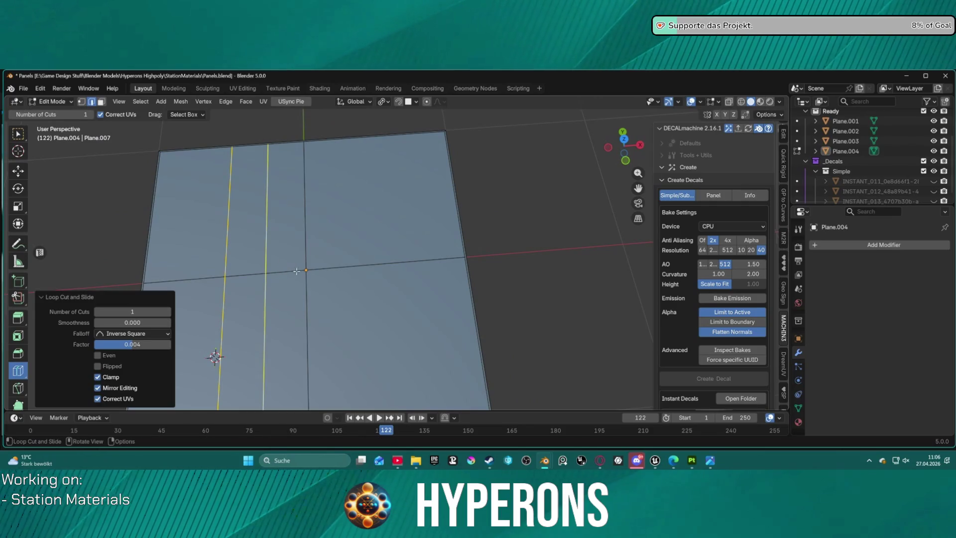
{"action": "key", "text": "ctrl+z"}
{"action": "key", "text": "w"}
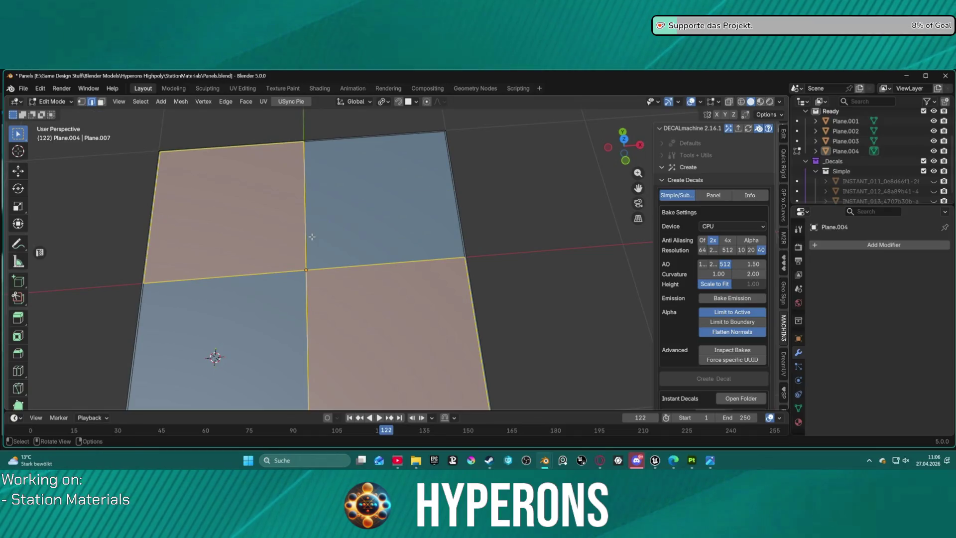
Select both centre edge loops and try a 0.5 bevel, cancelling it as too wide
{"action": "left_click", "coordinate": [285, 268], "text": "alt"}
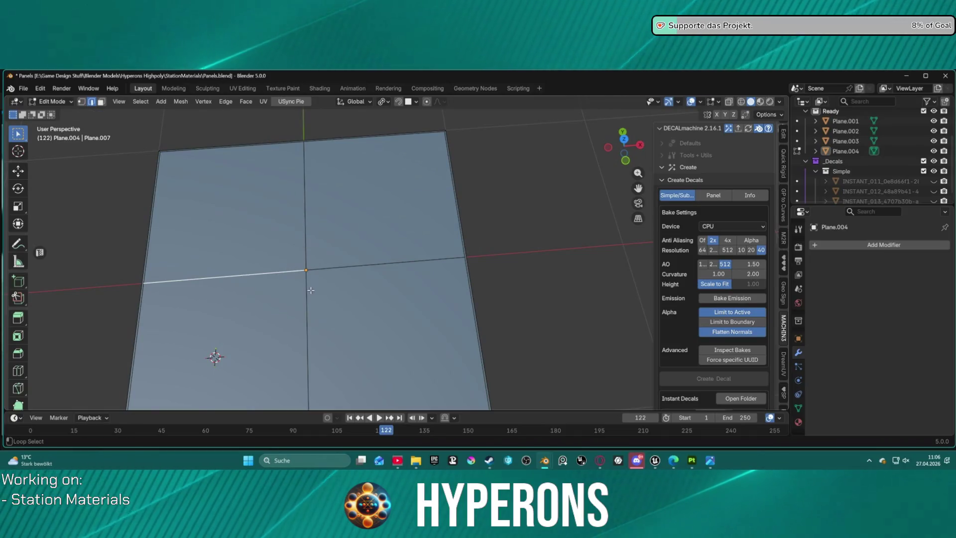
{"action": "left_click", "coordinate": [329, 267], "text": "shift"}
{"action": "key", "text": "ctrl+b"}
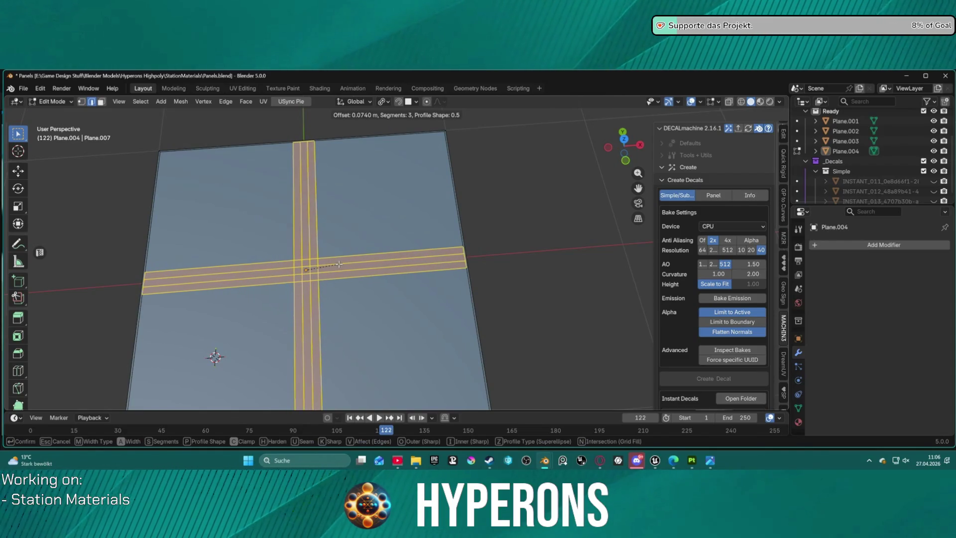
{"action": "type", "text": "0.5"}
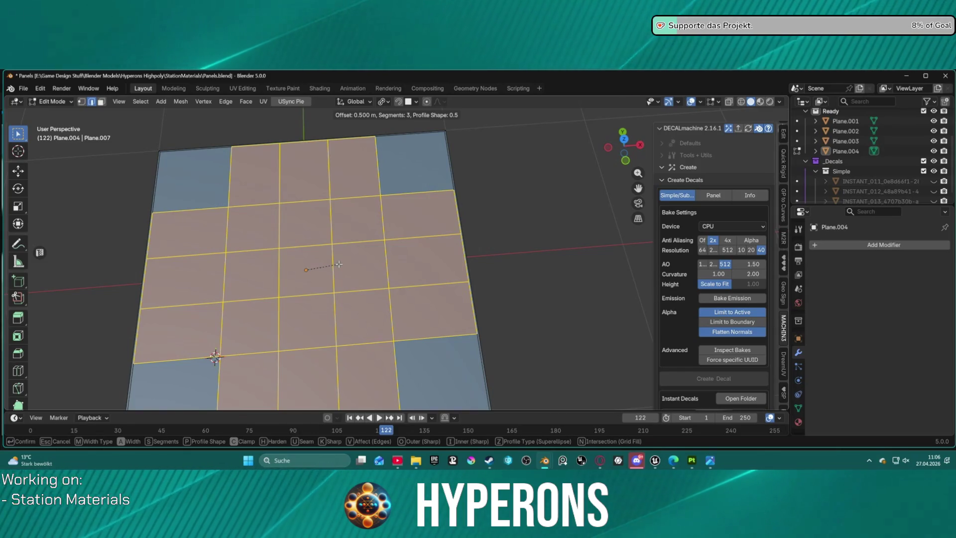
{"action": "key", "text": "Escape"}
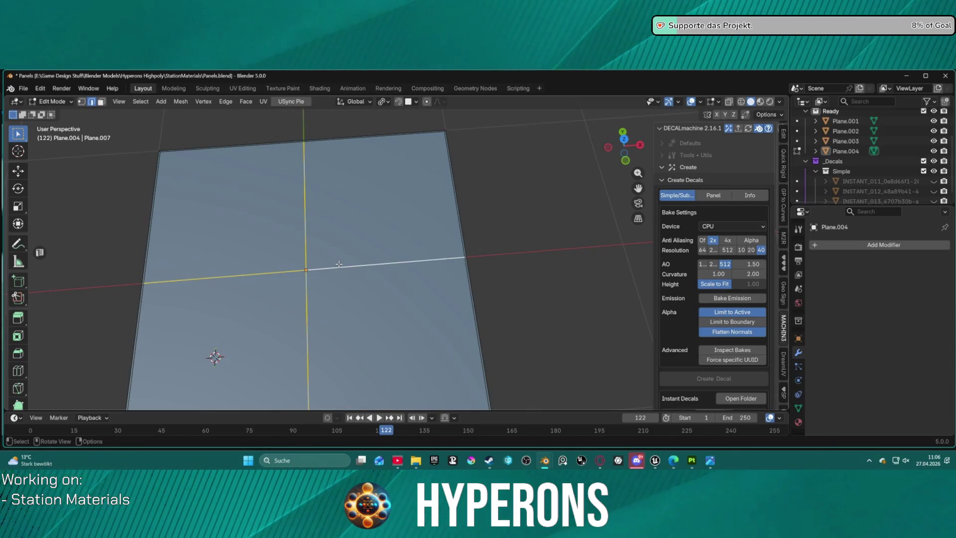
{"action": "key", "text": "ctrl+b"}
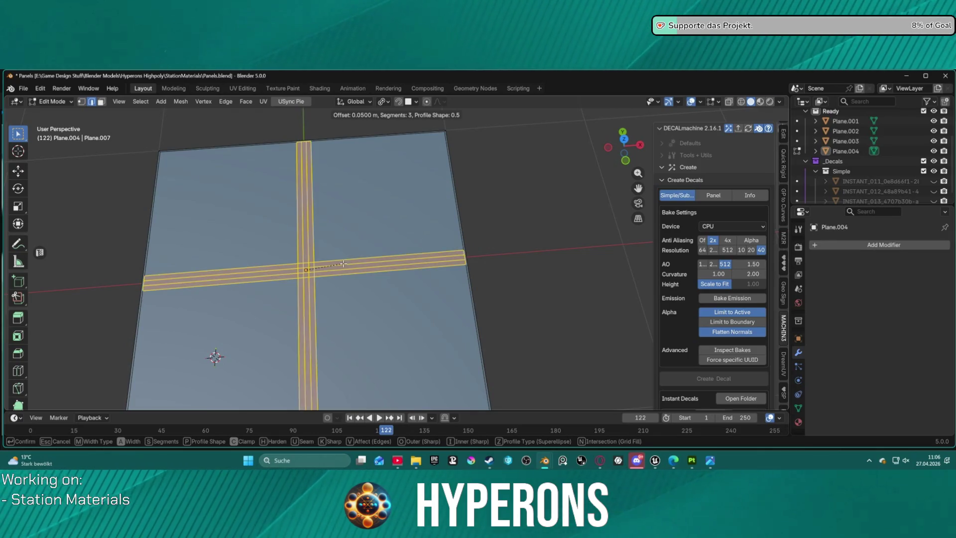
Bevel the cross edges into a 0.05 m, 3-segment strip and extrude it along its normals
{"action": "left_click", "coordinate": [344, 263]}
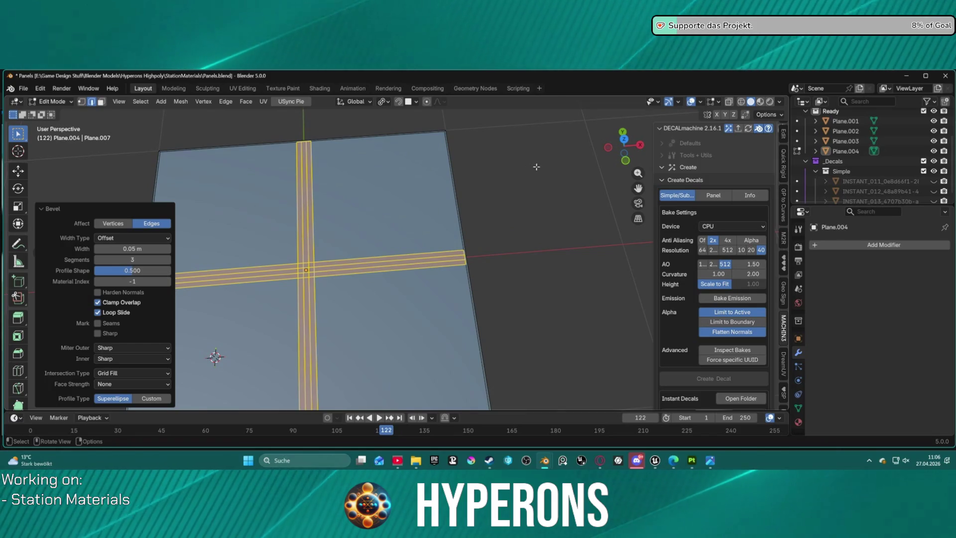
{"action": "key", "text": "ctrl+e"}
{"action": "mouse_move", "coordinate": [514, 110]}
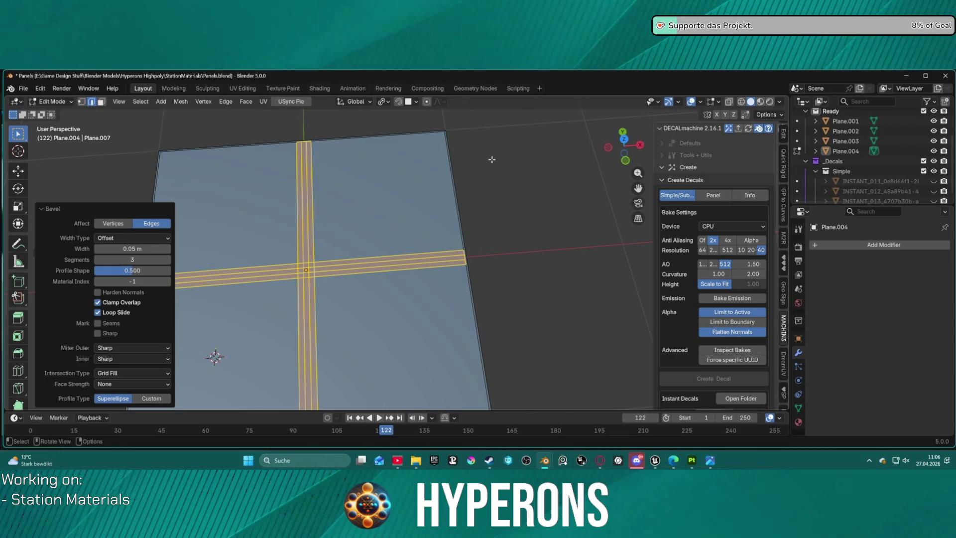
{"action": "key", "text": "alt+e"}
{"action": "left_click", "coordinate": [482, 174]}
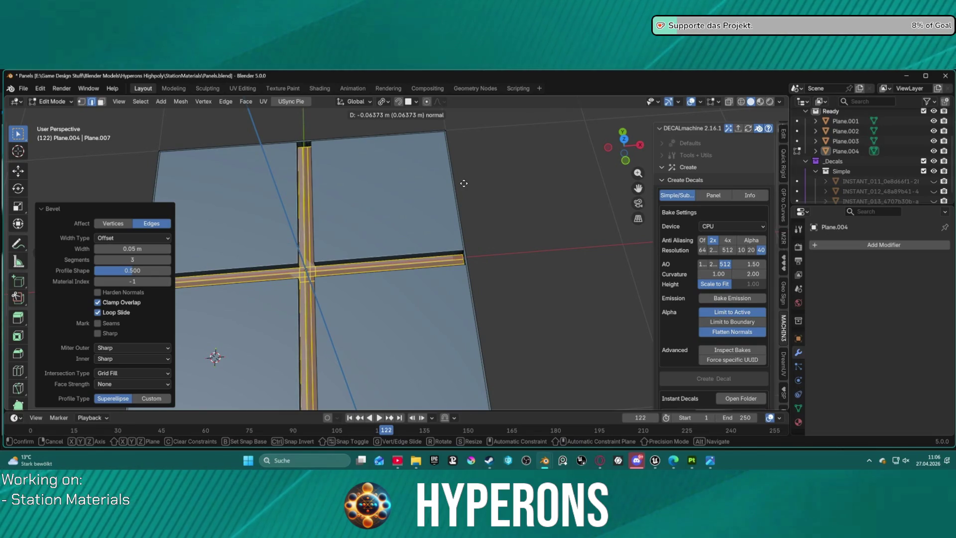
Extrude the cross strip -0.0637 m, then move it 0.041995 m on Z
{"action": "left_click", "coordinate": [464, 184]}
{"action": "middle_click_drag", "start_coordinate": [463, 183], "coordinate": [437, 155]}
{"action": "scroll", "coordinate": [437, 155], "scroll_direction": "up", "scroll_amount": 5}
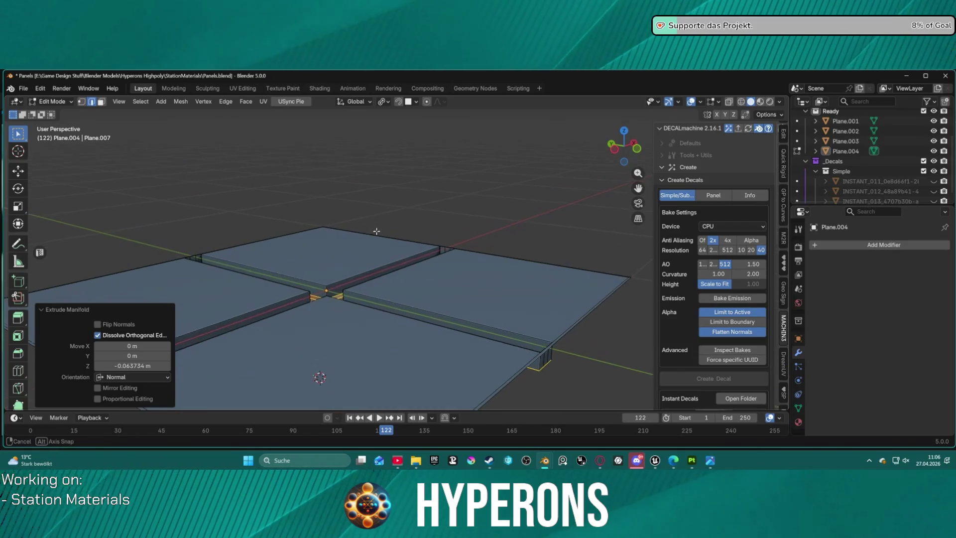
{"action": "middle_click_drag", "start_coordinate": [379, 239], "coordinate": [378, 240]}
{"action": "key", "text": "g"}
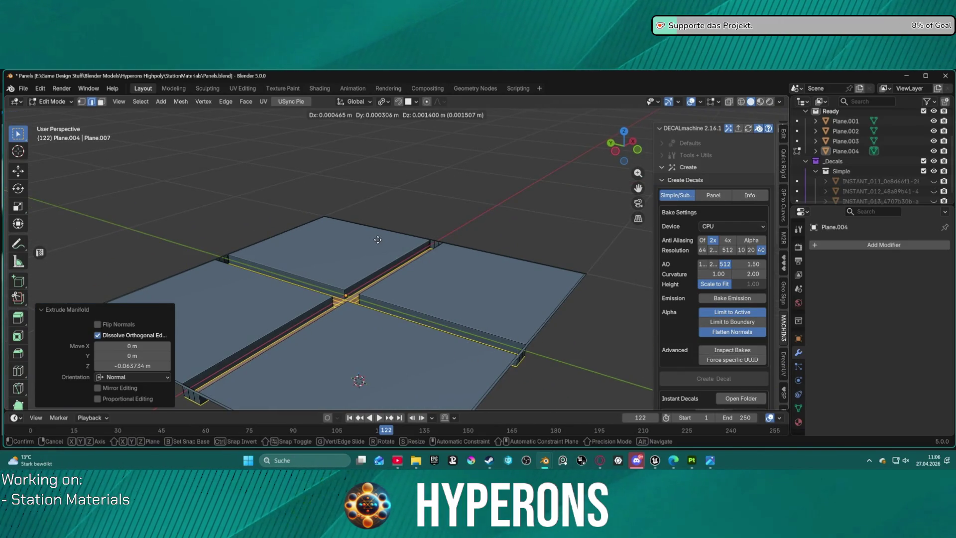
{"action": "key", "text": "z"}
{"action": "left_click", "coordinate": [388, 235]}
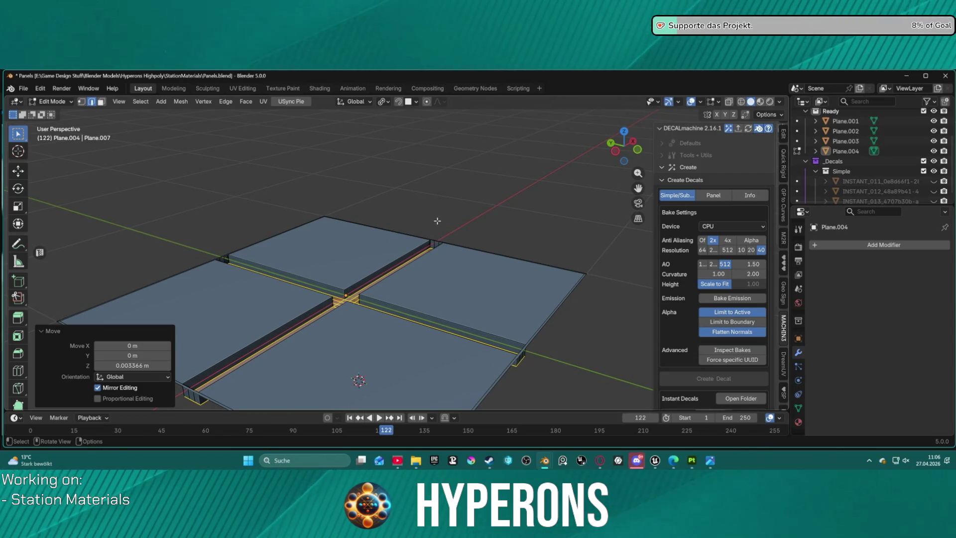
{"action": "key", "text": "g"}
{"action": "key", "text": "z"}
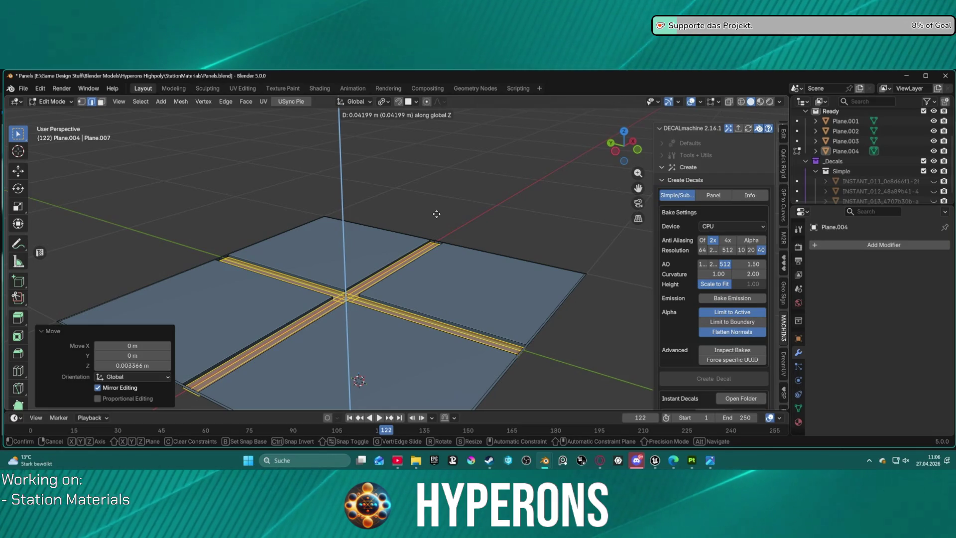
{"action": "left_click", "coordinate": [436, 214]}
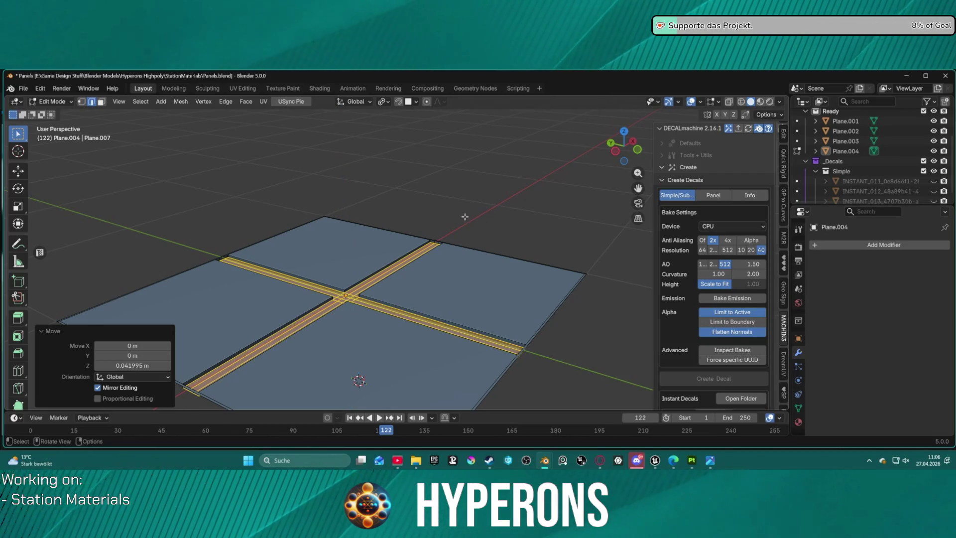
Loop-select the faces along the horizontal groove strip
{"action": "middle_click_drag", "start_coordinate": [464, 216], "coordinate": [452, 287]}
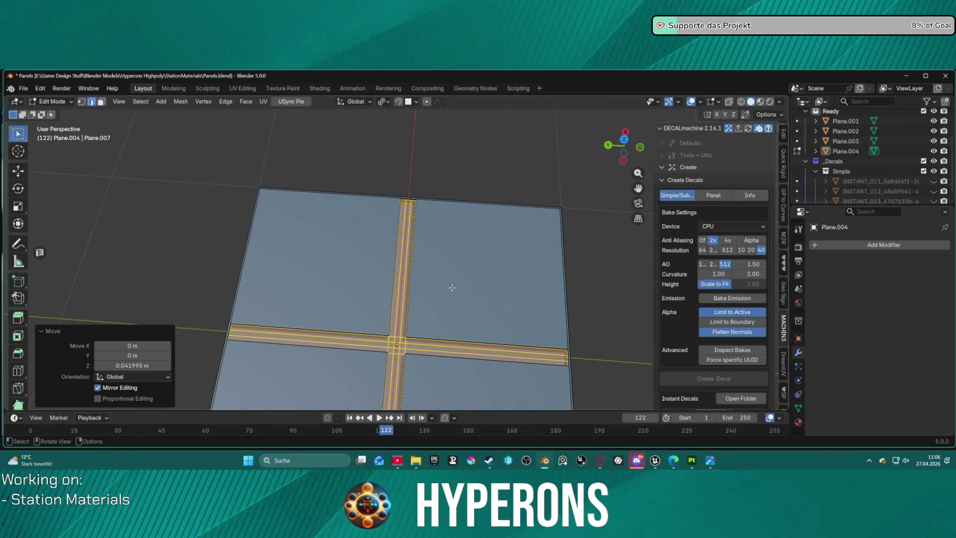
{"action": "left_click", "coordinate": [431, 346]}
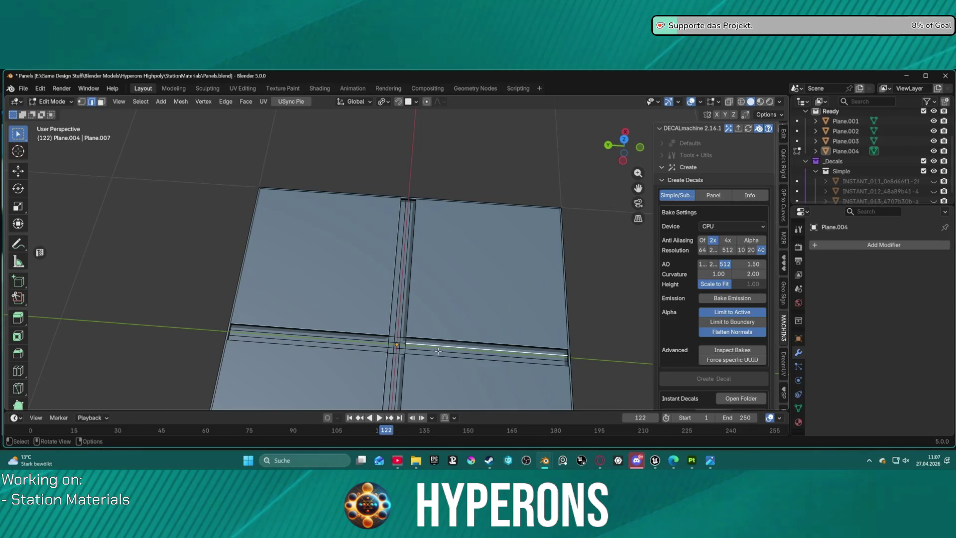
{"action": "key", "text": "3"}
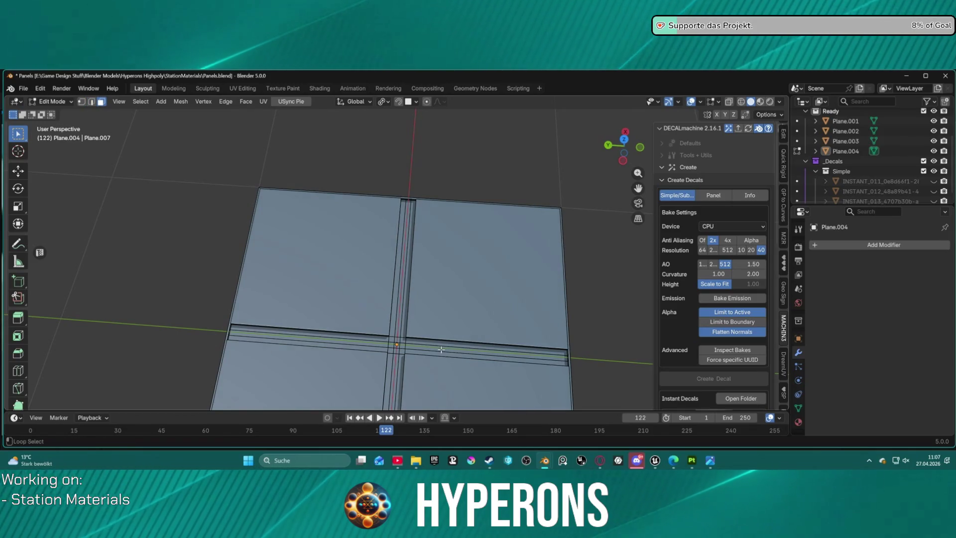
{"action": "left_click", "coordinate": [441, 350], "text": "alt"}
{"action": "key", "text": "ctrl+z"}
{"action": "key", "text": "3"}
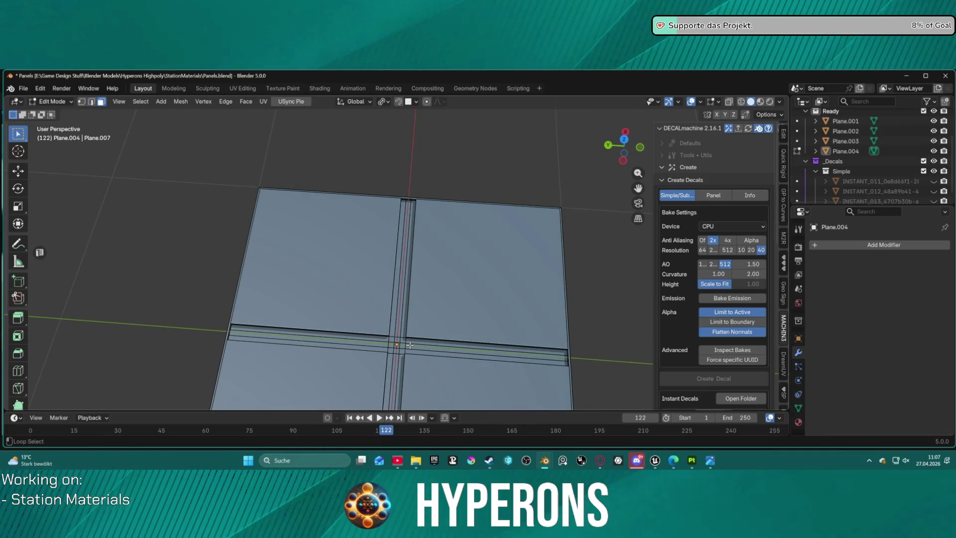
{"action": "left_click", "coordinate": [407, 345], "text": "alt"}
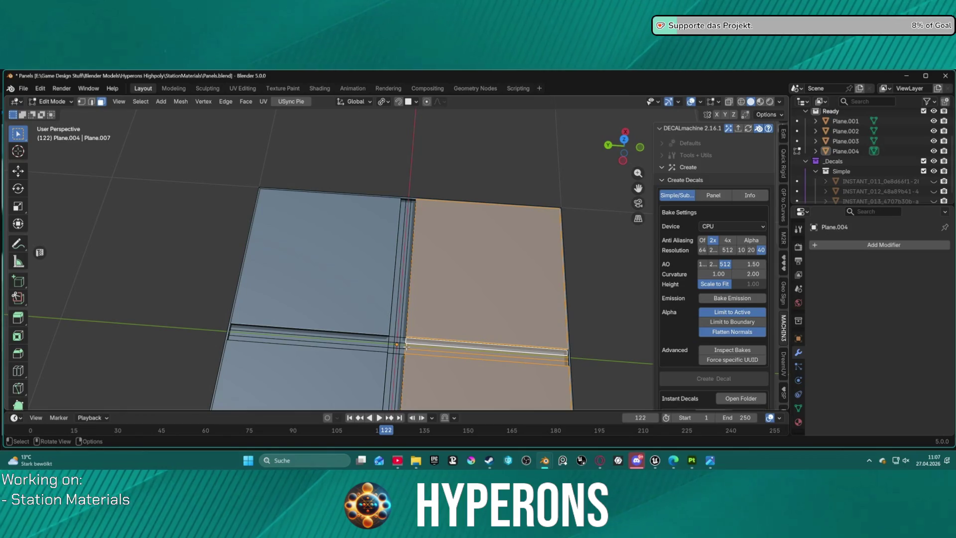
{"action": "scroll", "coordinate": [401, 346], "scroll_direction": "up", "scroll_amount": 5}
{"action": "scroll", "coordinate": [418, 308], "scroll_direction": "down", "scroll_amount": 3}
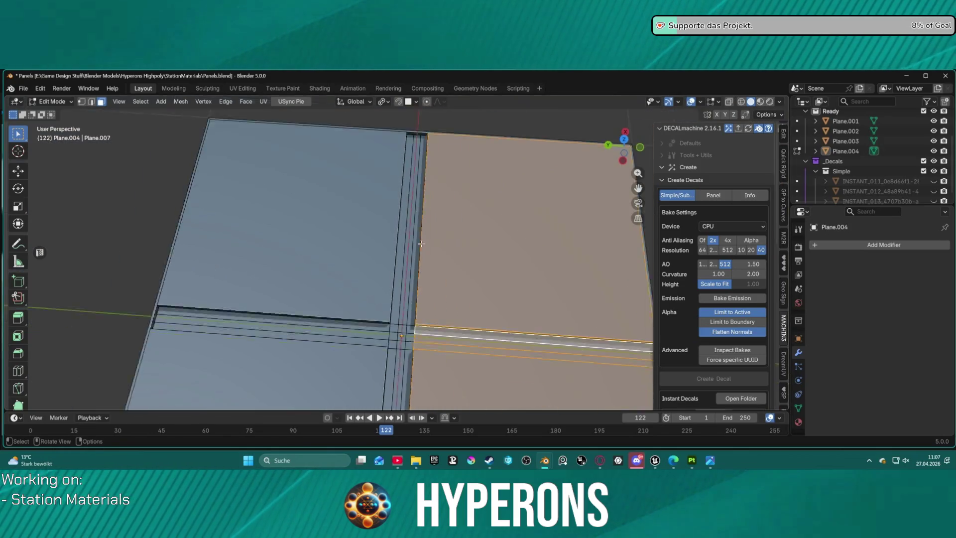
Select the middle edge loops of both the horizontal and vertical groove strips
{"action": "middle_click_drag", "start_coordinate": [423, 304], "coordinate": [404, 278], "text": "shift"}
{"action": "left_click", "coordinate": [403, 276], "text": "alt"}
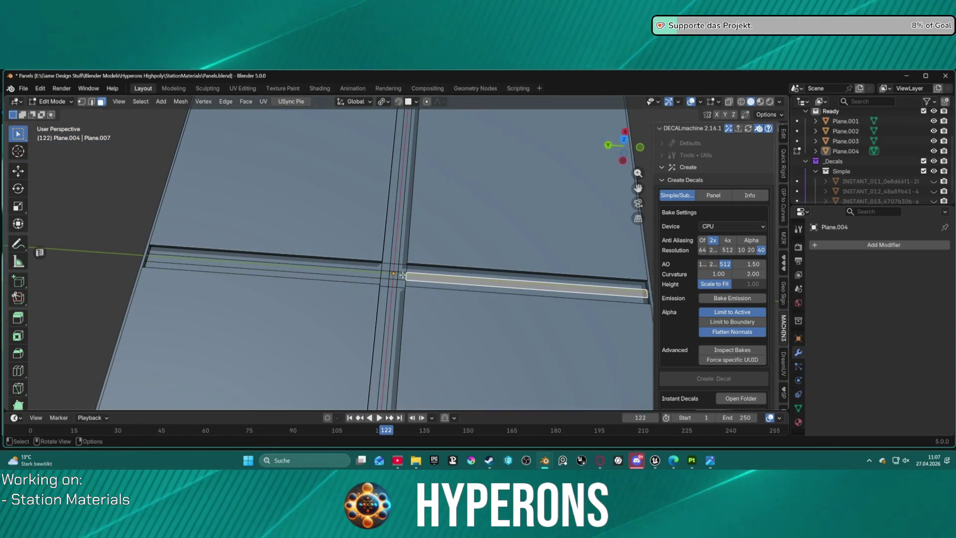
{"action": "left_click", "coordinate": [403, 277], "text": "alt+shift"}
{"action": "left_click", "coordinate": [401, 276], "text": "alt+shift"}
{"action": "left_click", "coordinate": [401, 276], "text": "alt+shift"}
{"action": "left_click", "coordinate": [401, 275], "text": "alt+shift"}
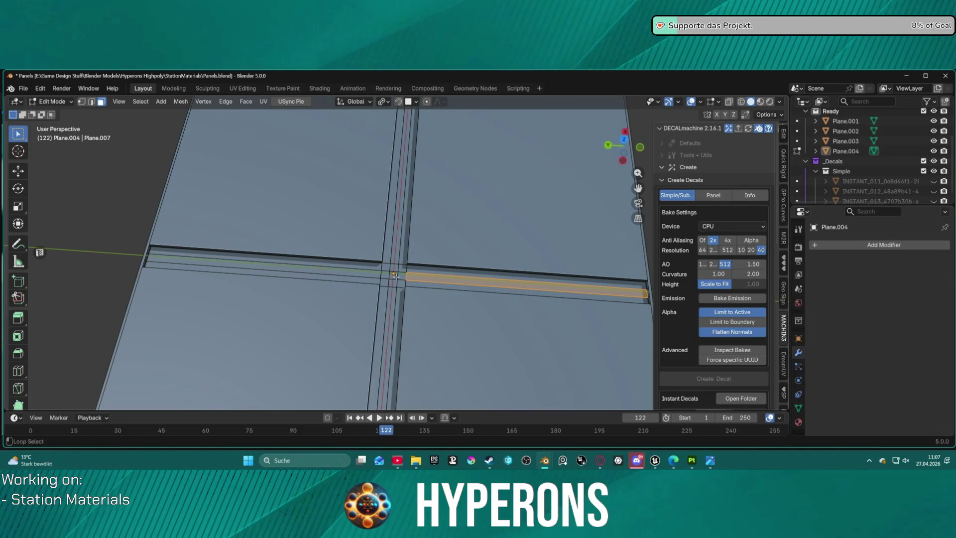
{"action": "left_click", "coordinate": [394, 275], "text": "alt+shift"}
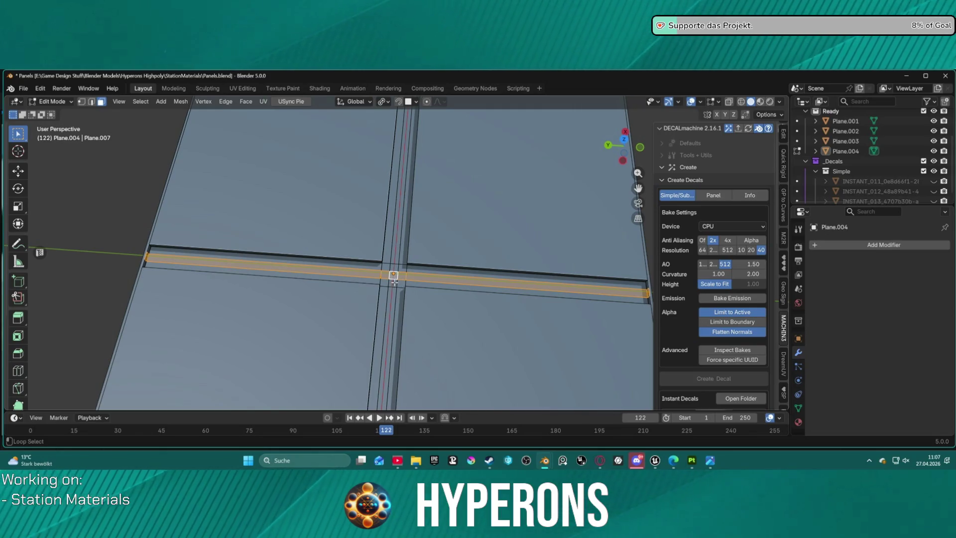
{"action": "left_click", "coordinate": [393, 282], "text": "alt+shift"}
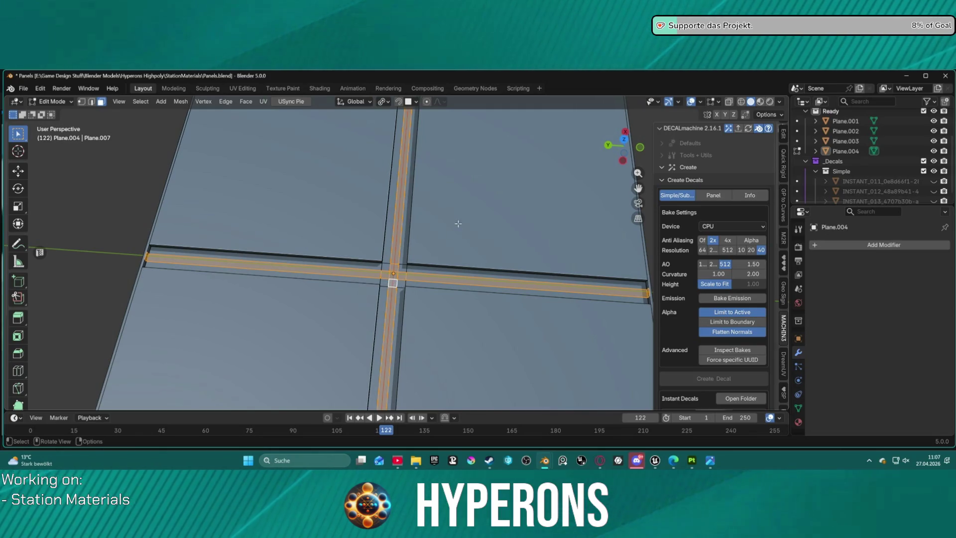
{"action": "scroll", "coordinate": [458, 224], "scroll_direction": "down", "scroll_amount": 5}
{"action": "middle_click_drag", "start_coordinate": [437, 316], "coordinate": [331, 335]}
{"action": "scroll", "coordinate": [330, 335], "scroll_direction": "up", "scroll_amount": 5}
{"action": "mouse_move", "coordinate": [341, 249]}
{"action": "middle_mouse_down"}
{"action": "mouse_move", "coordinate": [369, 167]}
{"action": "mouse_move", "coordinate": [405, 141]}
{"action": "mouse_move", "coordinate": [411, 149]}
{"action": "mouse_move", "coordinate": [351, 149]}
{"action": "middle_mouse_up"}
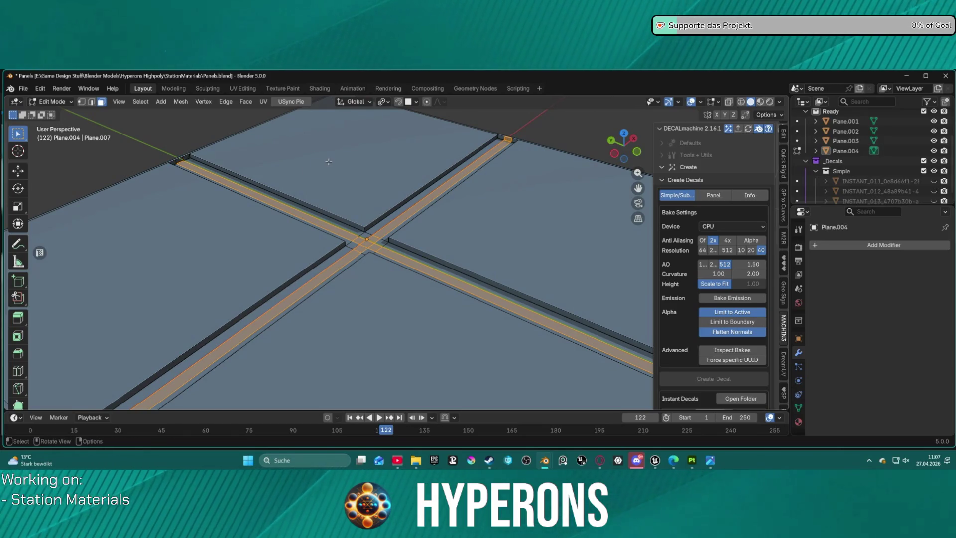
{"action": "mouse_move", "coordinate": [514, 142]}
{"action": "middle_mouse_down"}
{"action": "mouse_move", "coordinate": [502, 140]}
{"action": "mouse_move", "coordinate": [551, 140]}
{"action": "middle_mouse_up"}
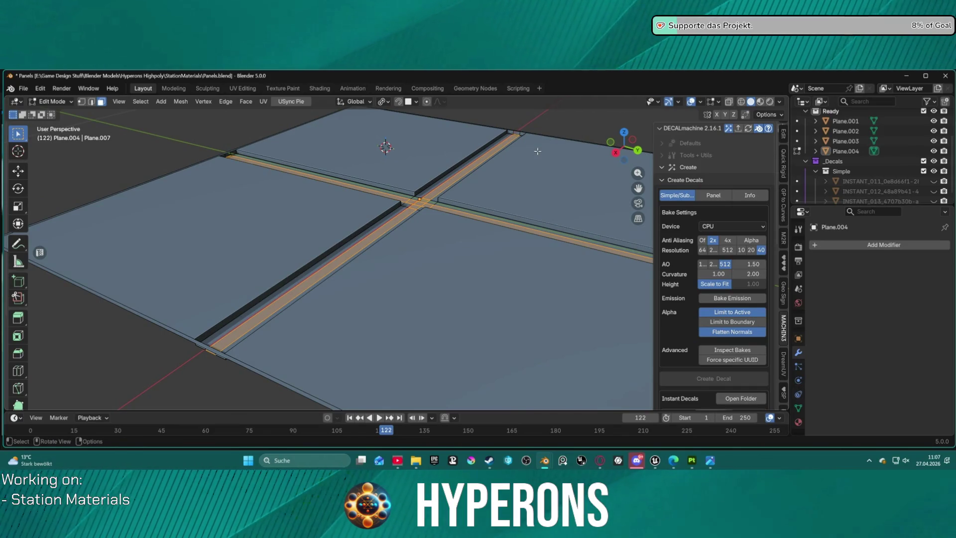
Lower the selected middle loops about 0.0228 m on Z
{"action": "key", "text": "g"}
{"action": "key", "text": "z"}
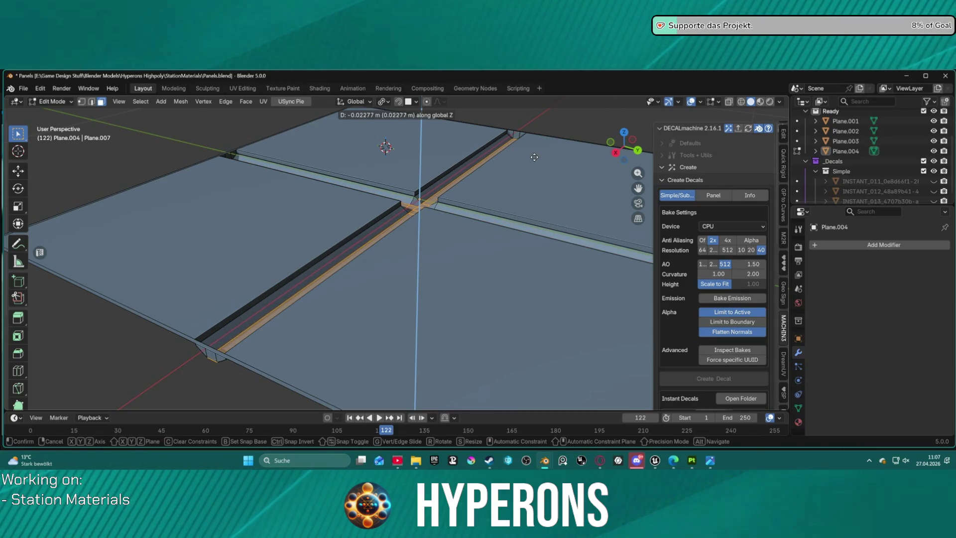
{"action": "left_click", "coordinate": [534, 156]}
{"action": "left_click", "coordinate": [378, 164]}
{"action": "mouse_move", "coordinate": [378, 164]}
{"action": "middle_mouse_down"}
{"action": "mouse_move", "coordinate": [433, 234]}
{"action": "mouse_move", "coordinate": [398, 159]}
{"action": "mouse_move", "coordinate": [413, 184]}
{"action": "middle_mouse_up"}
{"action": "scroll", "coordinate": [433, 234], "scroll_direction": "down", "scroll_amount": 6}
{"action": "scroll", "coordinate": [443, 245], "scroll_direction": "up", "scroll_amount": 5}
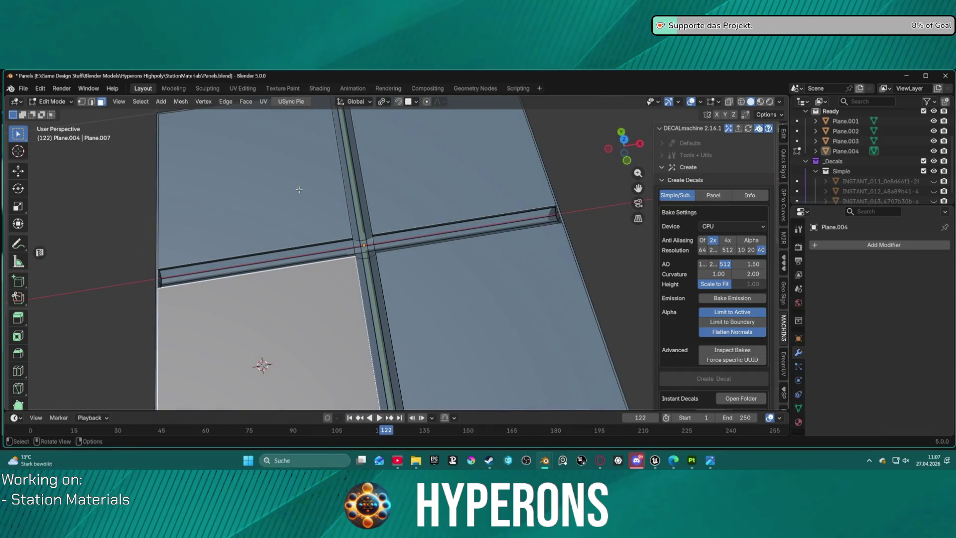
Select the top-left and bottom-right panels and inset them by 0.042 m
{"action": "left_click", "coordinate": [258, 189]}
{"action": "left_click", "coordinate": [443, 210], "text": "shift"}
{"action": "left_click", "coordinate": [424, 201], "text": "shift"}
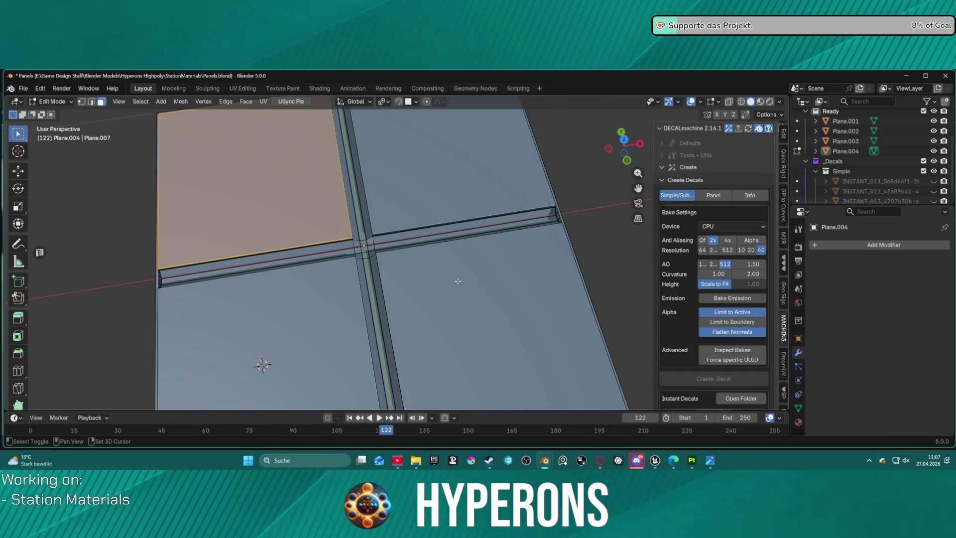
{"action": "left_click", "coordinate": [455, 278], "text": "shift"}
{"action": "middle_click_drag", "start_coordinate": [455, 279], "coordinate": [438, 230]}
{"action": "key", "text": "i"}
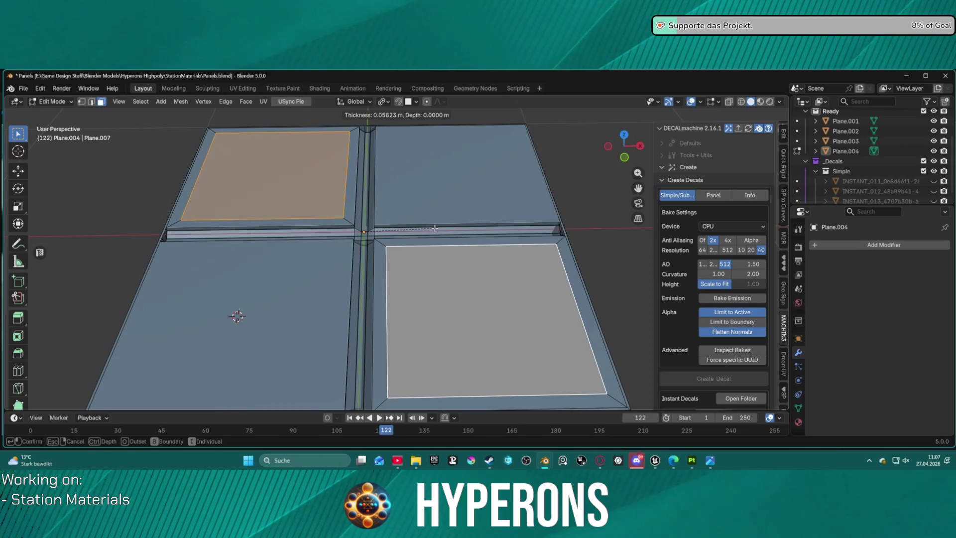
{"action": "left_click", "coordinate": [436, 229]}
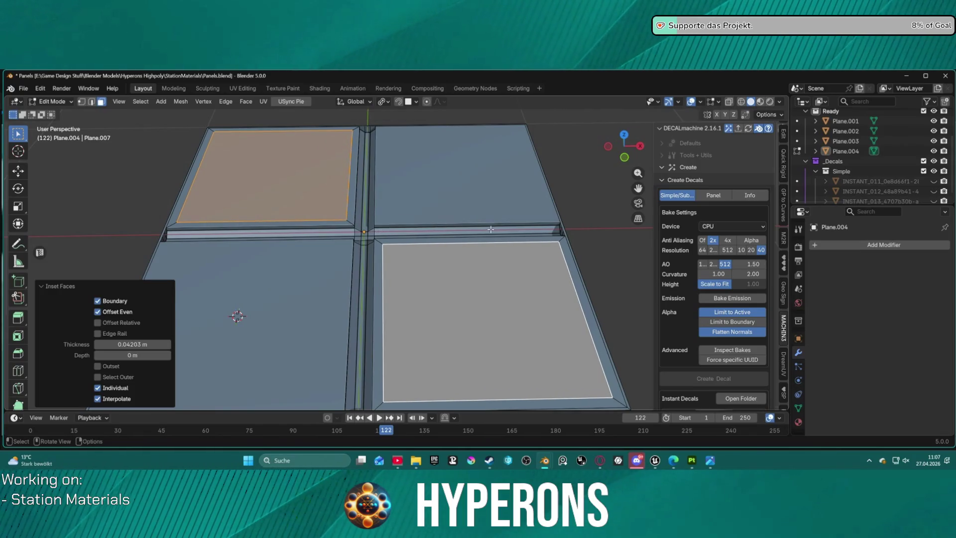
Inset the panels again 0.01184 m with 0.02041 m depth to recess their centres
{"action": "key", "text": "alt+a"}
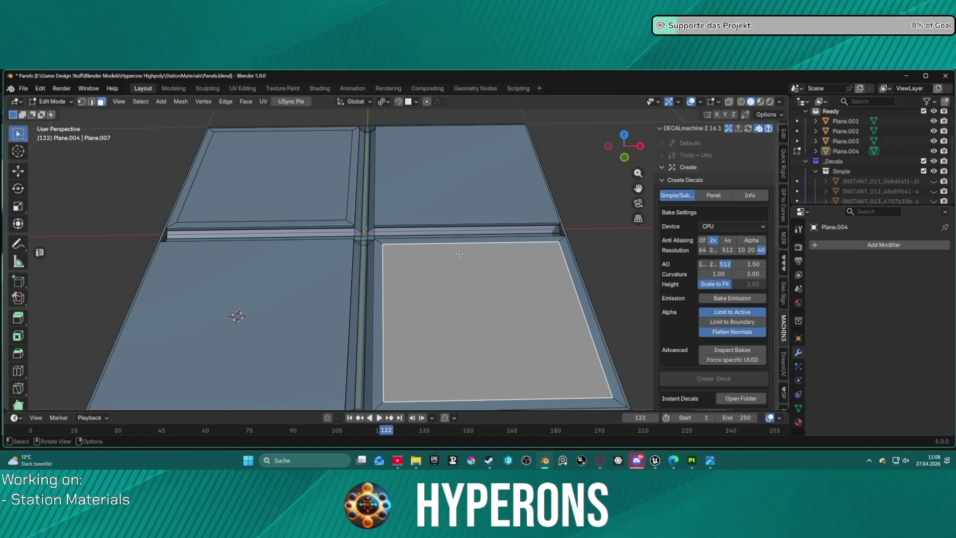
{"action": "key", "text": "ctrl+z"}
{"action": "key", "text": "i"}
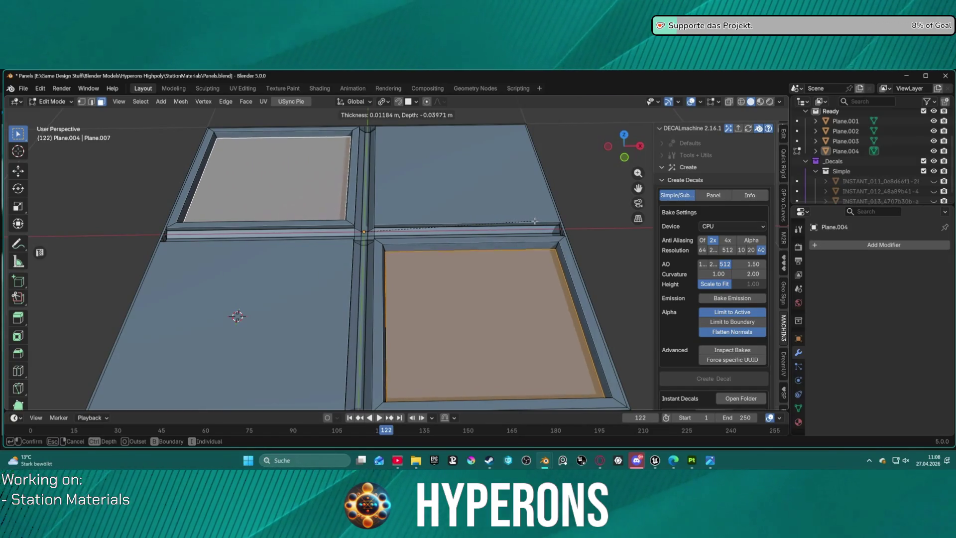
{"action": "left_click", "coordinate": [535, 221]}
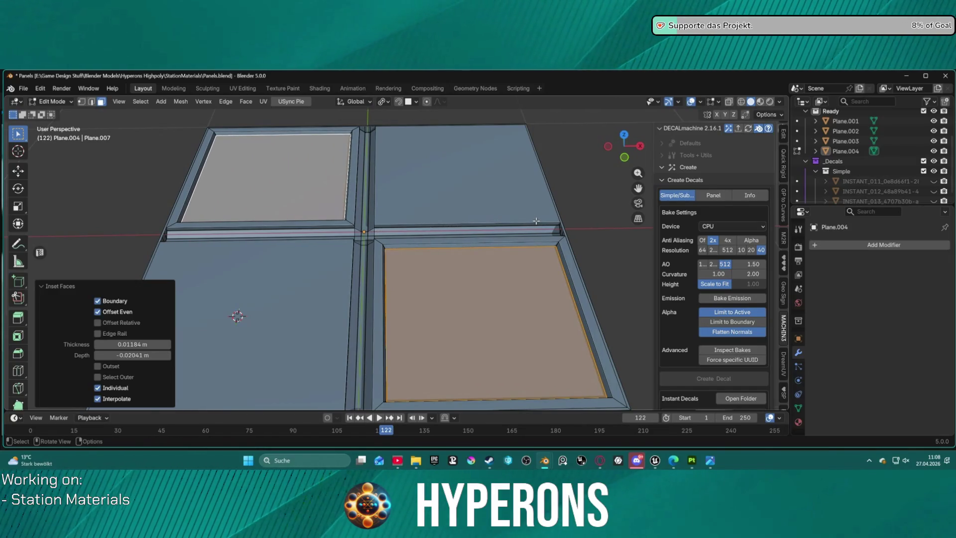
{"action": "left_click", "coordinate": [535, 221]}
{"action": "mouse_move", "coordinate": [535, 221]}
{"action": "middle_mouse_down"}
{"action": "mouse_move", "coordinate": [474, 257]}
{"action": "mouse_move", "coordinate": [582, 215]}
{"action": "mouse_move", "coordinate": [448, 218]}
{"action": "mouse_move", "coordinate": [448, 263]}
{"action": "middle_mouse_up"}
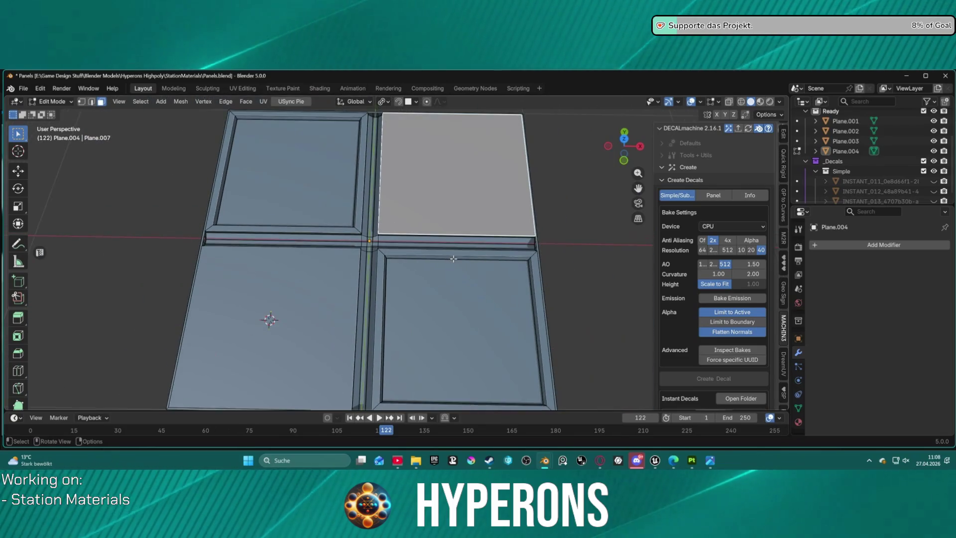
Select both inner panels, grow onto their rims, and bevel them with 3 segments
{"action": "left_click", "coordinate": [443, 299]}
{"action": "left_click", "coordinate": [309, 180], "text": "shift"}
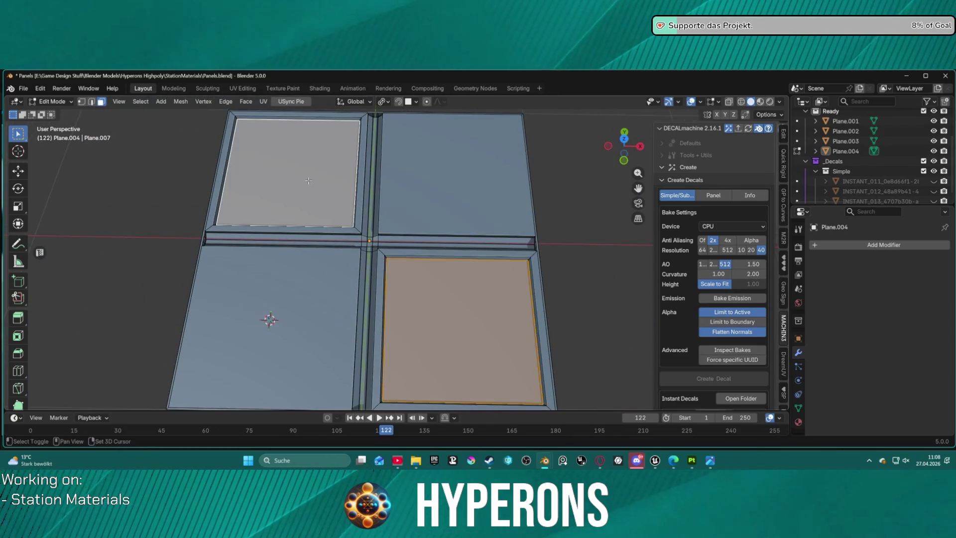
{"action": "key", "text": "ctrl+KP_Add"}
{"action": "key", "text": "ctrl+KP_Add"}
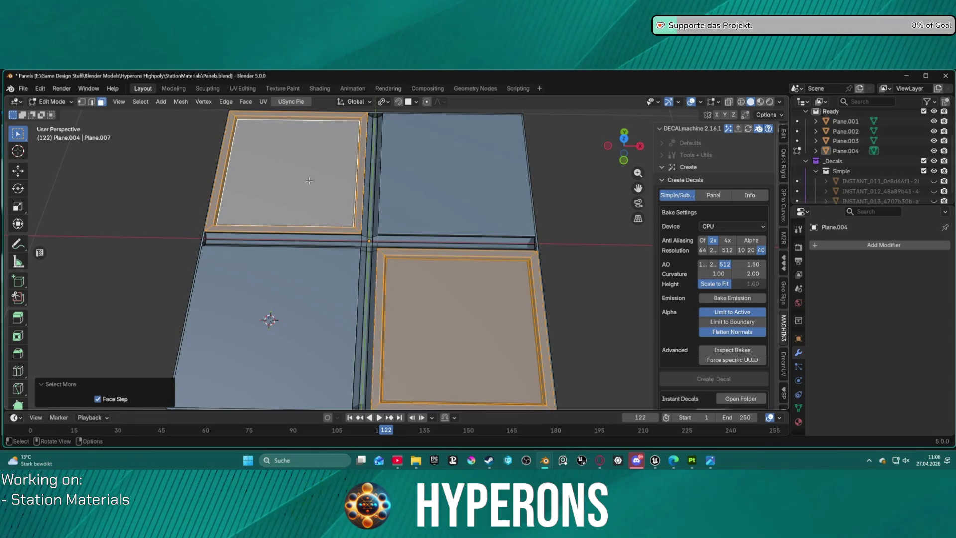
{"action": "key", "text": "ctrl+b"}
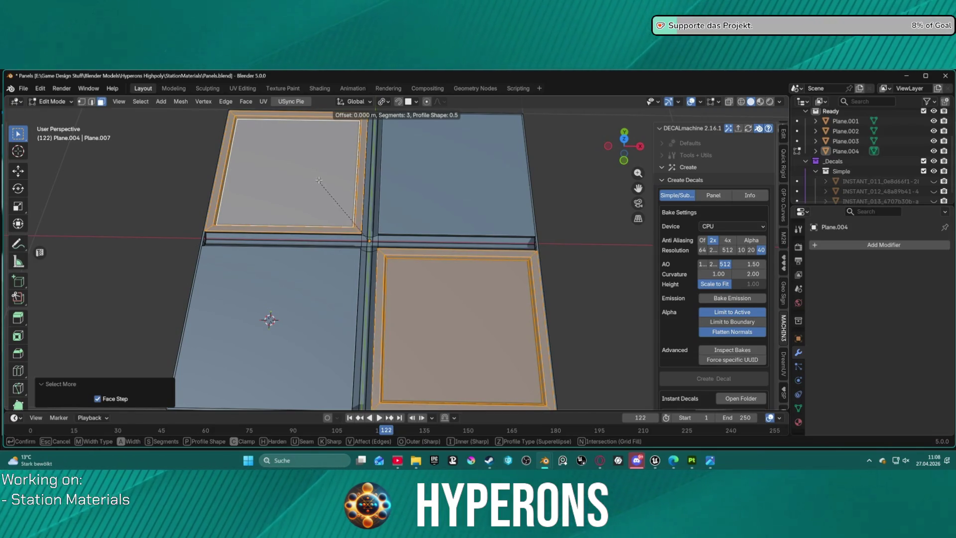
{"action": "left_click", "coordinate": [472, 159]}
Clear the selection, orbit out to review all four panels, and pick the bottom-right panel face
{"action": "key", "text": "alt+a"}
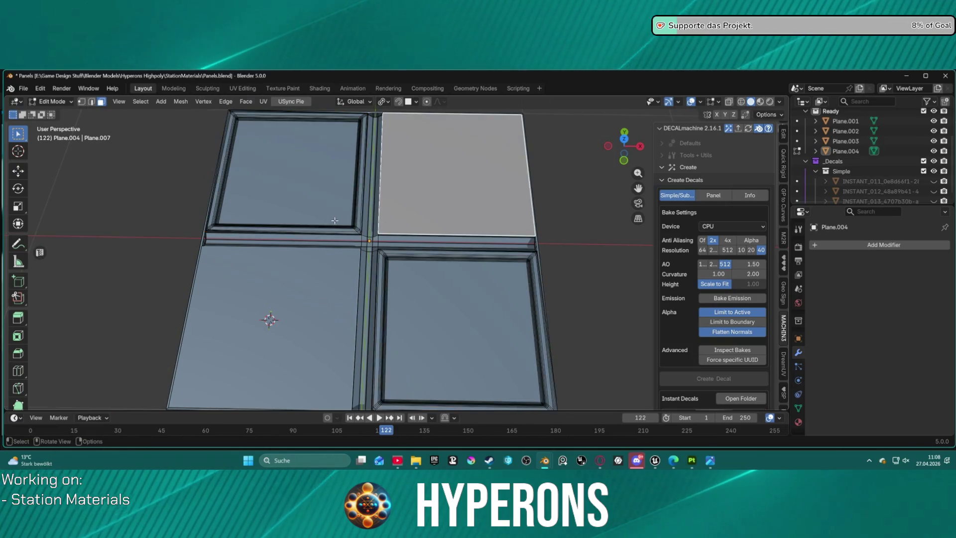
{"action": "scroll", "coordinate": [330, 211], "scroll_direction": "up", "scroll_amount": 5}
{"action": "mouse_move", "coordinate": [350, 208]}
{"action": "middle_mouse_down"}
{"action": "mouse_move", "coordinate": [408, 197]}
{"action": "mouse_move", "coordinate": [373, 219]}
{"action": "mouse_move", "coordinate": [255, 227]}
{"action": "mouse_move", "coordinate": [249, 250]}
{"action": "mouse_move", "coordinate": [256, 219]}
{"action": "mouse_move", "coordinate": [260, 335]}
{"action": "mouse_move", "coordinate": [267, 264]}
{"action": "mouse_move", "coordinate": [427, 305]}
{"action": "mouse_move", "coordinate": [473, 303]}
{"action": "mouse_move", "coordinate": [482, 288]}
{"action": "mouse_move", "coordinate": [480, 312]}
{"action": "mouse_move", "coordinate": [420, 237]}
{"action": "mouse_move", "coordinate": [356, 195]}
{"action": "mouse_move", "coordinate": [435, 299]}
{"action": "middle_mouse_up"}
{"action": "scroll", "coordinate": [422, 185], "scroll_direction": "down", "scroll_amount": 4}
{"action": "scroll", "coordinate": [365, 225], "scroll_direction": "up", "scroll_amount": 4}
{"action": "left_click", "coordinate": [435, 299]}
{"action": "scroll", "coordinate": [435, 299], "scroll_direction": "up", "scroll_amount": 5}
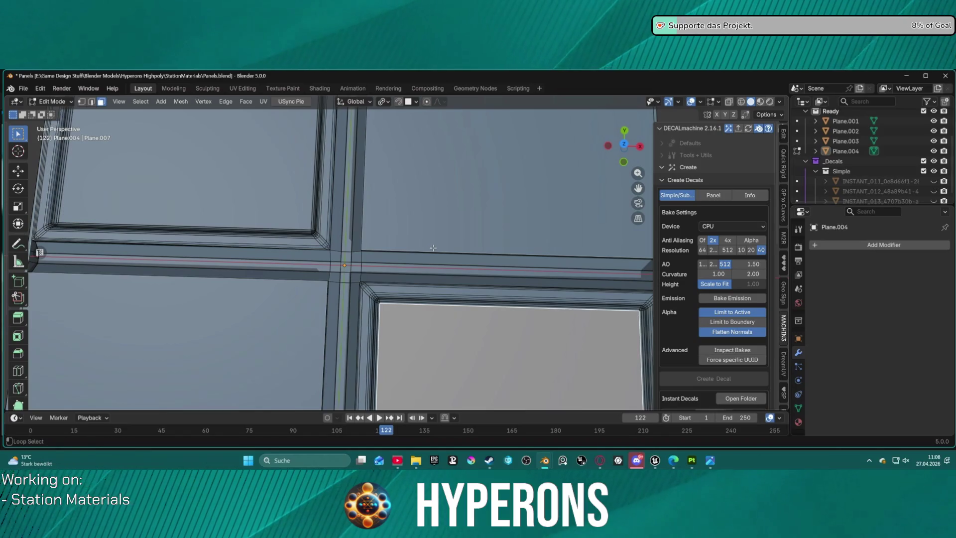
Bevel the border of the top-right panel face
{"action": "left_click", "coordinate": [448, 240]}
{"action": "middle_click_drag", "start_coordinate": [250, 321], "coordinate": [316, 266]}
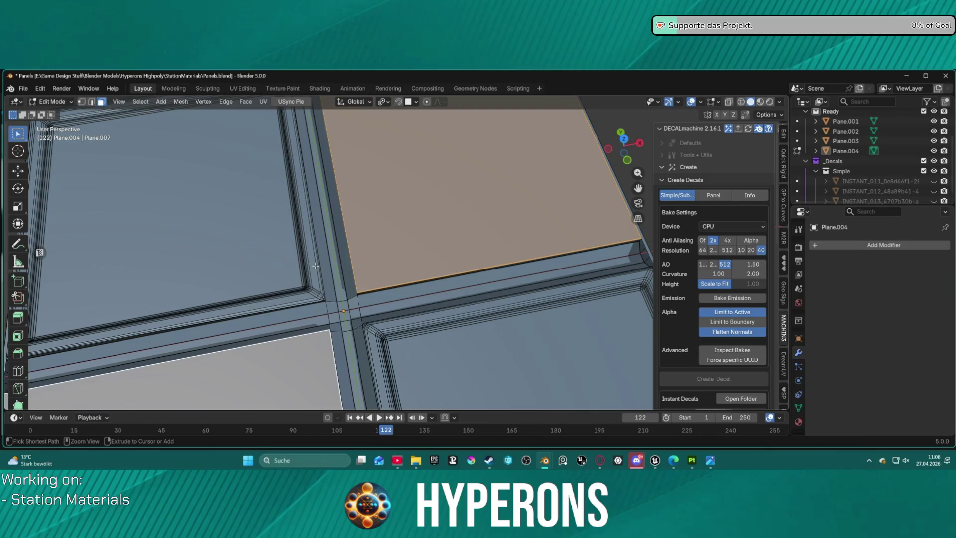
{"action": "key", "text": "ctrl+b"}
{"action": "left_click", "coordinate": [413, 251]}
Select the four groove strips of the cross: left, right, lower and upper
{"action": "mouse_move", "coordinate": [412, 250]}
{"action": "middle_mouse_down"}
{"action": "mouse_move", "coordinate": [409, 334]}
{"action": "mouse_move", "coordinate": [393, 315]}
{"action": "middle_mouse_up"}
{"action": "left_click", "coordinate": [408, 331]}
{"action": "scroll", "coordinate": [393, 314], "scroll_direction": "up", "scroll_amount": 2}
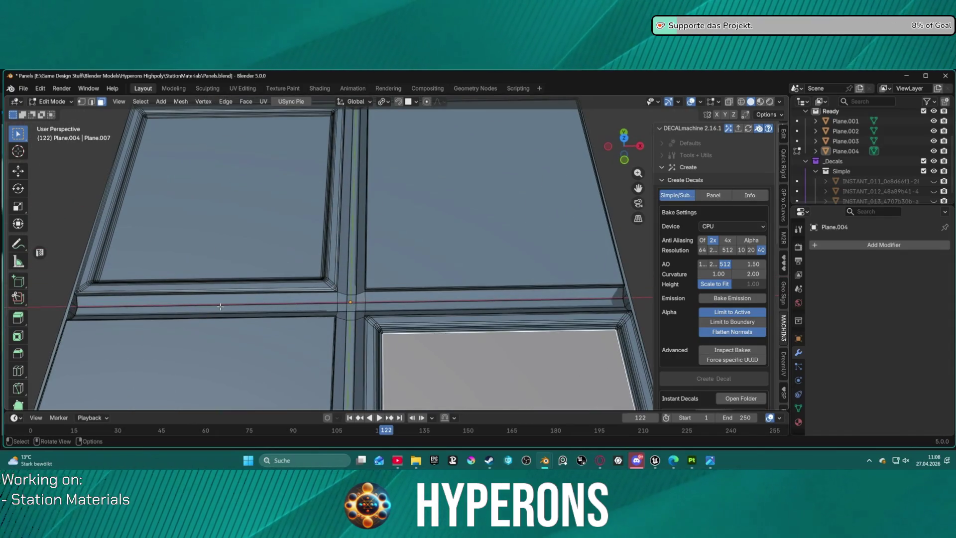
{"action": "left_click", "coordinate": [271, 306]}
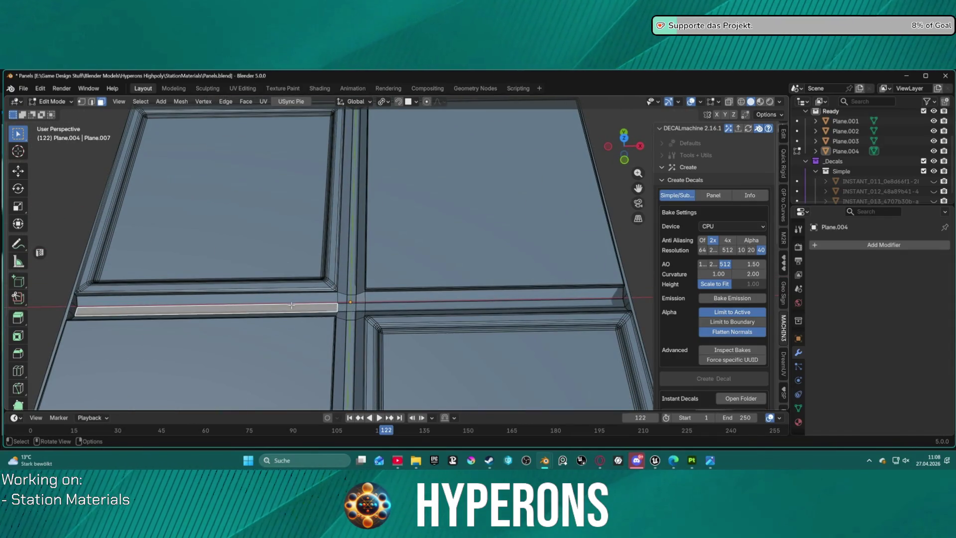
{"action": "left_click", "coordinate": [389, 304], "text": "shift"}
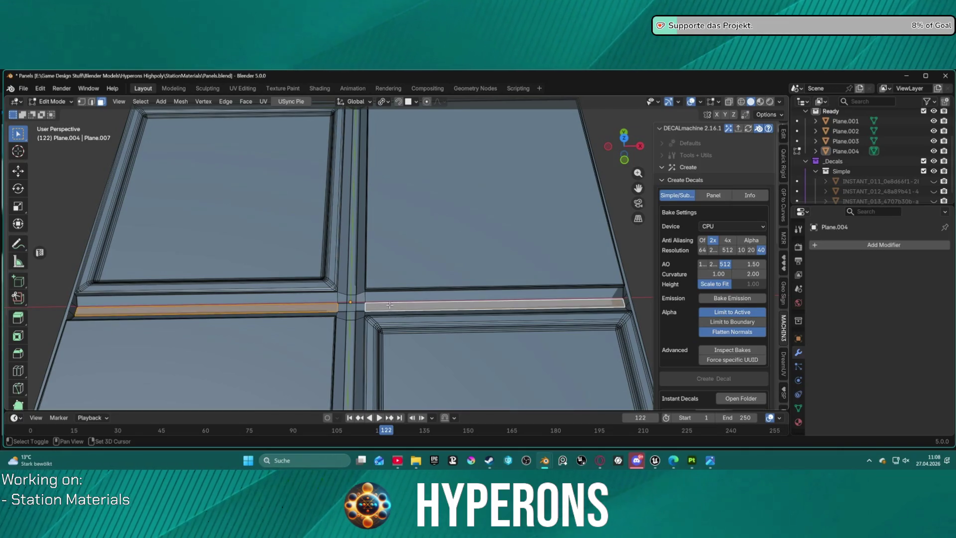
{"action": "left_click", "coordinate": [350, 337], "text": "shift"}
{"action": "left_click", "coordinate": [353, 268], "text": "shift"}
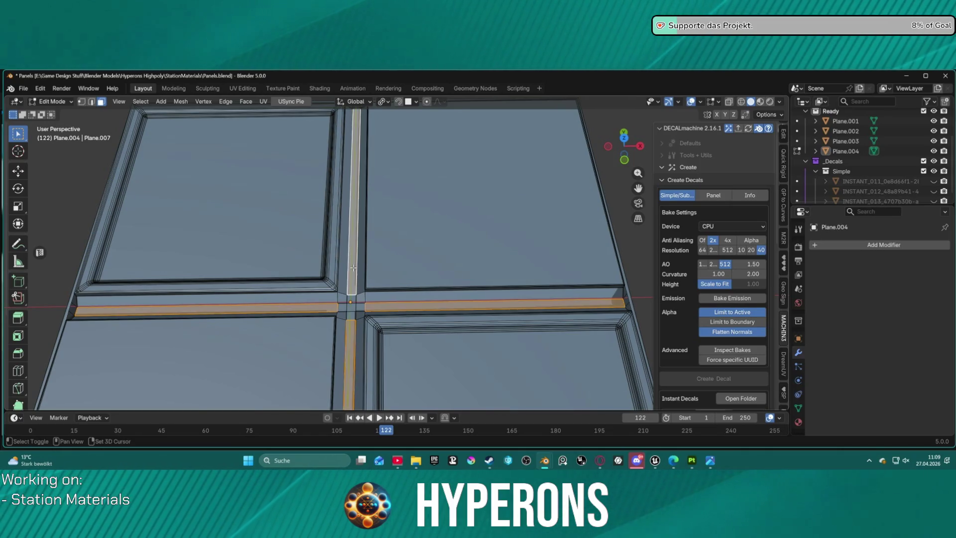
{"action": "right_click", "coordinate": [380, 277]}
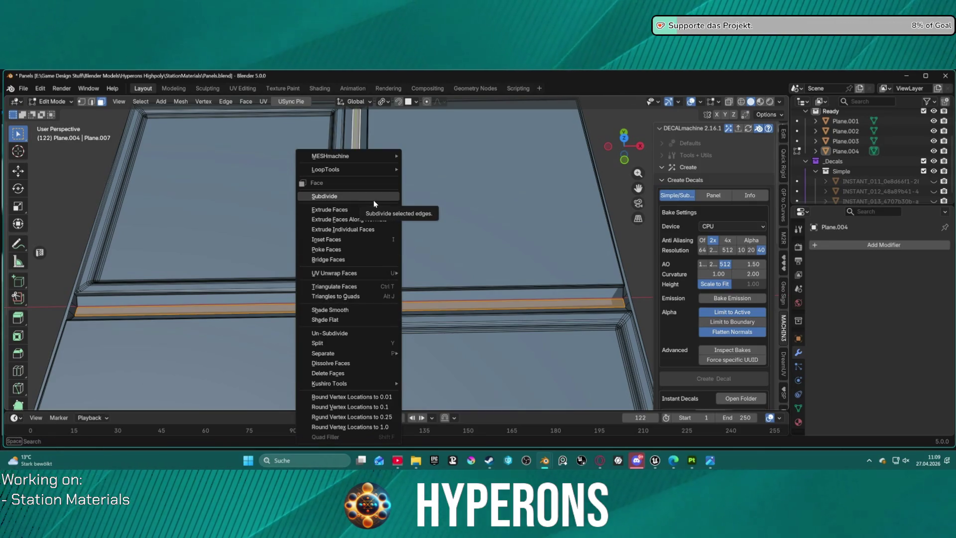
In edge mode, select the long edges of the groove strips
{"action": "left_click", "coordinate": [330, 309]}
{"action": "key", "text": "2"}
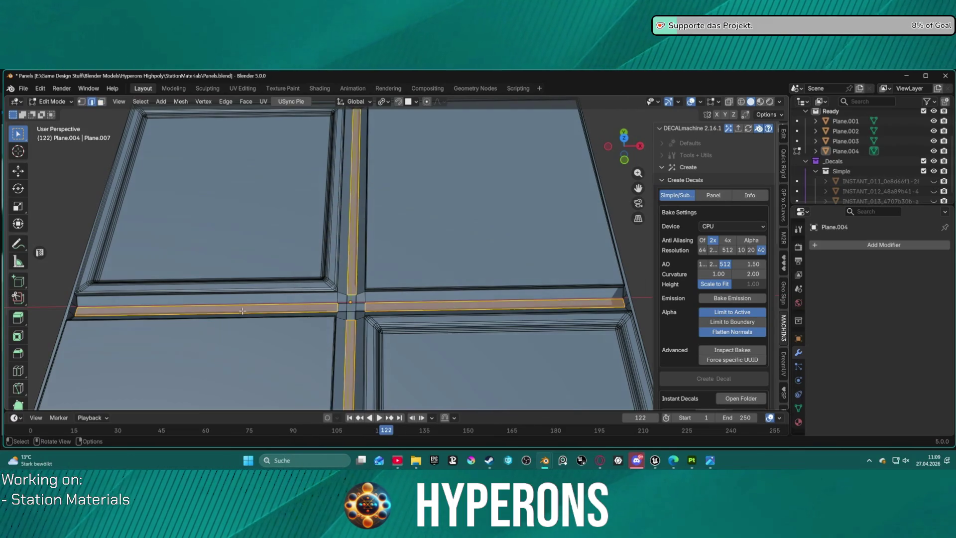
{"action": "left_click", "coordinate": [77, 310], "text": "shift"}
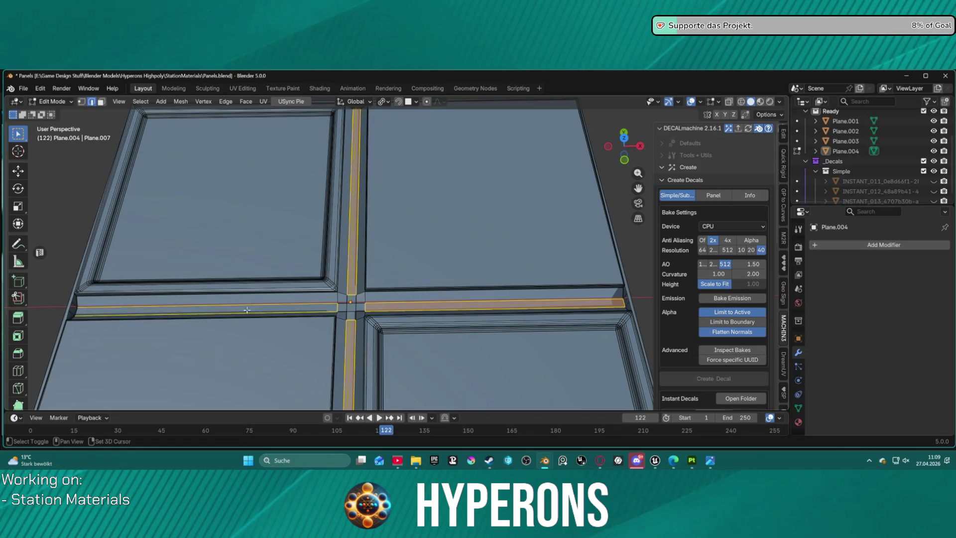
{"action": "left_click", "coordinate": [368, 307], "text": "shift"}
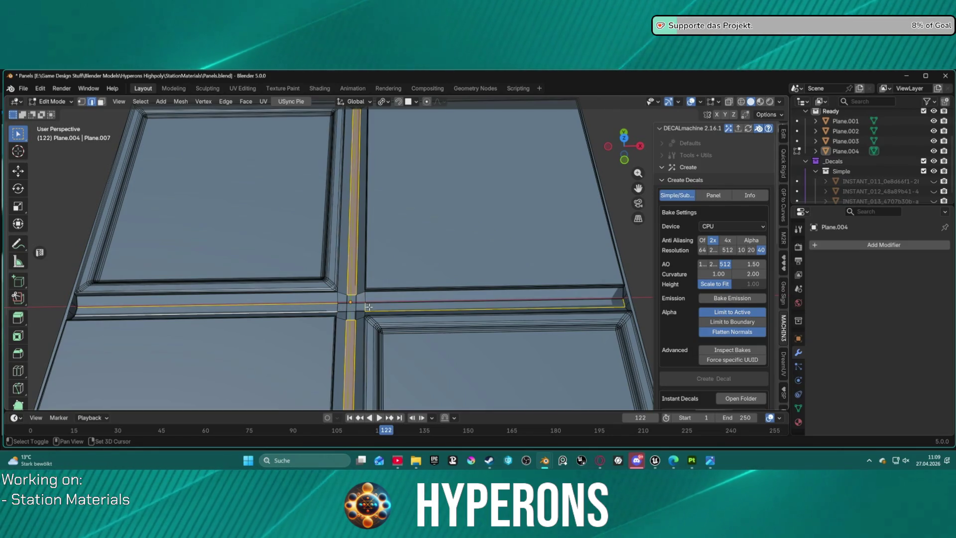
{"action": "left_click", "coordinate": [377, 303], "text": "shift"}
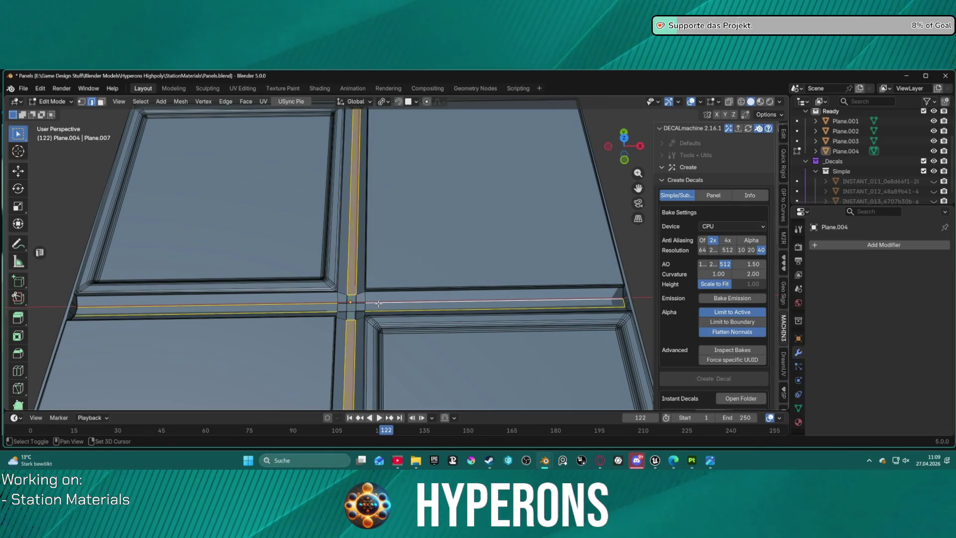
{"action": "left_click", "coordinate": [351, 295], "text": "shift"}
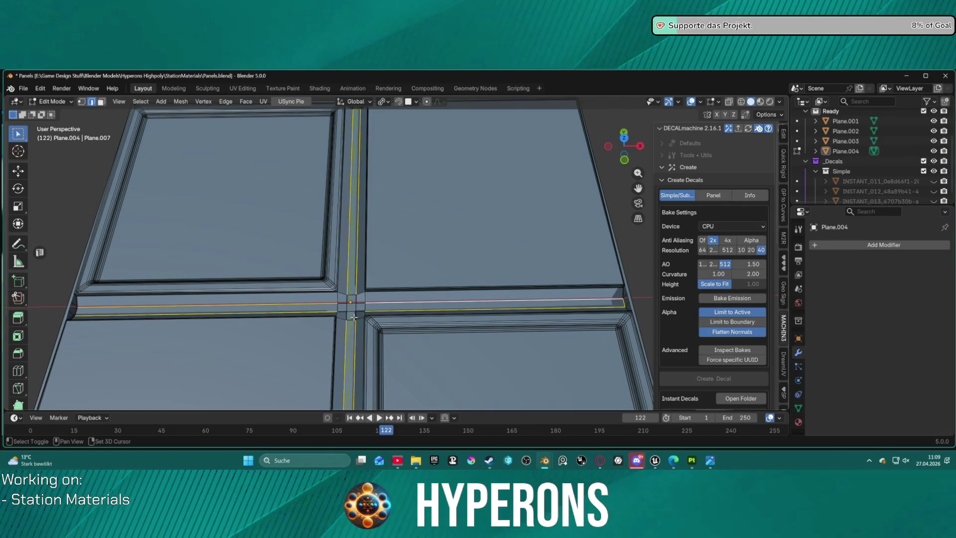
{"action": "middle_click_drag", "start_coordinate": [348, 199], "coordinate": [365, 183]}
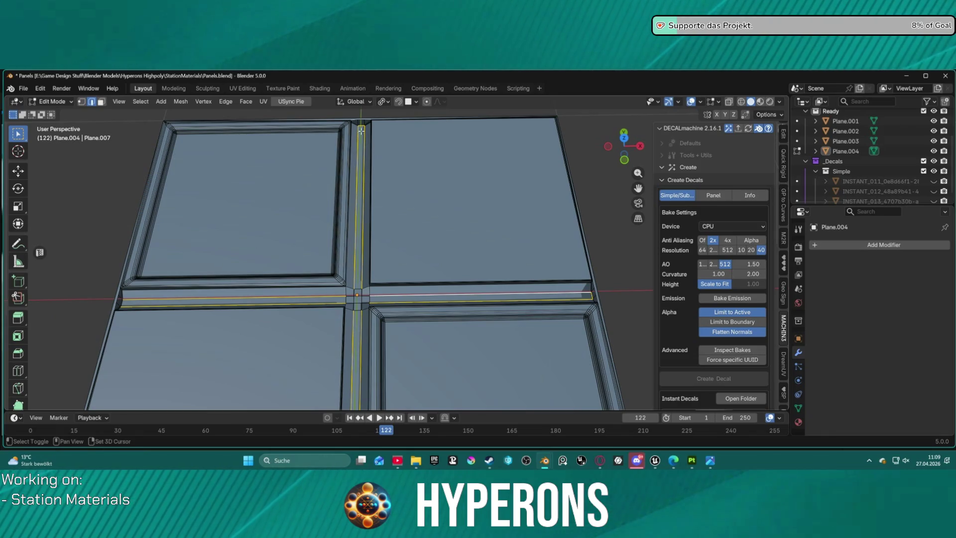
{"action": "scroll", "coordinate": [349, 298], "scroll_direction": "down", "scroll_amount": 5}
{"action": "scroll", "coordinate": [385, 357], "scroll_direction": "up", "scroll_amount": 3}
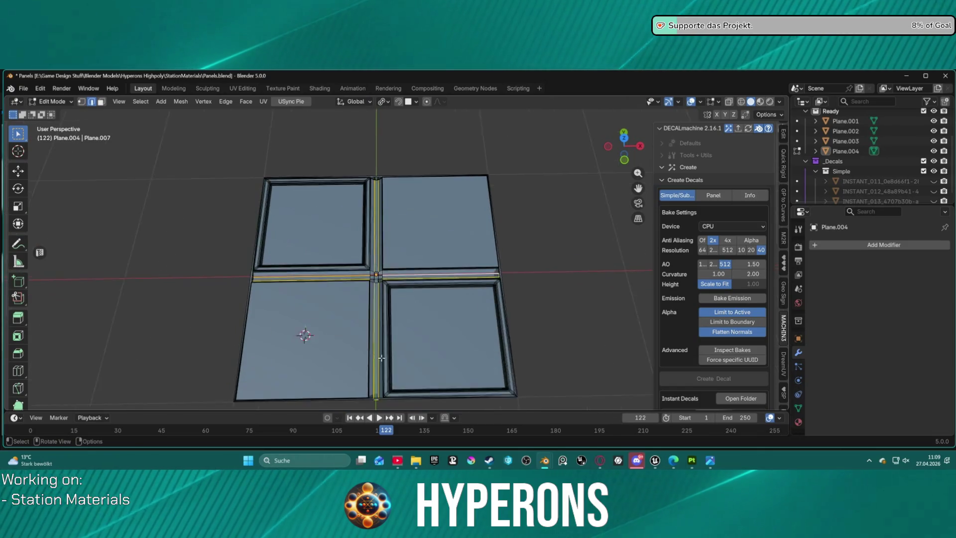
{"action": "mouse_move", "coordinate": [385, 357]}
{"action": "middle_mouse_down"}
{"action": "mouse_move", "coordinate": [292, 262]}
{"action": "mouse_move", "coordinate": [360, 226]}
{"action": "middle_mouse_up"}
{"action": "scroll", "coordinate": [359, 225], "scroll_direction": "up", "scroll_amount": 4}
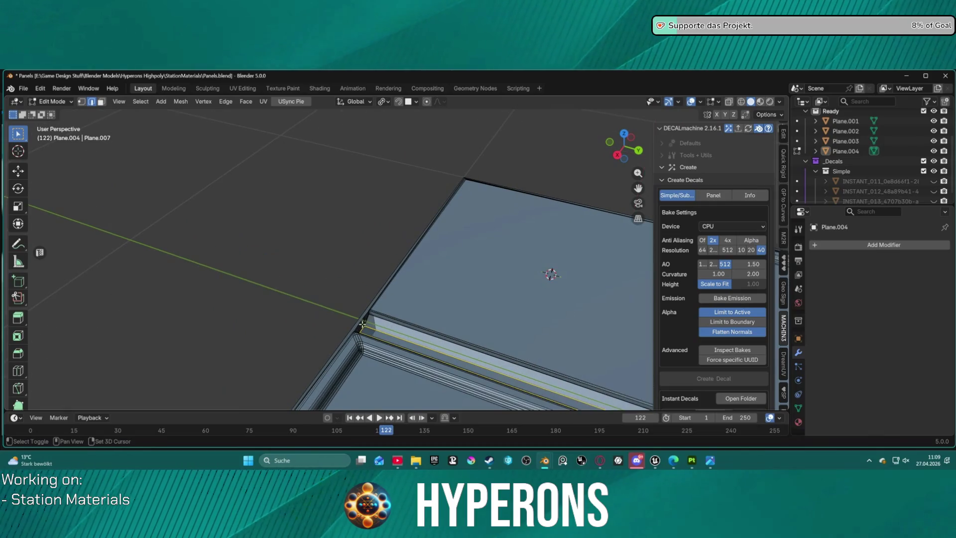
{"action": "middle_click_drag", "start_coordinate": [416, 303], "coordinate": [500, 321]}
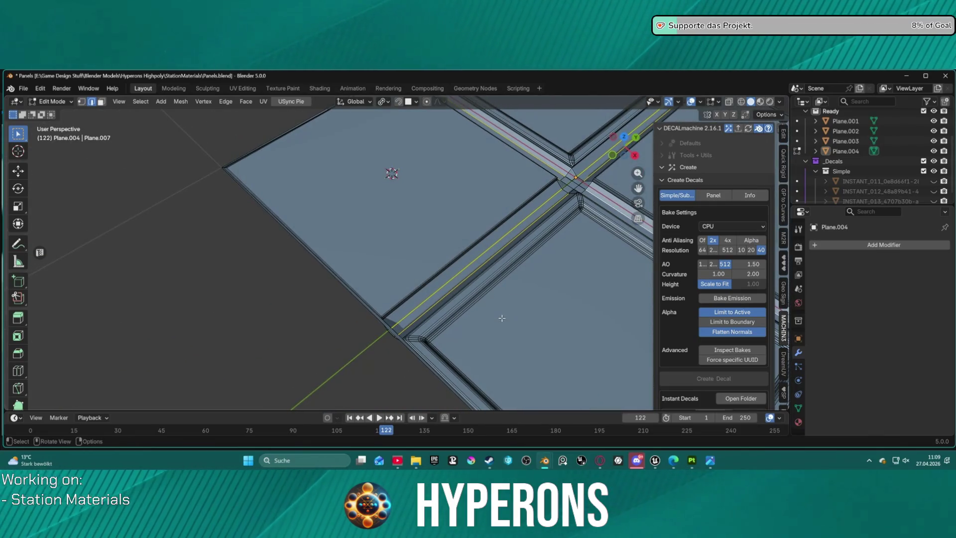
Subdivide the selected groove edges with 2 cuts
{"action": "right_click", "coordinate": [501, 318]}
{"action": "left_click", "coordinate": [466, 134]}
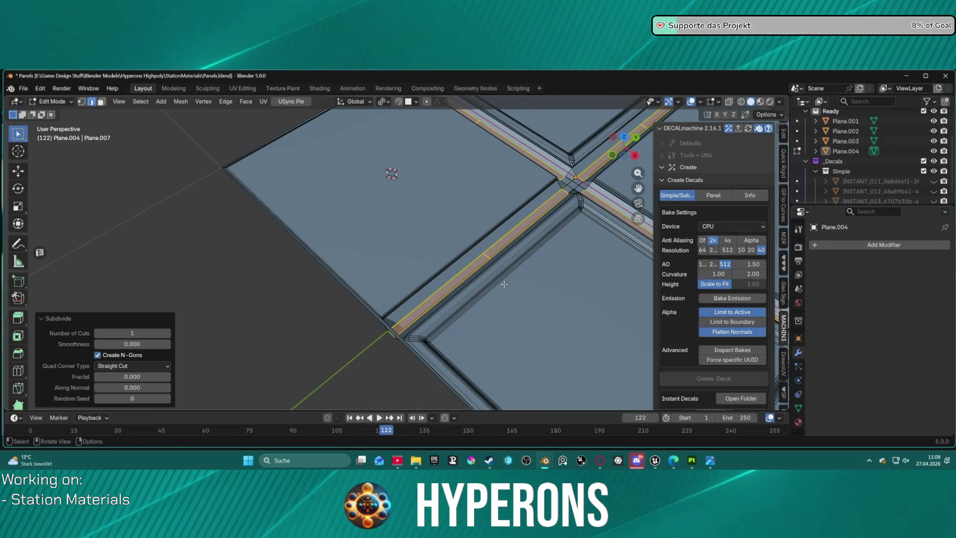
{"action": "left_click", "coordinate": [167, 334]}
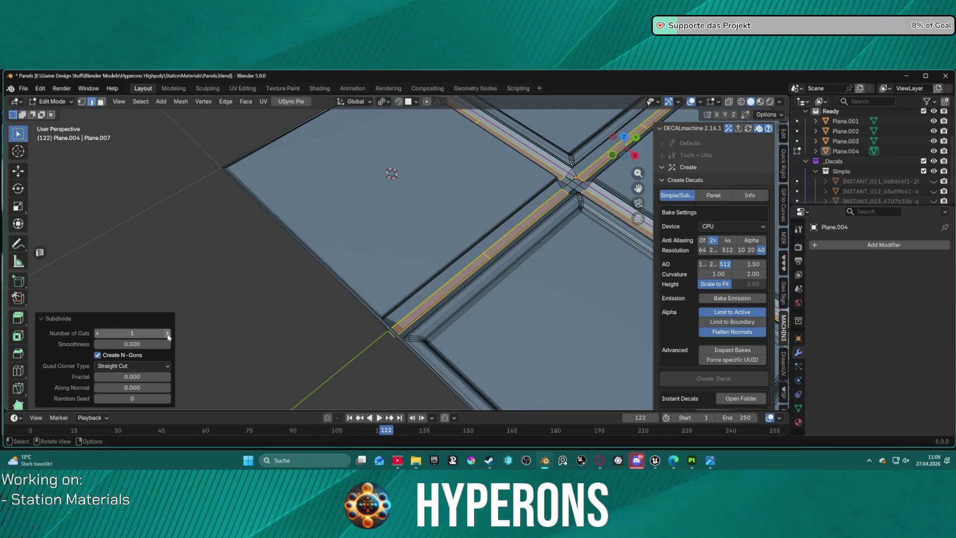
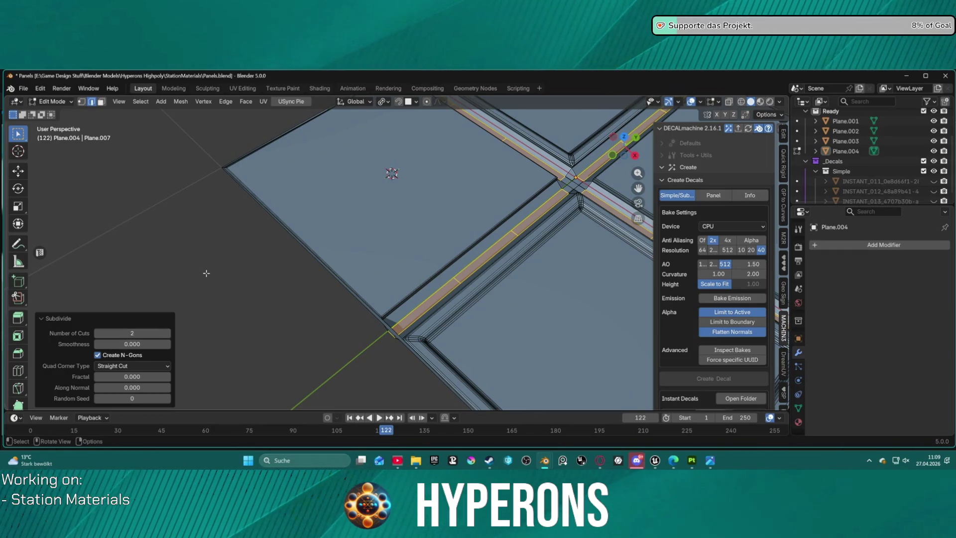
Give the groove strips a thin individual inset
{"action": "mouse_move", "coordinate": [445, 163]}
{"action": "middle_mouse_down"}
{"action": "mouse_move", "coordinate": [538, 166]}
{"action": "mouse_move", "coordinate": [527, 209]}
{"action": "mouse_move", "coordinate": [507, 234]}
{"action": "middle_mouse_up"}
{"action": "key", "text": "i"}
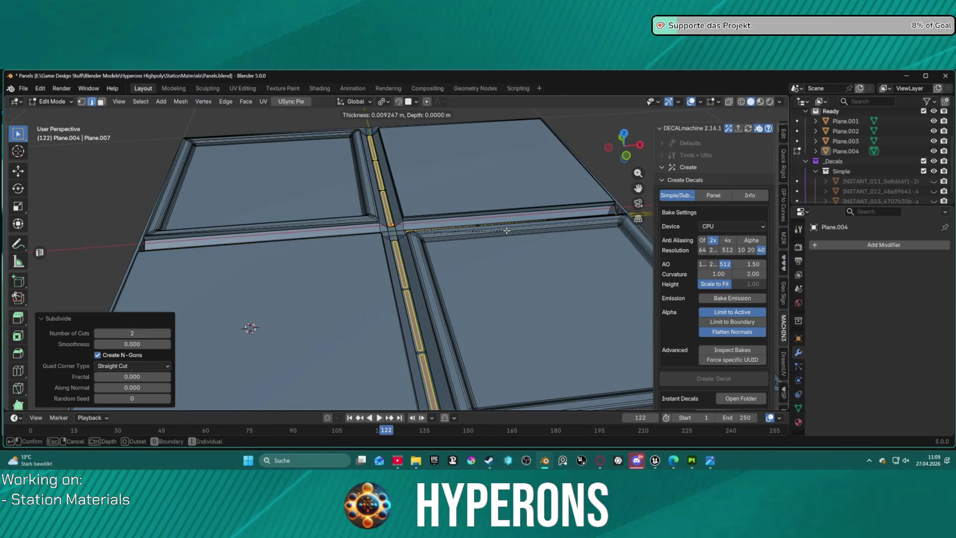
{"action": "left_click", "coordinate": [506, 230]}
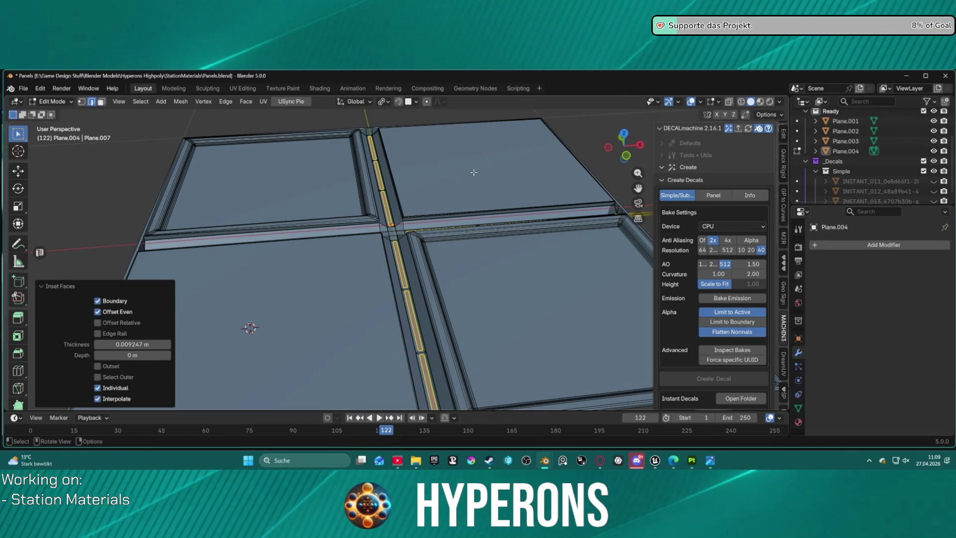
{"action": "left_click", "coordinate": [479, 168]}
Switch back to Object Mode and look around the recessed panels
{"action": "mouse_move", "coordinate": [479, 168]}
{"action": "middle_mouse_down"}
{"action": "mouse_move", "coordinate": [448, 278]}
{"action": "mouse_move", "coordinate": [453, 260]}
{"action": "mouse_move", "coordinate": [433, 263]}
{"action": "mouse_move", "coordinate": [331, 171]}
{"action": "mouse_move", "coordinate": [343, 241]}
{"action": "mouse_move", "coordinate": [326, 231]}
{"action": "mouse_move", "coordinate": [331, 219]}
{"action": "mouse_move", "coordinate": [324, 245]}
{"action": "mouse_move", "coordinate": [334, 198]}
{"action": "mouse_move", "coordinate": [397, 240]}
{"action": "mouse_move", "coordinate": [393, 138]}
{"action": "mouse_move", "coordinate": [356, 180]}
{"action": "mouse_move", "coordinate": [493, 267]}
{"action": "mouse_move", "coordinate": [496, 213]}
{"action": "mouse_move", "coordinate": [506, 266]}
{"action": "mouse_move", "coordinate": [489, 258]}
{"action": "middle_mouse_up"}
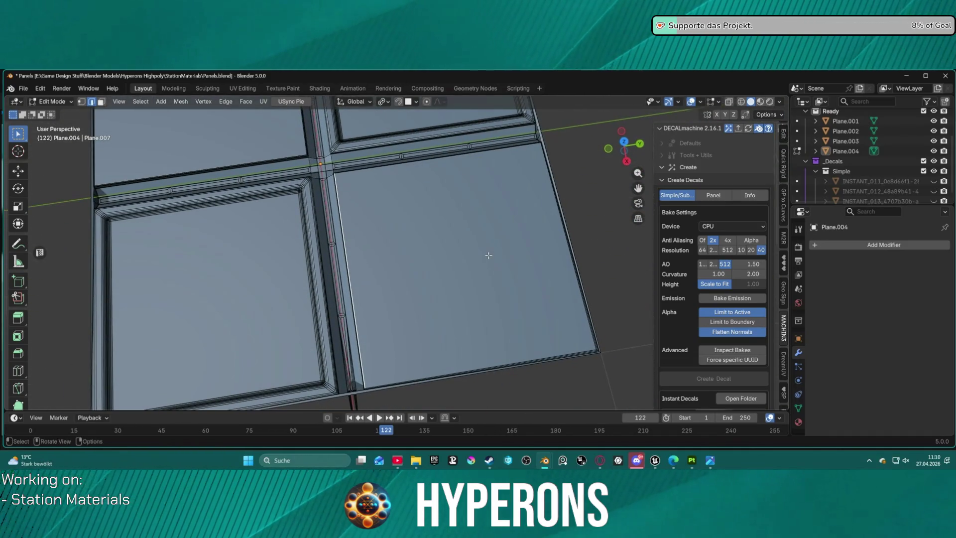
{"action": "scroll", "coordinate": [489, 255], "scroll_direction": "down", "scroll_amount": 5}
{"action": "key", "text": "Tab"}
{"action": "mouse_move", "coordinate": [475, 241]}
{"action": "middle_mouse_down"}
{"action": "mouse_move", "coordinate": [447, 207]}
{"action": "mouse_move", "coordinate": [440, 176]}
{"action": "mouse_move", "coordinate": [457, 159]}
{"action": "mouse_move", "coordinate": [482, 204]}
{"action": "mouse_move", "coordinate": [453, 217]}
{"action": "mouse_move", "coordinate": [462, 193]}
{"action": "mouse_move", "coordinate": [454, 237]}
{"action": "middle_mouse_up"}
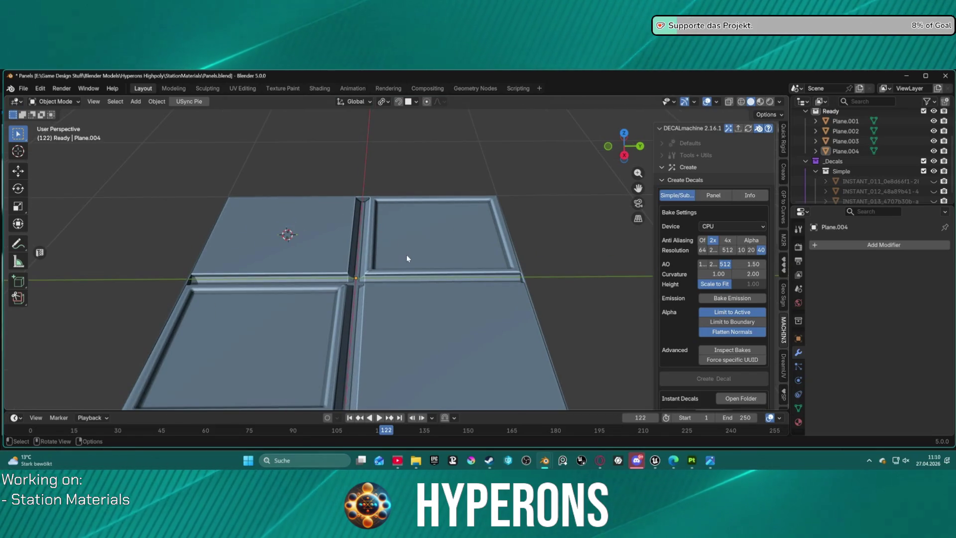
Add a cube mesh to the scene
{"action": "mouse_move", "coordinate": [387, 286]}
{"action": "middle_mouse_down", "text": "shift"}
{"action": "mouse_move", "coordinate": [372, 171]}
{"action": "mouse_move", "coordinate": [390, 130]}
{"action": "mouse_move", "coordinate": [426, 273]}
{"action": "middle_mouse_up", "text": "shift"}
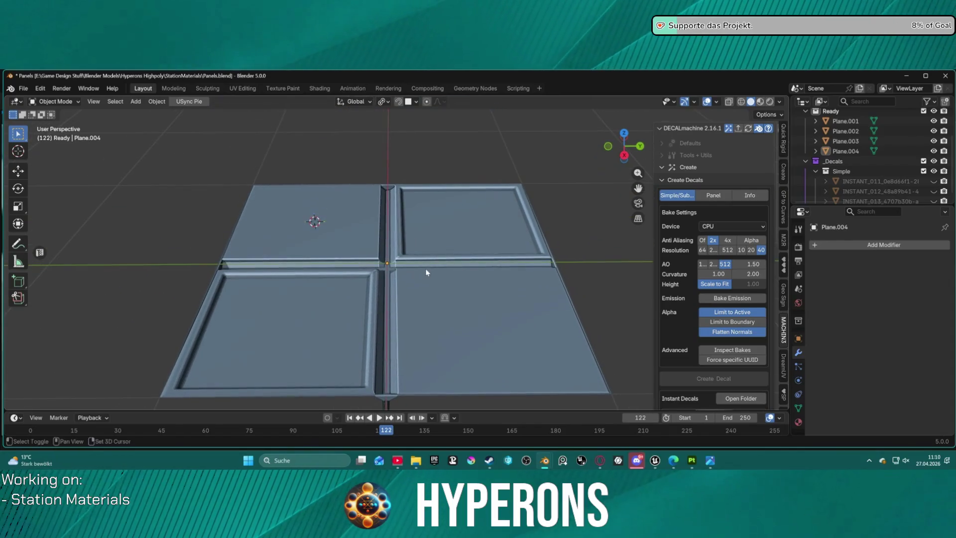
{"action": "left_click", "coordinate": [139, 103]}
{"action": "mouse_move", "coordinate": [170, 113]}
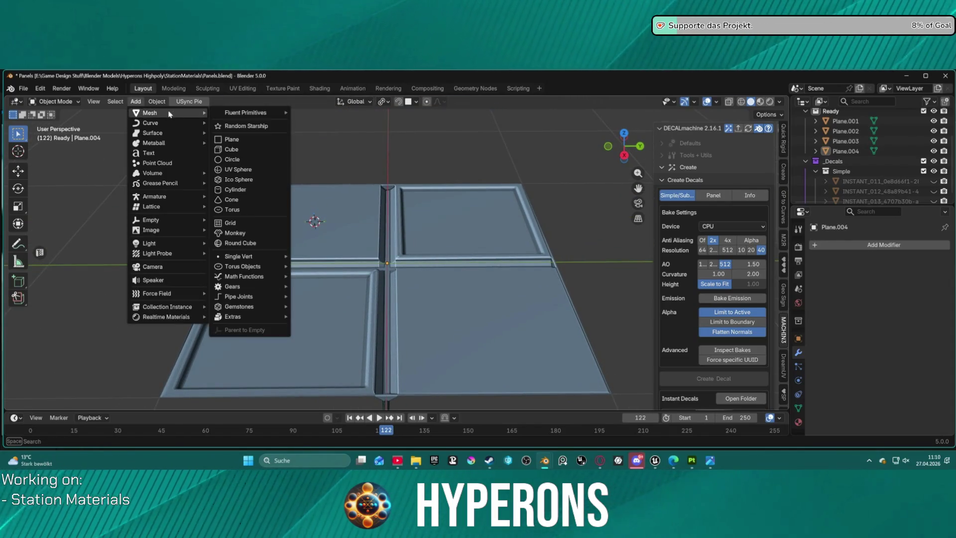
{"action": "left_click", "coordinate": [252, 152]}
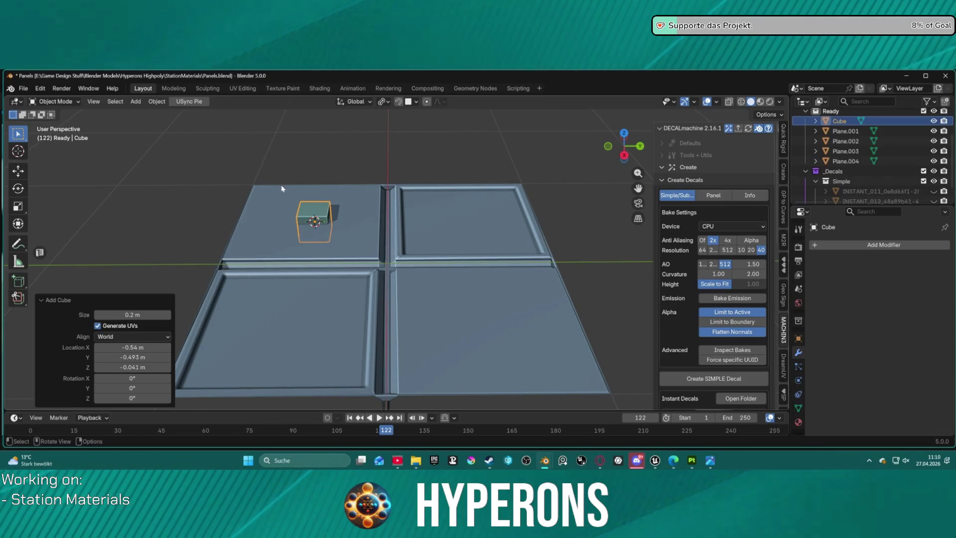
{"action": "mouse_move", "coordinate": [314, 212]}
{"action": "middle_mouse_down"}
{"action": "mouse_move", "coordinate": [330, 209]}
{"action": "mouse_move", "coordinate": [236, 173]}
{"action": "middle_mouse_up"}
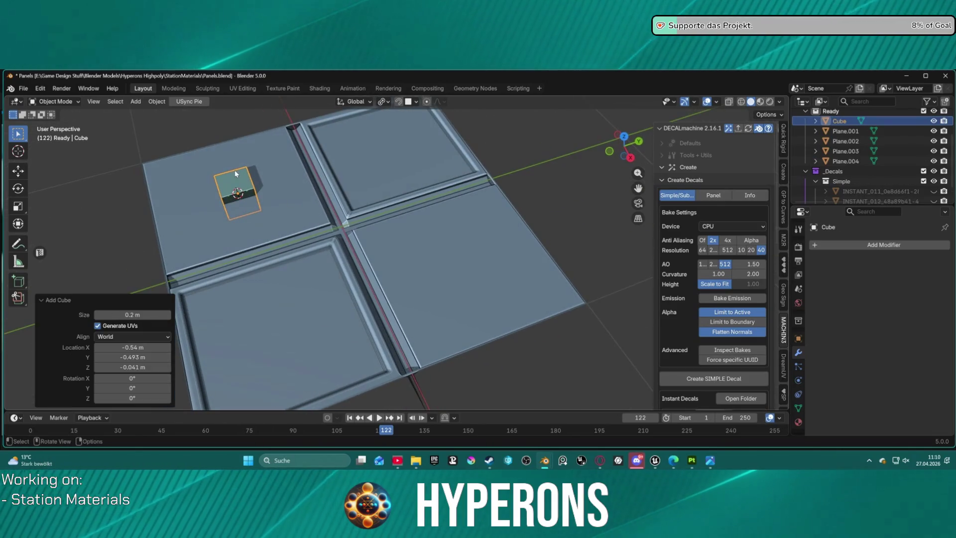
Move the cube along Y onto a panel plate and flatten it along Z
{"action": "key", "text": "g"}
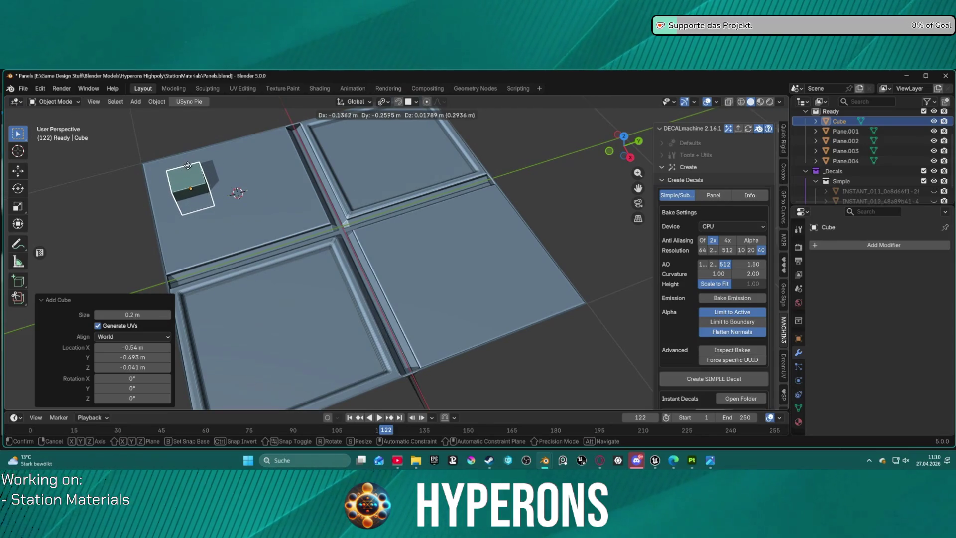
{"action": "key", "text": "Escape"}
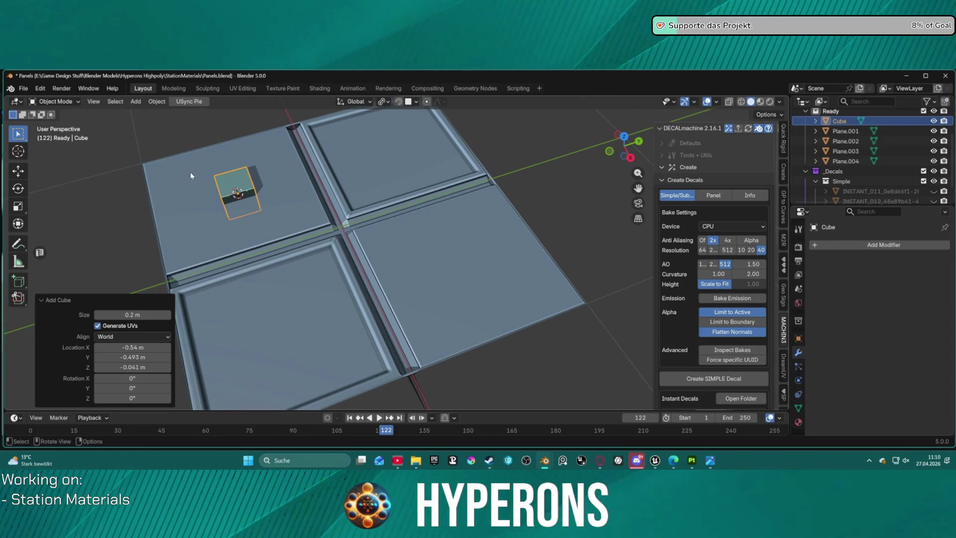
{"action": "key", "text": "g"}
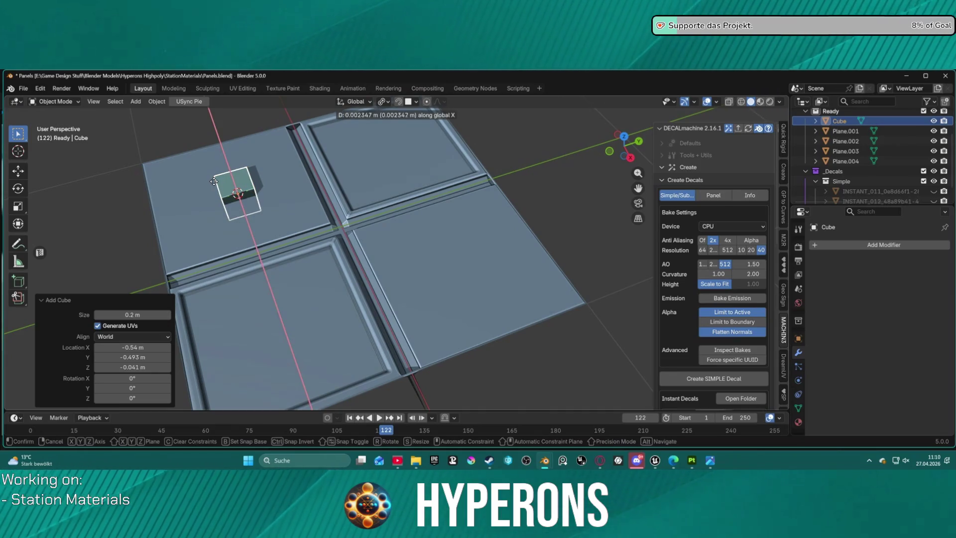
{"action": "key", "text": "y"}
{"action": "left_click", "coordinate": [177, 195]}
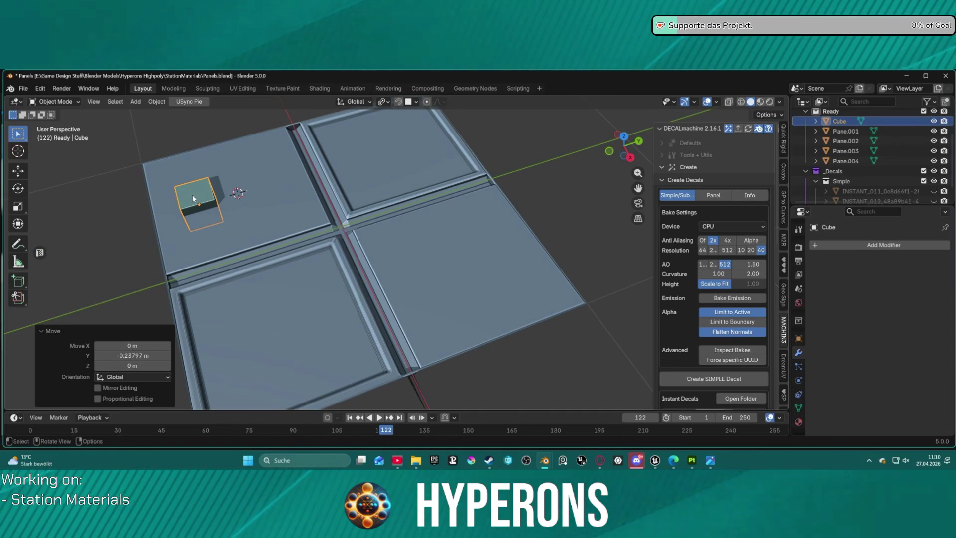
{"action": "key", "text": "s"}
{"action": "key", "text": "z"}
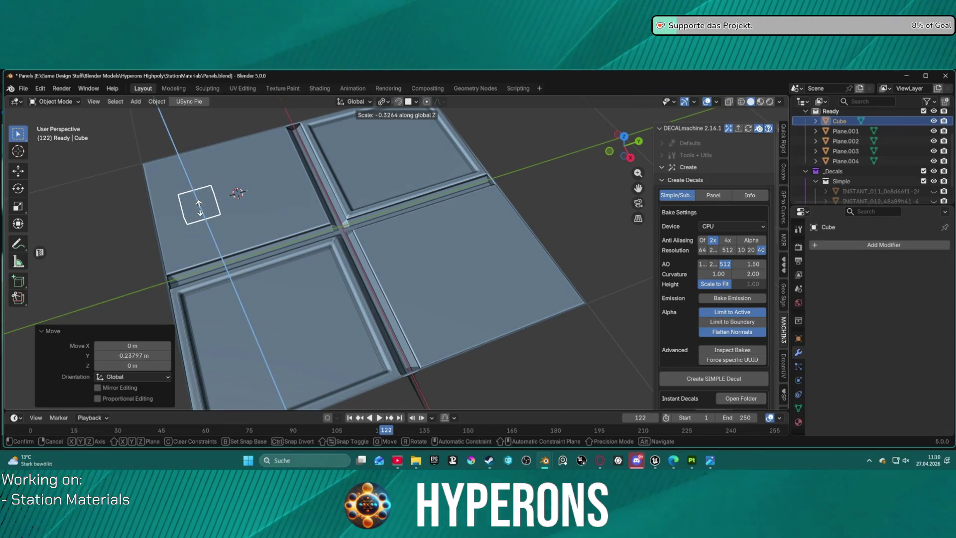
{"action": "left_click", "coordinate": [196, 209]}
{"action": "mouse_move", "coordinate": [199, 205]}
{"action": "middle_mouse_down"}
{"action": "mouse_move", "coordinate": [222, 147]}
{"action": "mouse_move", "coordinate": [201, 134]}
{"action": "middle_mouse_up"}
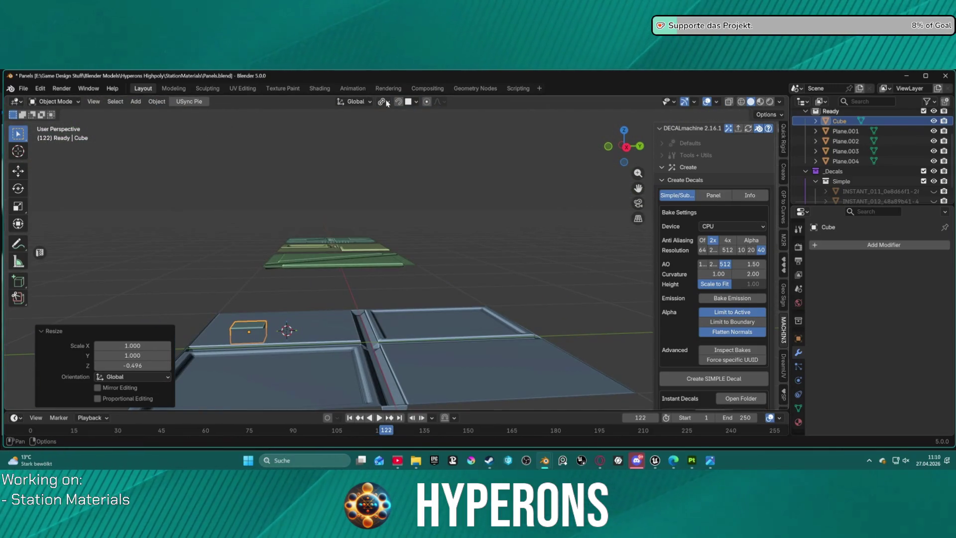
Reposition the cube on the upper-left plate and flatten it further along Z
{"action": "left_click", "coordinate": [407, 103]}
{"action": "middle_click_drag", "start_coordinate": [299, 165], "coordinate": [277, 260]}
{"action": "key", "text": "g"}
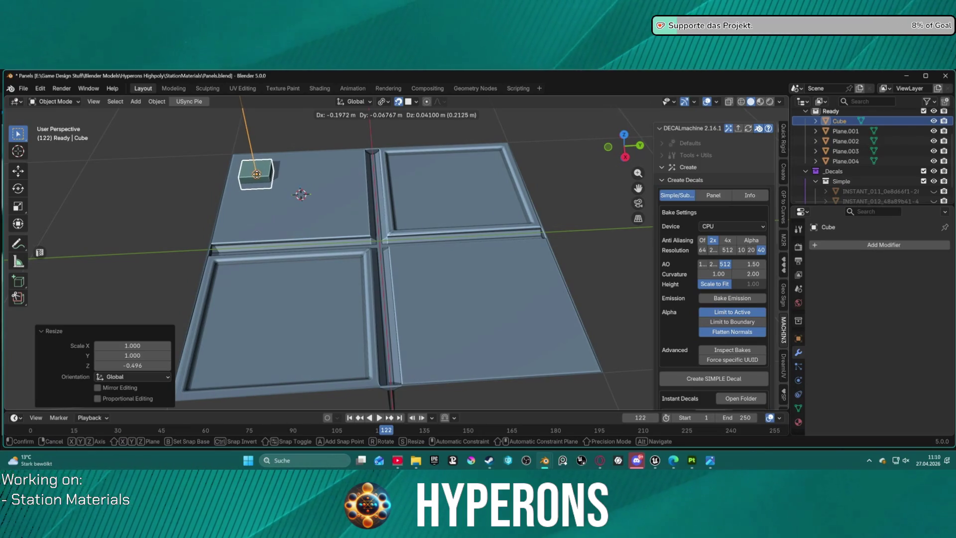
{"action": "left_click", "coordinate": [256, 174]}
{"action": "middle_click_drag", "start_coordinate": [329, 209], "coordinate": [413, 266], "text": "shift"}
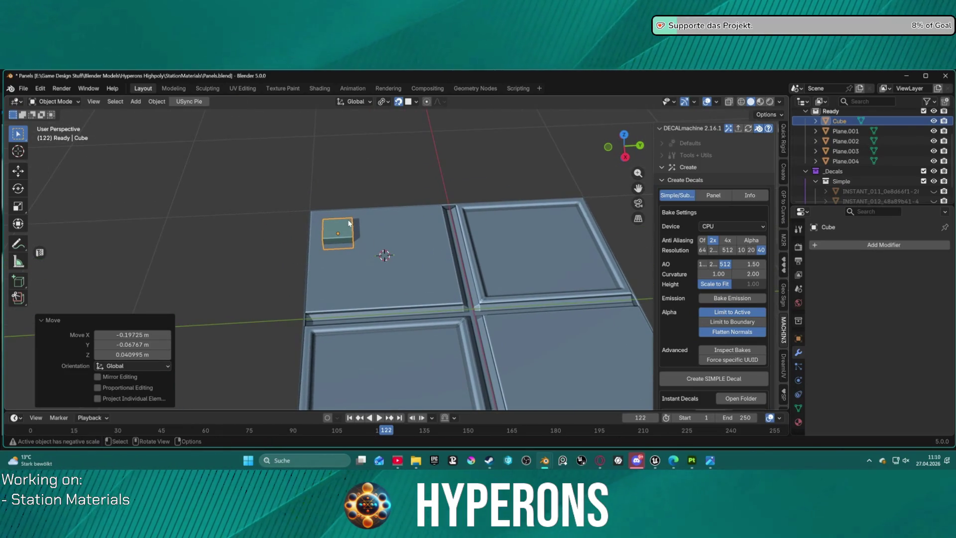
{"action": "key", "text": "s"}
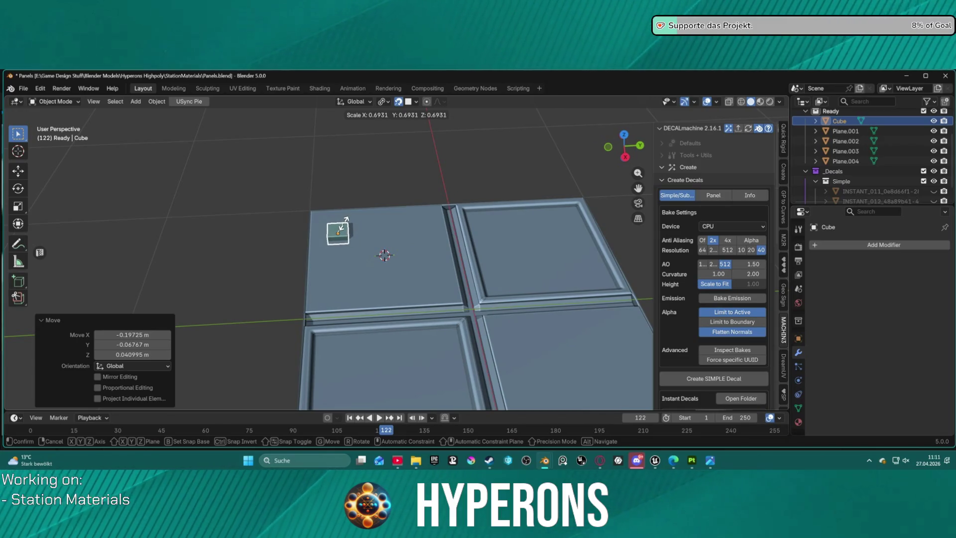
{"action": "key", "text": "z"}
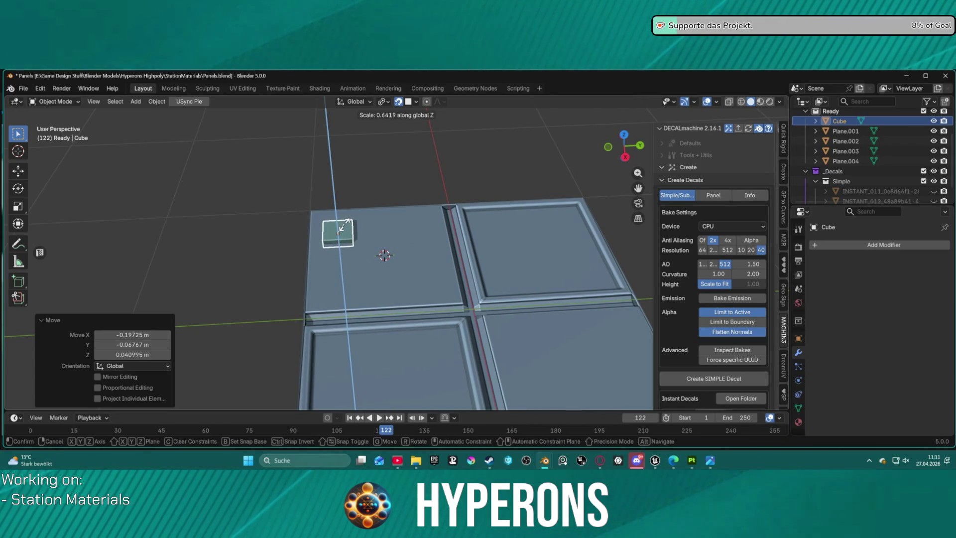
{"action": "left_click", "coordinate": [338, 230]}
{"action": "mouse_move", "coordinate": [348, 194]}
{"action": "middle_mouse_down"}
{"action": "mouse_move", "coordinate": [347, 214]}
{"action": "mouse_move", "coordinate": [291, 289]}
{"action": "middle_mouse_up"}
{"action": "key", "text": "KP_3"}
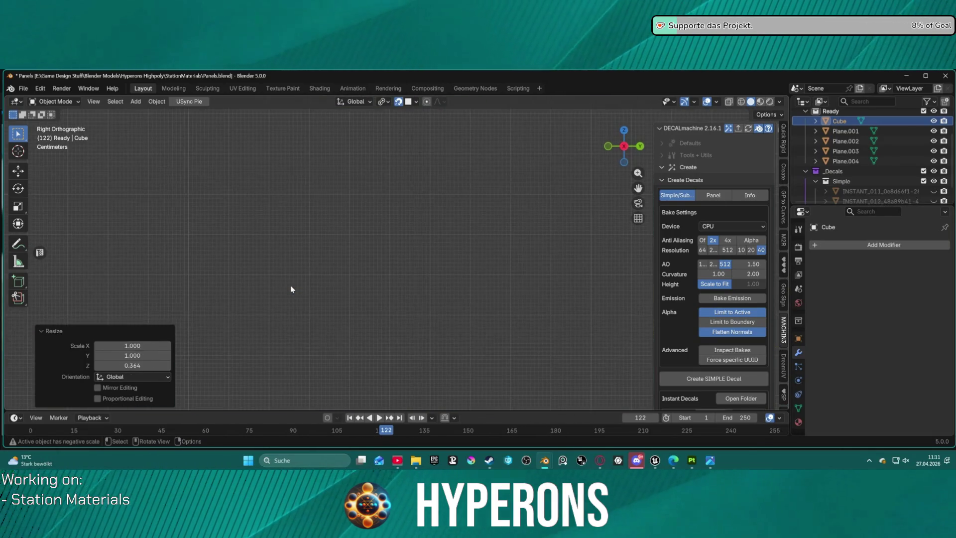
Lower the cube slightly along Z onto the panel surface
{"action": "scroll", "coordinate": [348, 281], "scroll_direction": "up", "scroll_amount": 5}
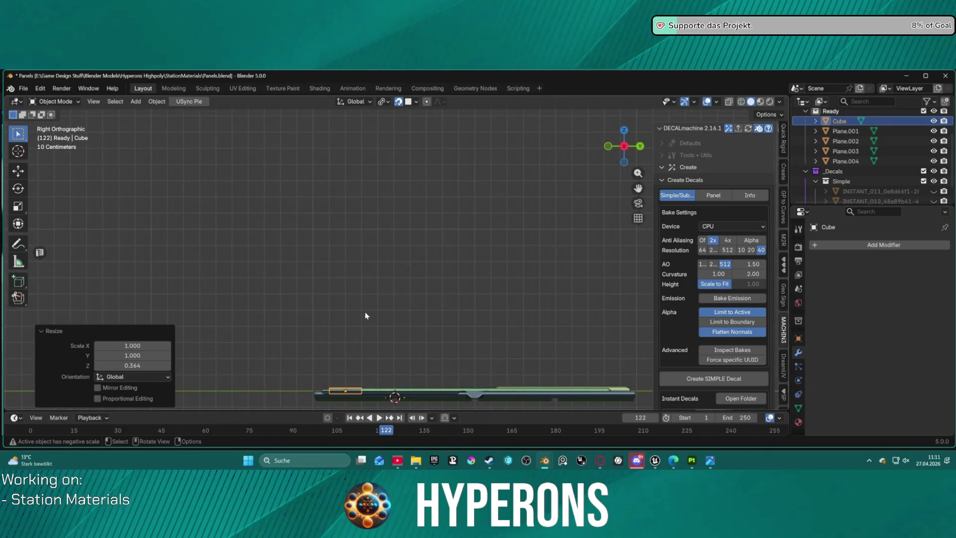
{"action": "scroll", "coordinate": [365, 315], "scroll_direction": "up", "scroll_amount": 5}
{"action": "mouse_move", "coordinate": [365, 316]}
{"action": "middle_mouse_down"}
{"action": "mouse_move", "coordinate": [422, 292]}
{"action": "mouse_move", "coordinate": [422, 349]}
{"action": "mouse_move", "coordinate": [354, 344]}
{"action": "mouse_move", "coordinate": [406, 330]}
{"action": "mouse_move", "coordinate": [403, 313]}
{"action": "mouse_move", "coordinate": [431, 273]}
{"action": "mouse_move", "coordinate": [474, 278]}
{"action": "middle_mouse_up"}
{"action": "key", "text": "g"}
{"action": "key", "text": "z"}
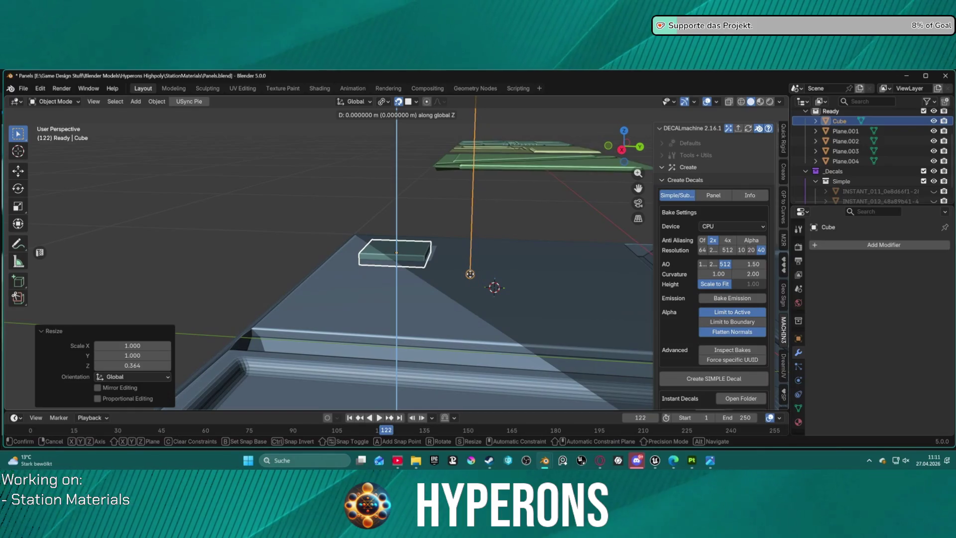
{"action": "right_click", "coordinate": [470, 272]}
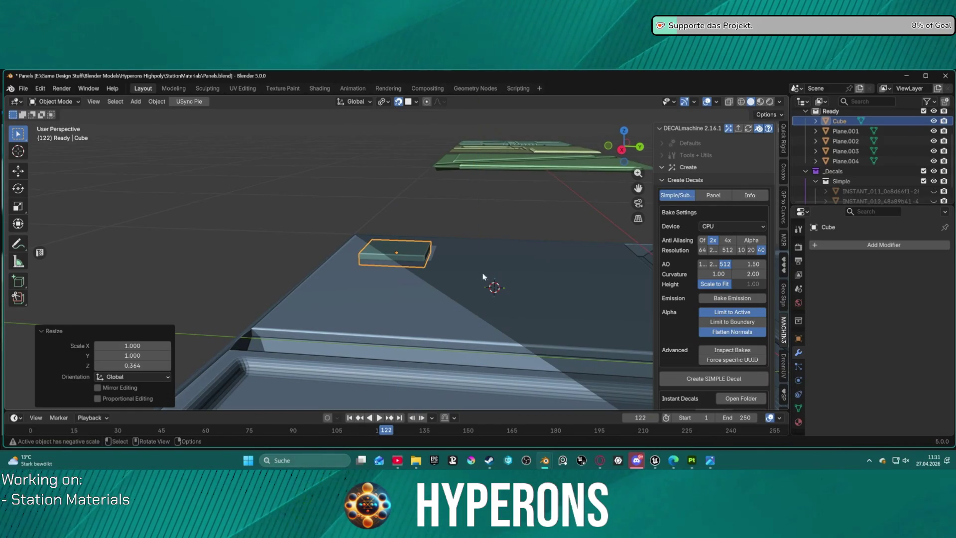
{"action": "key", "text": "g"}
{"action": "key", "text": "z"}
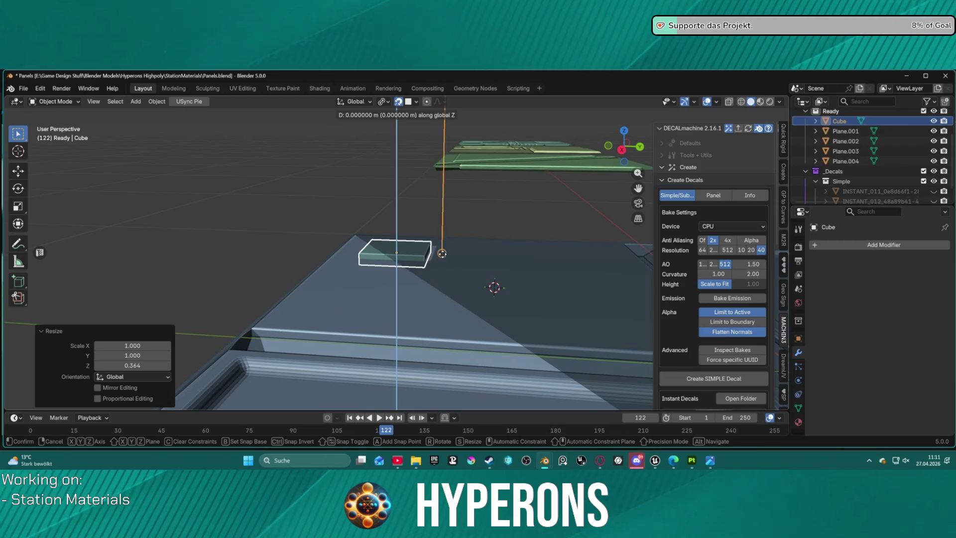
{"action": "right_click", "coordinate": [458, 256]}
{"action": "scroll", "coordinate": [471, 201], "scroll_direction": "down", "scroll_amount": 6}
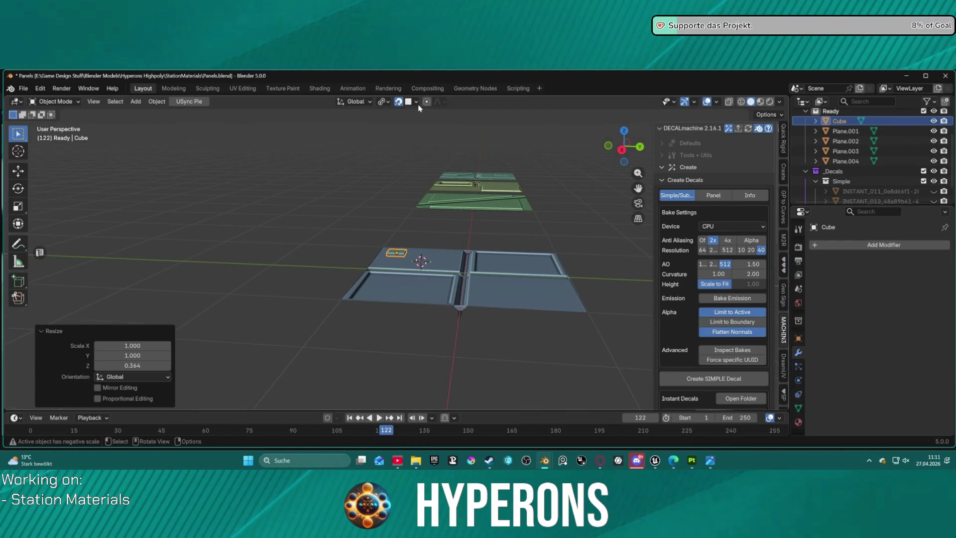
{"action": "key", "text": "KP_Decimal"}
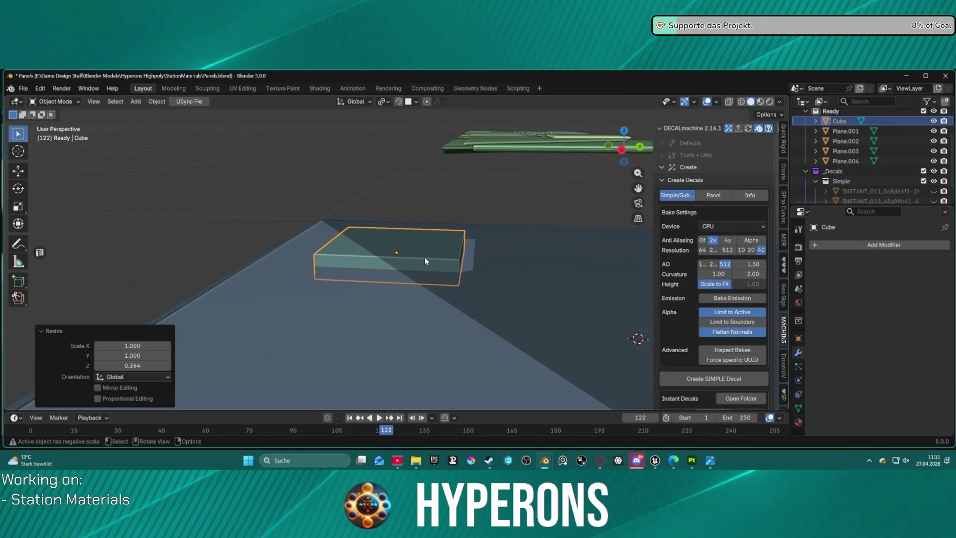
{"action": "key", "text": "g"}
{"action": "key", "text": "z"}
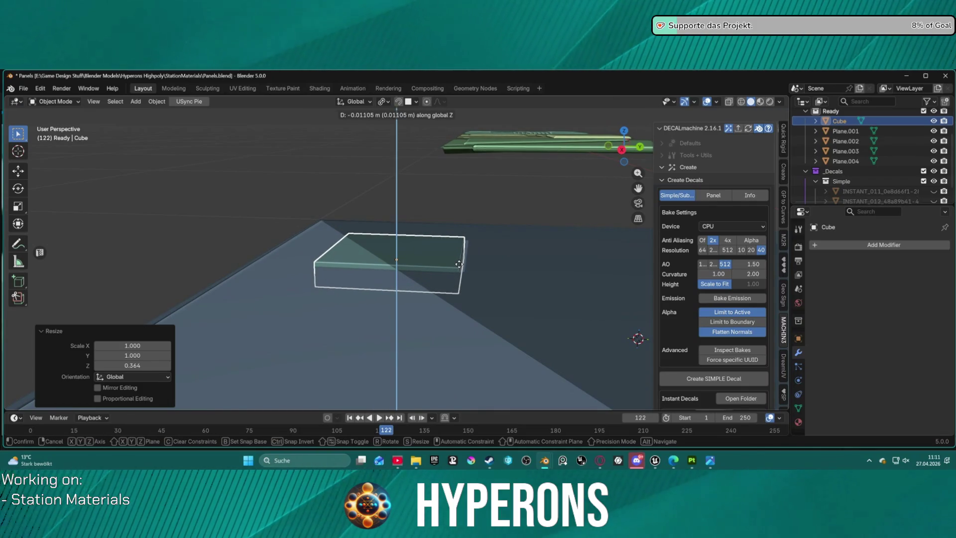
{"action": "left_click", "coordinate": [458, 264]}
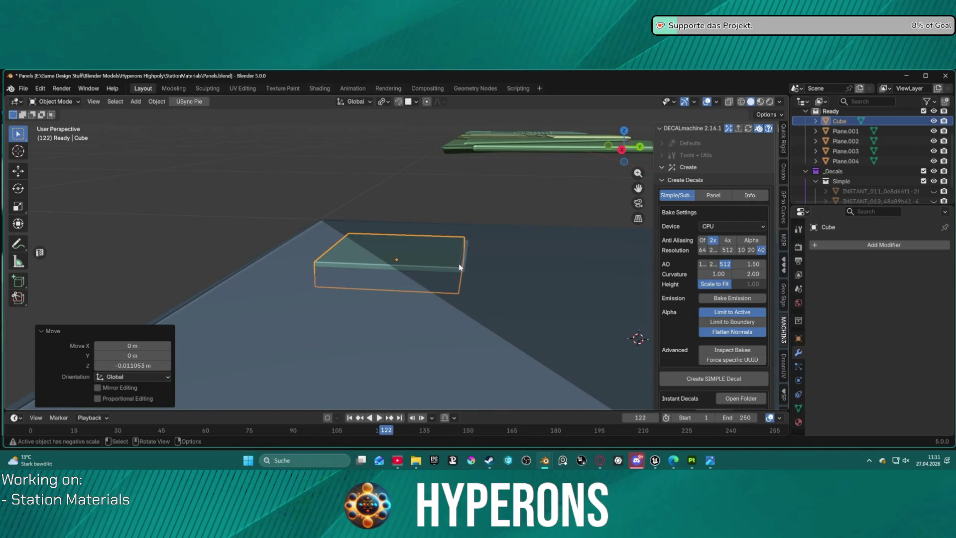
Flatten the cube along Z to a 0.438 thin slab
{"action": "left_click", "coordinate": [484, 252]}
{"action": "left_click", "coordinate": [486, 252]}
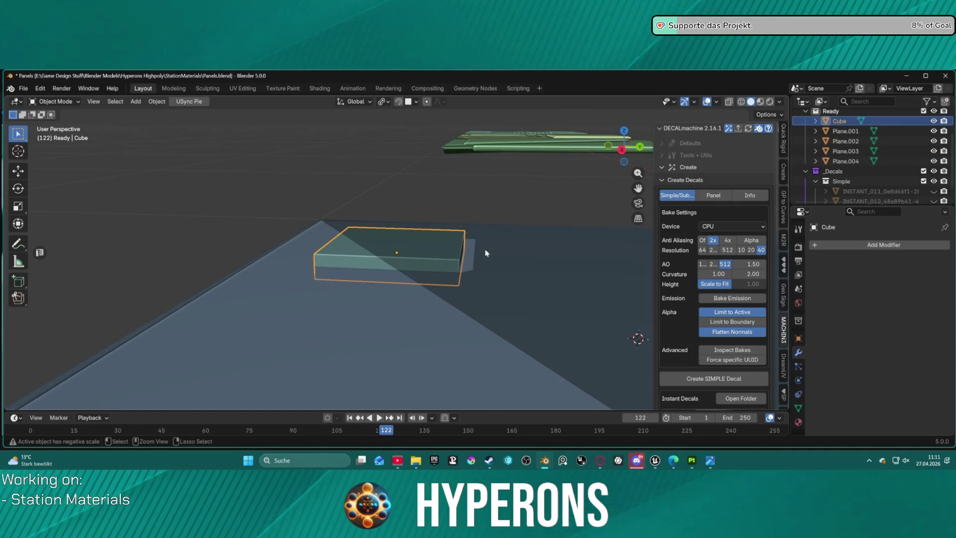
{"action": "key", "text": "s"}
{"action": "key", "text": "z"}
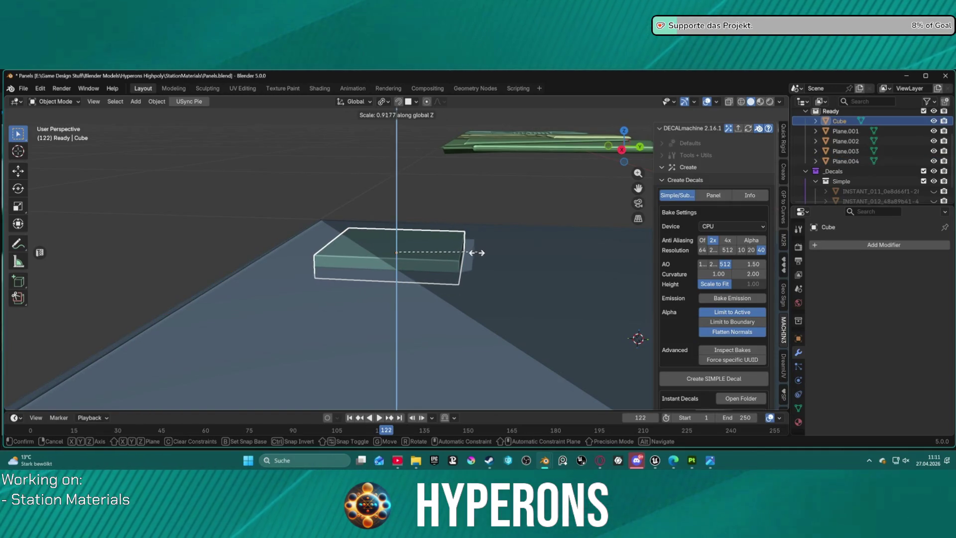
{"action": "left_click", "coordinate": [436, 263]}
{"action": "mouse_move", "coordinate": [452, 255]}
{"action": "middle_mouse_down"}
{"action": "mouse_move", "coordinate": [468, 280]}
{"action": "mouse_move", "coordinate": [425, 316]}
{"action": "mouse_move", "coordinate": [443, 277]}
{"action": "mouse_move", "coordinate": [487, 239]}
{"action": "mouse_move", "coordinate": [383, 204]}
{"action": "mouse_move", "coordinate": [426, 261]}
{"action": "mouse_move", "coordinate": [408, 249]}
{"action": "middle_mouse_up"}
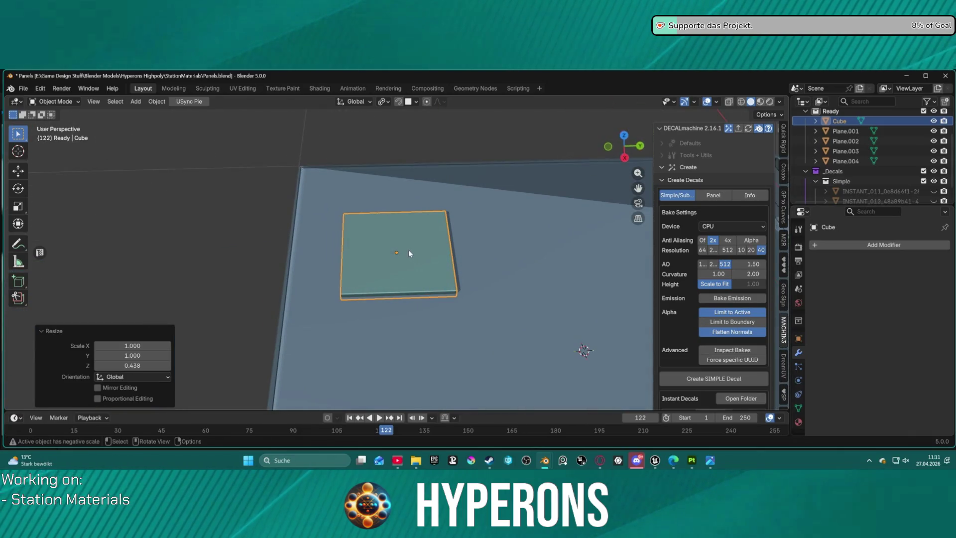
Enter Edit Mode on the cube and begin scaling its mesh
{"action": "key", "text": "ctrl+Tab"}
{"action": "left_click", "coordinate": [430, 282]}
{"action": "middle_click_drag", "start_coordinate": [430, 282], "coordinate": [421, 247]}
{"action": "key", "text": "s"}
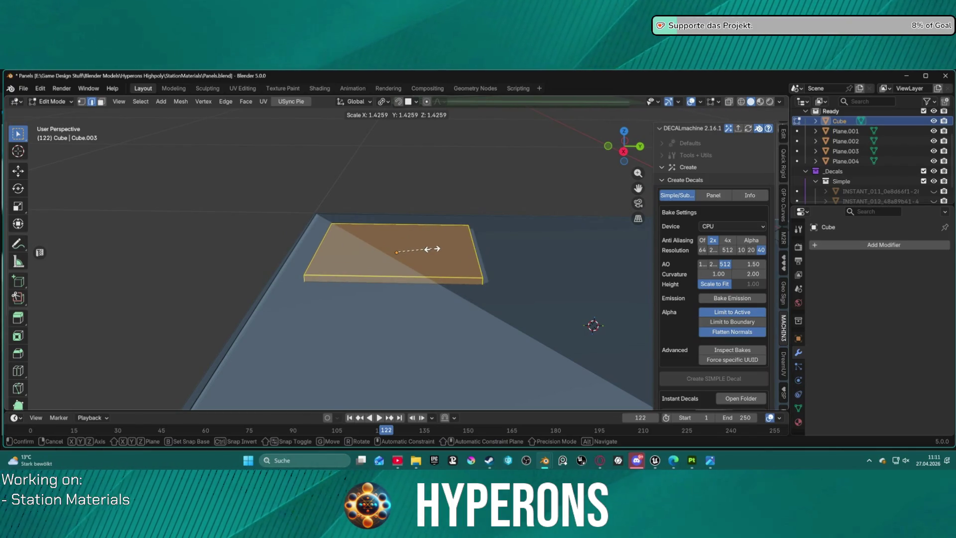
Confirm the face enlargement, then shrink the small square face to 0.922
{"action": "left_click", "coordinate": [438, 248]}
{"action": "left_click", "coordinate": [442, 248]}
{"action": "left_click", "coordinate": [442, 247]}
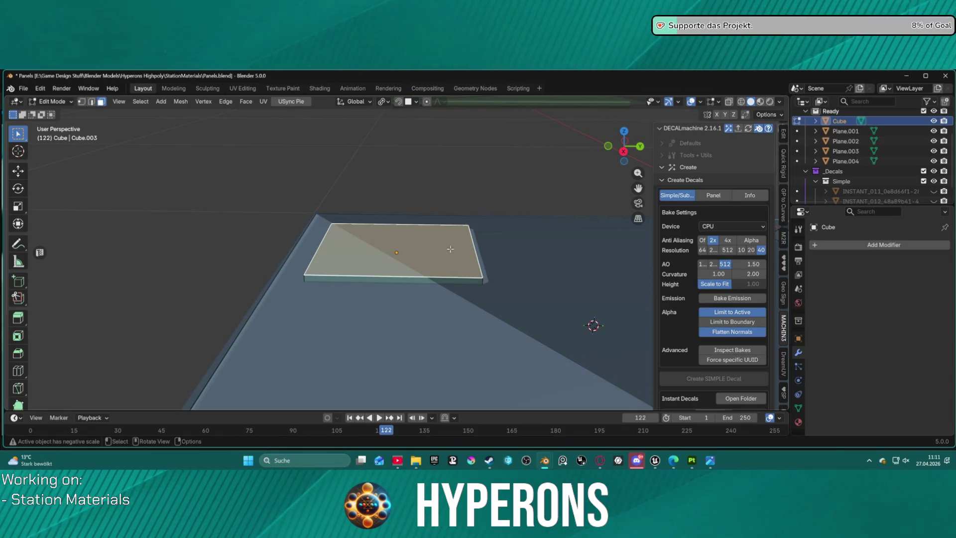
{"action": "key", "text": "s"}
{"action": "left_click", "coordinate": [455, 249]}
{"action": "mouse_move", "coordinate": [455, 250]}
{"action": "middle_mouse_down"}
{"action": "mouse_move", "coordinate": [365, 324]}
{"action": "mouse_move", "coordinate": [485, 332]}
{"action": "mouse_move", "coordinate": [418, 269]}
{"action": "middle_mouse_up"}
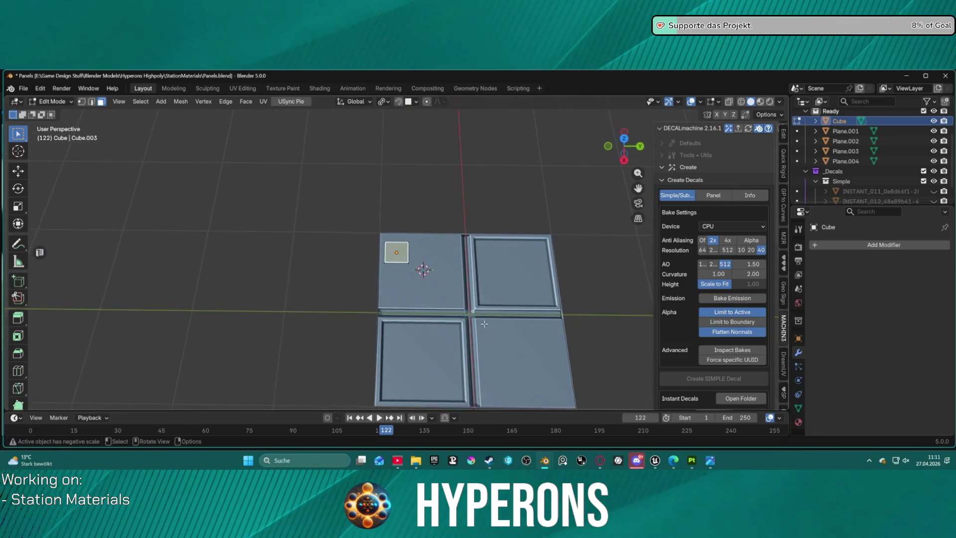
{"action": "scroll", "coordinate": [438, 275], "scroll_direction": "up", "scroll_amount": 6}
{"action": "scroll", "coordinate": [436, 287], "scroll_direction": "down", "scroll_amount": 2}
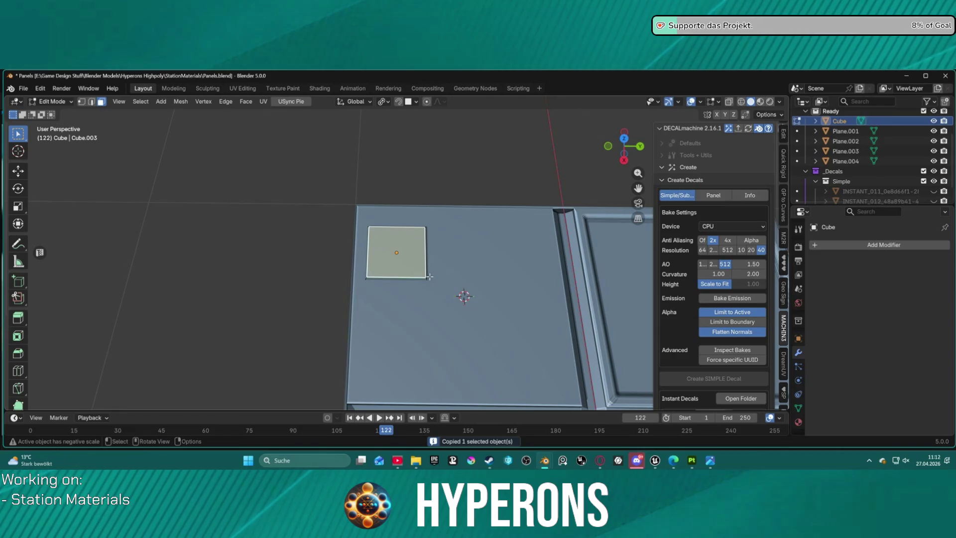
{"action": "scroll", "coordinate": [436, 235], "scroll_direction": "up", "scroll_amount": 2}
{"action": "scroll", "coordinate": [448, 254], "scroll_direction": "down", "scroll_amount": 1}
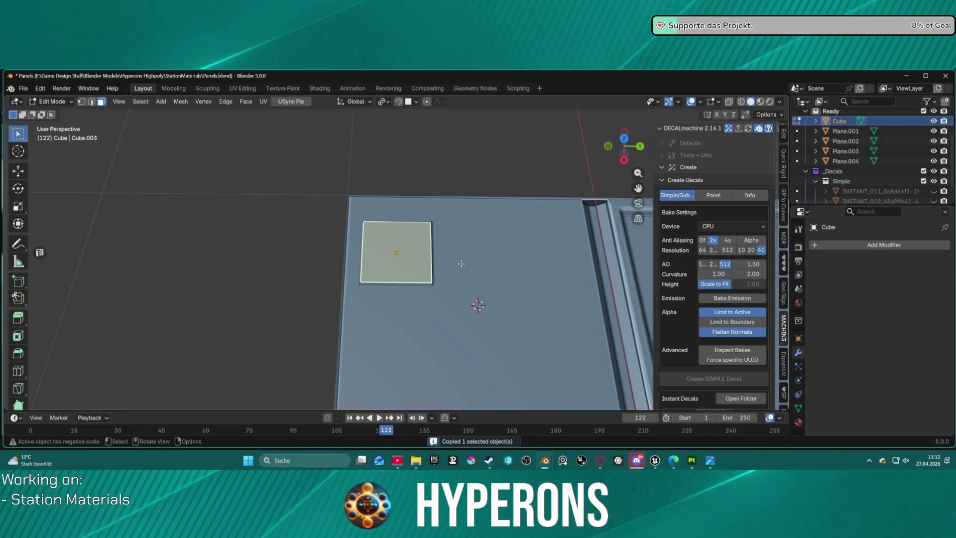
{"action": "mouse_move", "coordinate": [457, 263]}
{"action": "middle_mouse_down"}
{"action": "mouse_move", "coordinate": [428, 284]}
{"action": "mouse_move", "coordinate": [472, 254]}
{"action": "mouse_move", "coordinate": [343, 207]}
{"action": "middle_mouse_up"}
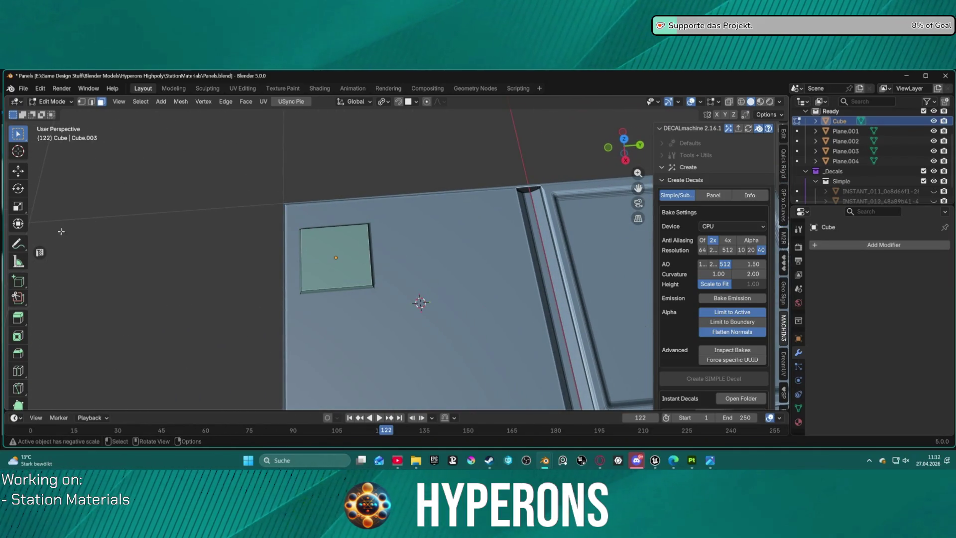
{"action": "scroll", "coordinate": [401, 243], "scroll_direction": "down", "scroll_amount": 4}
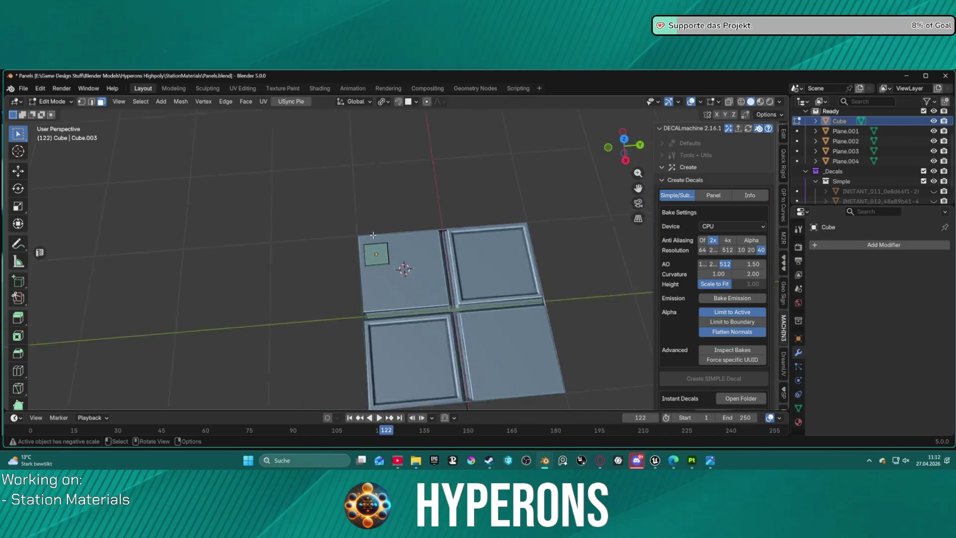
{"action": "scroll", "coordinate": [401, 243], "scroll_direction": "up", "scroll_amount": 4}
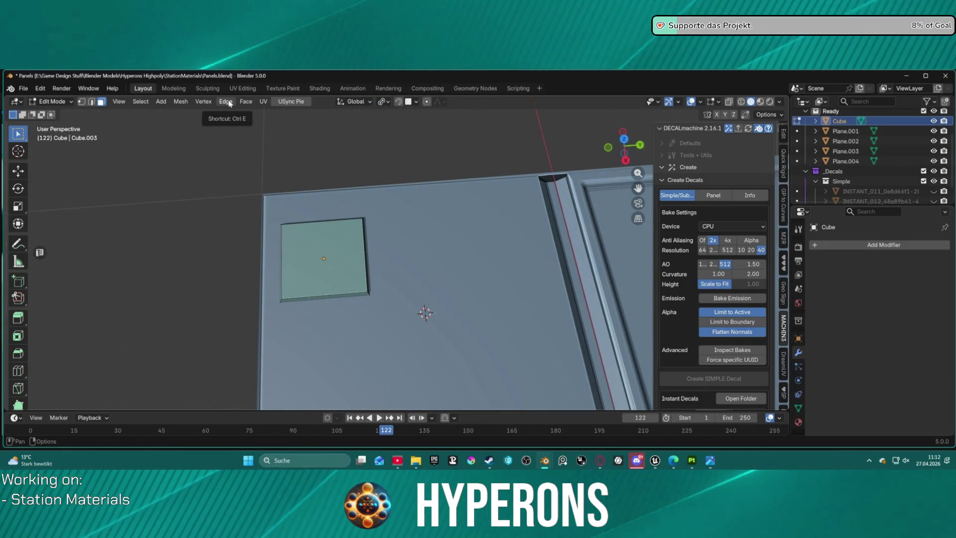
Leave Edit Mode for Object Mode
{"action": "left_click", "coordinate": [190, 103]}
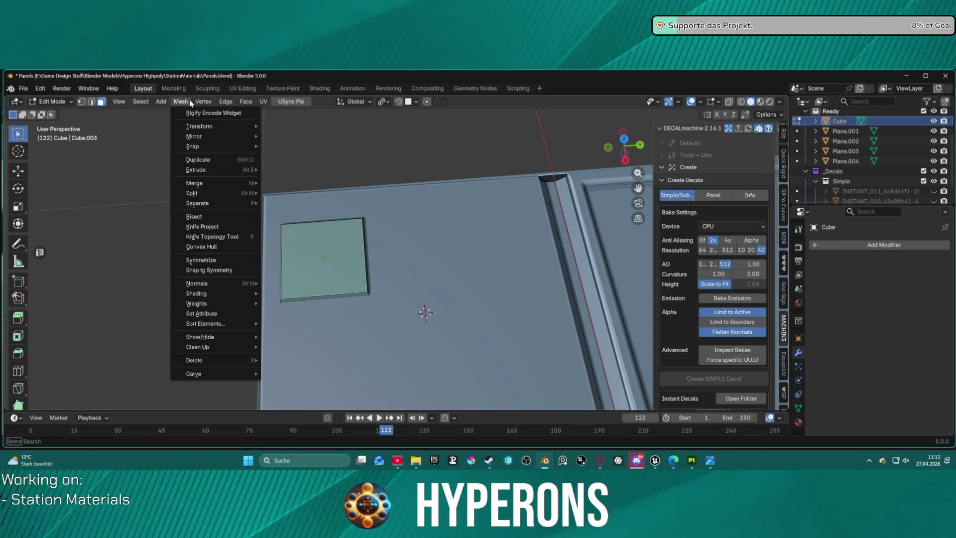
{"action": "mouse_move", "coordinate": [203, 101]}
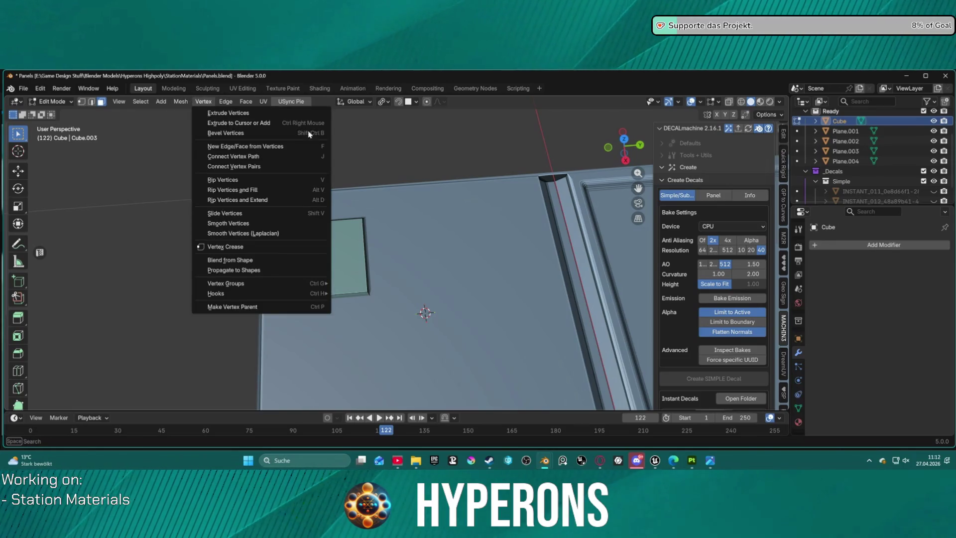
{"action": "key", "text": "Escape"}
{"action": "key", "text": "ctrl+Tab"}
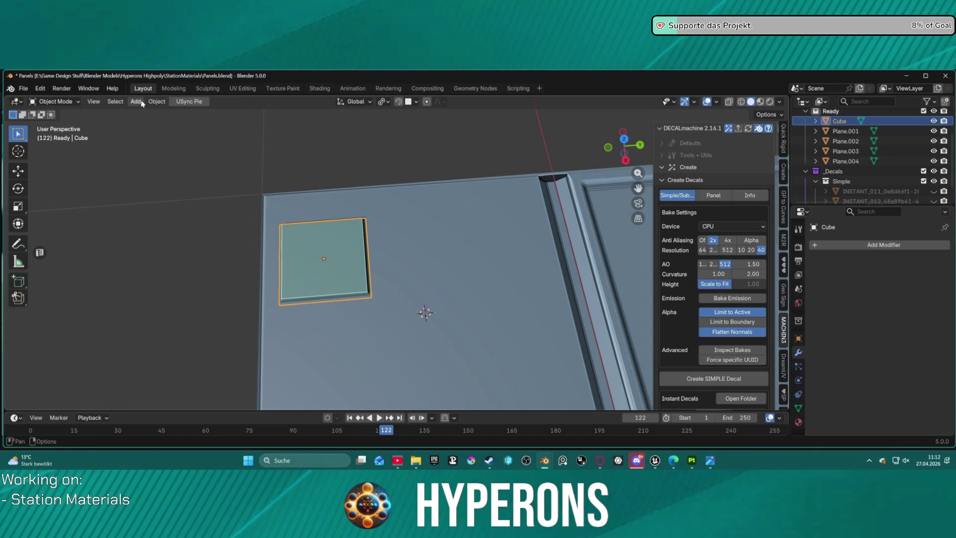
Add a cylinder mesh to the scene
{"action": "left_click", "coordinate": [157, 101]}
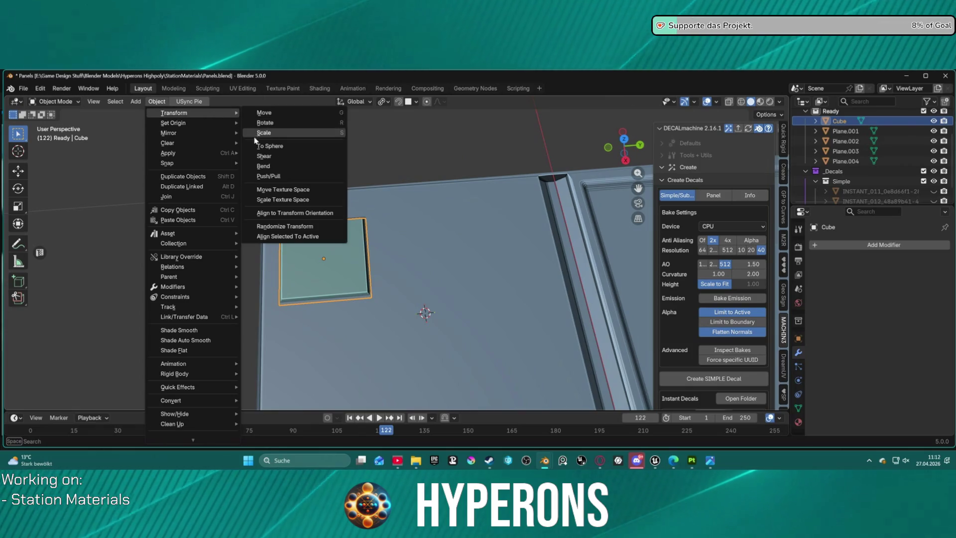
{"action": "mouse_move", "coordinate": [135, 101]}
{"action": "mouse_move", "coordinate": [174, 113]}
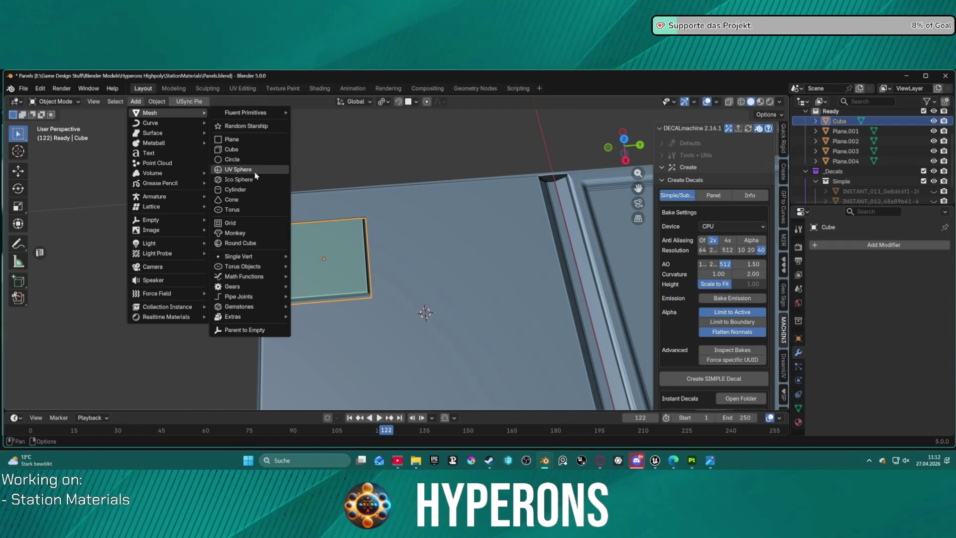
{"action": "left_click", "coordinate": [238, 189]}
{"action": "scroll", "coordinate": [378, 249], "scroll_direction": "down", "scroll_amount": 5}
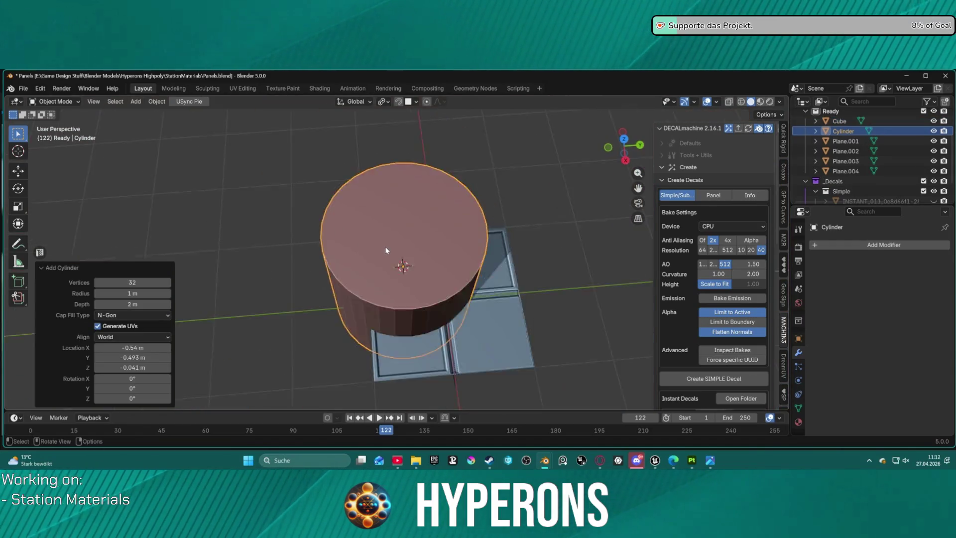
{"action": "scroll", "coordinate": [387, 250], "scroll_direction": "down", "scroll_amount": 2}
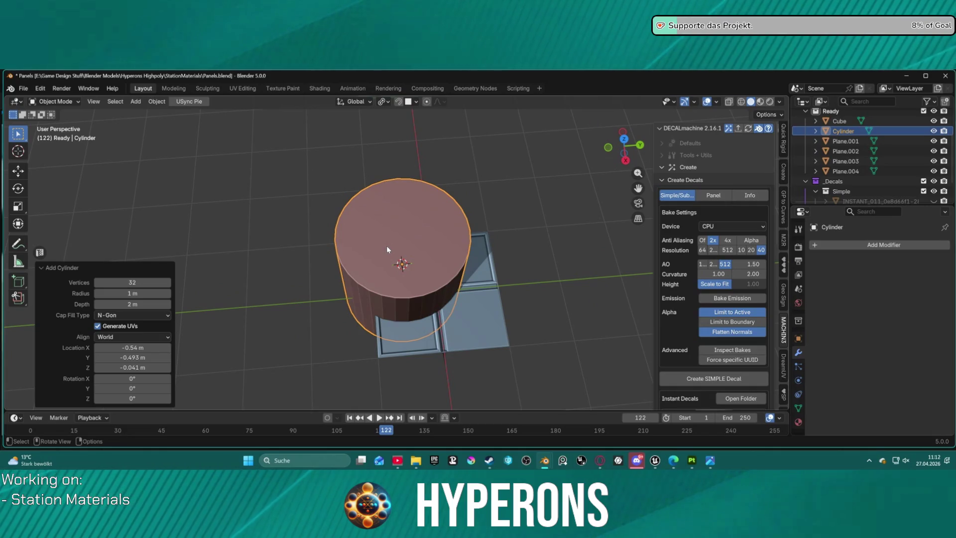
Scale the cylinder down to 0.02
{"action": "type", "text": "s.1"}
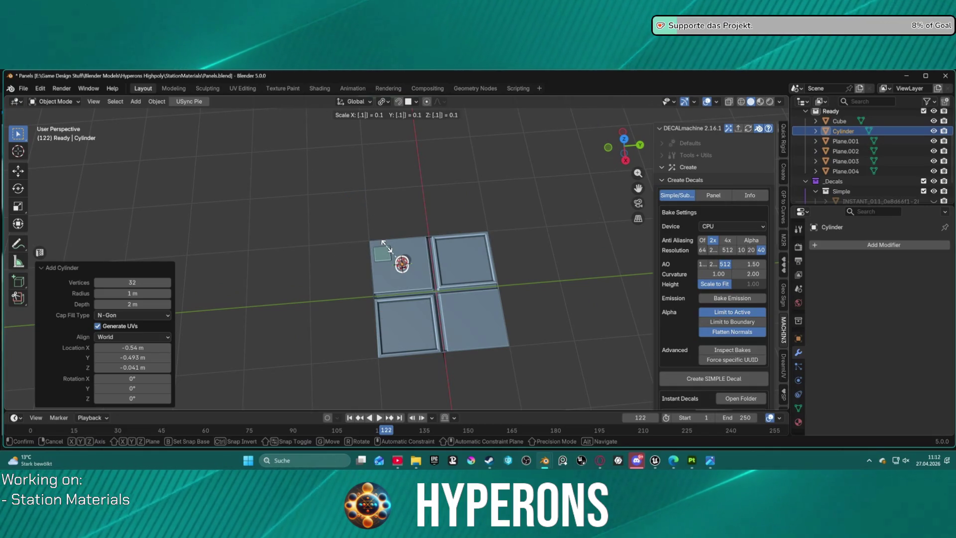
{"action": "key", "text": "BackSpace"}
{"action": "type", "text": "01"}
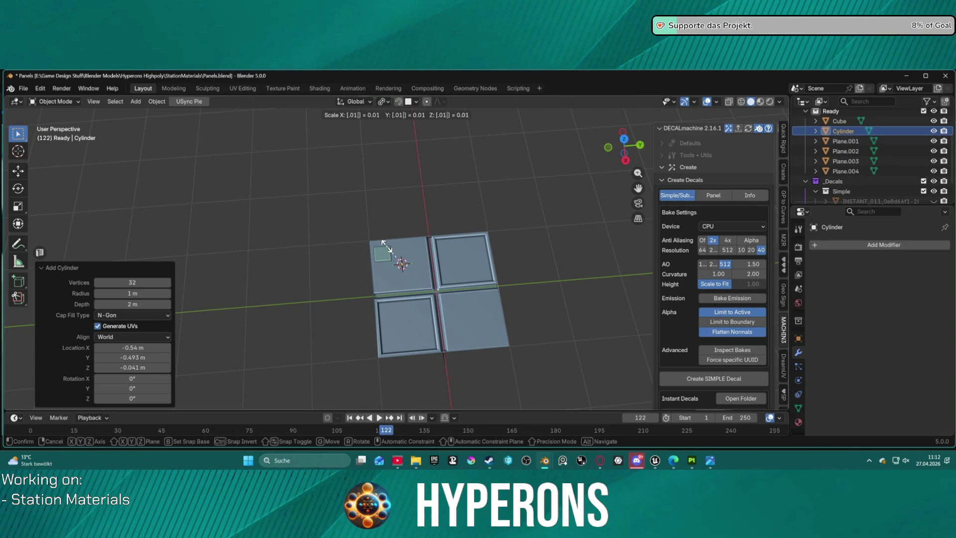
{"action": "key", "text": "BackSpace"}
{"action": "type", "text": "2"}
{"action": "key", "text": "Return"}
Rotate the cylinder 90° about X
{"action": "scroll", "coordinate": [438, 297], "scroll_direction": "up", "scroll_amount": 2}
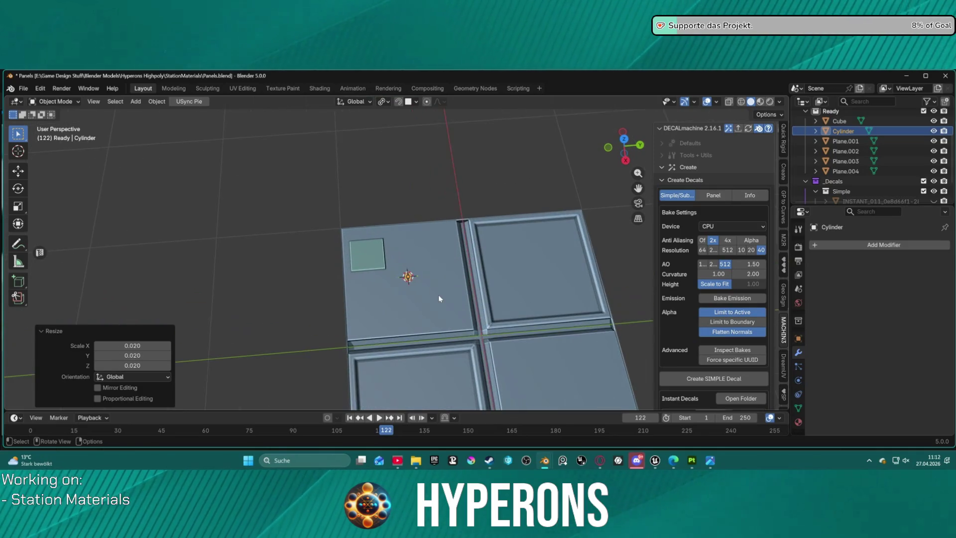
{"action": "key", "text": "KP_Decimal"}
{"action": "scroll", "coordinate": [431, 264], "scroll_direction": "down", "scroll_amount": 3}
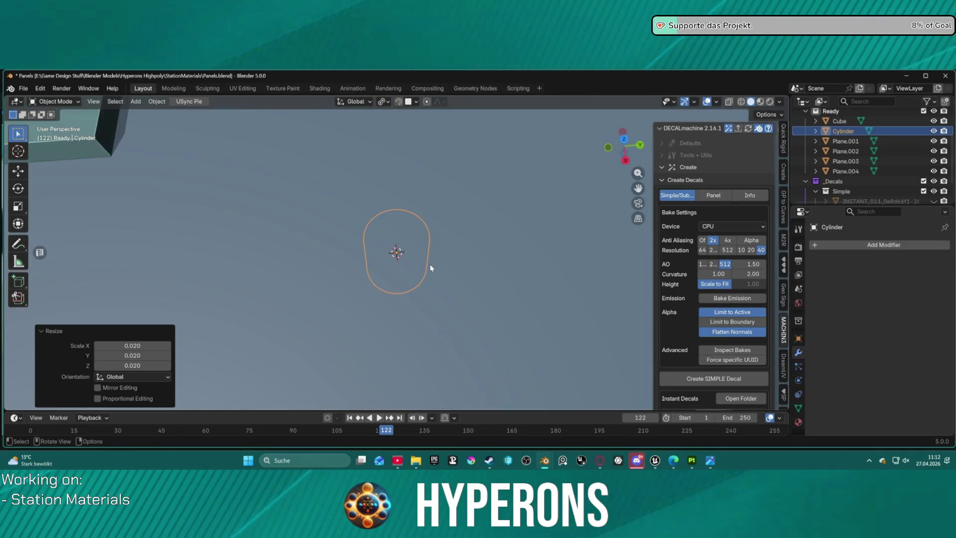
{"action": "scroll", "coordinate": [429, 264], "scroll_direction": "down", "scroll_amount": 6}
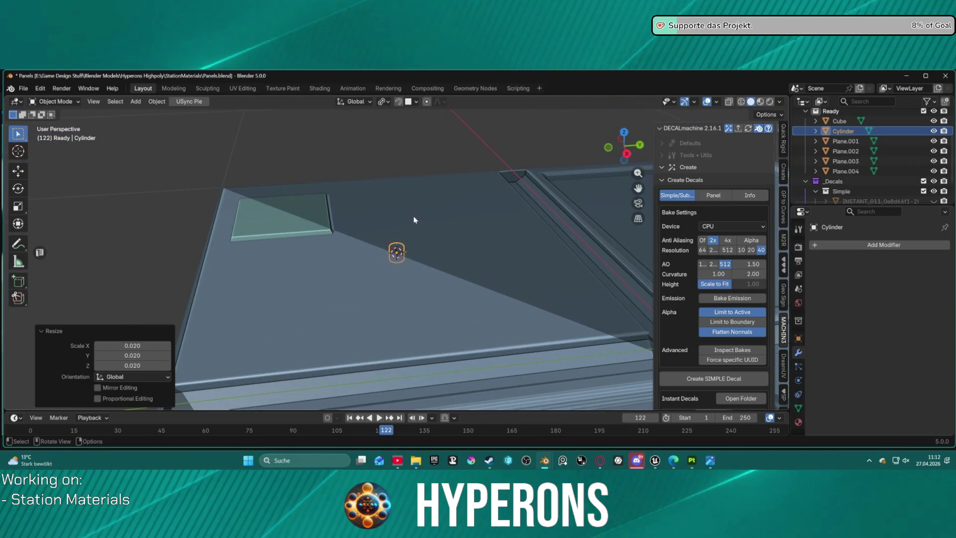
{"action": "key", "text": "r"}
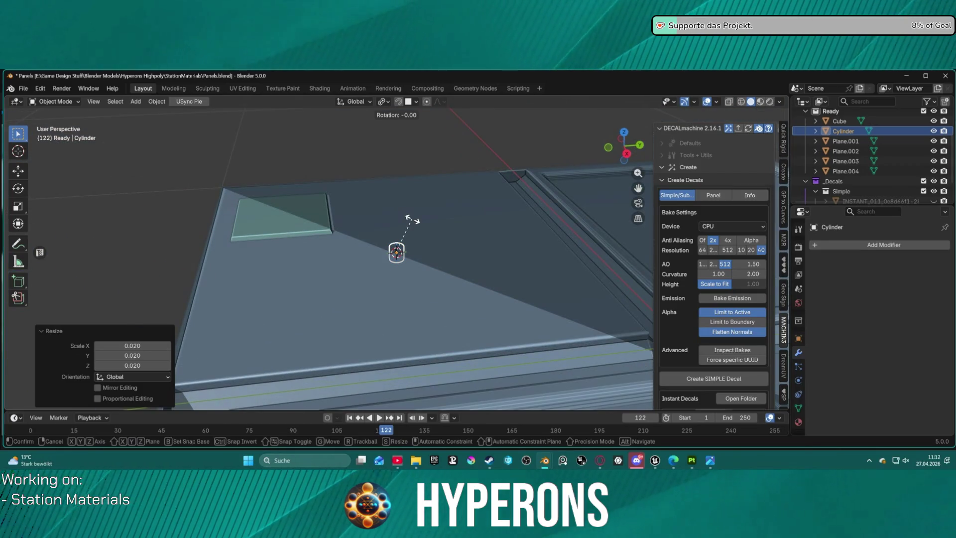
{"action": "key", "text": "x"}
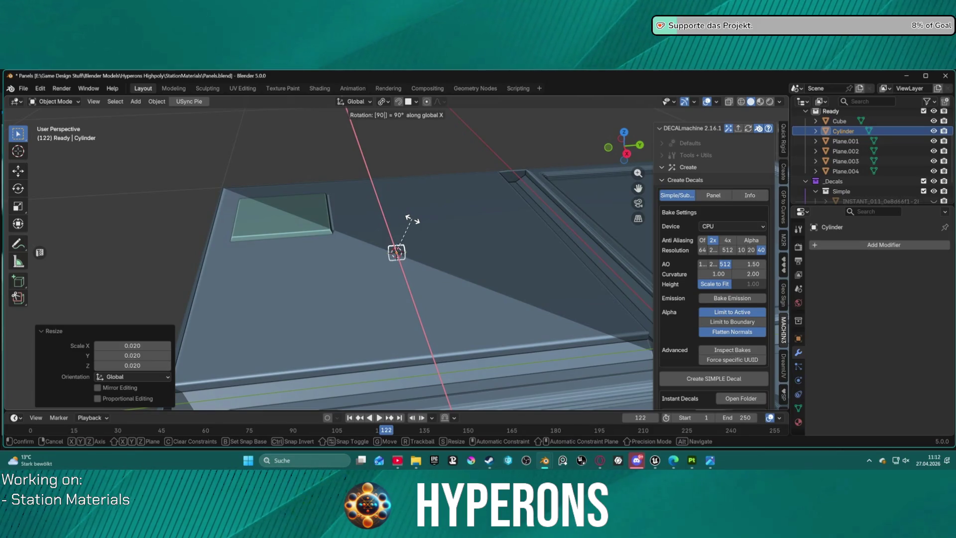
{"action": "key", "text": "Return"}
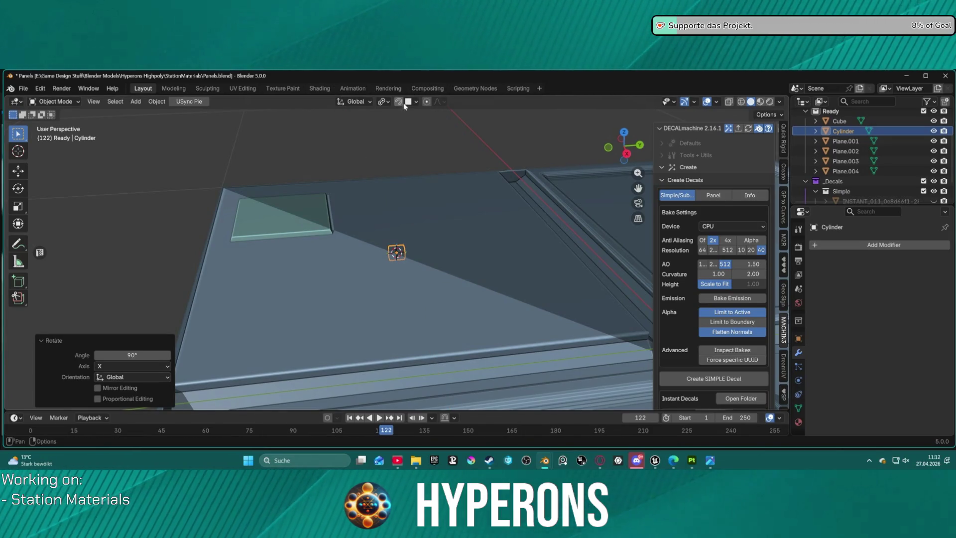
Move the cylinder beside the small square plate
{"action": "left_click", "coordinate": [408, 103]}
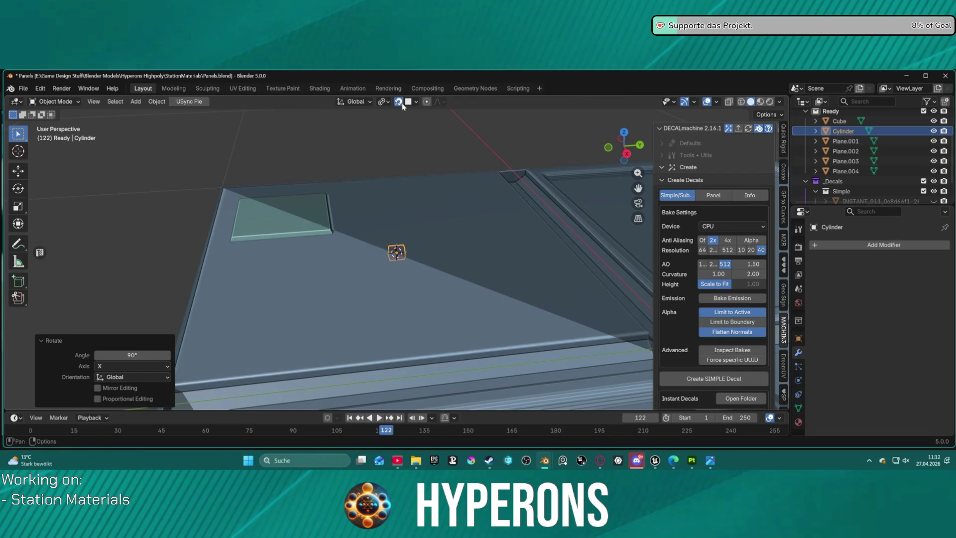
{"action": "key", "text": "g"}
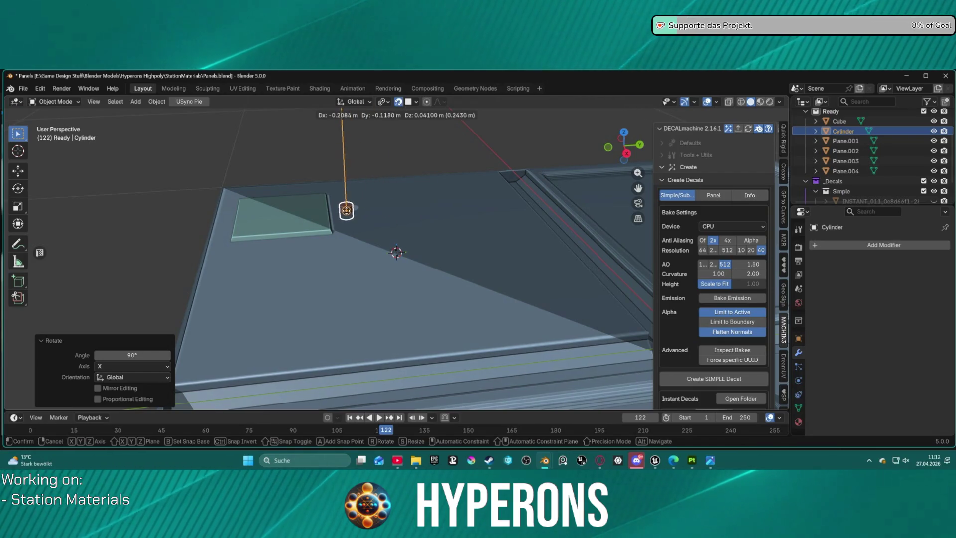
{"action": "left_click", "coordinate": [351, 189]}
{"action": "scroll", "coordinate": [356, 164], "scroll_direction": "up", "scroll_amount": 2}
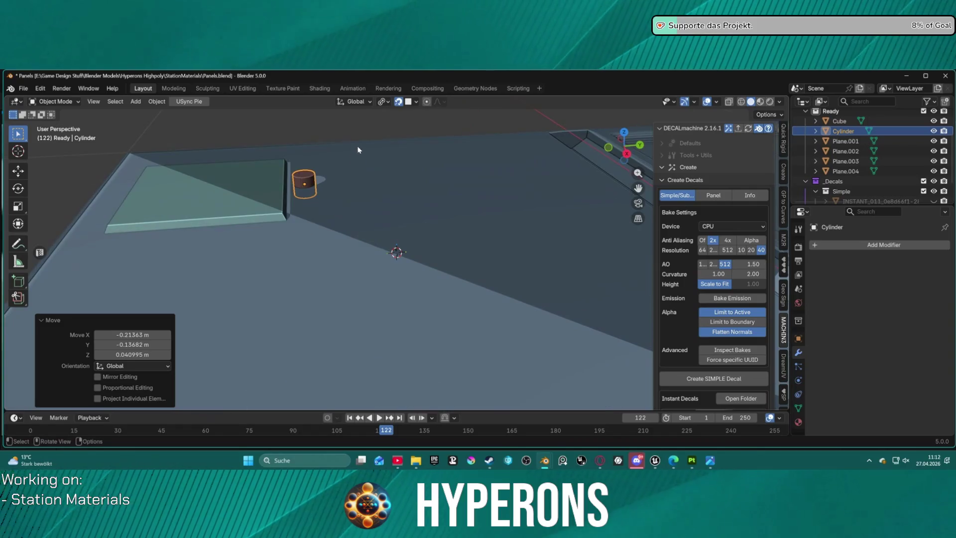
{"action": "mouse_move", "coordinate": [298, 148]}
{"action": "middle_mouse_down", "text": "shift"}
{"action": "mouse_move", "coordinate": [342, 185]}
{"action": "mouse_move", "coordinate": [364, 233]}
{"action": "middle_mouse_up", "text": "shift"}
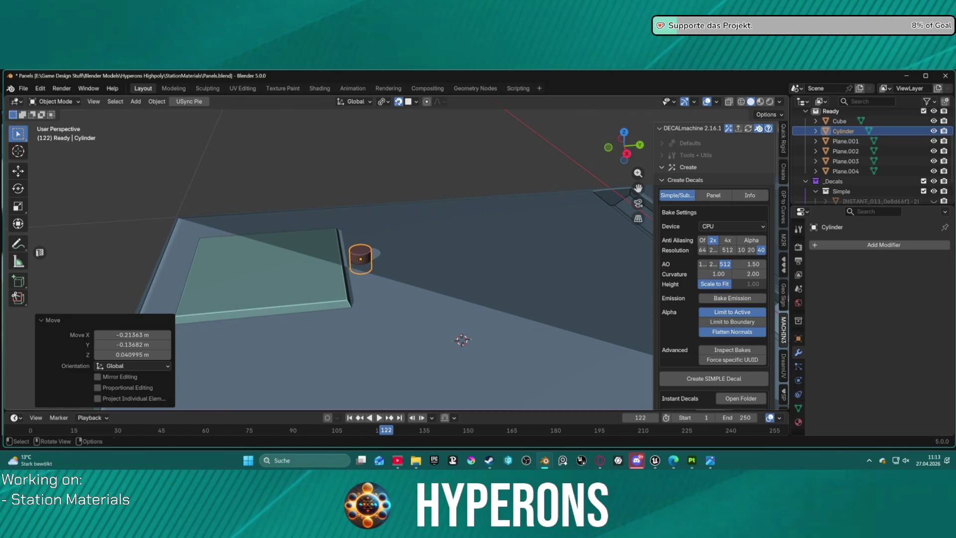
Turn the cylinder 90° on X onto its side and shrink it to 0.369
{"action": "type", "text": "r90"}
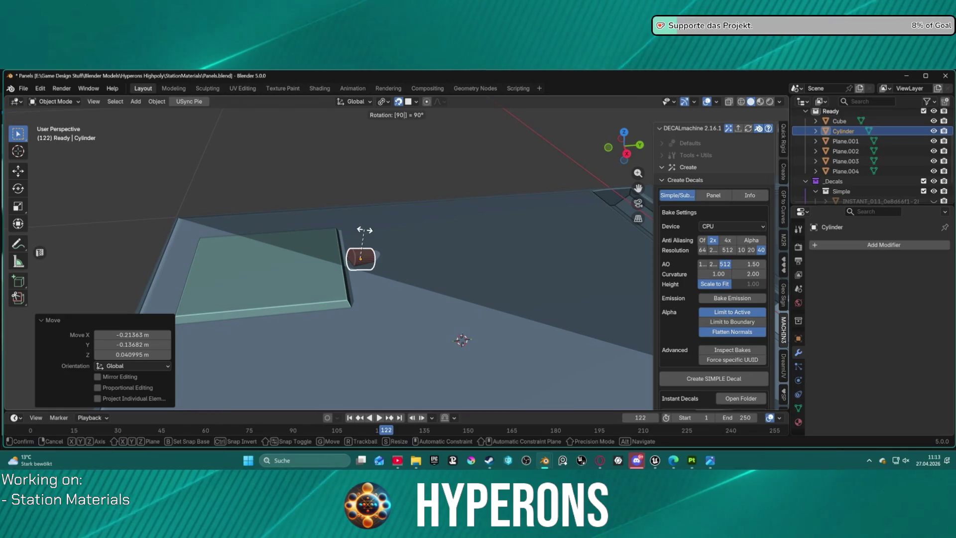
{"action": "type", "text": "x"}
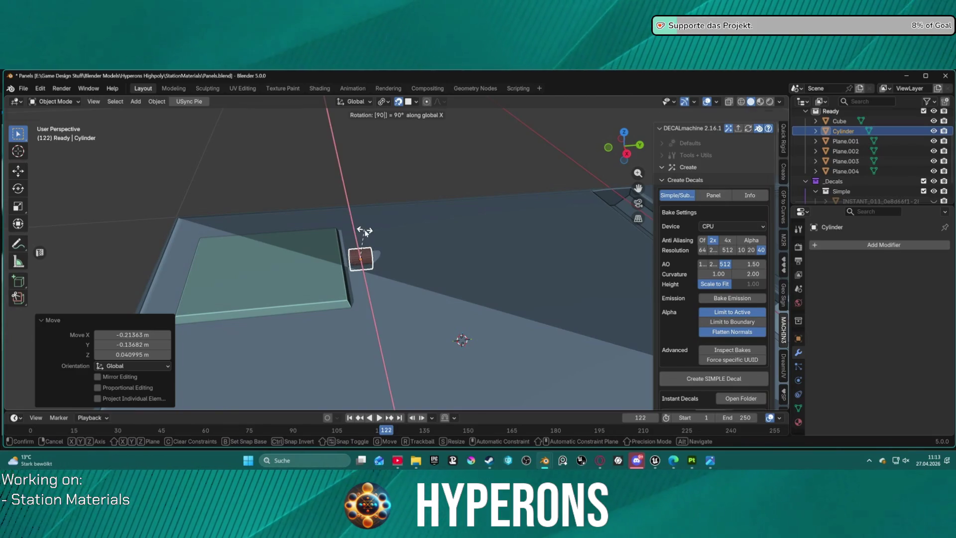
{"action": "key", "text": "Return"}
{"action": "mouse_move", "coordinate": [364, 230]}
{"action": "middle_mouse_down"}
{"action": "mouse_move", "coordinate": [374, 252]}
{"action": "mouse_move", "coordinate": [259, 225]}
{"action": "middle_mouse_up"}
{"action": "key", "text": "s"}
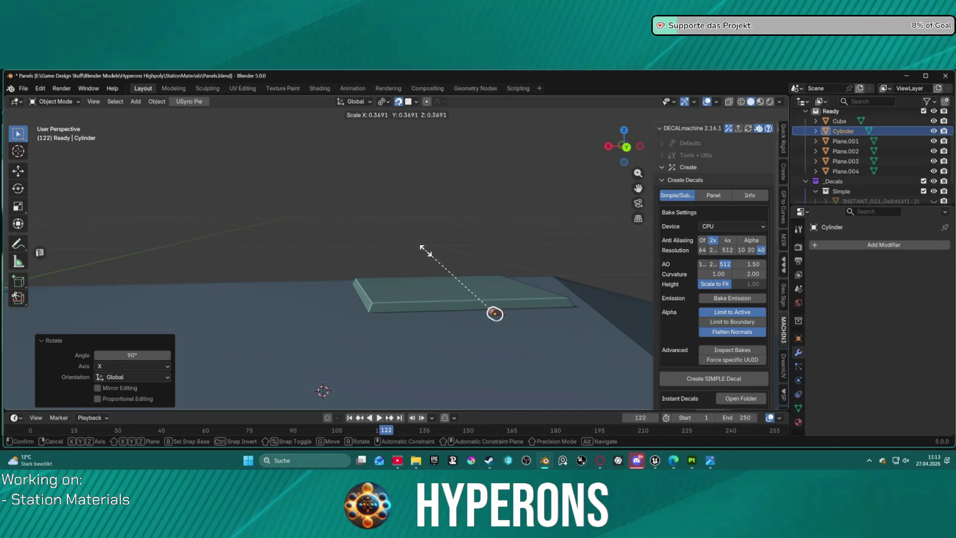
{"action": "key", "text": "Return"}
{"action": "middle_click_drag", "start_coordinate": [486, 273], "coordinate": [566, 294]}
Stretch the cylinder 30.036 times along Y into a thin rod
{"action": "key", "text": "s"}
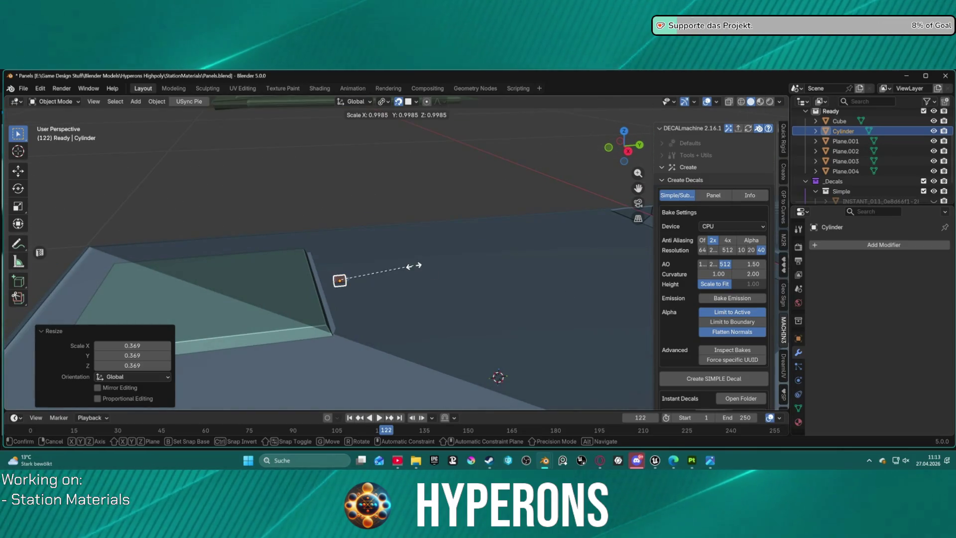
{"action": "key", "text": "y"}
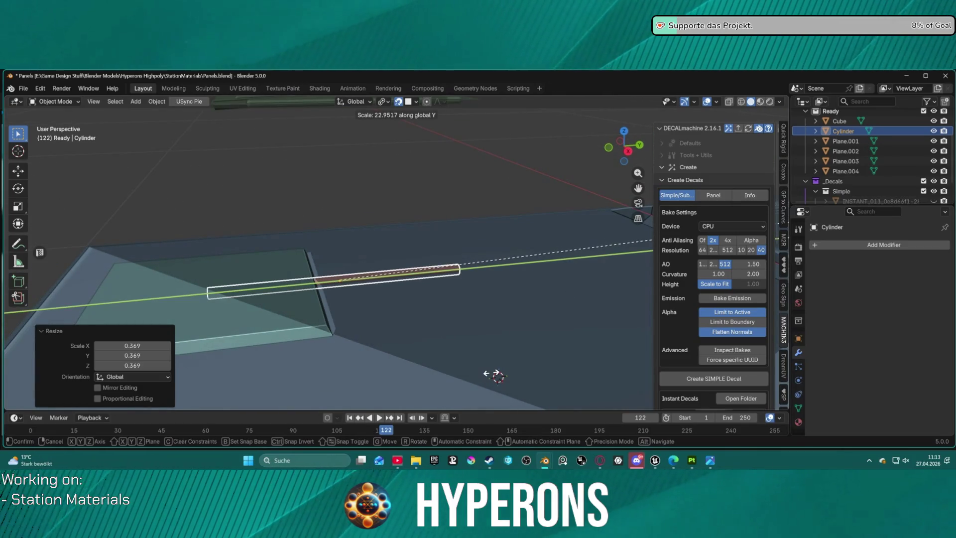
{"action": "key", "text": "Return"}
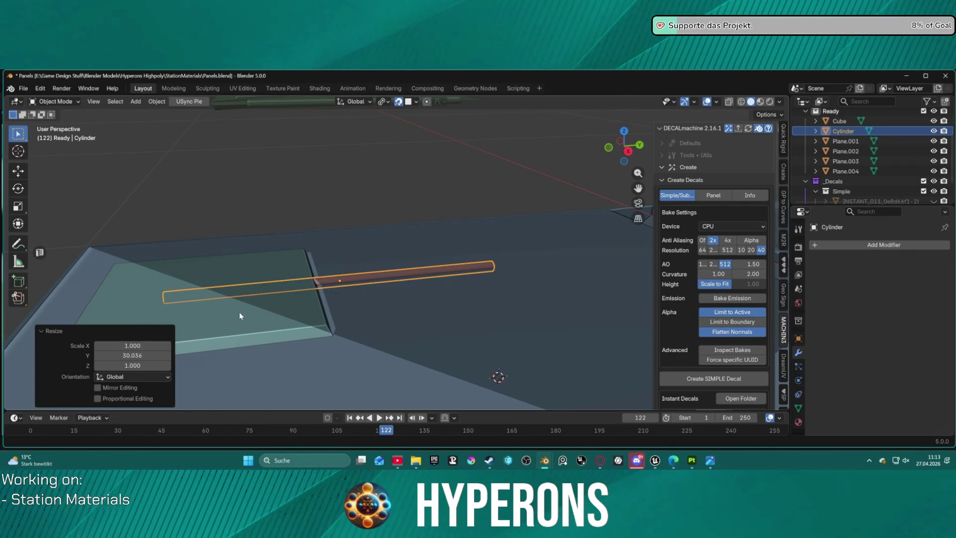
{"action": "mouse_move", "coordinate": [552, 254]}
{"action": "middle_mouse_down", "text": "shift"}
{"action": "mouse_move", "coordinate": [400, 285]}
{"action": "mouse_move", "coordinate": [383, 265]}
{"action": "middle_mouse_up", "text": "shift"}
Shift the rod 0.175 m along Y across the panel
{"action": "key", "text": "g"}
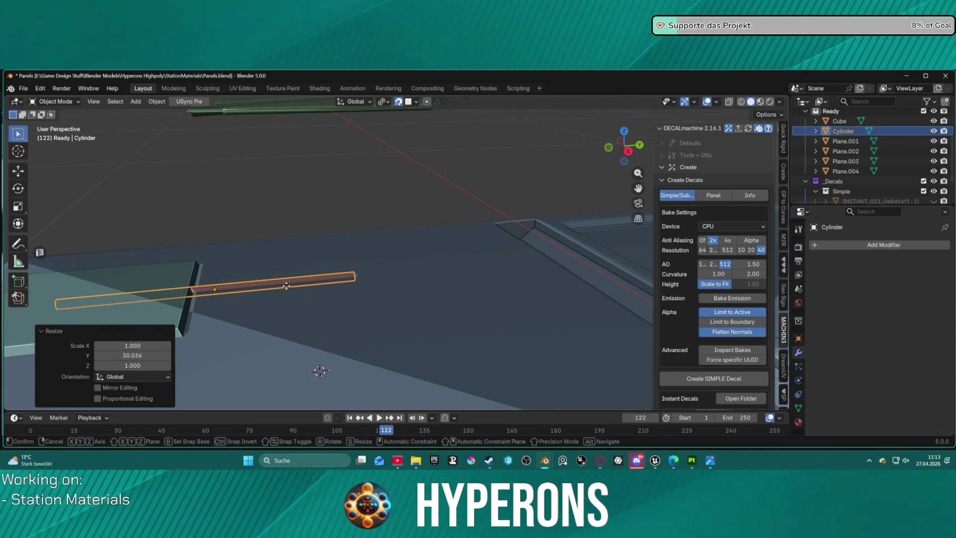
{"action": "key", "text": "y"}
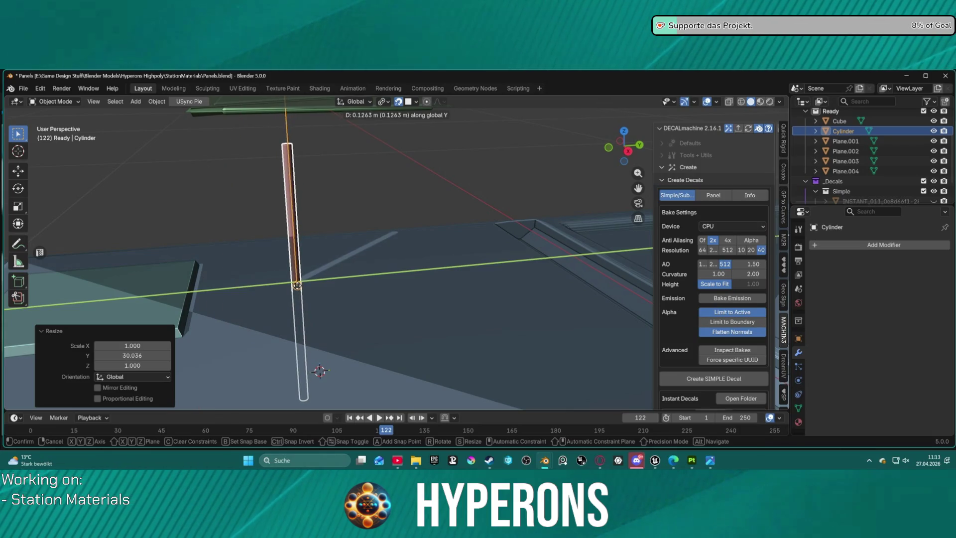
{"action": "right_click", "coordinate": [295, 287]}
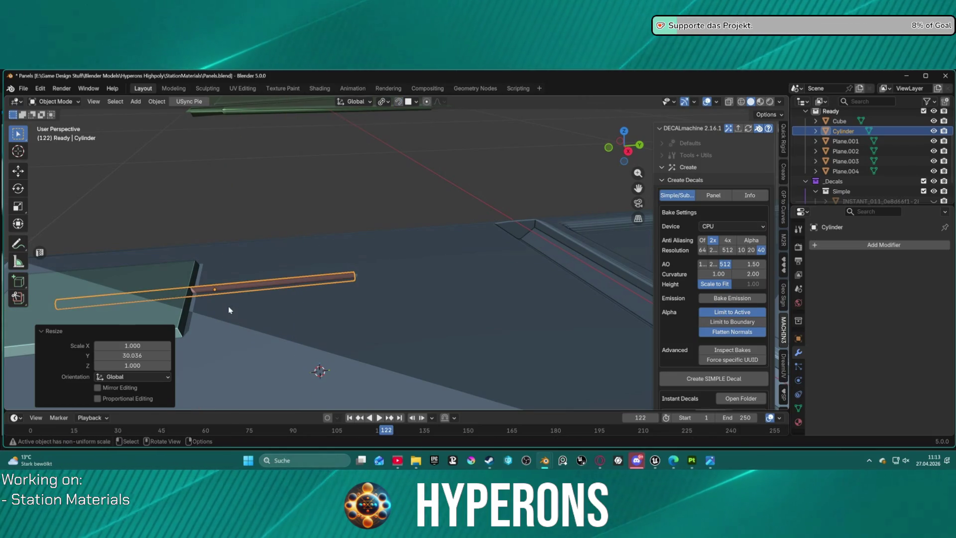
{"action": "key", "text": "g"}
{"action": "key", "text": "y"}
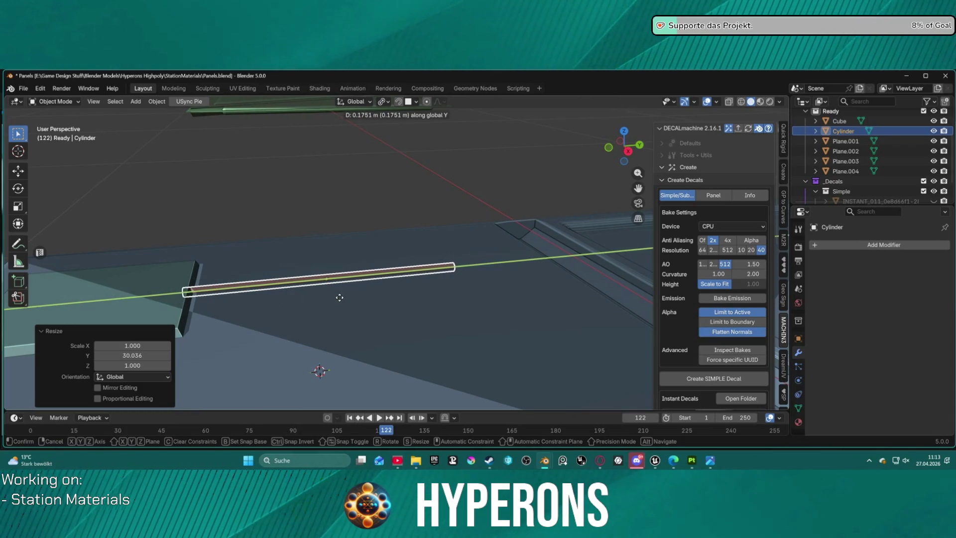
{"action": "left_click", "coordinate": [339, 297]}
{"action": "mouse_move", "coordinate": [378, 280]}
{"action": "middle_mouse_down"}
{"action": "mouse_move", "coordinate": [378, 315]}
{"action": "mouse_move", "coordinate": [422, 187]}
{"action": "mouse_move", "coordinate": [565, 302]}
{"action": "mouse_move", "coordinate": [515, 284]}
{"action": "mouse_move", "coordinate": [573, 237]}
{"action": "mouse_move", "coordinate": [214, 361]}
{"action": "mouse_move", "coordinate": [385, 303]}
{"action": "mouse_move", "coordinate": [307, 348]}
{"action": "mouse_move", "coordinate": [365, 282]}
{"action": "mouse_move", "coordinate": [301, 287]}
{"action": "mouse_move", "coordinate": [369, 294]}
{"action": "mouse_move", "coordinate": [351, 266]}
{"action": "middle_mouse_up"}
{"action": "left_click", "coordinate": [354, 269], "text": "shift"}
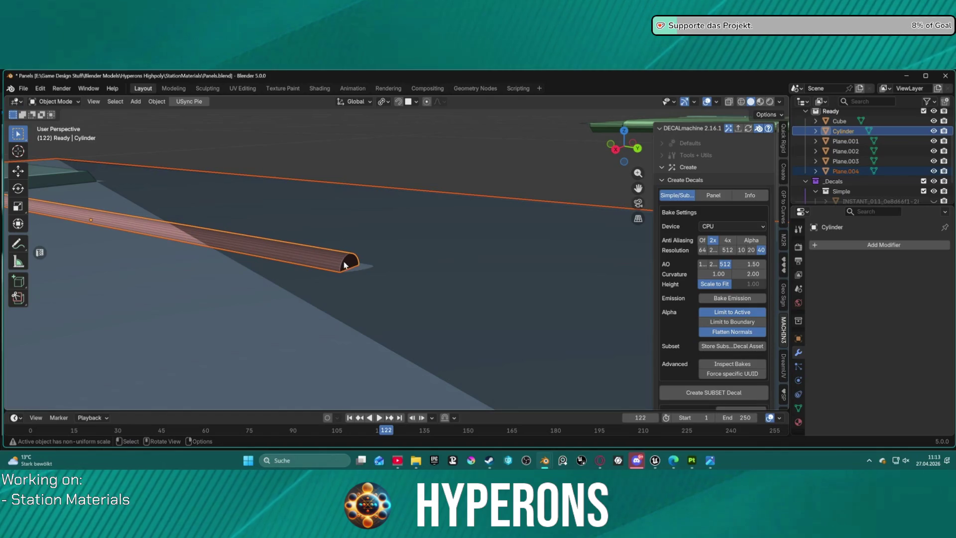
In Edit Mode, extrude the rod's end cap face 0.0044 m
{"action": "left_click", "coordinate": [346, 264]}
{"action": "key", "text": "Tab"}
{"action": "mouse_move", "coordinate": [418, 264]}
{"action": "middle_mouse_down"}
{"action": "mouse_move", "coordinate": [312, 276]}
{"action": "mouse_move", "coordinate": [326, 282]}
{"action": "middle_mouse_up"}
{"action": "left_click", "coordinate": [312, 276]}
{"action": "key", "text": "e"}
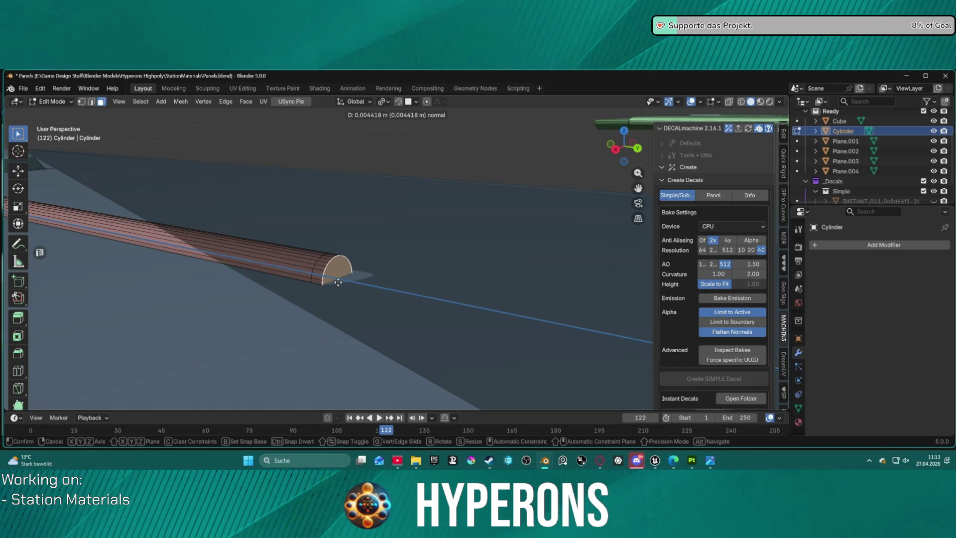
{"action": "left_click", "coordinate": [338, 282]}
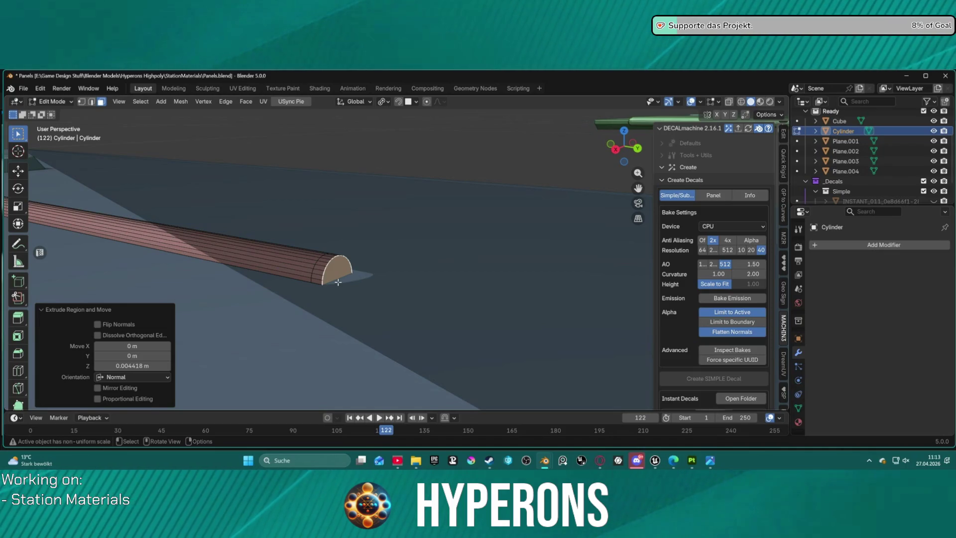
Rotate the extruded end −90° about X so the tip bends downward
{"action": "type", "text": "rx"}
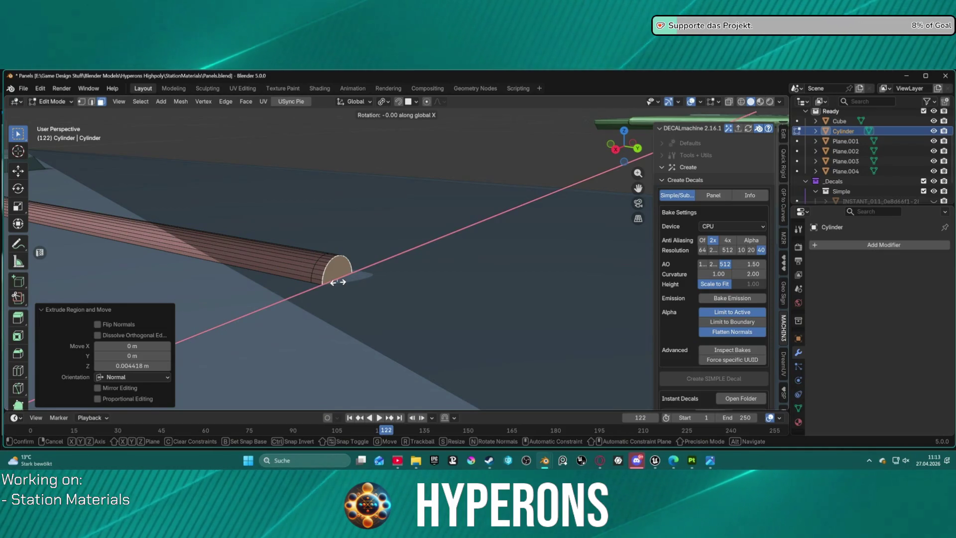
{"action": "type", "text": "90"}
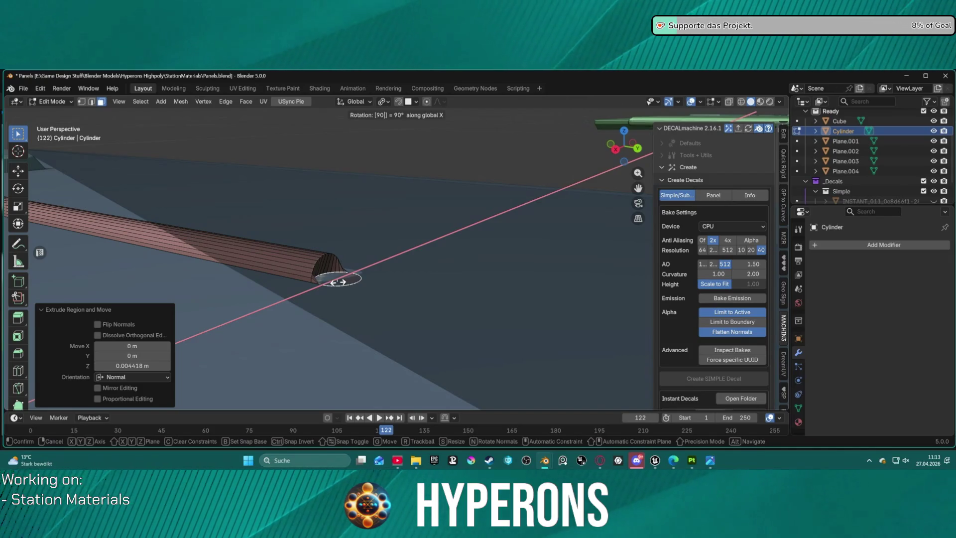
{"action": "key", "text": "minus"}
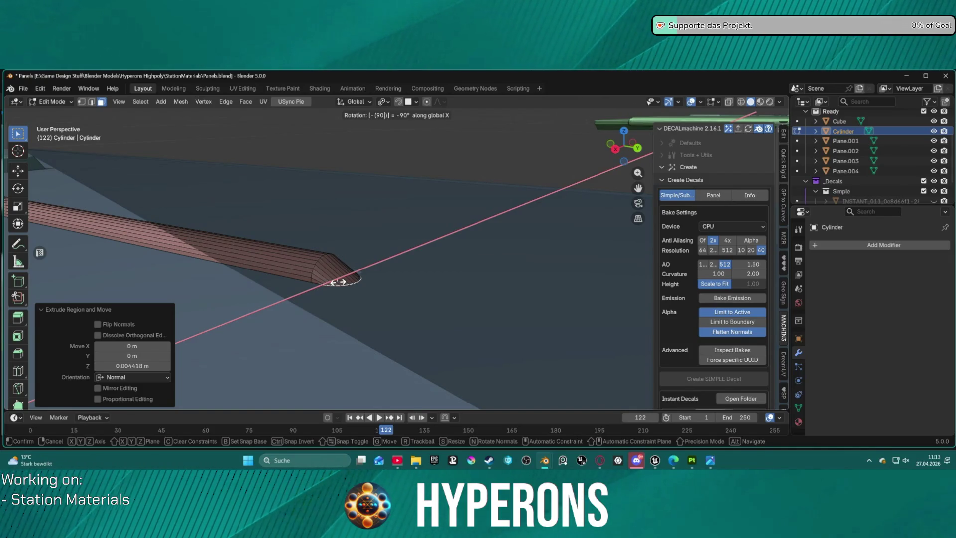
{"action": "key", "text": "Return"}
{"action": "mouse_move", "coordinate": [358, 277]}
{"action": "middle_mouse_down"}
{"action": "mouse_move", "coordinate": [408, 249]}
{"action": "mouse_move", "coordinate": [441, 248]}
{"action": "mouse_move", "coordinate": [439, 264]}
{"action": "mouse_move", "coordinate": [392, 284]}
{"action": "mouse_move", "coordinate": [367, 284]}
{"action": "mouse_move", "coordinate": [374, 261]}
{"action": "mouse_move", "coordinate": [341, 280]}
{"action": "mouse_move", "coordinate": [277, 289]}
{"action": "mouse_move", "coordinate": [260, 347]}
{"action": "mouse_move", "coordinate": [277, 279]}
{"action": "mouse_move", "coordinate": [247, 309]}
{"action": "mouse_move", "coordinate": [260, 243]}
{"action": "mouse_move", "coordinate": [249, 313]}
{"action": "mouse_move", "coordinate": [262, 296]}
{"action": "mouse_move", "coordinate": [298, 294]}
{"action": "mouse_move", "coordinate": [299, 324]}
{"action": "mouse_move", "coordinate": [328, 268]}
{"action": "mouse_move", "coordinate": [309, 234]}
{"action": "mouse_move", "coordinate": [238, 179]}
{"action": "mouse_move", "coordinate": [216, 143]}
{"action": "mouse_move", "coordinate": [271, 165]}
{"action": "mouse_move", "coordinate": [301, 224]}
{"action": "mouse_move", "coordinate": [376, 258]}
{"action": "middle_mouse_up"}
{"action": "scroll", "coordinate": [300, 224], "scroll_direction": "up", "scroll_amount": 4}
Lower the rod's bent tip about 5.7 mm onto the panel and push it 5.5 mm along Y
{"action": "key", "text": "g"}
{"action": "key", "text": "z"}
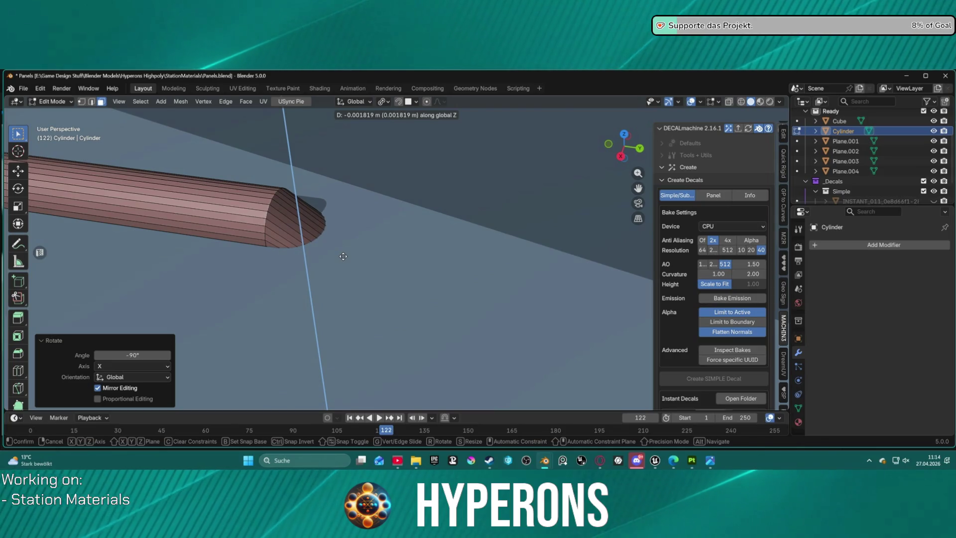
{"action": "left_click", "coordinate": [343, 256]}
{"action": "mouse_move", "coordinate": [335, 261]}
{"action": "middle_mouse_down"}
{"action": "mouse_move", "coordinate": [329, 195]}
{"action": "mouse_move", "coordinate": [292, 293]}
{"action": "mouse_move", "coordinate": [288, 358]}
{"action": "mouse_move", "coordinate": [374, 288]}
{"action": "mouse_move", "coordinate": [390, 301]}
{"action": "mouse_move", "coordinate": [391, 320]}
{"action": "middle_mouse_up"}
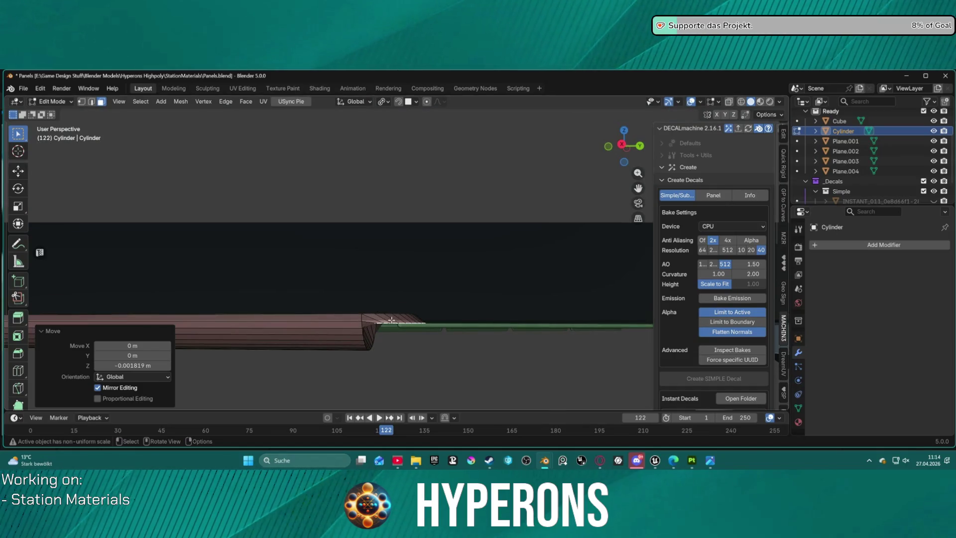
{"action": "key", "text": "g"}
{"action": "key", "text": "z"}
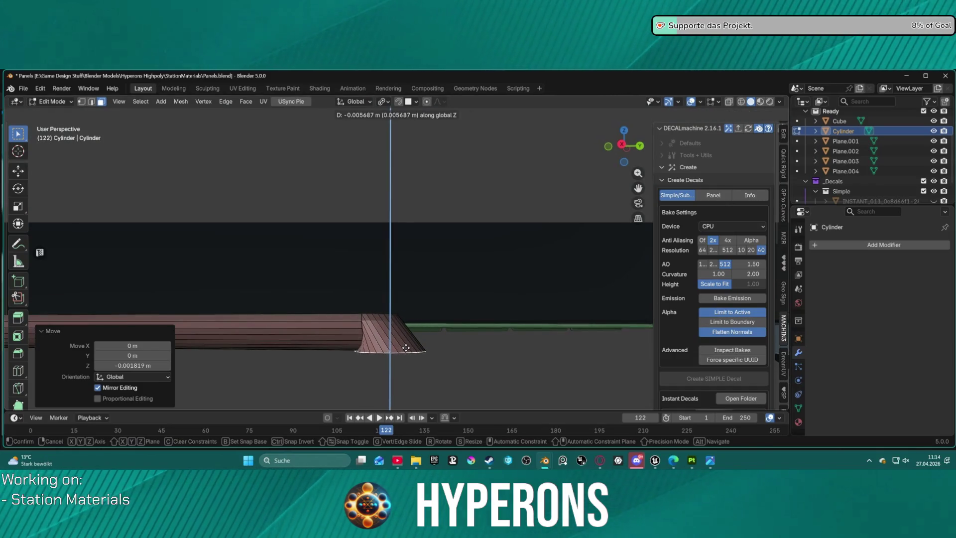
{"action": "left_click", "coordinate": [405, 347]}
{"action": "key", "text": "g"}
{"action": "key", "text": "y"}
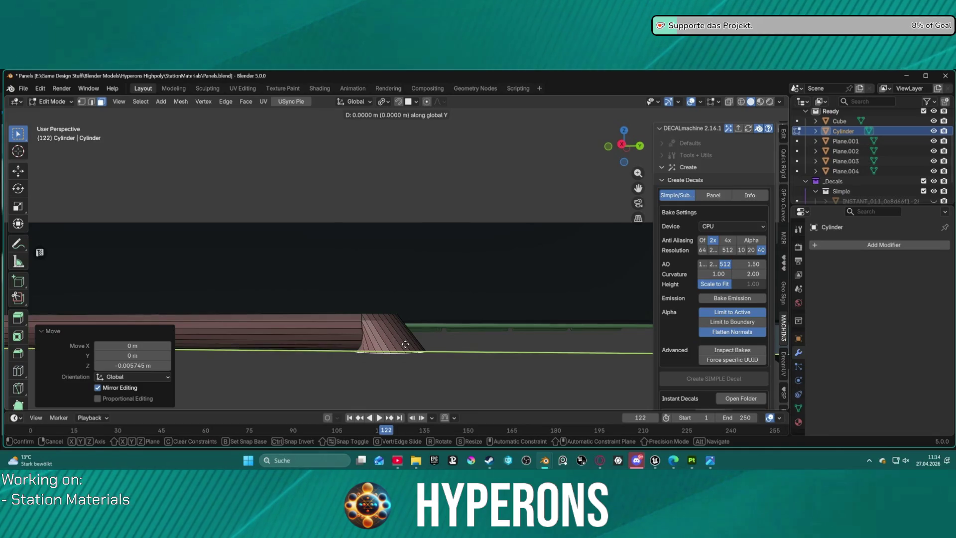
{"action": "left_click", "coordinate": [431, 346]}
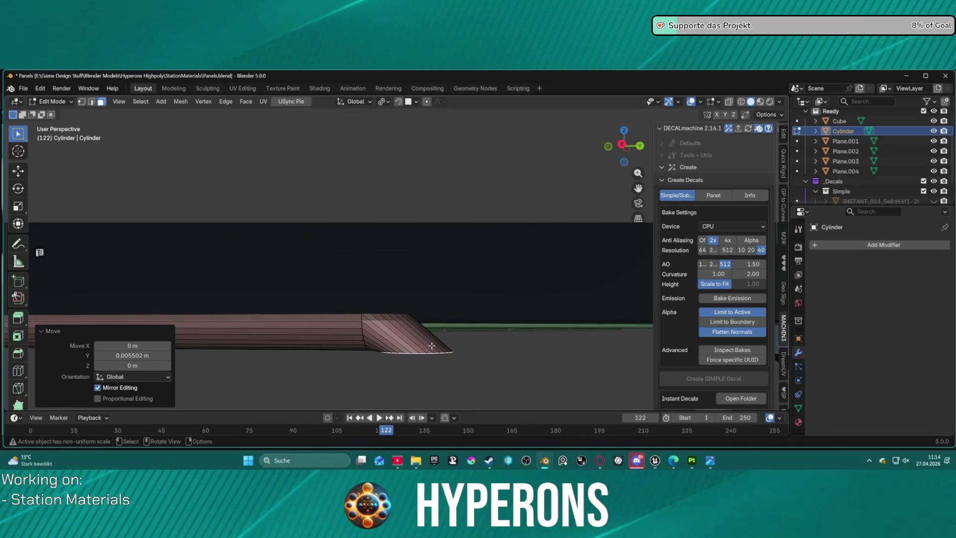
Select the ring of diagonal tip edges in edge mode and bring up the delete options
{"action": "left_click", "coordinate": [378, 343]}
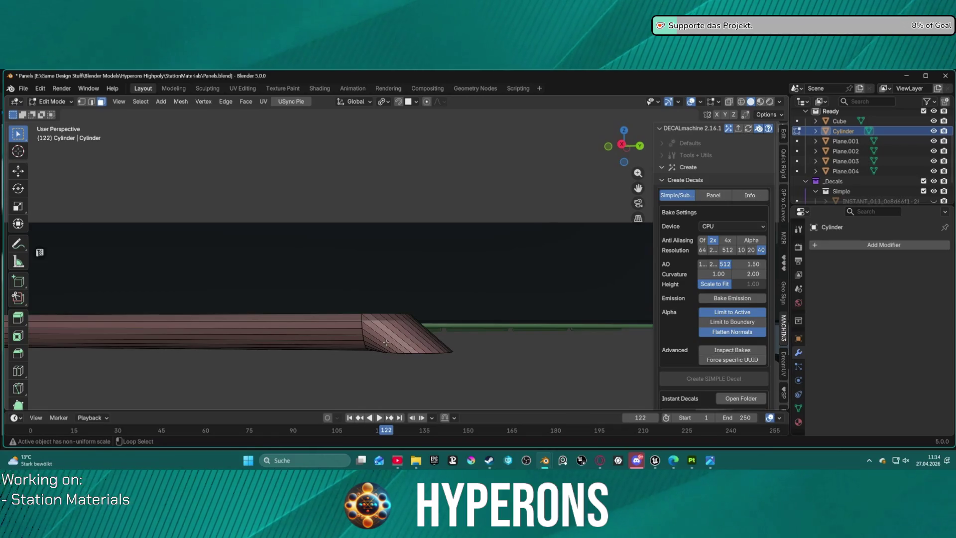
{"action": "left_click", "coordinate": [386, 343], "text": "alt"}
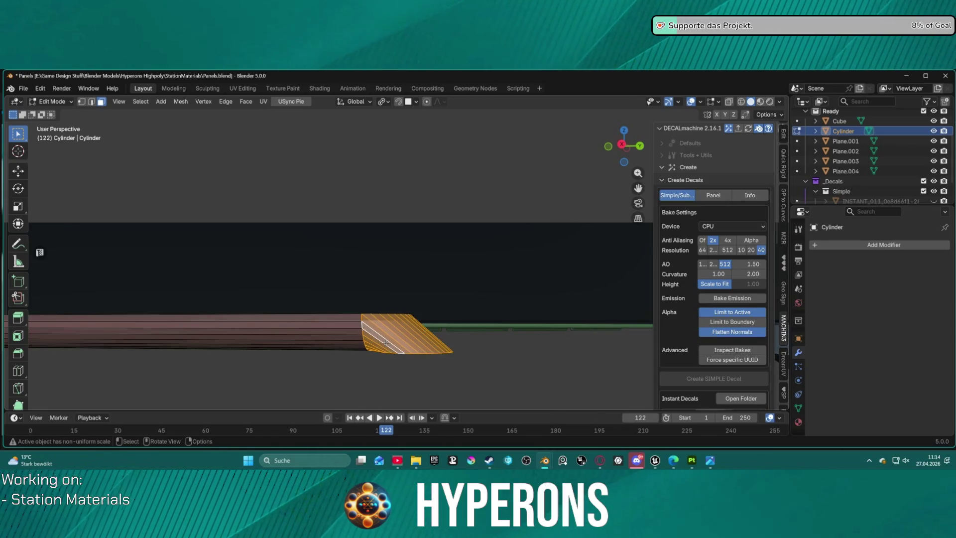
{"action": "key", "text": "2"}
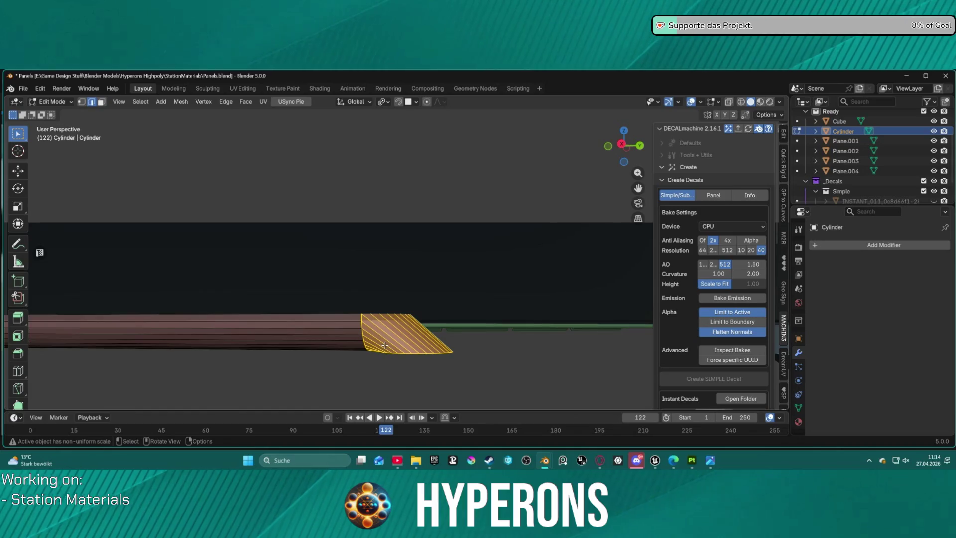
{"action": "left_click", "coordinate": [385, 345], "text": "alt+shift"}
{"action": "left_click", "coordinate": [375, 353]}
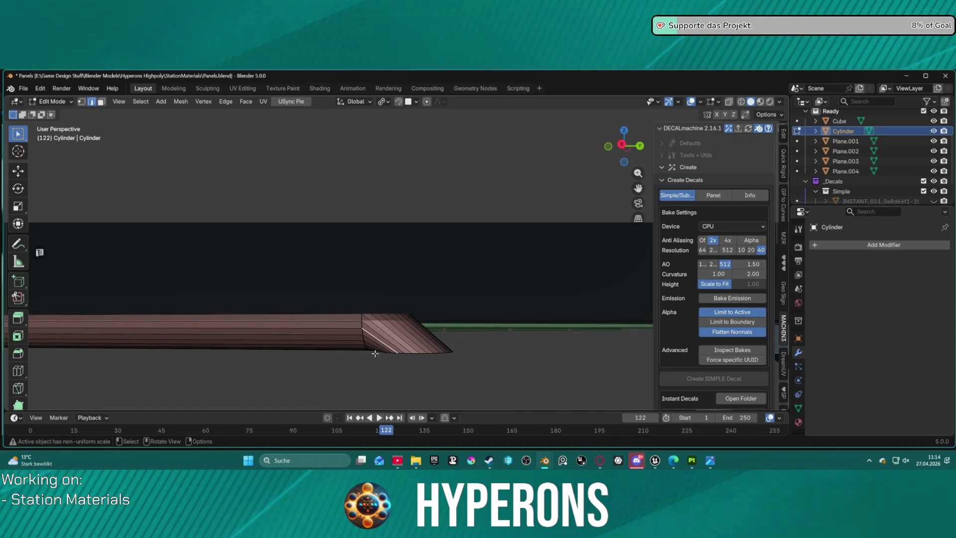
{"action": "left_click", "coordinate": [388, 341], "text": "ctrl+alt"}
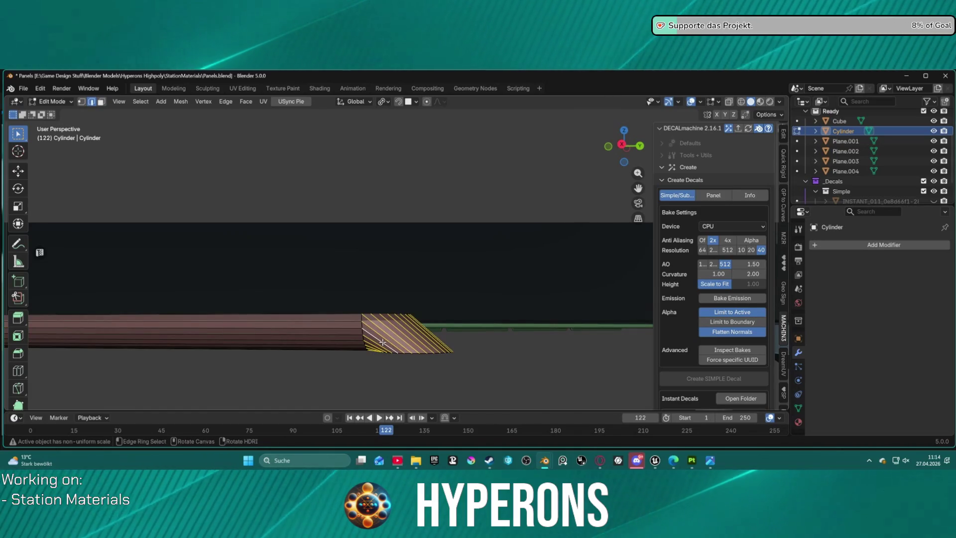
{"action": "key", "text": "x"}
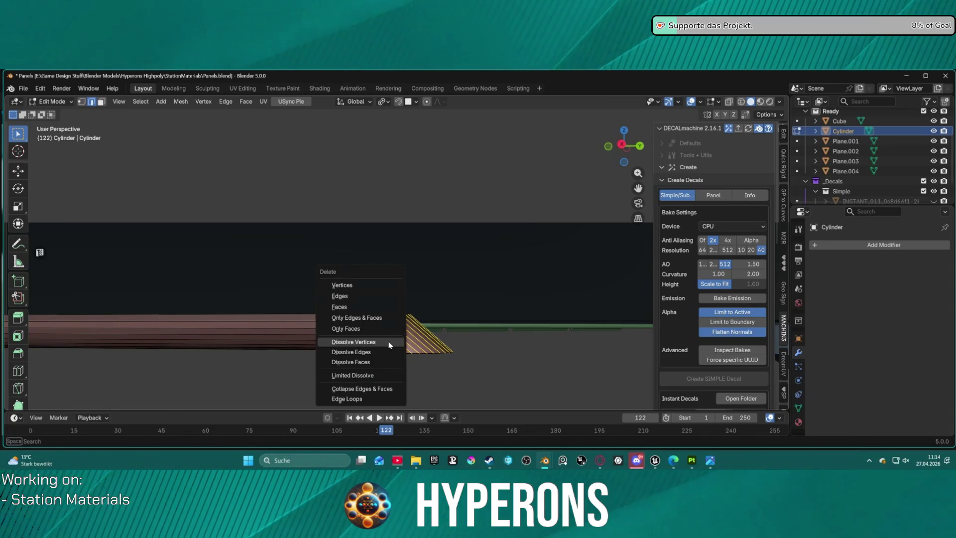
Delete the slanted tip edges, then bridge the rod's open end to the floor ring and undo it
{"action": "left_click", "coordinate": [358, 297]}
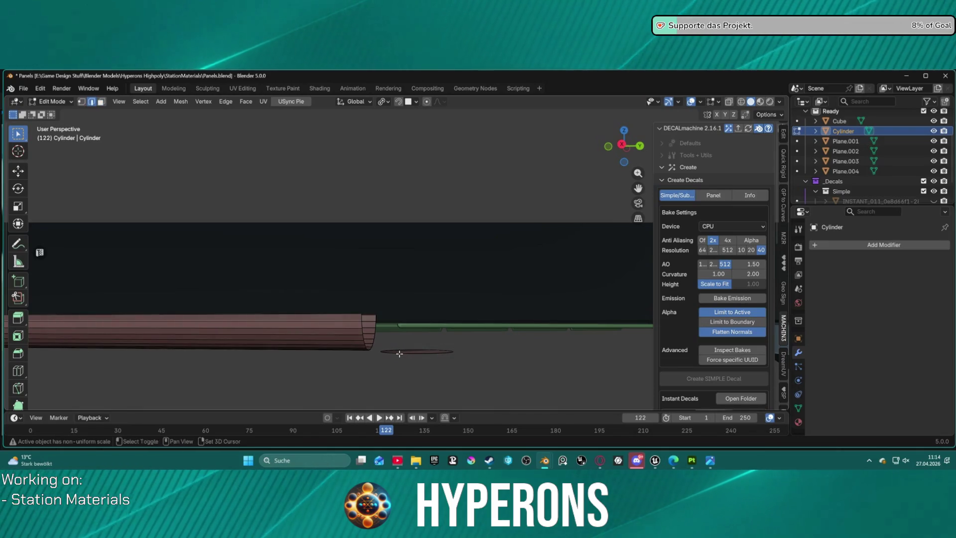
{"action": "key", "text": "2"}
{"action": "left_click", "coordinate": [398, 351], "text": "alt"}
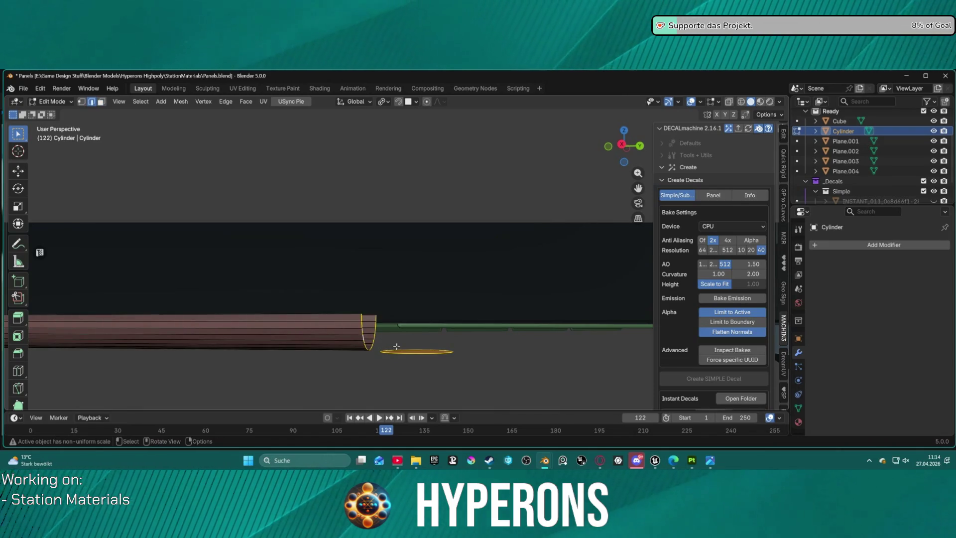
{"action": "right_click", "coordinate": [424, 280]}
{"action": "mouse_move", "coordinate": [407, 102]}
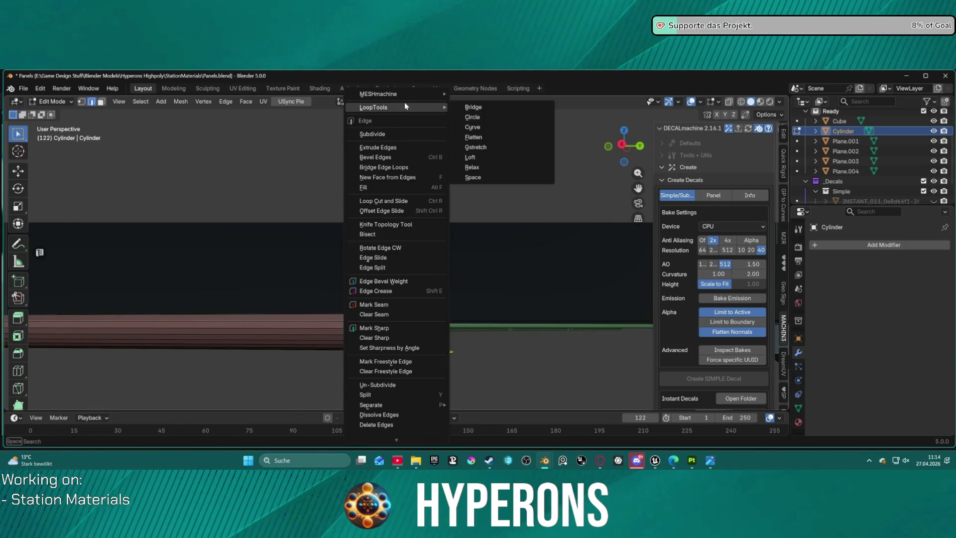
{"action": "left_click", "coordinate": [476, 107]}
{"action": "mouse_move", "coordinate": [418, 343]}
{"action": "middle_mouse_down"}
{"action": "mouse_move", "coordinate": [405, 363]}
{"action": "mouse_move", "coordinate": [283, 315]}
{"action": "mouse_move", "coordinate": [472, 330]}
{"action": "mouse_move", "coordinate": [442, 341]}
{"action": "mouse_move", "coordinate": [467, 334]}
{"action": "mouse_move", "coordinate": [418, 305]}
{"action": "mouse_move", "coordinate": [405, 345]}
{"action": "mouse_move", "coordinate": [401, 324]}
{"action": "mouse_move", "coordinate": [406, 351]}
{"action": "middle_mouse_up"}
{"action": "key", "text": "ctrl+z"}
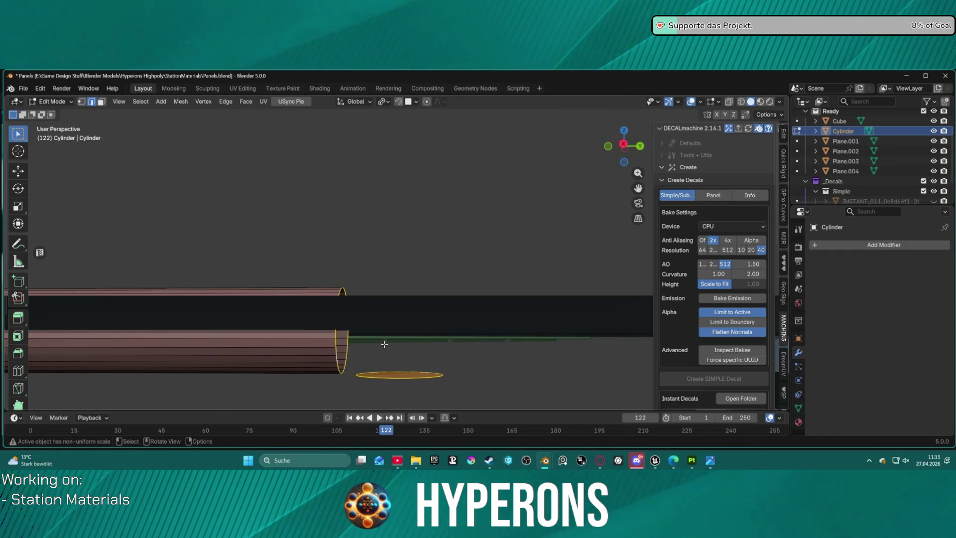
Bridge the rod end to the floor ring again with LoopTools Bridge, then undo it
{"action": "right_click", "coordinate": [385, 344]}
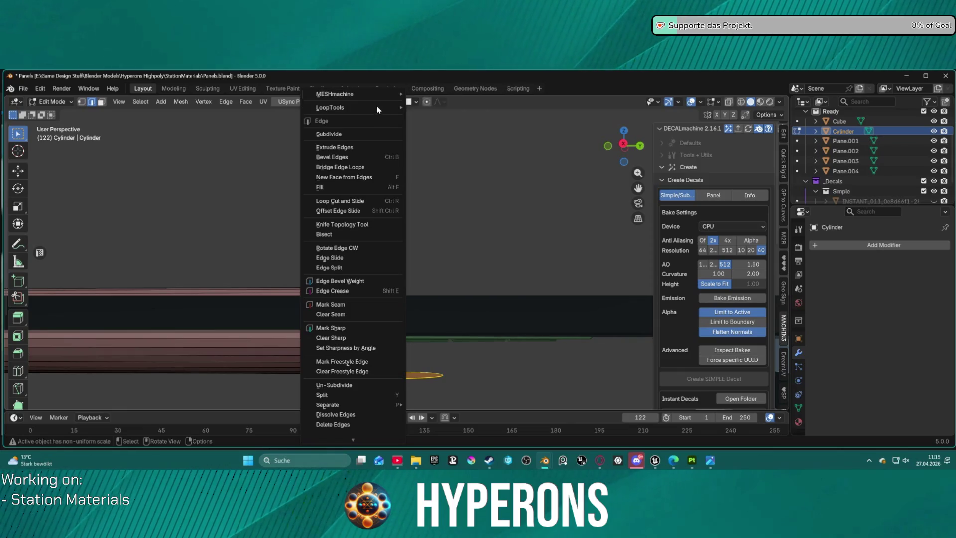
{"action": "mouse_move", "coordinate": [377, 108]}
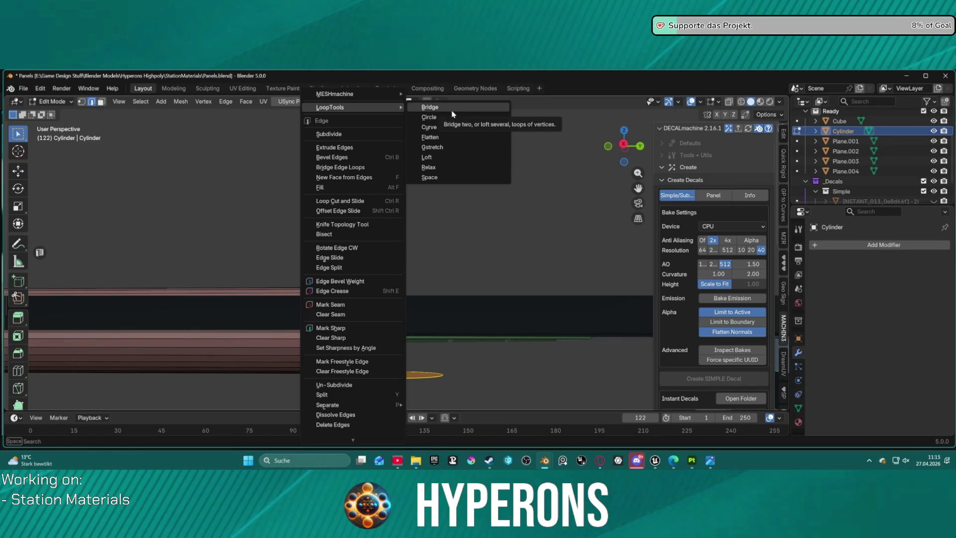
{"action": "left_click", "coordinate": [451, 110]}
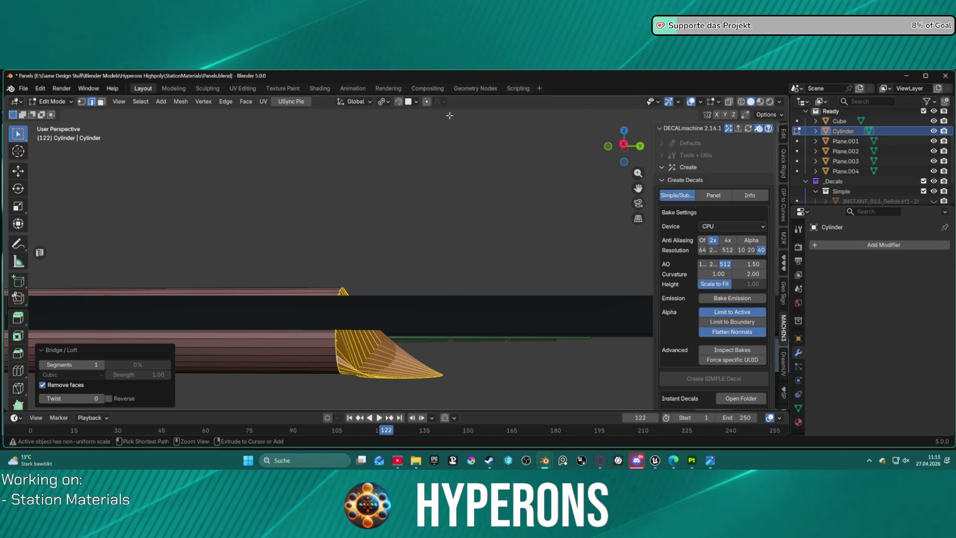
{"action": "key", "text": "ctrl+z"}
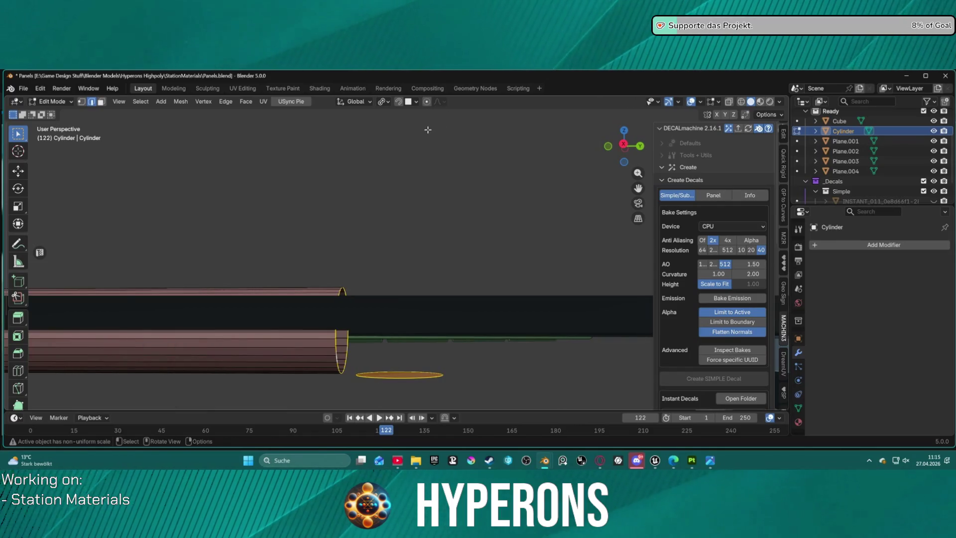
Scroll the left toolbar down to the Spin tool and activate it
{"action": "scroll", "coordinate": [22, 379], "scroll_direction": "down", "scroll_amount": 5}
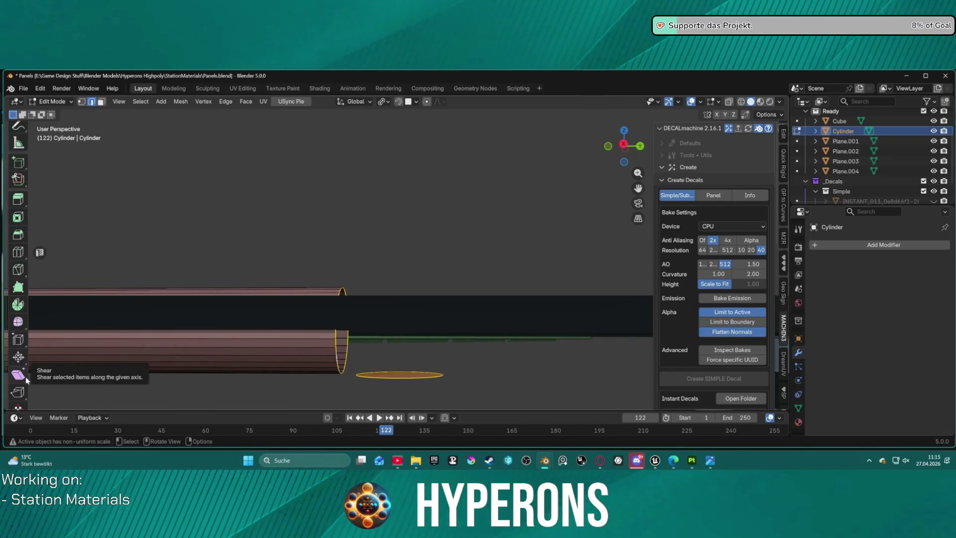
{"action": "scroll", "coordinate": [24, 350], "scroll_direction": "down", "scroll_amount": 1}
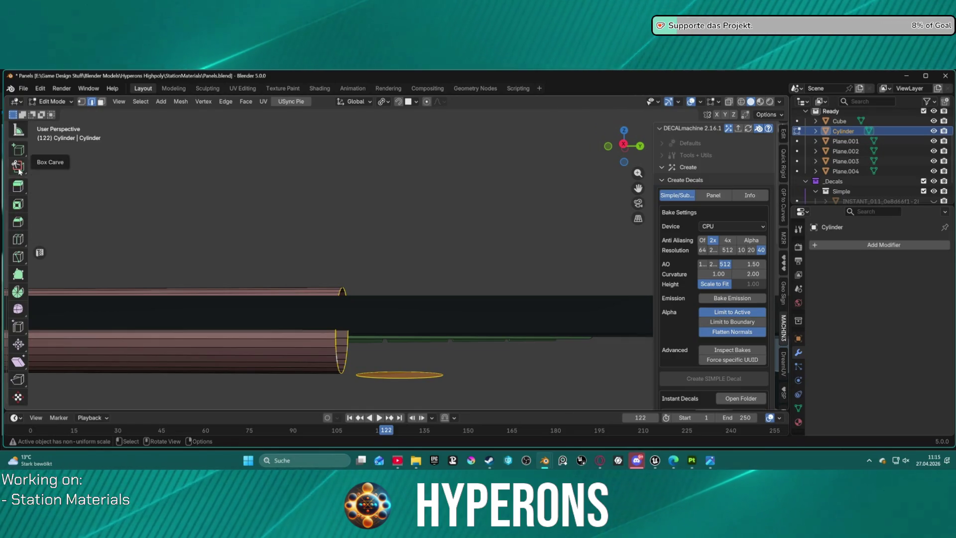
{"action": "scroll", "coordinate": [20, 204], "scroll_direction": "up", "scroll_amount": 5}
{"action": "scroll", "coordinate": [28, 195], "scroll_direction": "down", "scroll_amount": 3}
{"action": "scroll", "coordinate": [30, 206], "scroll_direction": "down", "scroll_amount": 4}
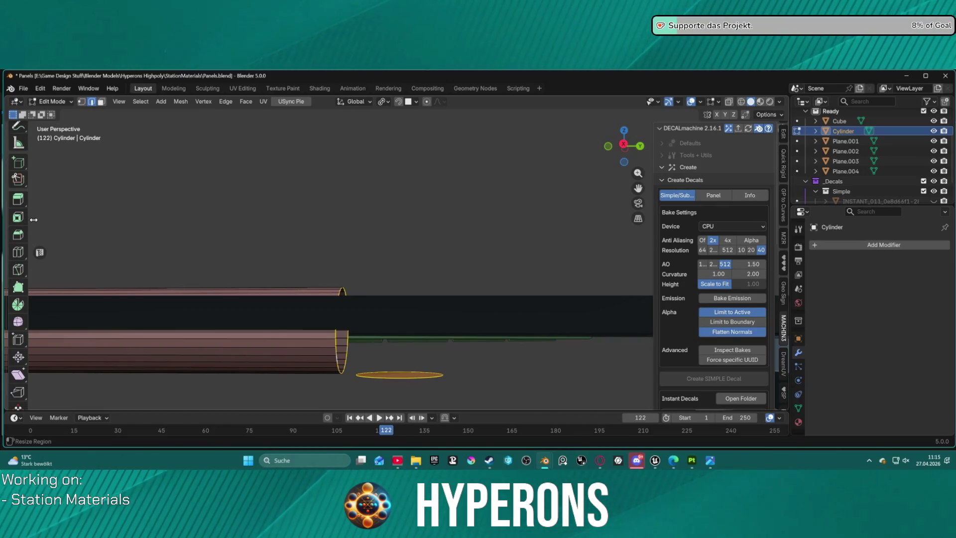
{"action": "scroll", "coordinate": [33, 219], "scroll_direction": "down", "scroll_amount": 2}
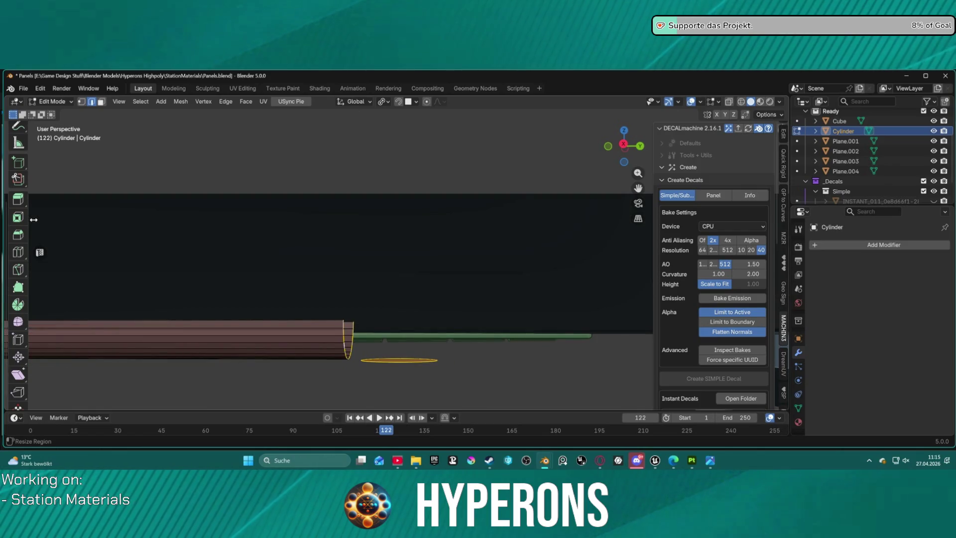
{"action": "scroll", "coordinate": [34, 220], "scroll_direction": "up", "scroll_amount": 1}
{"action": "left_click", "coordinate": [18, 305]}
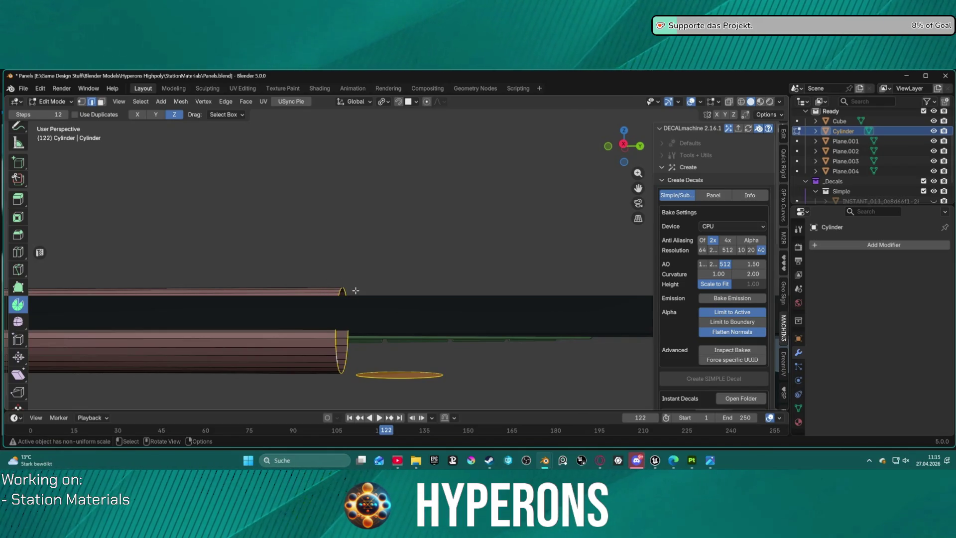
Try a Spin sweep on the cylinder end, then select and deselect its end edge loop
{"action": "mouse_move", "coordinate": [348, 296]}
{"action": "left_mouse_down"}
{"action": "mouse_move", "coordinate": [362, 288]}
{"action": "mouse_move", "coordinate": [395, 299]}
{"action": "mouse_move", "coordinate": [358, 298]}
{"action": "left_mouse_up"}
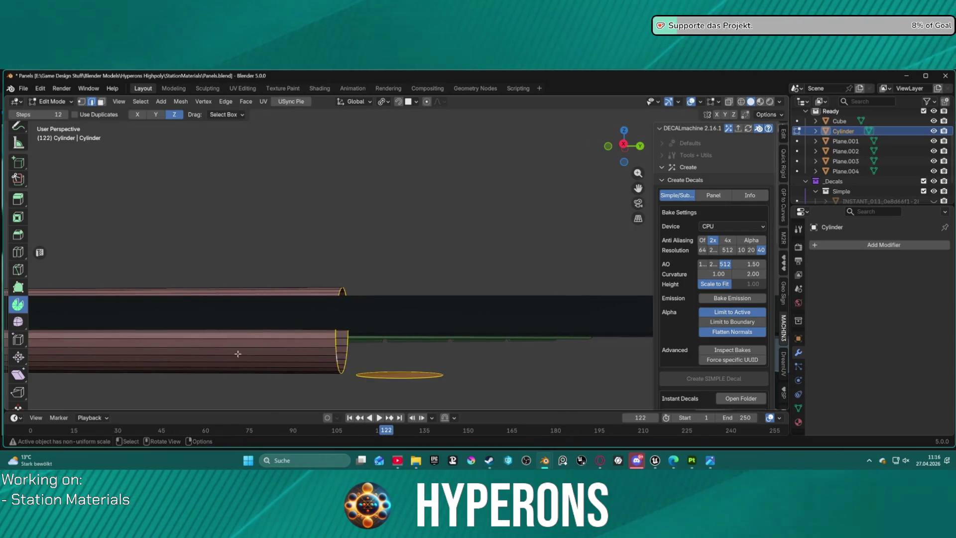
{"action": "key", "text": "alt+a"}
{"action": "left_click", "coordinate": [339, 291], "text": "alt"}
{"action": "left_click", "coordinate": [339, 291], "text": "alt+shift"}
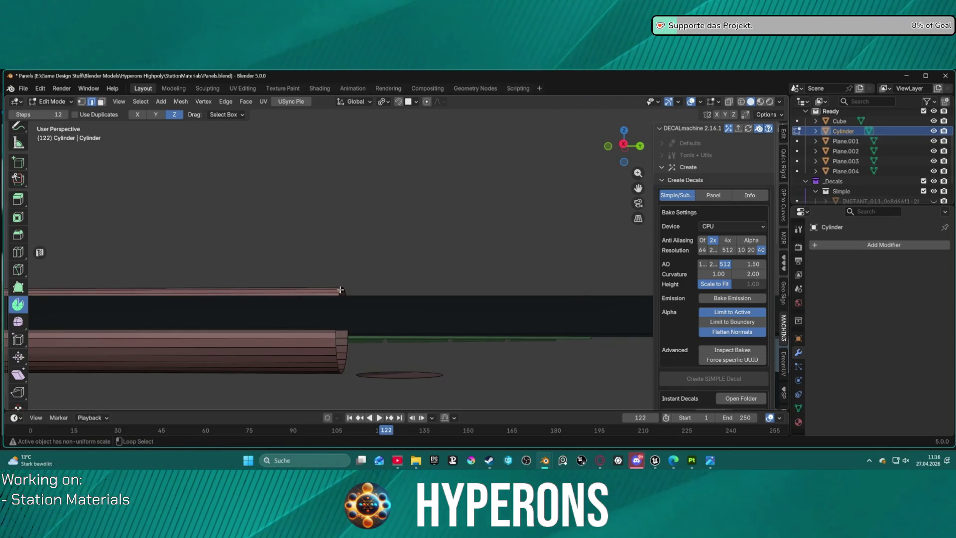
{"action": "left_click", "coordinate": [340, 291], "text": "alt"}
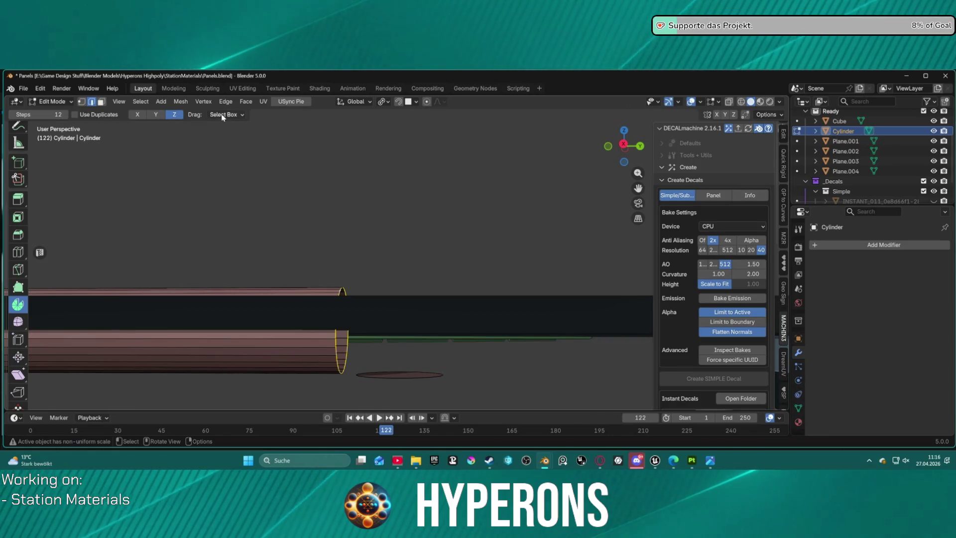
{"action": "left_click", "coordinate": [313, 240]}
Undo back to the tapered cylinder end and return to face select mode
{"action": "key", "text": "ctrl+z"}
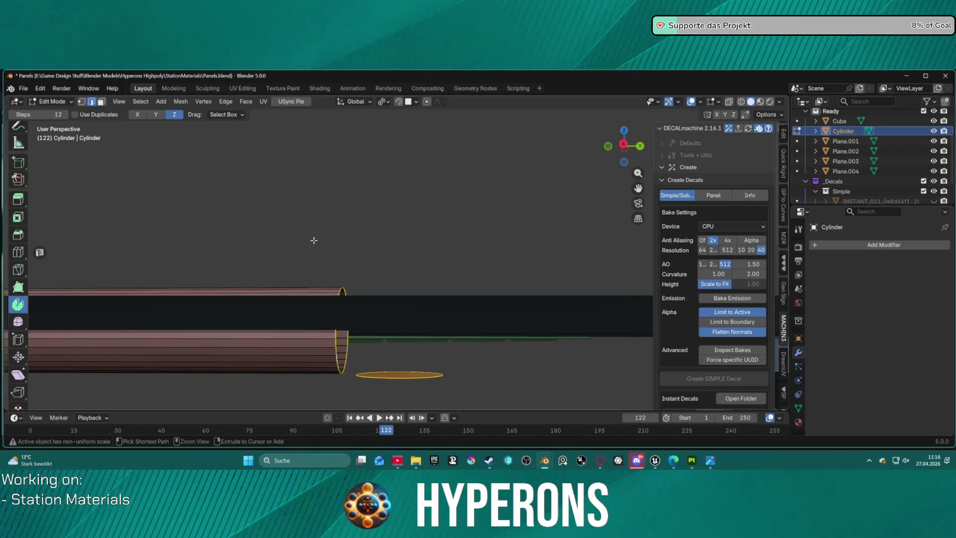
{"action": "left_click", "coordinate": [314, 240]}
{"action": "key", "text": "ctrl+z"}
{"action": "key", "text": "ctrl+z"}
{"action": "key", "text": "ctrl+z"}
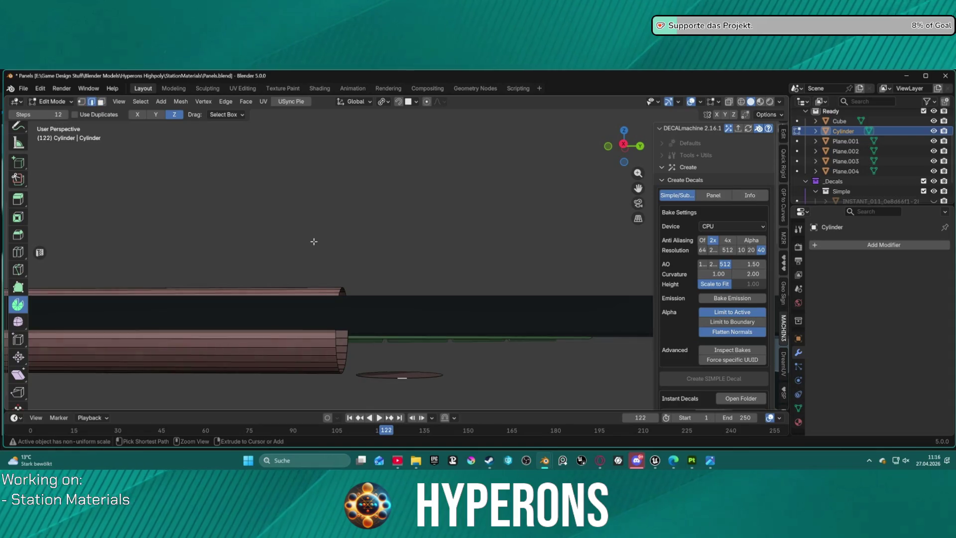
{"action": "key", "text": "ctrl+z"}
{"action": "key", "text": "ctrl+z"}
{"action": "key", "text": "ctrl+z"}
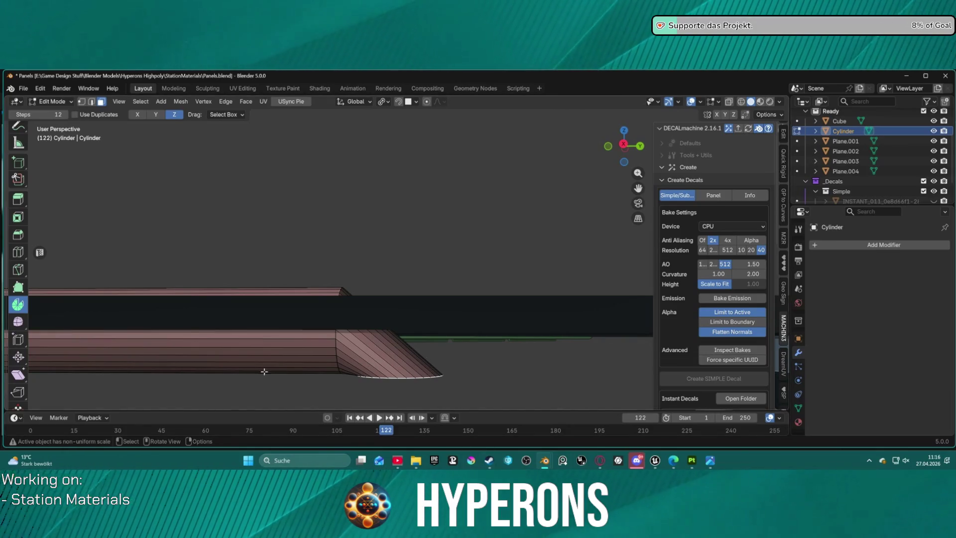
Undo the tapered extension on the cylinder end, then try two Spin sweeps of the end
{"action": "right_click", "coordinate": [167, 389]}
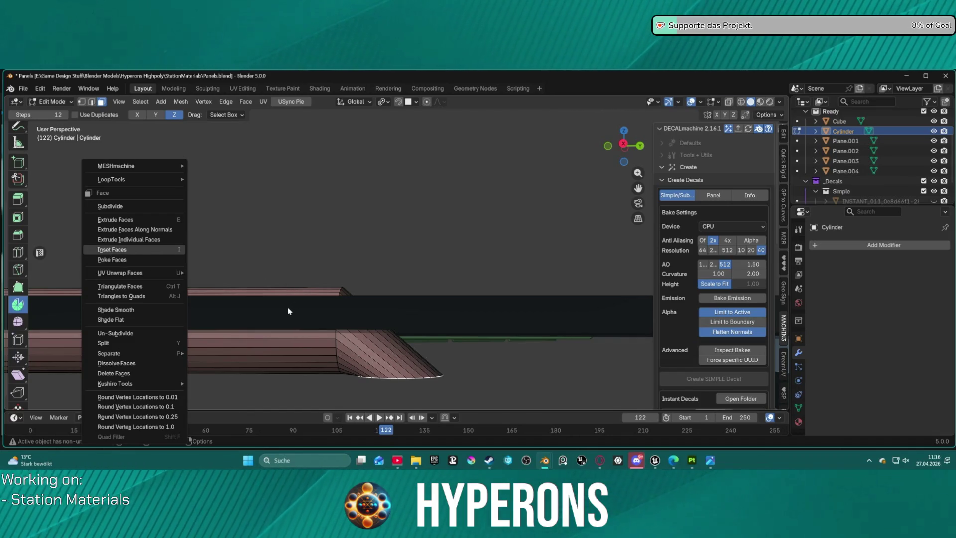
{"action": "mouse_move", "coordinate": [175, 383]}
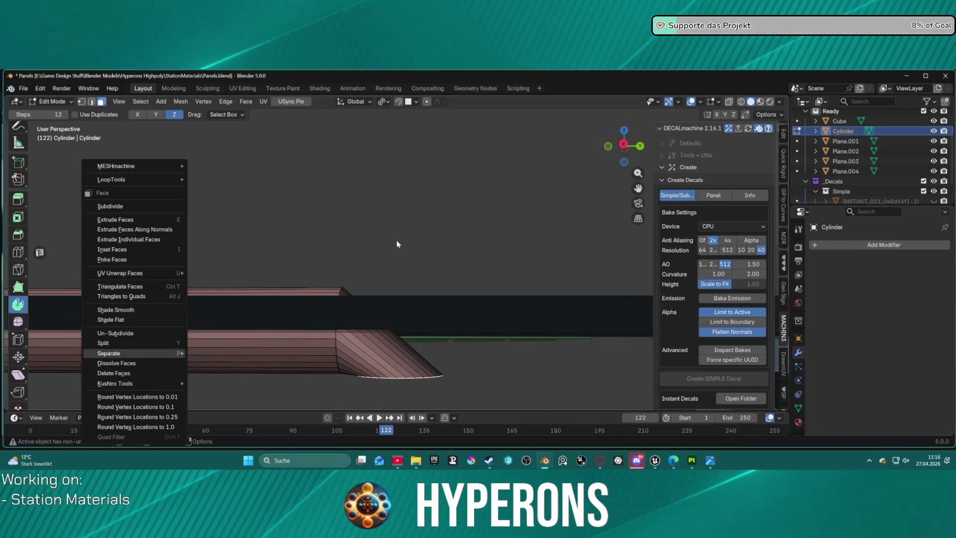
{"action": "key", "text": "Escape"}
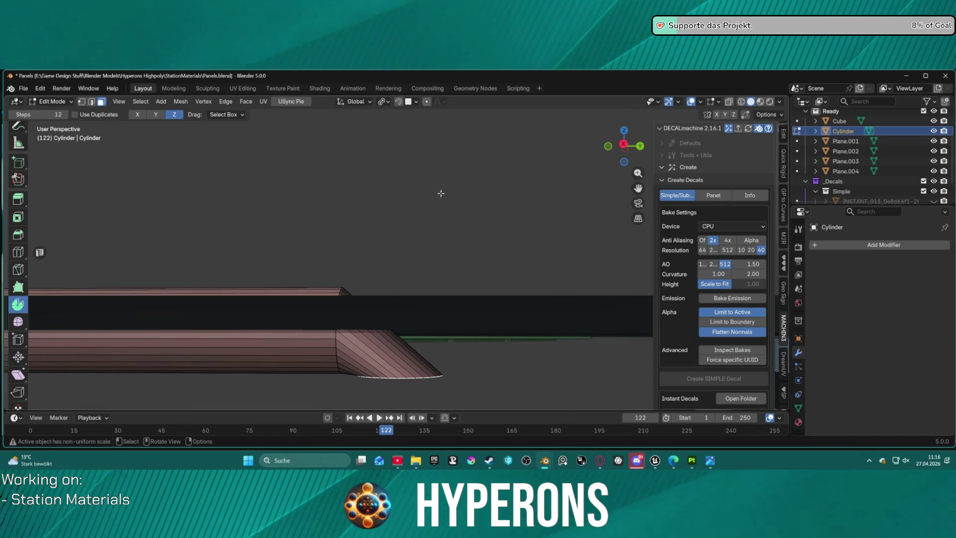
{"action": "key", "text": "ctrl+z"}
{"action": "key", "text": "ctrl+z"}
{"action": "key", "text": "ctrl+z"}
{"action": "key", "text": "ctrl+z"}
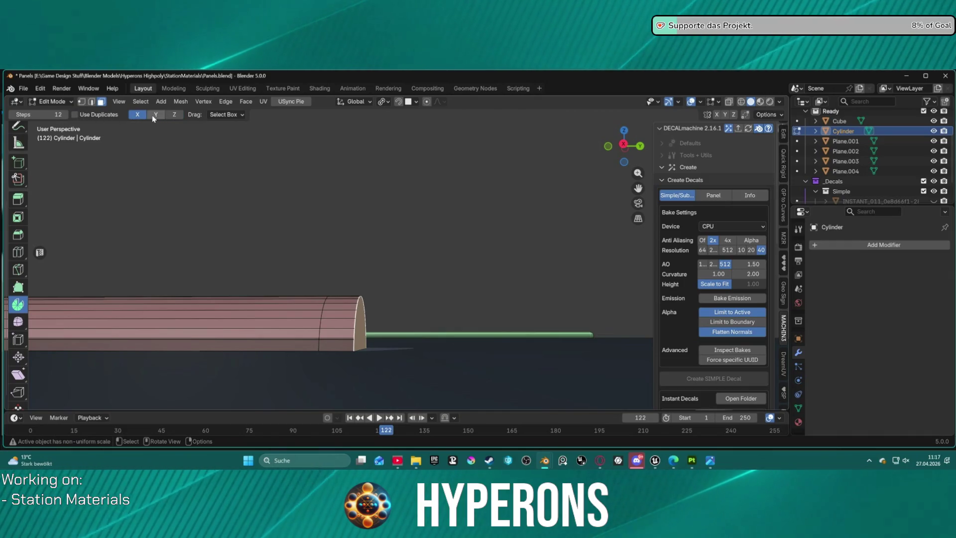
{"action": "mouse_move", "coordinate": [341, 304]}
{"action": "left_mouse_down"}
{"action": "mouse_move", "coordinate": [375, 298]}
{"action": "mouse_move", "coordinate": [456, 342]}
{"action": "mouse_move", "coordinate": [412, 320]}
{"action": "mouse_move", "coordinate": [323, 306]}
{"action": "mouse_move", "coordinate": [380, 314]}
{"action": "mouse_move", "coordinate": [418, 333]}
{"action": "mouse_move", "coordinate": [332, 282]}
{"action": "mouse_move", "coordinate": [493, 358]}
{"action": "mouse_move", "coordinate": [468, 354]}
{"action": "mouse_move", "coordinate": [471, 341]}
{"action": "mouse_move", "coordinate": [114, 295]}
{"action": "left_mouse_up"}
{"action": "left_click_drag", "start_coordinate": [386, 310], "coordinate": [382, 288]}
Cancel the spin and snap the selected geometry to the 3D cursor
{"action": "right_click", "coordinate": [382, 288]}
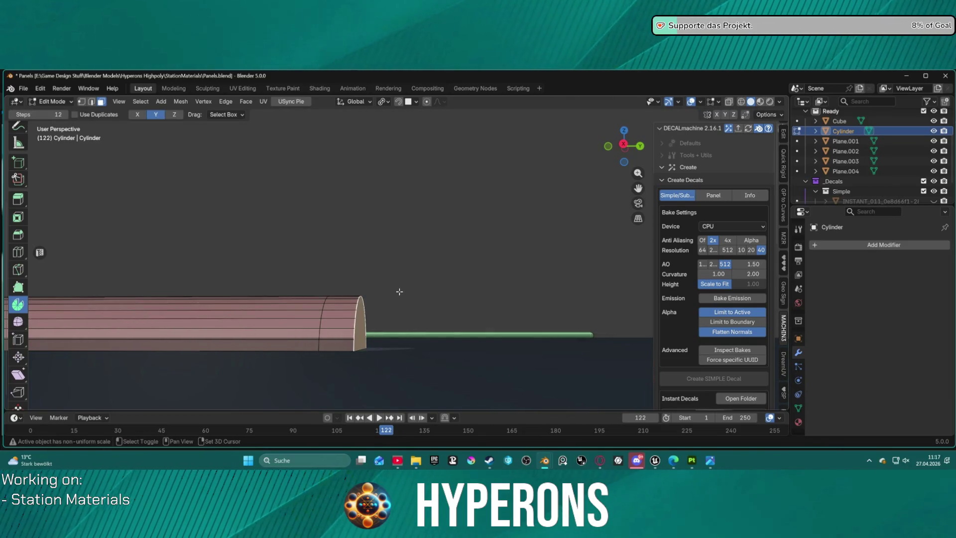
{"action": "key", "text": "shift+s"}
{"action": "left_click", "coordinate": [395, 232]}
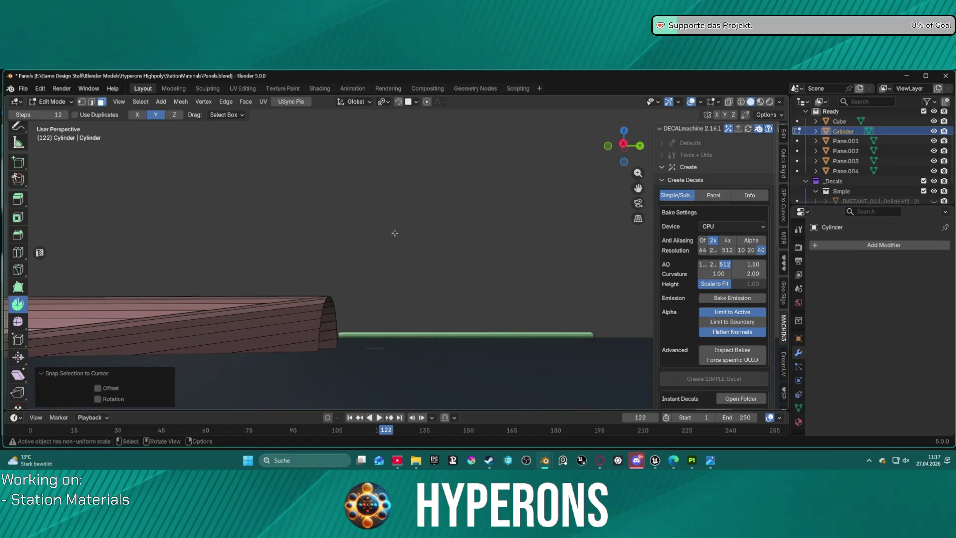
{"action": "middle_click_drag", "start_coordinate": [393, 233], "coordinate": [364, 258], "text": "ctrl"}
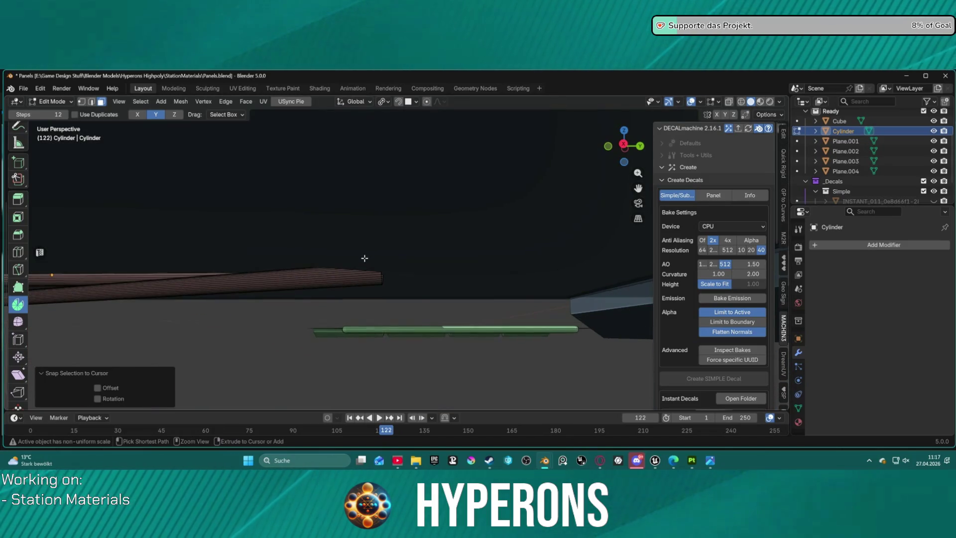
{"action": "mouse_move", "coordinate": [403, 228]}
{"action": "middle_mouse_down"}
{"action": "mouse_move", "coordinate": [406, 263]}
{"action": "mouse_move", "coordinate": [400, 223]}
{"action": "middle_mouse_up"}
Switch back to the Select Box tool and deselect the cylinder
{"action": "key", "text": "1"}
{"action": "scroll", "coordinate": [18, 224], "scroll_direction": "up", "scroll_amount": 5}
{"action": "left_click", "coordinate": [23, 140]}
{"action": "scroll", "coordinate": [379, 271], "scroll_direction": "up", "scroll_amount": 2}
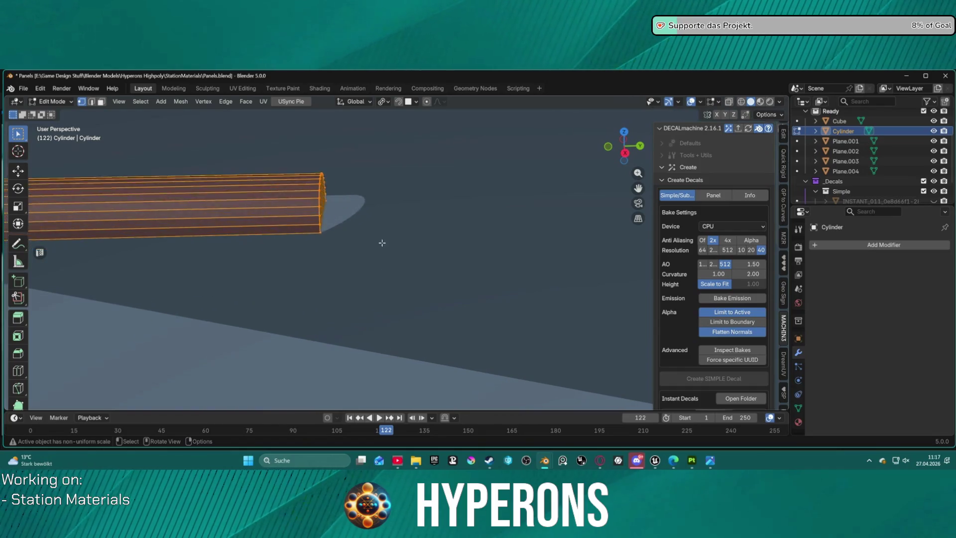
{"action": "key", "text": "3"}
{"action": "left_click", "coordinate": [357, 160]}
{"action": "mouse_move", "coordinate": [326, 158]}
{"action": "middle_mouse_down"}
{"action": "mouse_move", "coordinate": [315, 147]}
{"action": "mouse_move", "coordinate": [327, 191]}
{"action": "middle_mouse_up"}
{"action": "mouse_move", "coordinate": [374, 225]}
{"action": "middle_mouse_down"}
{"action": "mouse_move", "coordinate": [381, 246]}
{"action": "mouse_move", "coordinate": [378, 229]}
{"action": "mouse_move", "coordinate": [365, 335]}
{"action": "mouse_move", "coordinate": [349, 286]}
{"action": "middle_mouse_up"}
Select the cylinder's bottom lengthwise edge and move the 3D cursor onto it
{"action": "key", "text": "1"}
{"action": "left_click", "coordinate": [336, 323], "text": "alt"}
{"action": "middle_click_drag", "start_coordinate": [341, 327], "coordinate": [251, 323]}
{"action": "key", "text": "shift+s"}
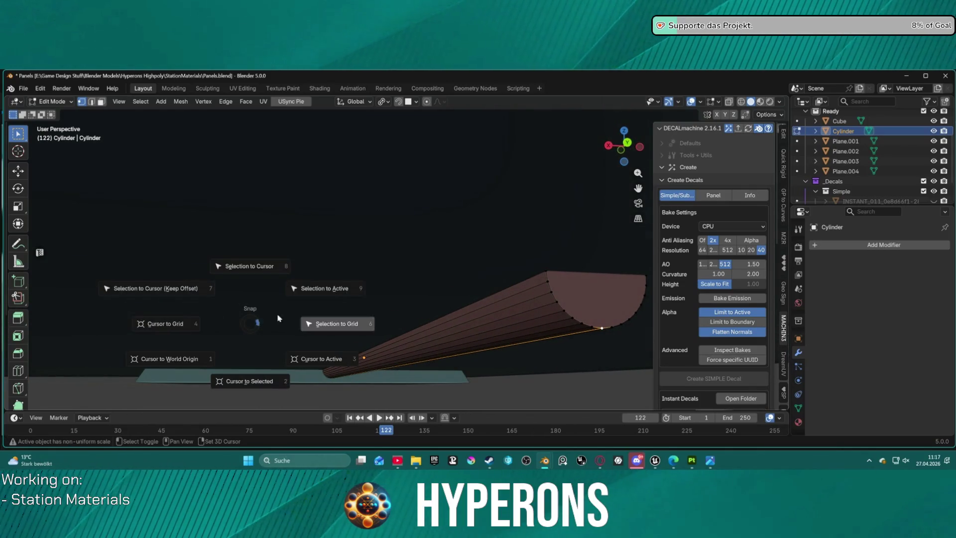
{"action": "left_click", "coordinate": [258, 262]}
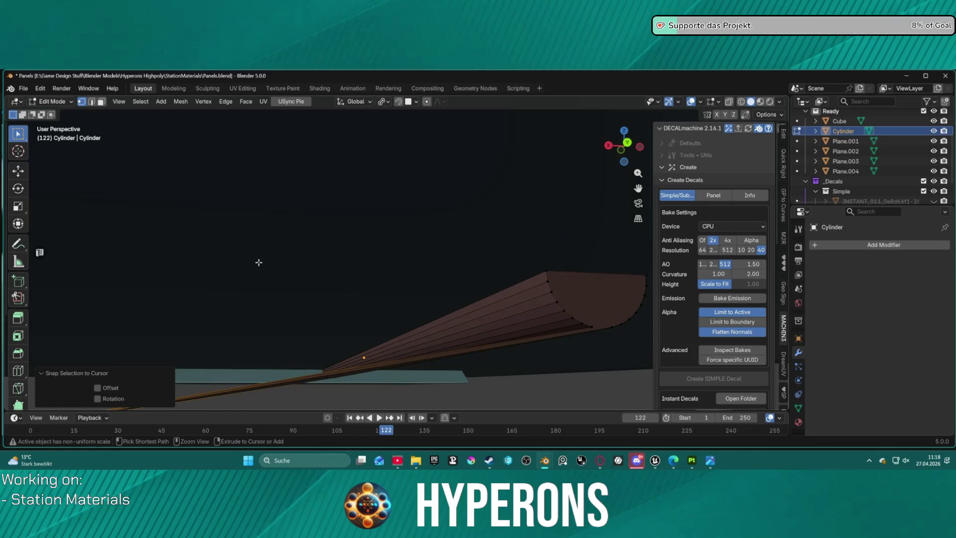
{"action": "key", "text": "ctrl+z"}
{"action": "key", "text": "shift+s"}
{"action": "left_click", "coordinate": [275, 328]}
{"action": "middle_click_drag", "start_coordinate": [275, 328], "coordinate": [42, 326]}
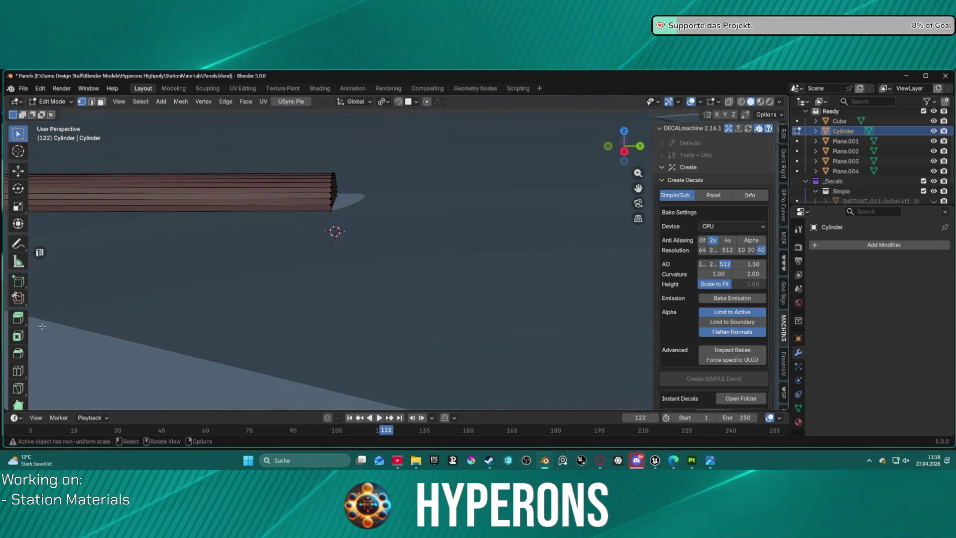
Select the cylinder's end face and activate the Spin tool
{"action": "key", "text": "3"}
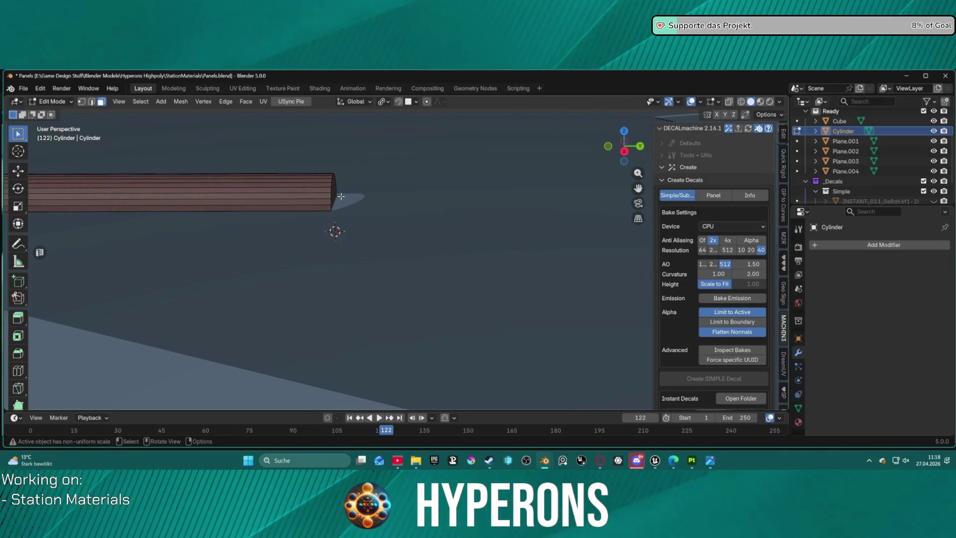
{"action": "left_click", "coordinate": [335, 190]}
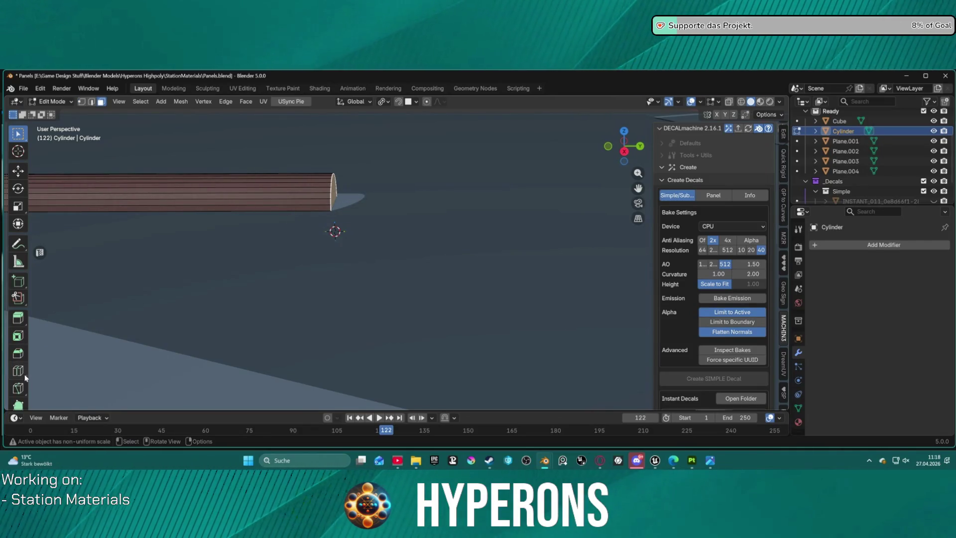
{"action": "scroll", "coordinate": [24, 301], "scroll_direction": "down", "scroll_amount": 5}
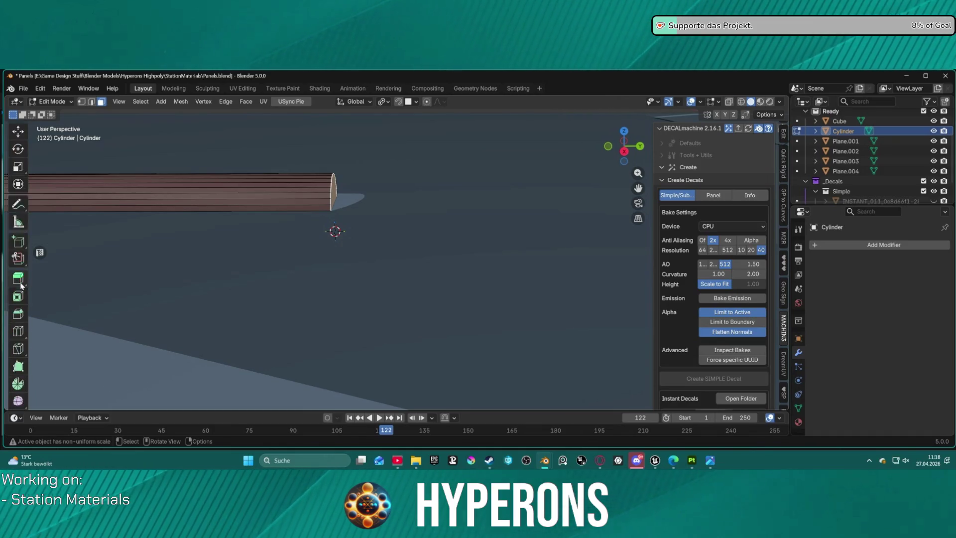
{"action": "left_click", "coordinate": [15, 347]}
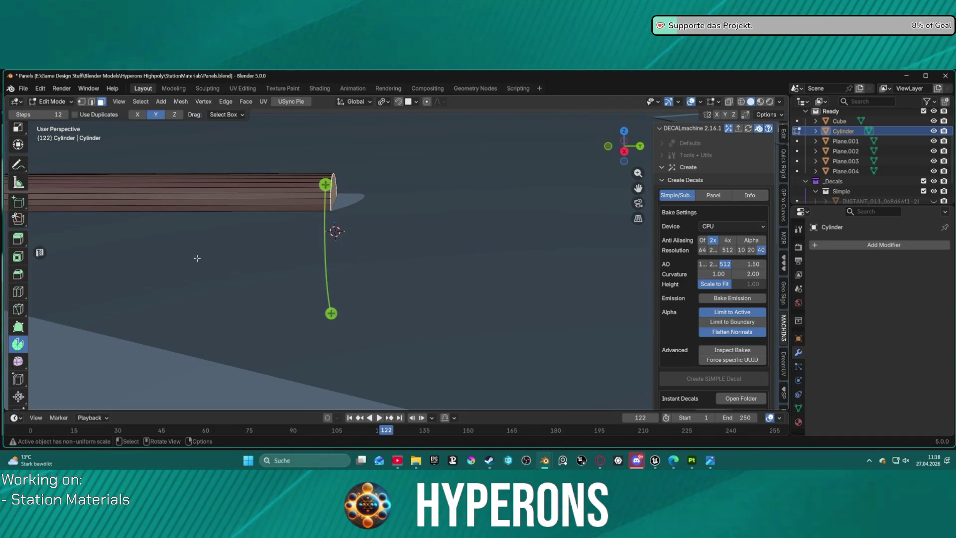
Start a spin of the end face, cancel it, and view the cylinder end from above
{"action": "mouse_move", "coordinate": [330, 183]}
{"action": "left_mouse_down"}
{"action": "mouse_move", "coordinate": [359, 189]}
{"action": "mouse_move", "coordinate": [317, 200]}
{"action": "left_mouse_up"}
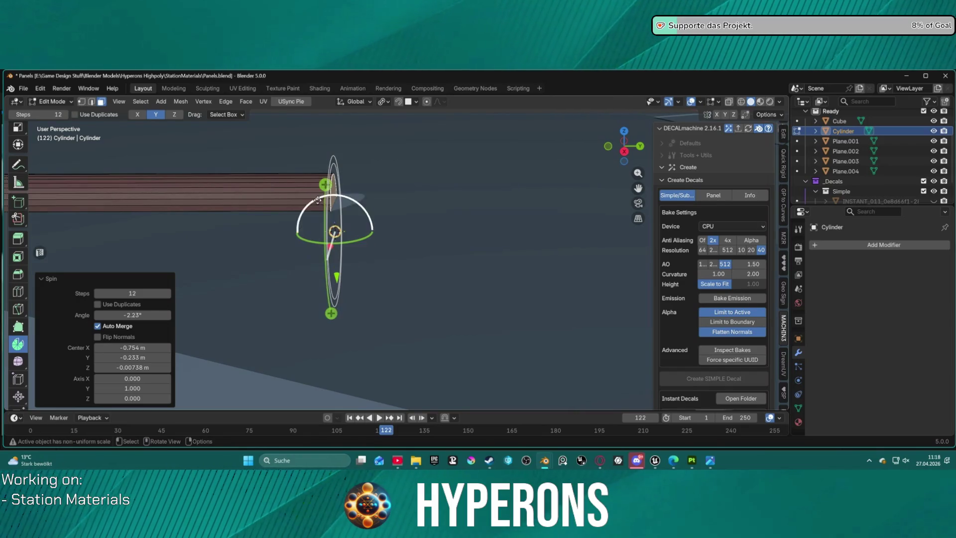
{"action": "key", "text": "ctrl+z"}
{"action": "mouse_move", "coordinate": [402, 199]}
{"action": "middle_mouse_down"}
{"action": "mouse_move", "coordinate": [399, 215]}
{"action": "mouse_move", "coordinate": [482, 227]}
{"action": "mouse_move", "coordinate": [382, 191]}
{"action": "middle_mouse_up"}
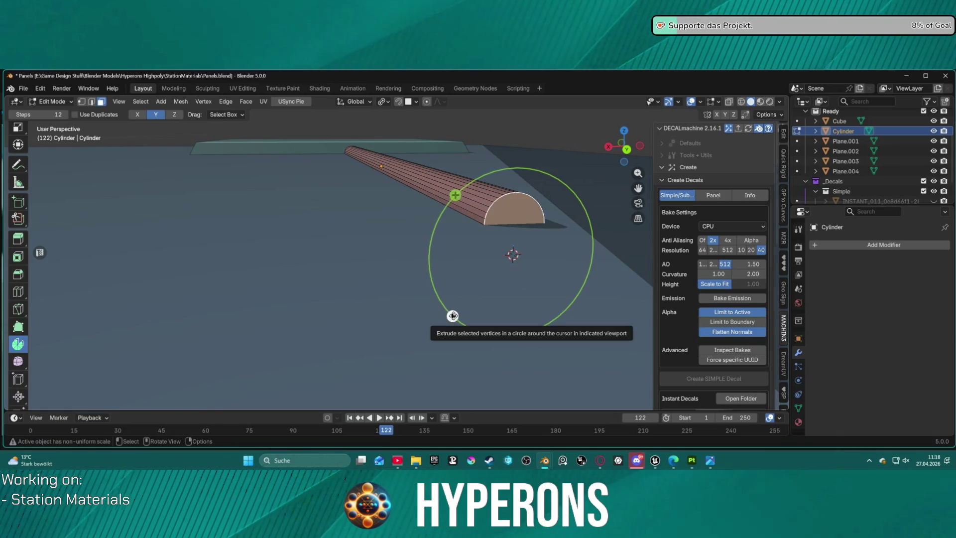
Spin the end face about the X axis, trying about 54°, 41° and -46°, then undo
{"action": "left_click", "coordinate": [139, 115]}
{"action": "left_click_drag", "start_coordinate": [541, 201], "coordinate": [619, 358]}
{"action": "mouse_move", "coordinate": [620, 358]}
{"action": "middle_mouse_down"}
{"action": "mouse_move", "coordinate": [538, 186]}
{"action": "mouse_move", "coordinate": [592, 222]}
{"action": "middle_mouse_up"}
{"action": "middle_click_drag", "start_coordinate": [358, 205], "coordinate": [330, 192]}
{"action": "mouse_move", "coordinate": [335, 192]}
{"action": "left_mouse_down"}
{"action": "mouse_move", "coordinate": [433, 231]}
{"action": "mouse_move", "coordinate": [442, 252]}
{"action": "mouse_move", "coordinate": [367, 205]}
{"action": "mouse_move", "coordinate": [352, 207]}
{"action": "mouse_move", "coordinate": [380, 239]}
{"action": "mouse_move", "coordinate": [372, 232]}
{"action": "left_mouse_up"}
{"action": "mouse_move", "coordinate": [372, 231]}
{"action": "middle_mouse_down"}
{"action": "mouse_move", "coordinate": [341, 175]}
{"action": "mouse_move", "coordinate": [346, 189]}
{"action": "middle_mouse_up"}
{"action": "mouse_move", "coordinate": [358, 272]}
{"action": "left_mouse_down"}
{"action": "mouse_move", "coordinate": [306, 258]}
{"action": "mouse_move", "coordinate": [371, 259]}
{"action": "mouse_move", "coordinate": [374, 277]}
{"action": "left_mouse_up"}
{"action": "scroll", "coordinate": [374, 277], "scroll_direction": "down", "scroll_amount": 3}
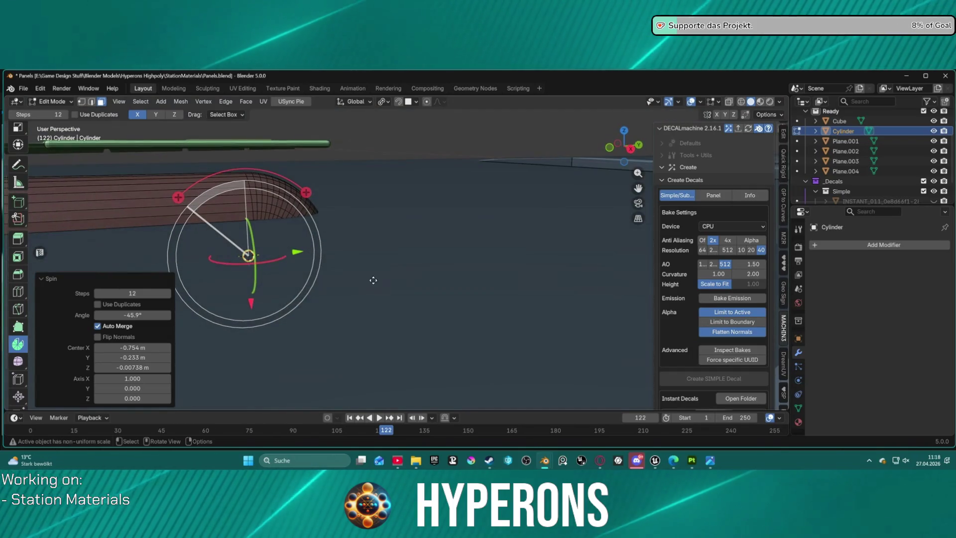
{"action": "left_click", "coordinate": [347, 224]}
{"action": "middle_click_drag", "start_coordinate": [348, 208], "coordinate": [327, 164]}
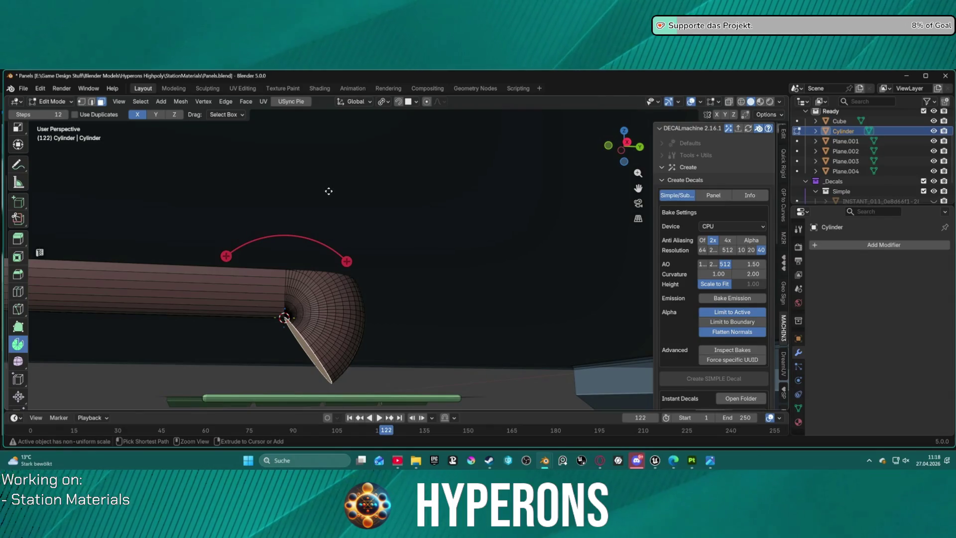
{"action": "key", "text": "ctrl+z"}
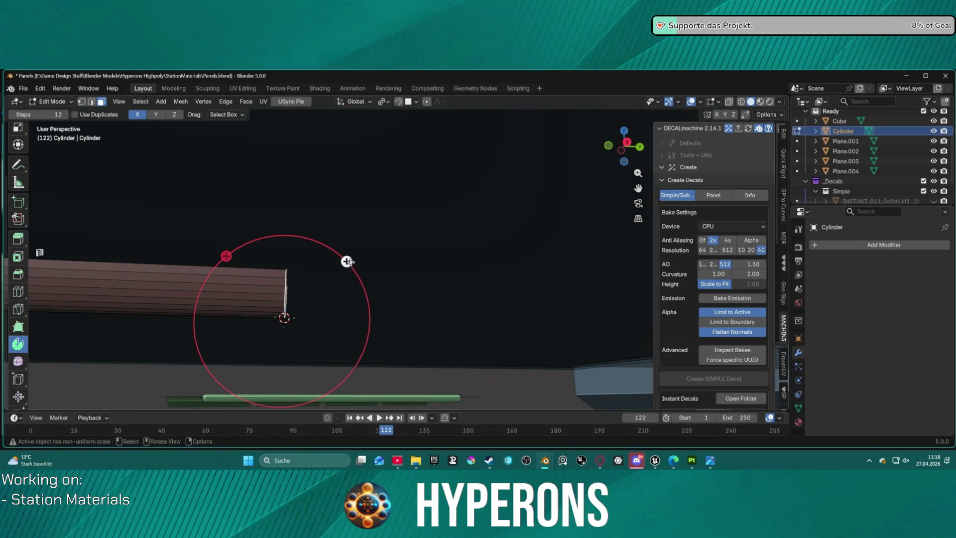
Spin the end face again with a 90° angle and return to the Select Box tool
{"action": "left_click_drag", "start_coordinate": [347, 260], "coordinate": [372, 276]}
{"action": "left_click", "coordinate": [138, 316]}
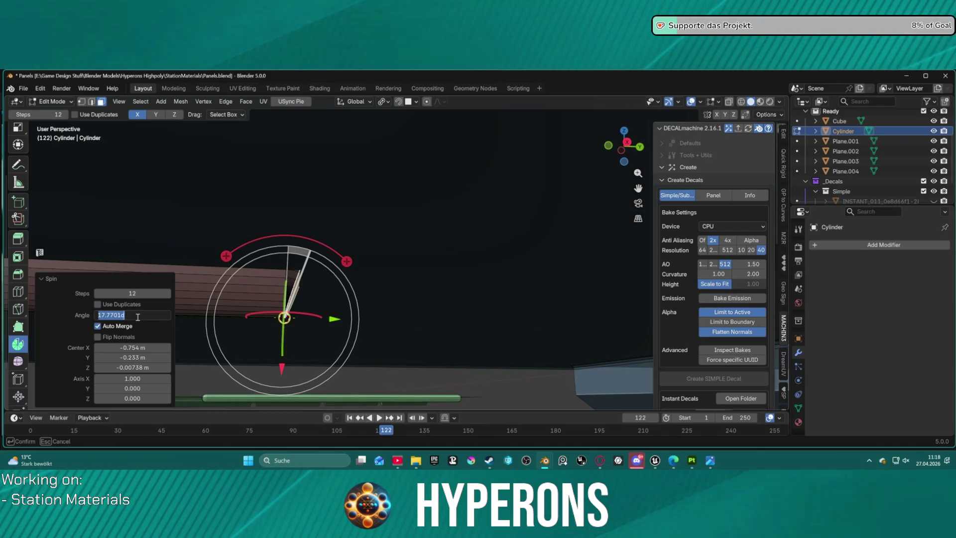
{"action": "key", "text": "BackSpace"}
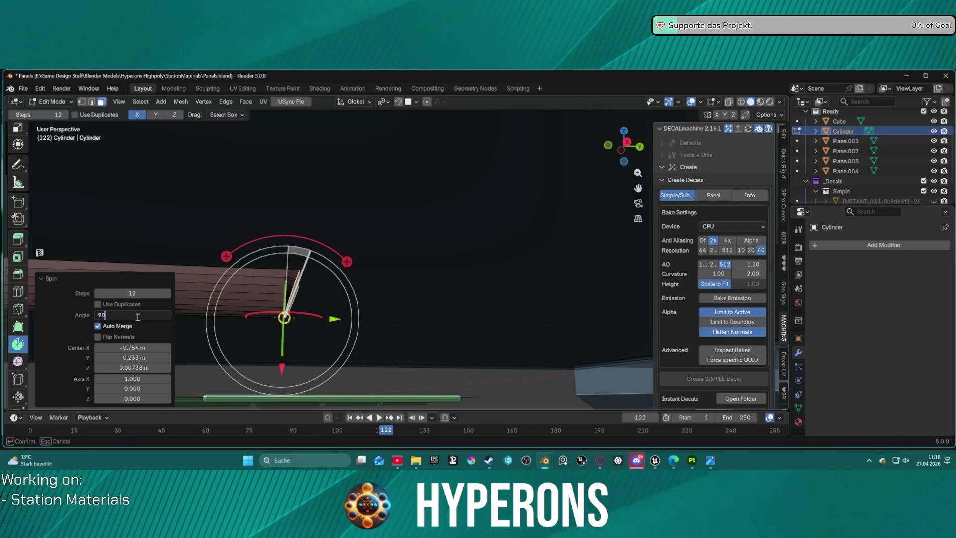
{"action": "type", "text": "0"}
{"action": "key", "text": "Return"}
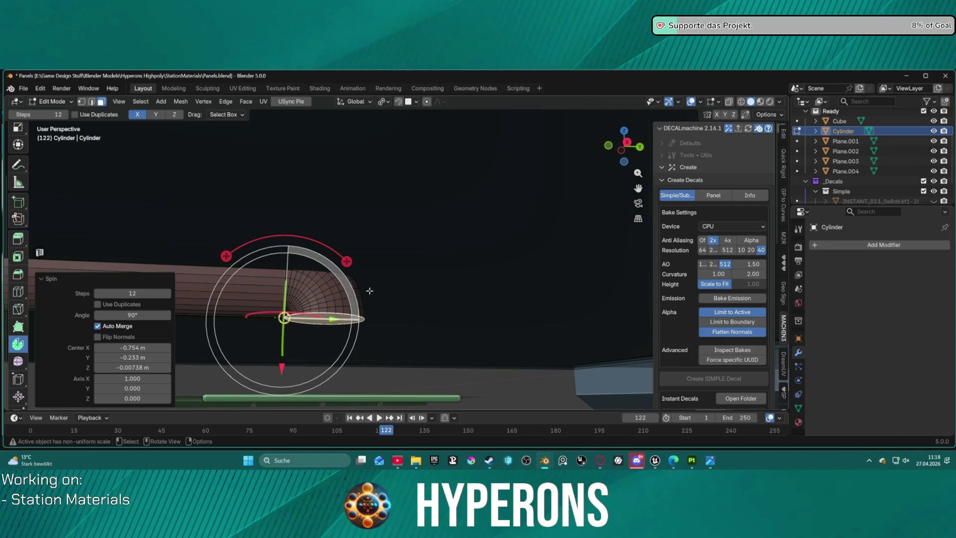
{"action": "mouse_move", "coordinate": [428, 224]}
{"action": "middle_mouse_down"}
{"action": "mouse_move", "coordinate": [422, 271]}
{"action": "mouse_move", "coordinate": [405, 266]}
{"action": "mouse_move", "coordinate": [438, 264]}
{"action": "mouse_move", "coordinate": [459, 247]}
{"action": "middle_mouse_up"}
{"action": "left_click", "coordinate": [556, 231]}
{"action": "mouse_move", "coordinate": [556, 231]}
{"action": "middle_mouse_down"}
{"action": "mouse_move", "coordinate": [491, 207]}
{"action": "mouse_move", "coordinate": [448, 214]}
{"action": "mouse_move", "coordinate": [1, 136]}
{"action": "middle_mouse_up"}
{"action": "left_click", "coordinate": [18, 133]}
{"action": "mouse_move", "coordinate": [224, 196]}
{"action": "middle_mouse_down"}
{"action": "mouse_move", "coordinate": [263, 254]}
{"action": "mouse_move", "coordinate": [293, 217]}
{"action": "mouse_move", "coordinate": [388, 156]}
{"action": "mouse_move", "coordinate": [348, 202]}
{"action": "middle_mouse_up"}
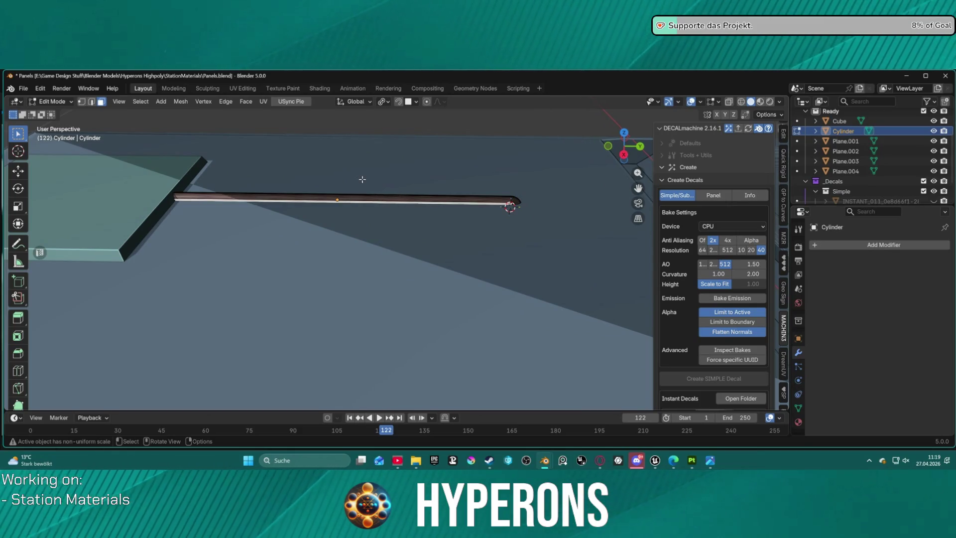
In Object Mode, duplicate the rod as Cylinder.001 and offset the copy along X
{"action": "key", "text": "ctrl+Tab"}
{"action": "left_click", "coordinate": [299, 181]}
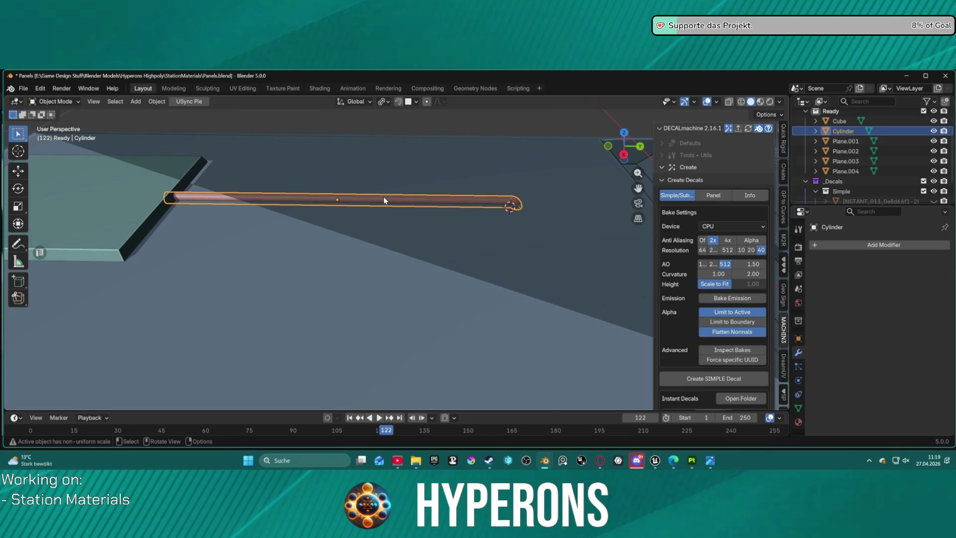
{"action": "key", "text": "ctrl+c"}
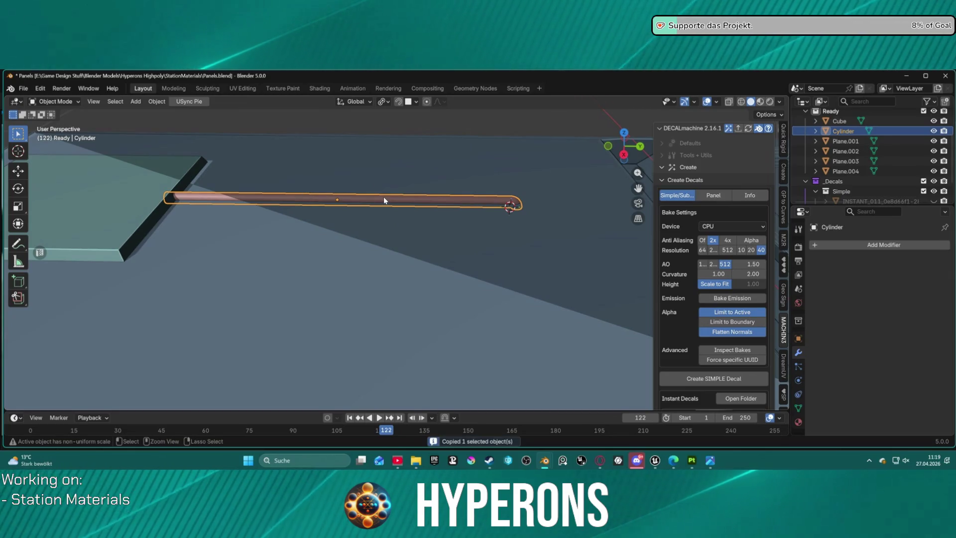
{"action": "key", "text": "ctrl+v"}
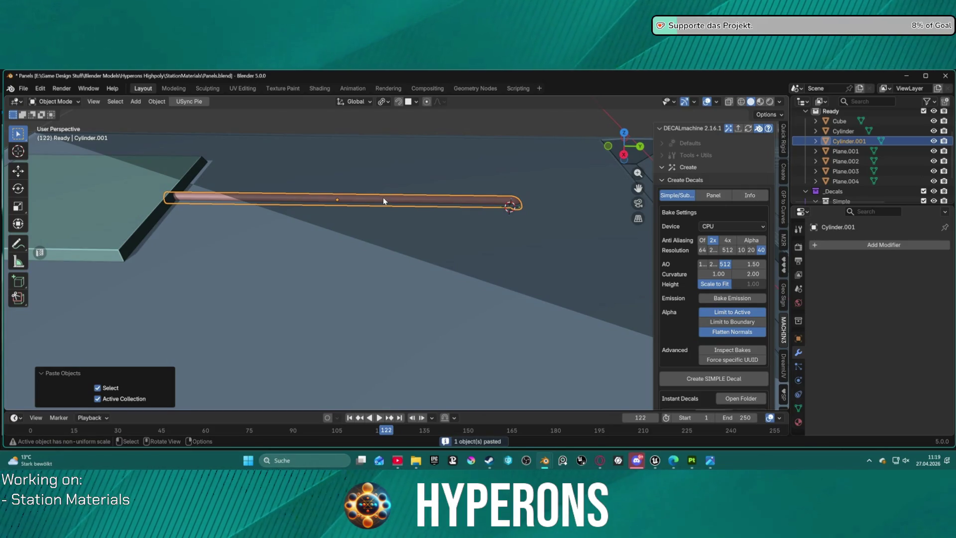
{"action": "key", "text": "g"}
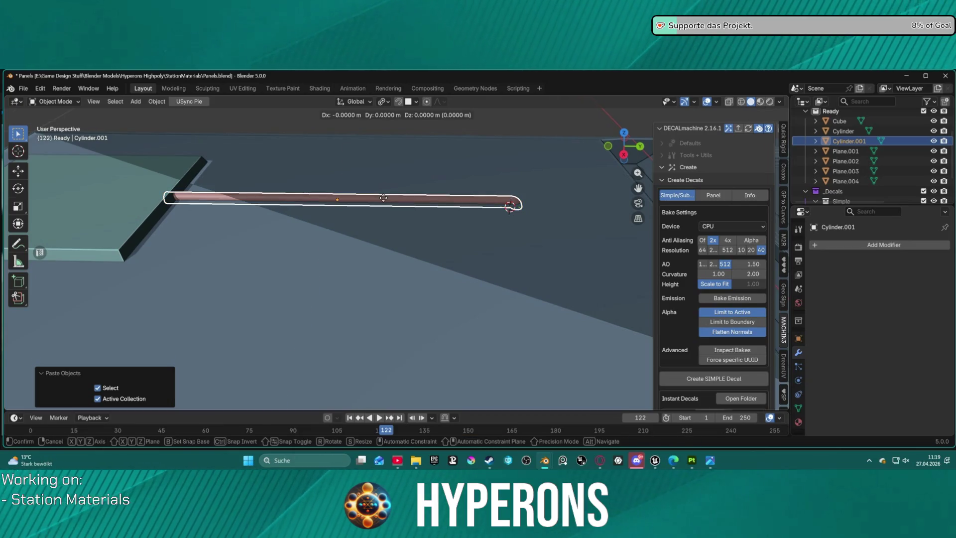
{"action": "key", "text": "x"}
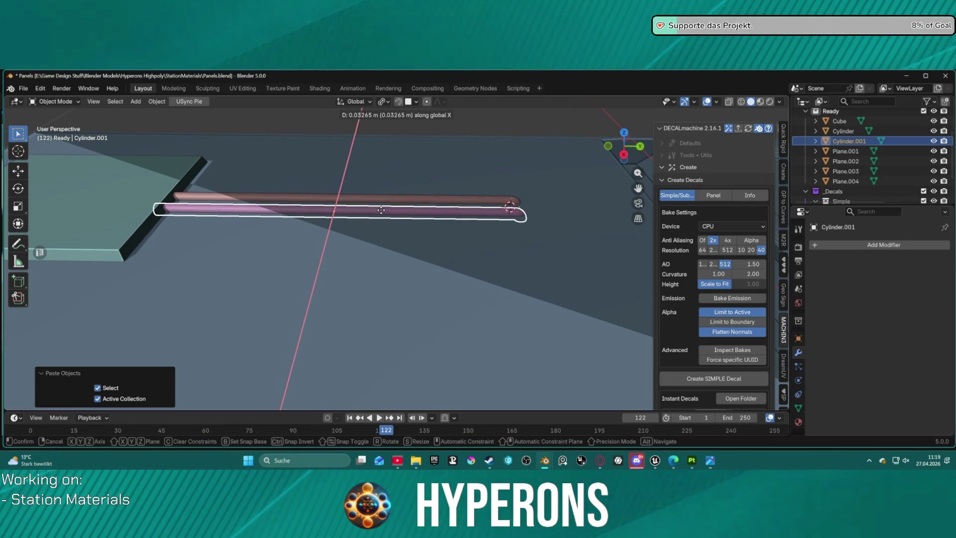
{"action": "left_click", "coordinate": [381, 209]}
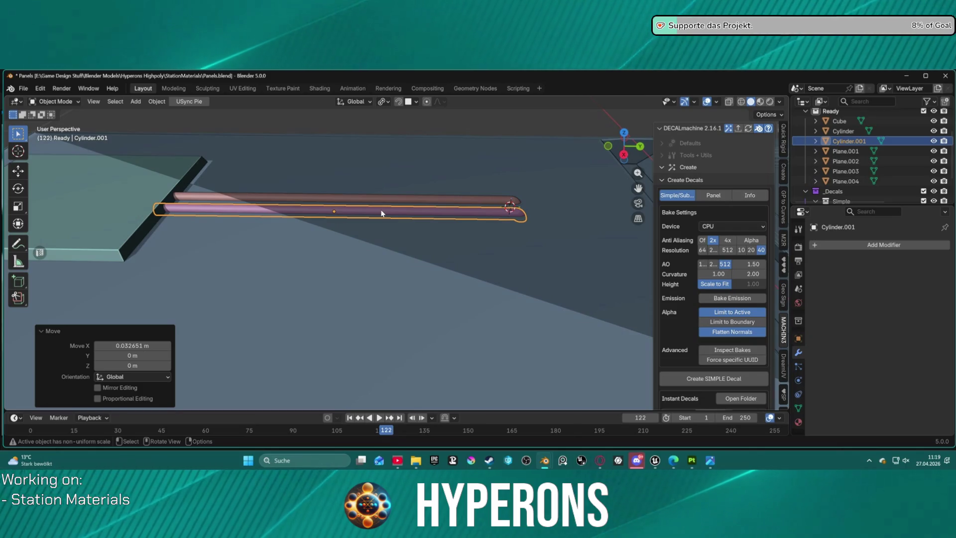
{"action": "key", "text": "g"}
{"action": "key", "text": "x"}
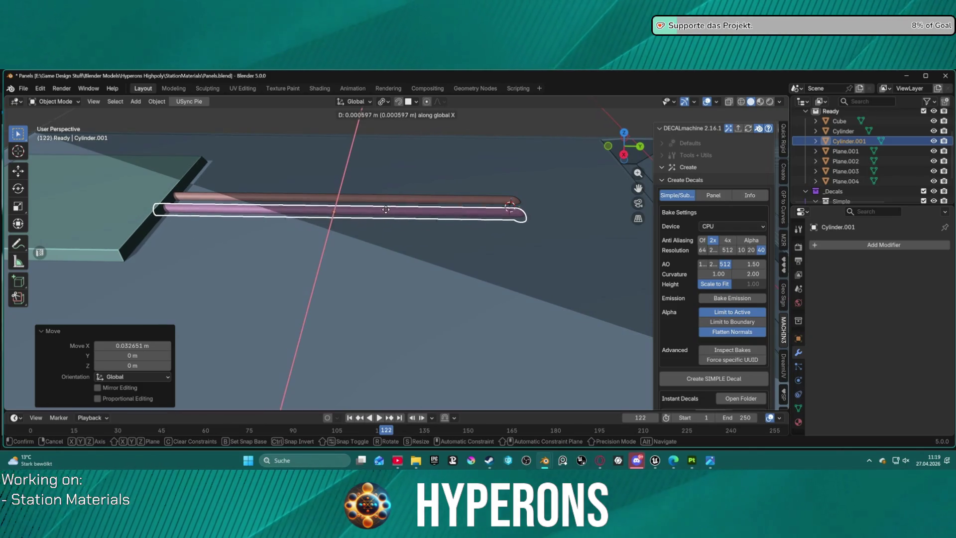
{"action": "left_click", "coordinate": [386, 209]}
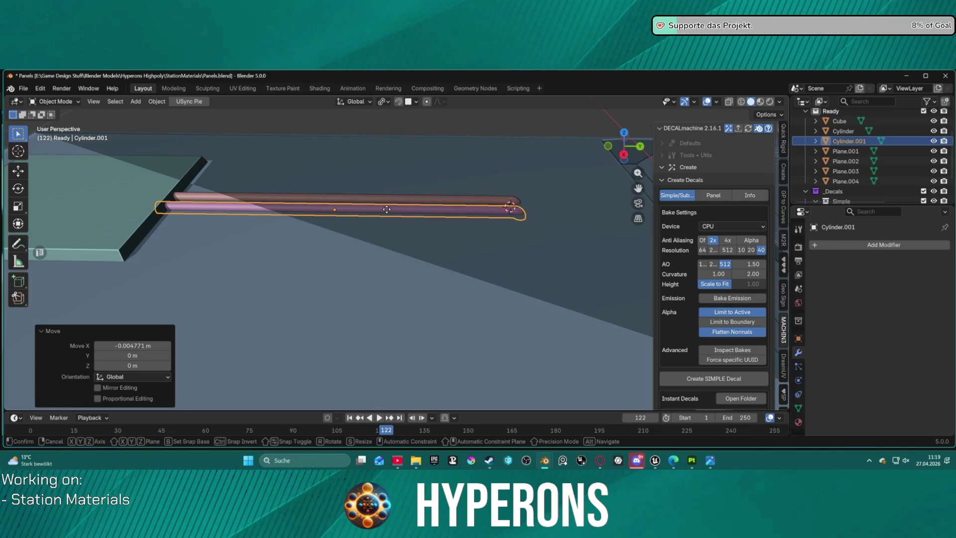
{"action": "key", "text": "g"}
{"action": "left_click", "coordinate": [386, 209]}
Move both rods together along X to their new position on the panel
{"action": "mouse_move", "coordinate": [386, 213]}
{"action": "middle_mouse_down"}
{"action": "mouse_move", "coordinate": [380, 195]}
{"action": "mouse_move", "coordinate": [391, 238]}
{"action": "mouse_move", "coordinate": [384, 242]}
{"action": "middle_mouse_up"}
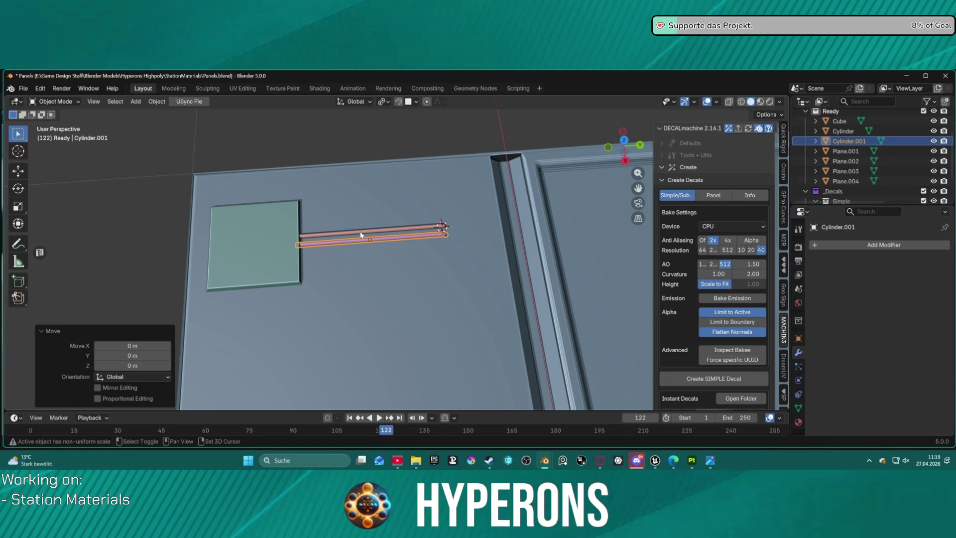
{"action": "left_click", "coordinate": [361, 234], "text": "shift"}
{"action": "key", "text": "g"}
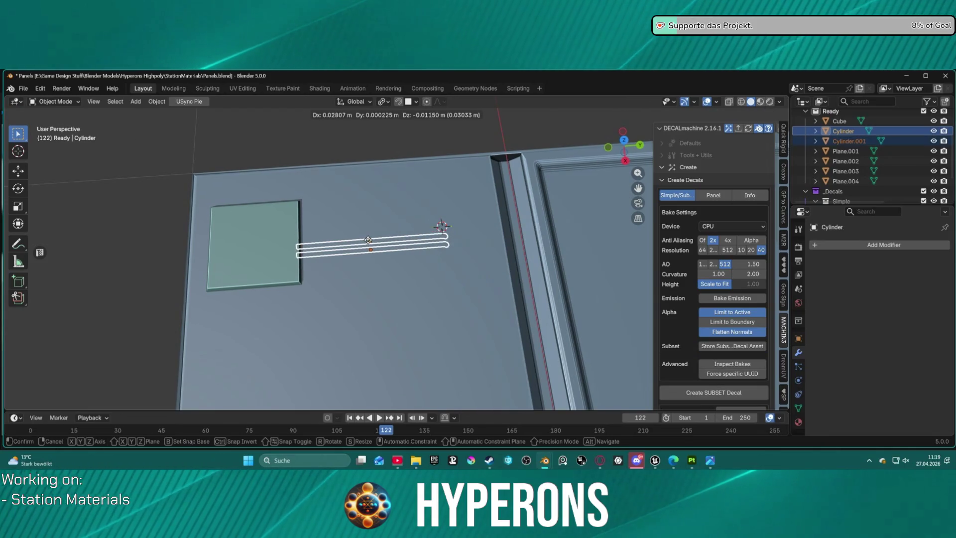
{"action": "key", "text": "x"}
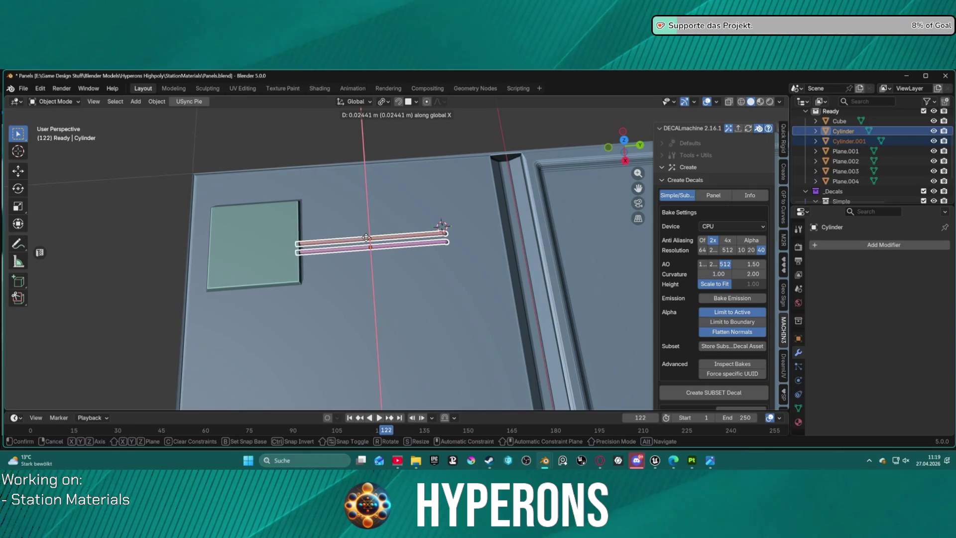
{"action": "left_click", "coordinate": [399, 230]}
{"action": "left_click", "coordinate": [475, 278]}
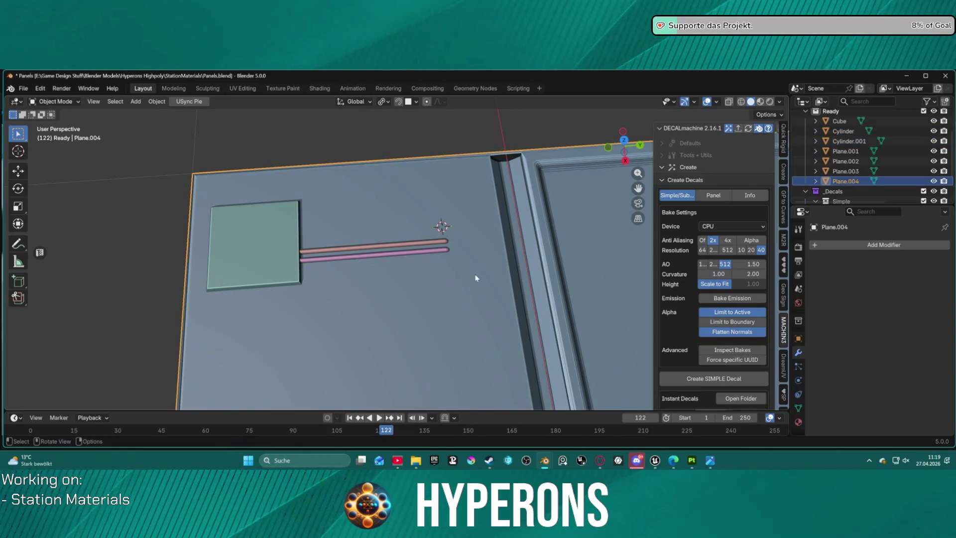
{"action": "scroll", "coordinate": [456, 309], "scroll_direction": "down", "scroll_amount": 5}
{"action": "middle_click_drag", "start_coordinate": [448, 299], "coordinate": [391, 257]}
{"action": "scroll", "coordinate": [375, 244], "scroll_direction": "up", "scroll_amount": 8}
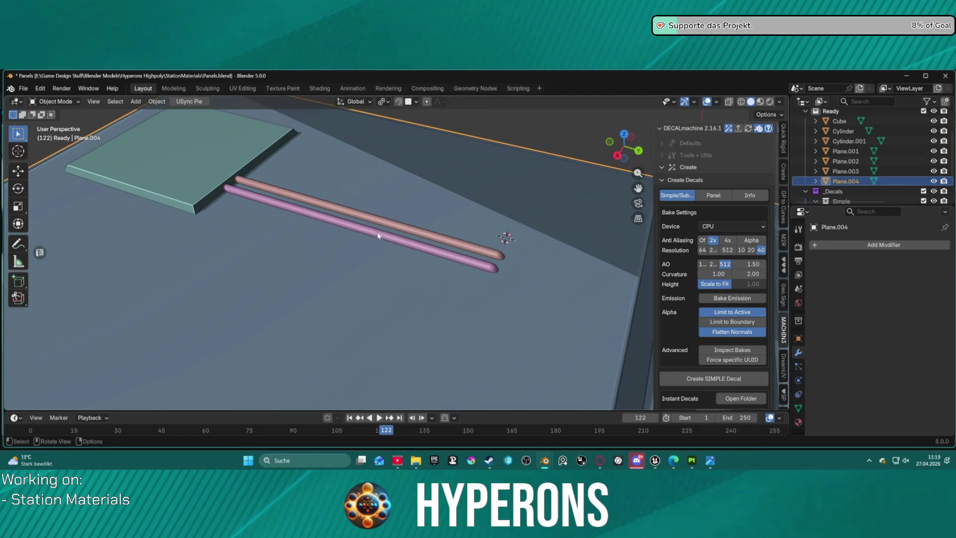
Scale both rods slightly shorter along X, then start scaling them uniformly
{"action": "left_click", "coordinate": [393, 223]}
{"action": "left_click", "coordinate": [377, 234], "text": "shift"}
{"action": "key", "text": "s"}
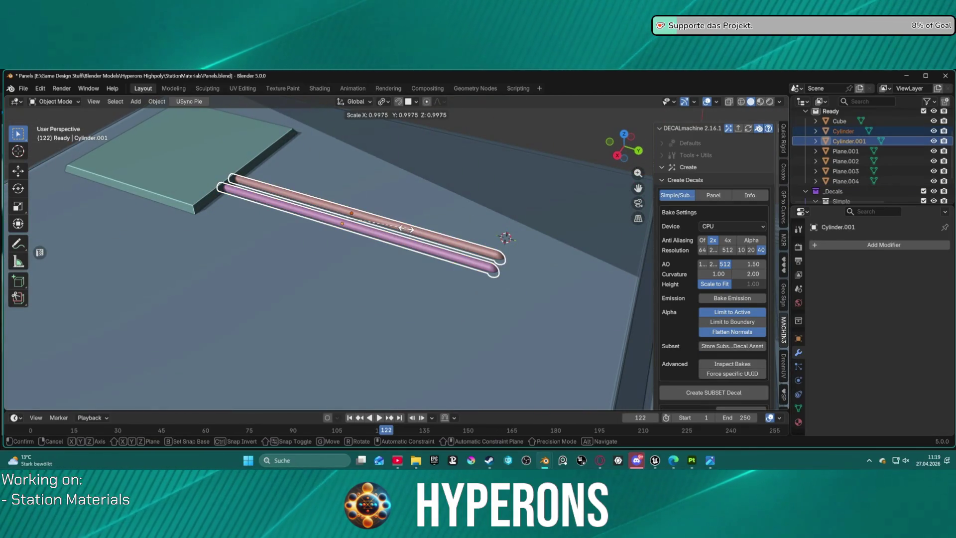
{"action": "key", "text": "y"}
{"action": "key", "text": "x"}
{"action": "left_click", "coordinate": [414, 219]}
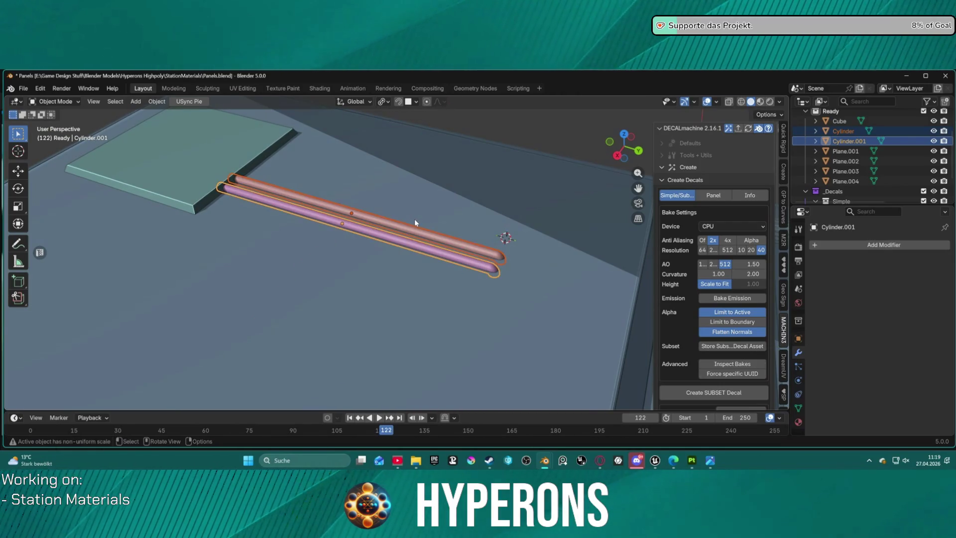
{"action": "scroll", "coordinate": [420, 214], "scroll_direction": "down", "scroll_amount": 3}
{"action": "key", "text": "s"}
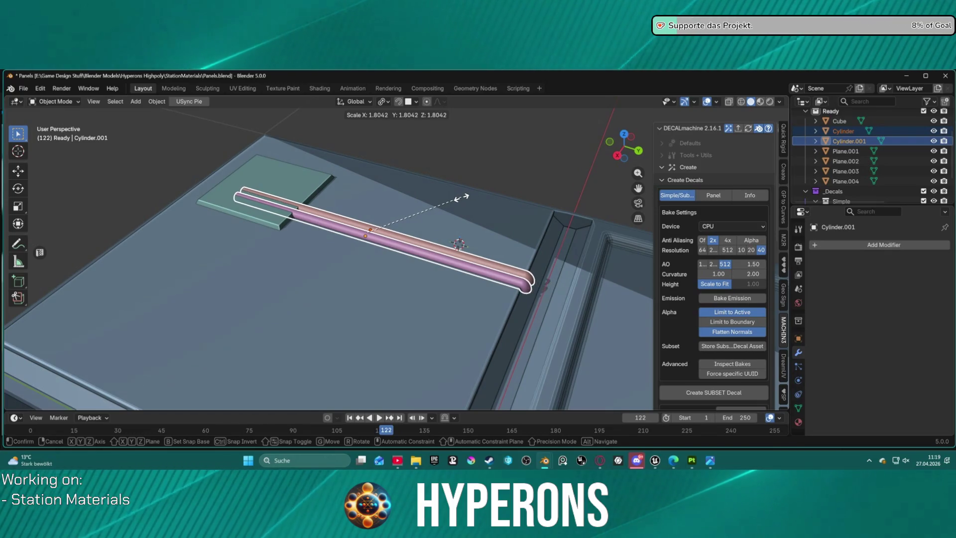
Scale both rods to 1.669 and shift the original Cylinder −0.043 m along X, away from its twin
{"action": "left_click", "coordinate": [454, 203]}
{"action": "mouse_move", "coordinate": [516, 204]}
{"action": "middle_mouse_down"}
{"action": "mouse_move", "coordinate": [452, 231]}
{"action": "mouse_move", "coordinate": [419, 227]}
{"action": "mouse_move", "coordinate": [485, 218]}
{"action": "middle_mouse_up"}
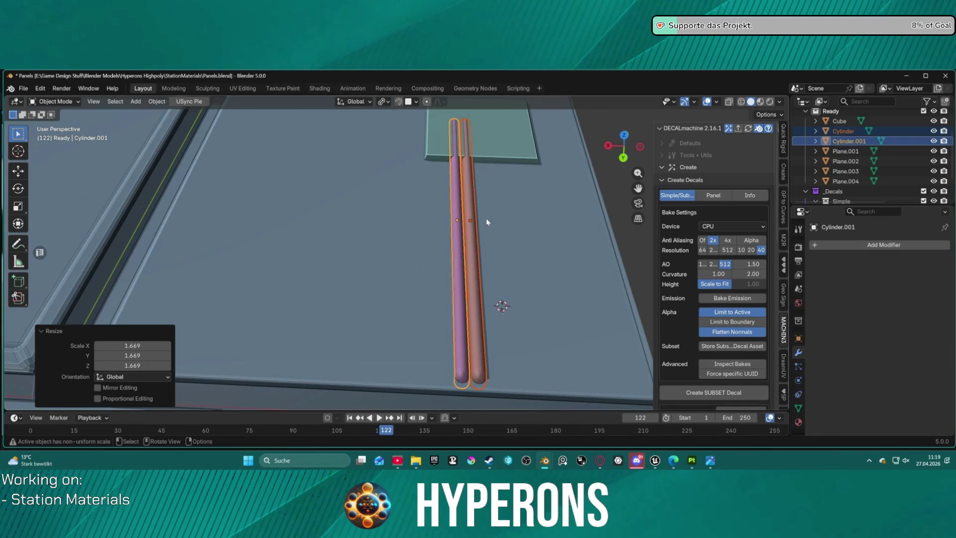
{"action": "left_click", "coordinate": [473, 205]}
{"action": "key", "text": "g"}
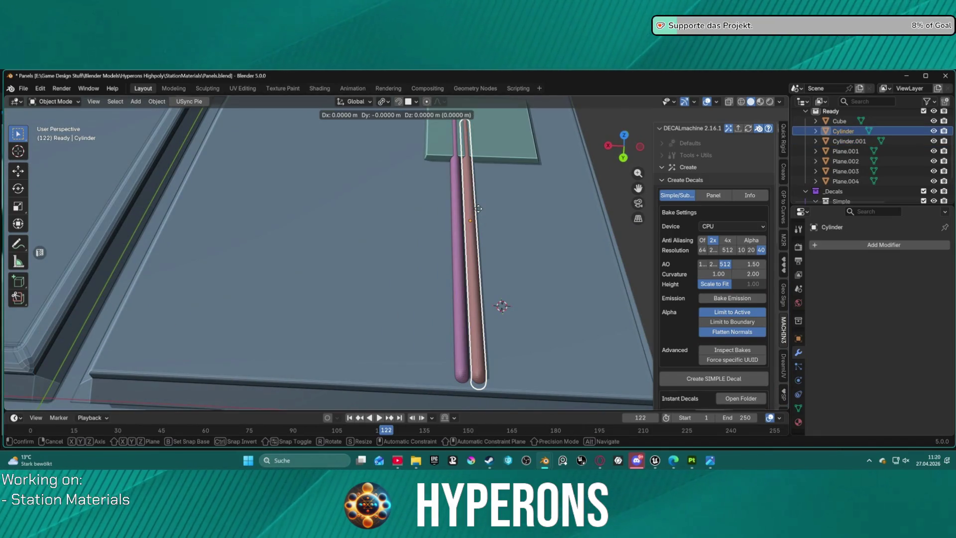
{"action": "key", "text": "x"}
{"action": "key", "text": "y"}
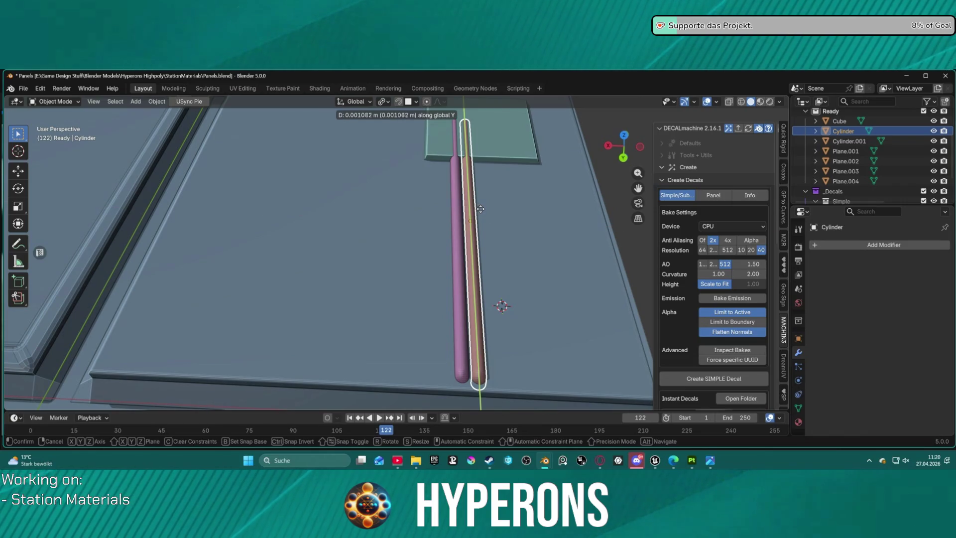
{"action": "key", "text": "x"}
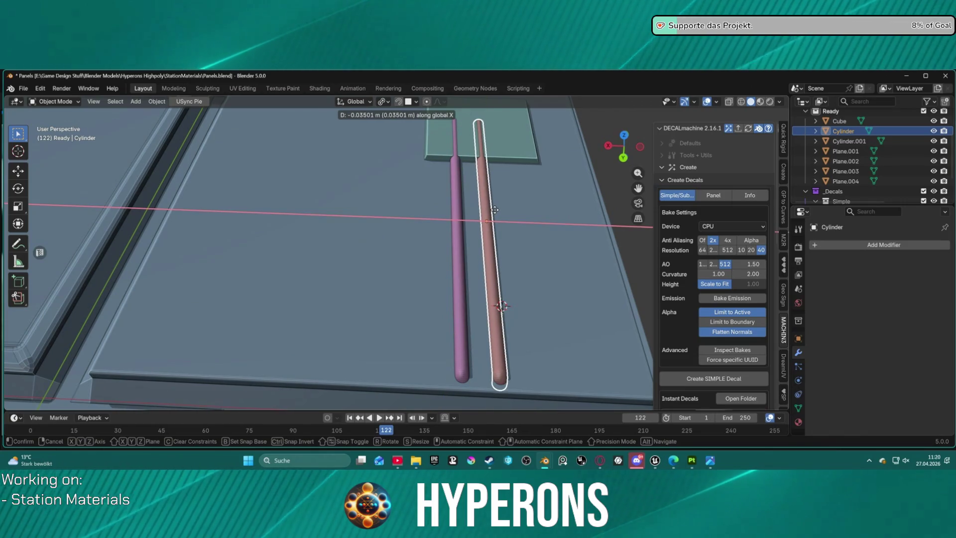
{"action": "left_click", "coordinate": [458, 219]}
{"action": "mouse_move", "coordinate": [458, 219]}
{"action": "middle_mouse_down"}
{"action": "mouse_move", "coordinate": [565, 256]}
{"action": "mouse_move", "coordinate": [571, 268]}
{"action": "mouse_move", "coordinate": [573, 260]}
{"action": "mouse_move", "coordinate": [378, 174]}
{"action": "middle_mouse_up"}
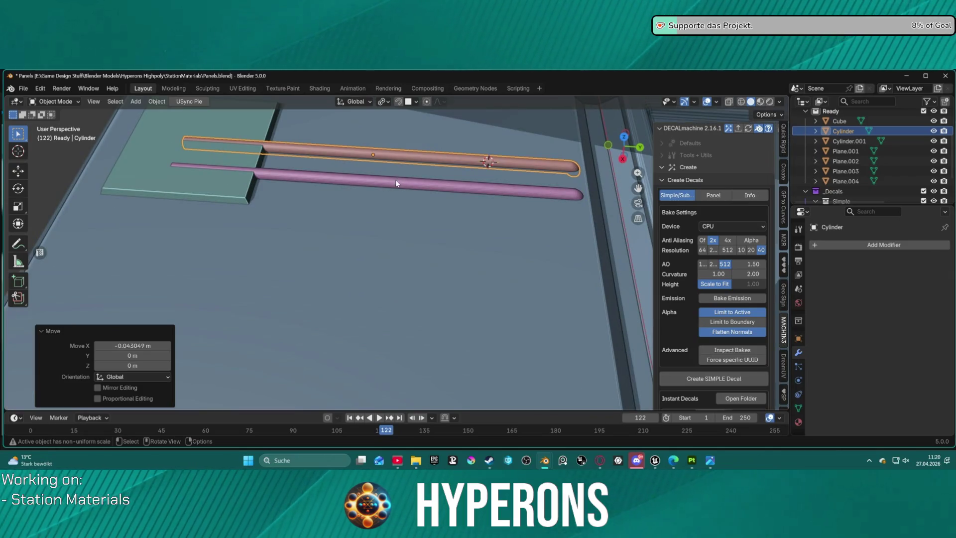
Select both rods and raise them 0.00455 m along Z
{"action": "left_click", "coordinate": [395, 184], "text": "shift"}
{"action": "left_click", "coordinate": [405, 154], "text": "shift"}
{"action": "key", "text": "g"}
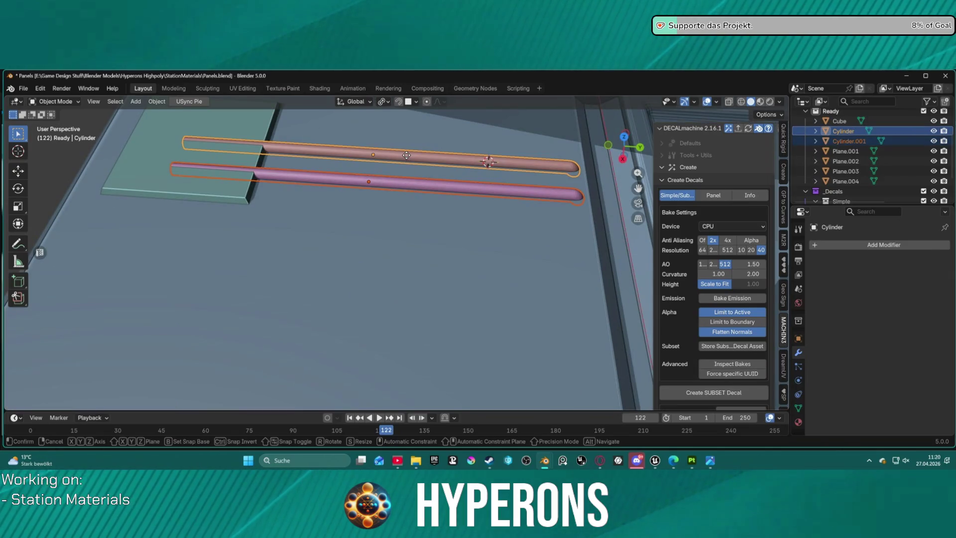
{"action": "key", "text": "z"}
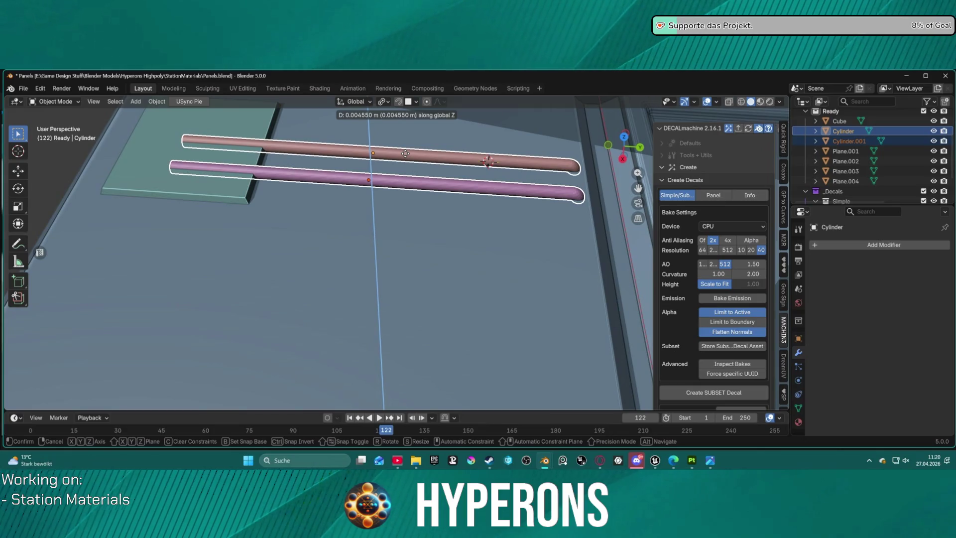
{"action": "left_click", "coordinate": [405, 155]}
From a low view along the rods, reselect Cylinder and Cylinder.001 together
{"action": "mouse_move", "coordinate": [306, 161]}
{"action": "middle_mouse_down", "text": "shift"}
{"action": "mouse_move", "coordinate": [473, 172]}
{"action": "mouse_move", "coordinate": [456, 154]}
{"action": "mouse_move", "coordinate": [518, 131]}
{"action": "mouse_move", "coordinate": [463, 145]}
{"action": "mouse_move", "coordinate": [446, 177]}
{"action": "mouse_move", "coordinate": [416, 159]}
{"action": "mouse_move", "coordinate": [514, 154]}
{"action": "mouse_move", "coordinate": [268, 248]}
{"action": "middle_mouse_up", "text": "shift"}
{"action": "scroll", "coordinate": [435, 172], "scroll_direction": "up", "scroll_amount": 3}
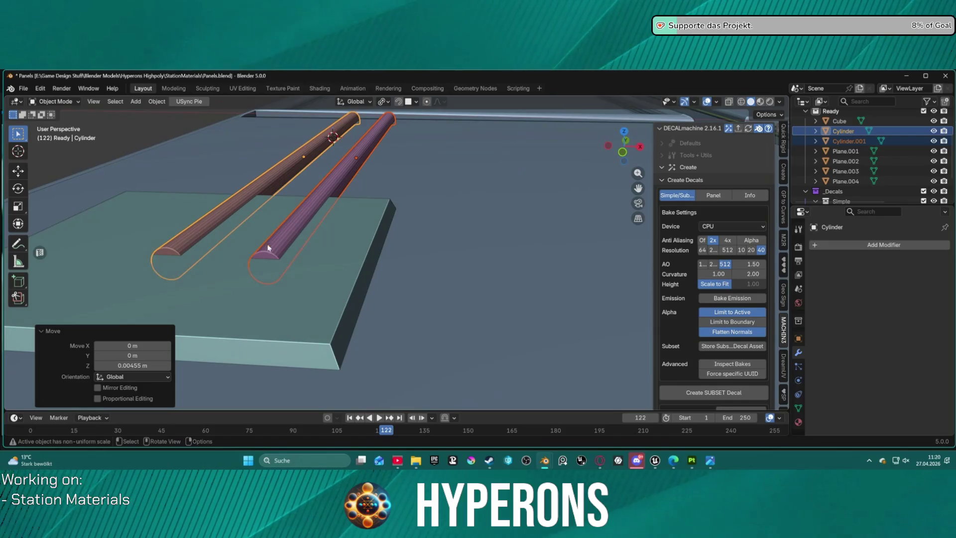
{"action": "middle_click_drag", "start_coordinate": [329, 224], "coordinate": [273, 213]}
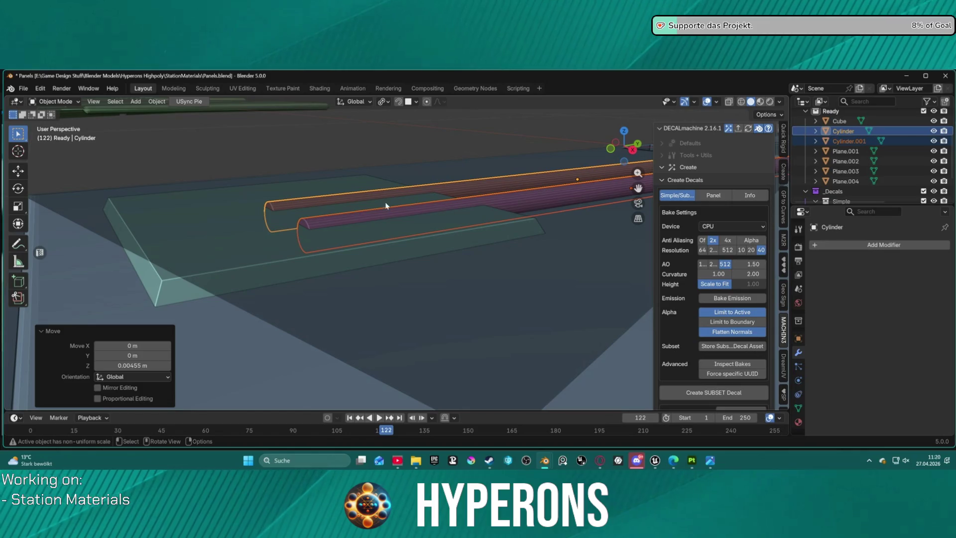
{"action": "left_click", "coordinate": [267, 212]}
{"action": "left_click", "coordinate": [304, 227]}
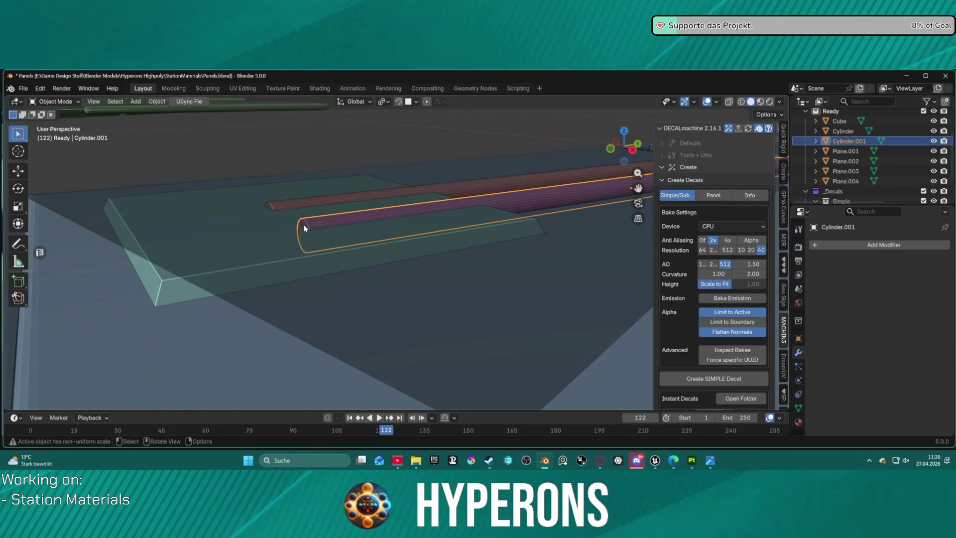
{"action": "left_click", "coordinate": [281, 211]}
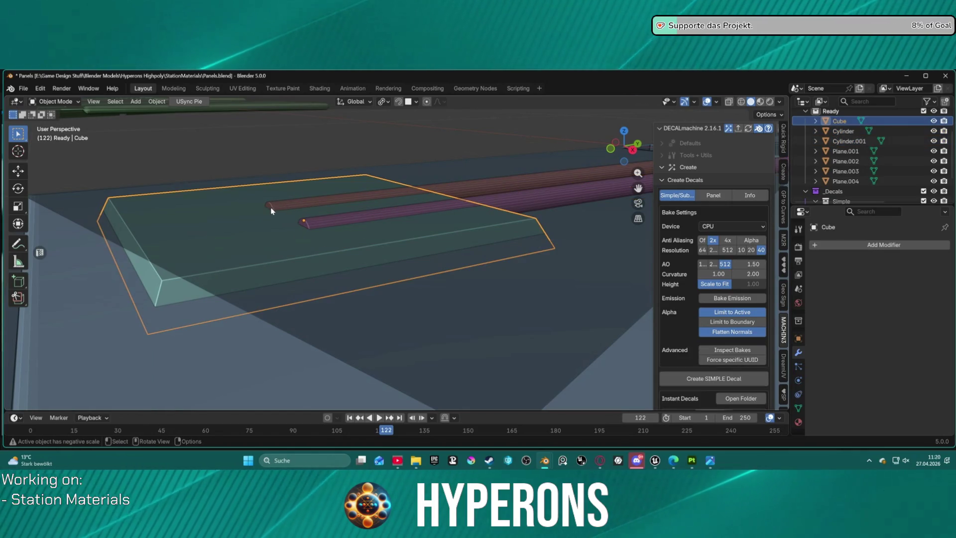
{"action": "left_click", "coordinate": [277, 211]}
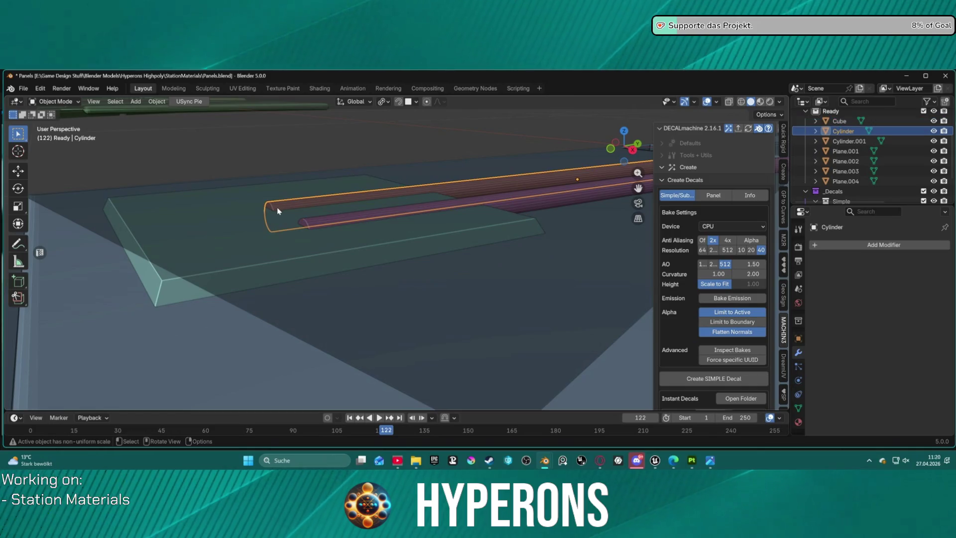
{"action": "left_click", "coordinate": [317, 223], "text": "shift"}
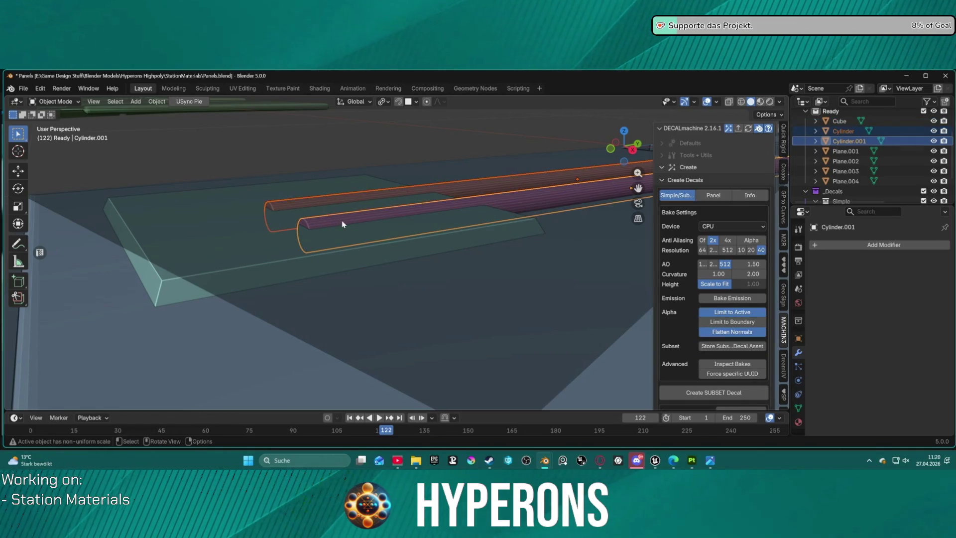
In Edit Mode, move the upper rod's geometry 0.163 m along Y
{"action": "key", "text": "Tab"}
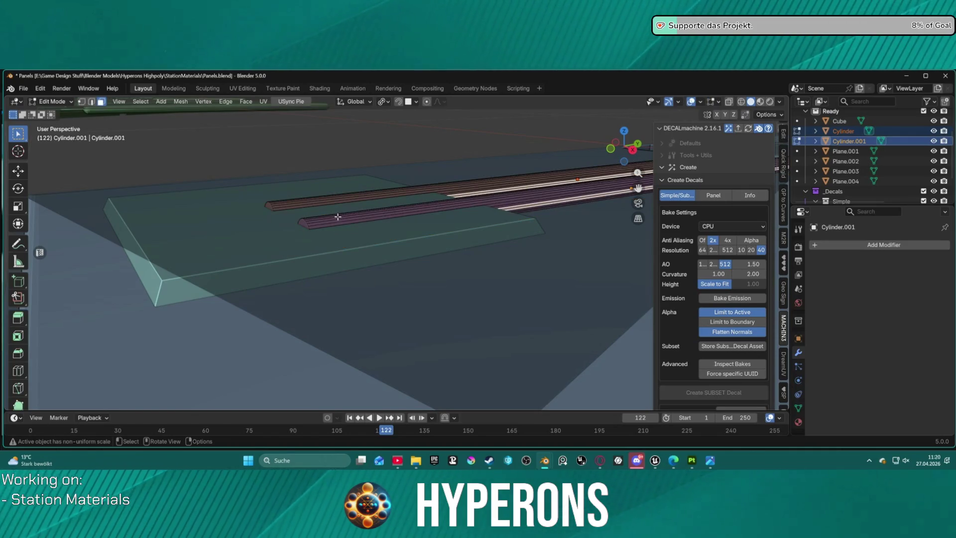
{"action": "key", "text": "alt+a"}
{"action": "left_click_drag", "start_coordinate": [268, 207], "coordinate": [279, 208]}
{"action": "mouse_move", "coordinate": [279, 208]}
{"action": "middle_mouse_down"}
{"action": "mouse_move", "coordinate": [371, 226]}
{"action": "mouse_move", "coordinate": [349, 218]}
{"action": "middle_mouse_up"}
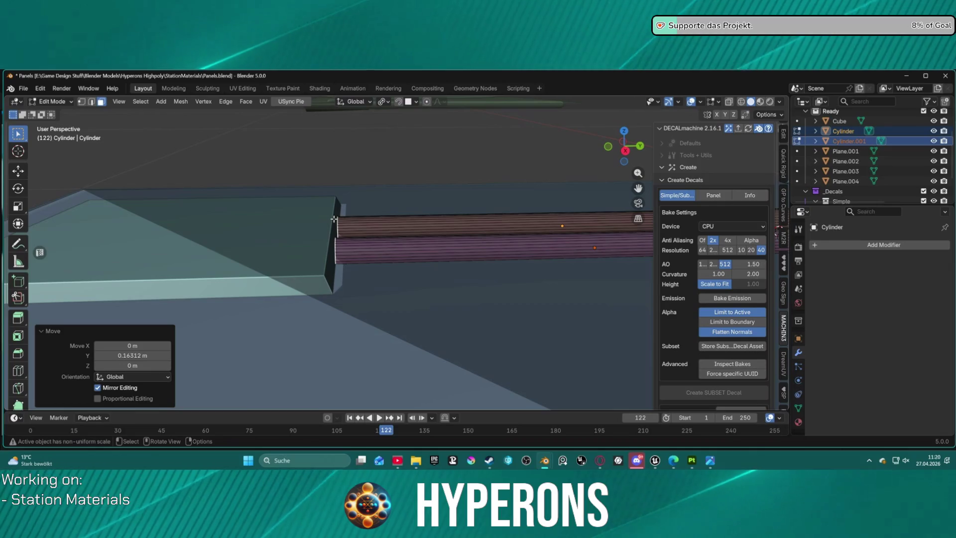
Extrude the rod end faces inward with Extrude Manifold
{"action": "middle_click_drag", "start_coordinate": [333, 218], "coordinate": [283, 220]}
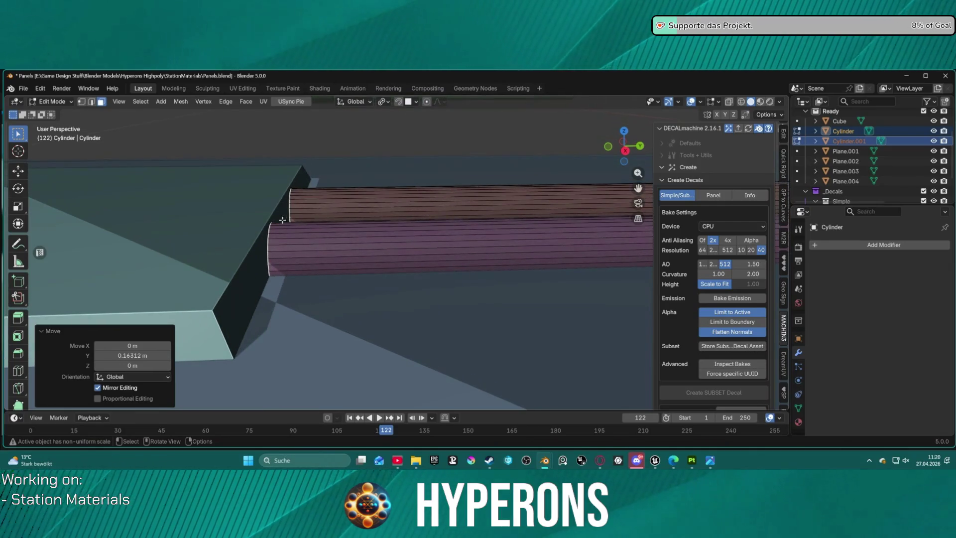
{"action": "right_click", "coordinate": [278, 220]}
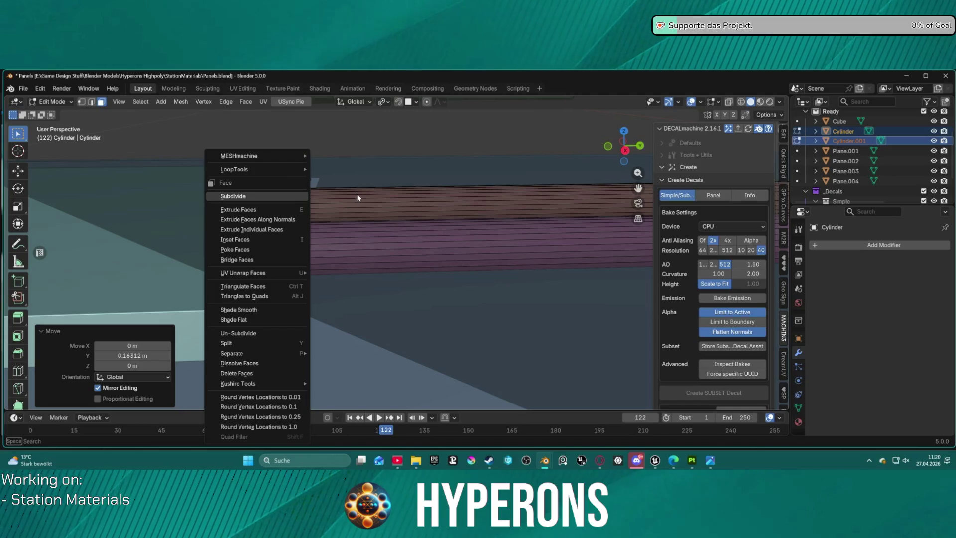
{"action": "left_click", "coordinate": [338, 195]}
{"action": "key", "text": "alt+e"}
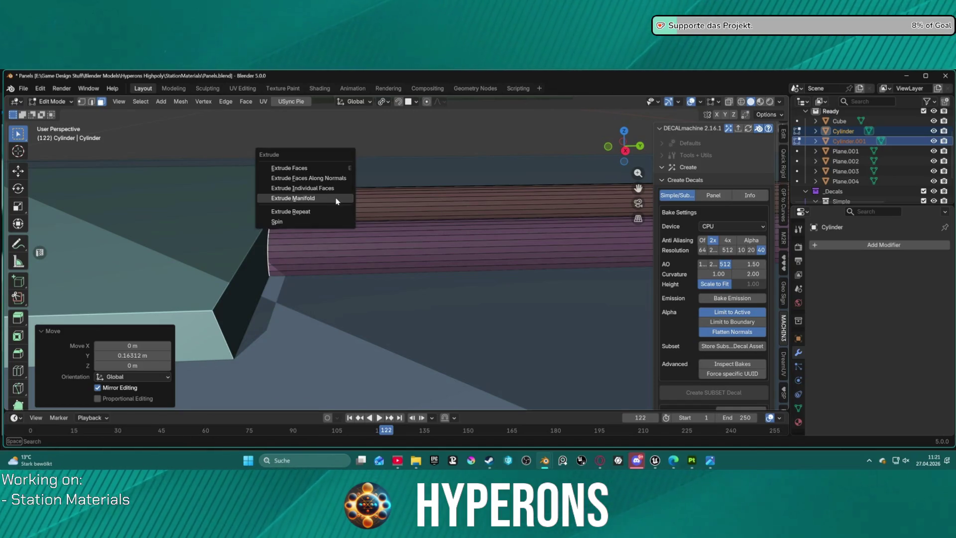
{"action": "left_click", "coordinate": [338, 193]}
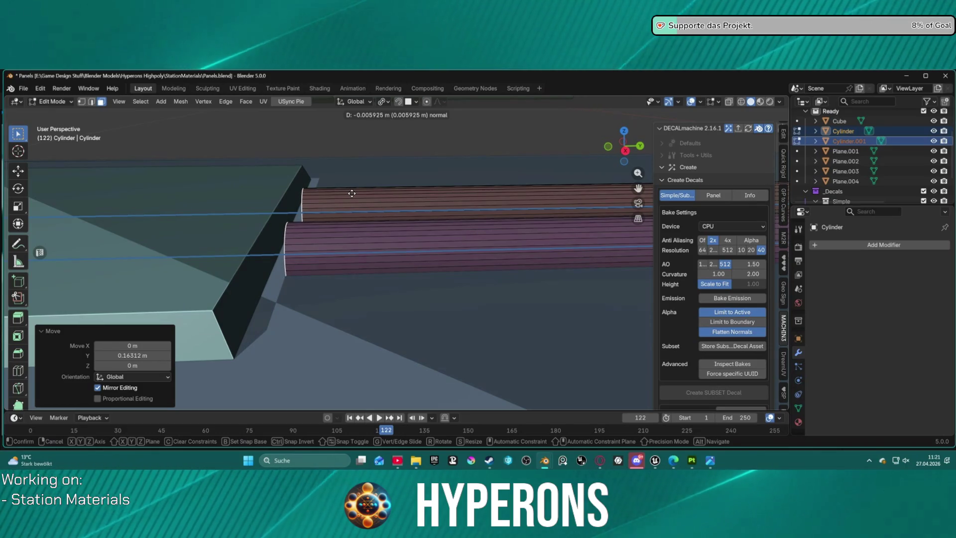
{"action": "left_click", "coordinate": [352, 193]}
Extrude the rod ends 0.0179 m along their normals, then once more along Z
{"action": "key", "text": "e"}
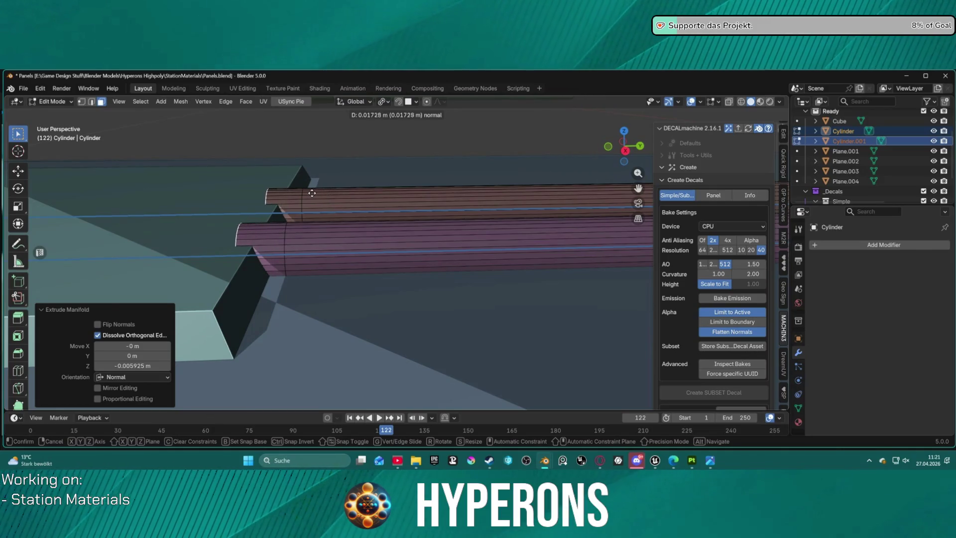
{"action": "left_click", "coordinate": [313, 193]}
{"action": "key", "text": "e"}
{"action": "key", "text": "z"}
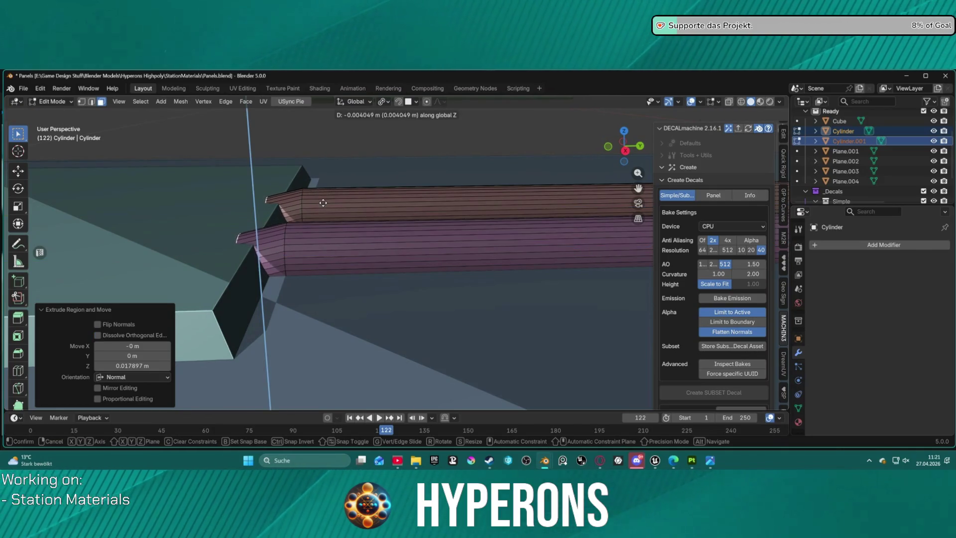
{"action": "left_click", "coordinate": [323, 212]}
{"action": "mouse_move", "coordinate": [322, 212]}
{"action": "middle_mouse_down"}
{"action": "mouse_move", "coordinate": [449, 293]}
{"action": "mouse_move", "coordinate": [400, 198]}
{"action": "mouse_move", "coordinate": [363, 261]}
{"action": "mouse_move", "coordinate": [359, 153]}
{"action": "mouse_move", "coordinate": [399, 290]}
{"action": "middle_mouse_up"}
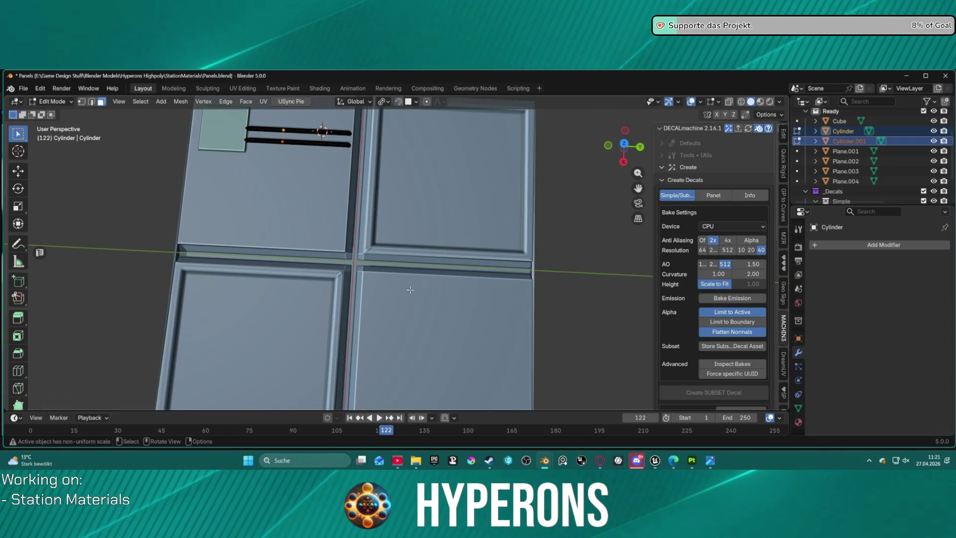
Switch briefly to Vertex Paint mode and back to Edit Mode
{"action": "scroll", "coordinate": [399, 291], "scroll_direction": "up", "scroll_amount": 5}
{"action": "mouse_move", "coordinate": [374, 213]}
{"action": "middle_mouse_down"}
{"action": "mouse_move", "coordinate": [377, 174]}
{"action": "mouse_move", "coordinate": [388, 249]}
{"action": "mouse_move", "coordinate": [380, 264]}
{"action": "middle_mouse_up"}
{"action": "key", "text": "ctrl+Tab"}
{"action": "left_click", "coordinate": [381, 252]}
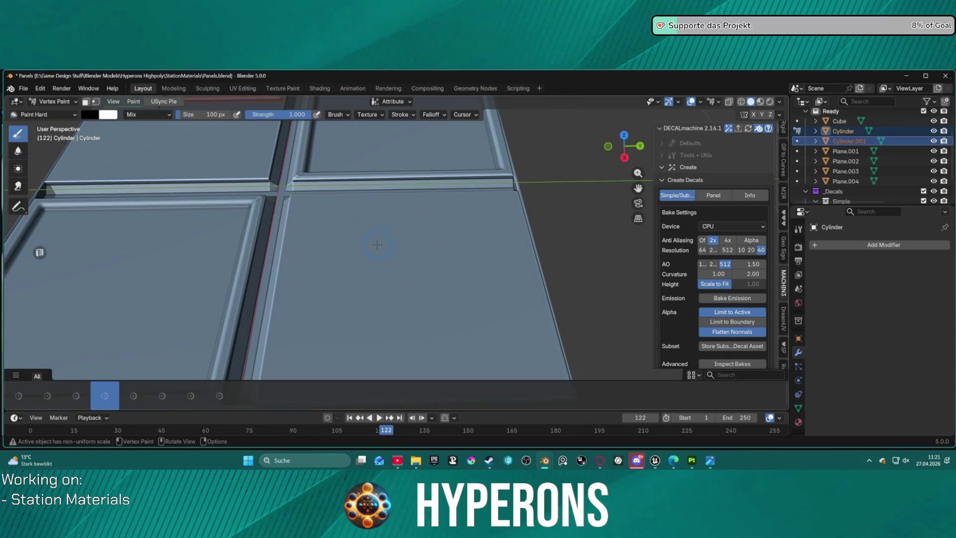
{"action": "key", "text": "ctrl+Tab"}
{"action": "left_click", "coordinate": [551, 231]}
Add a circle mesh, then delete the stray circle
{"action": "scroll", "coordinate": [549, 230], "scroll_direction": "down", "scroll_amount": 5}
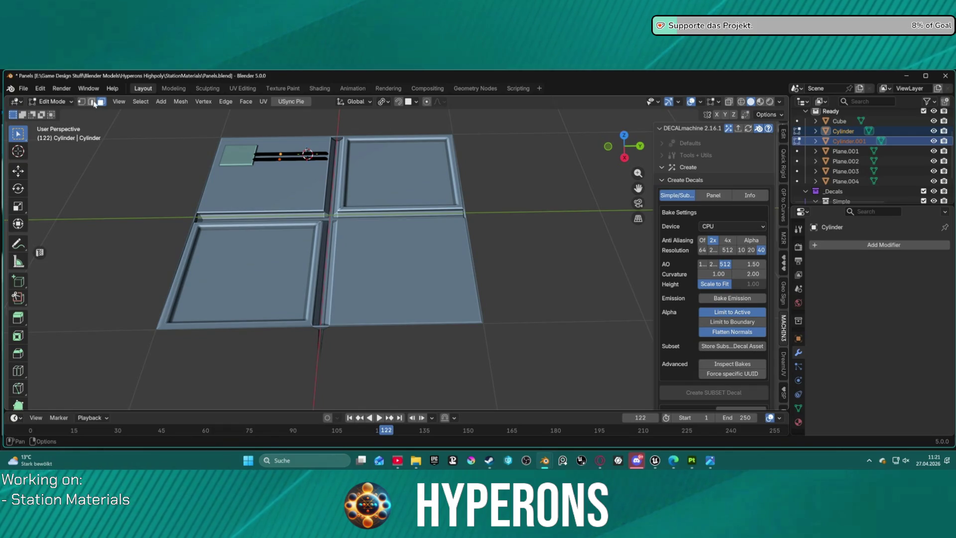
{"action": "left_click", "coordinate": [181, 102]}
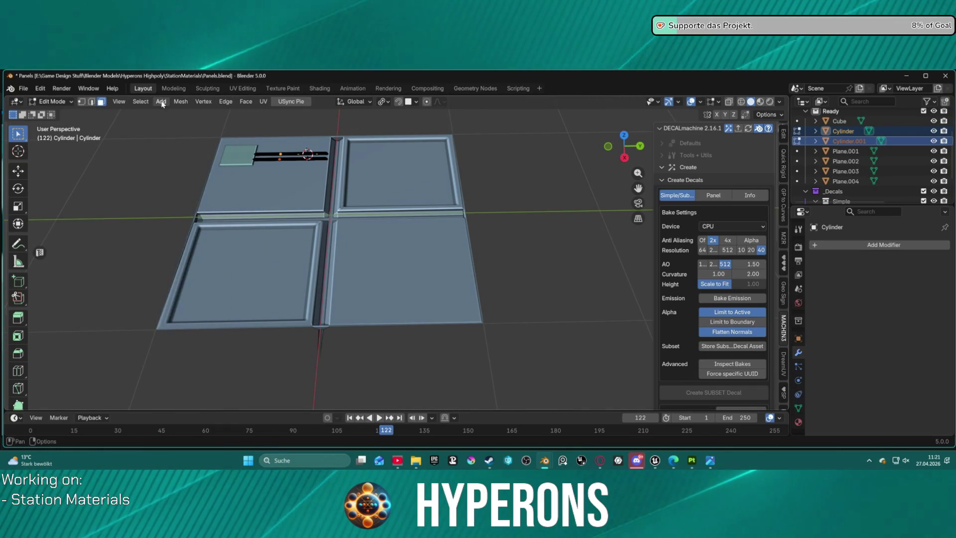
{"action": "left_click", "coordinate": [162, 102]}
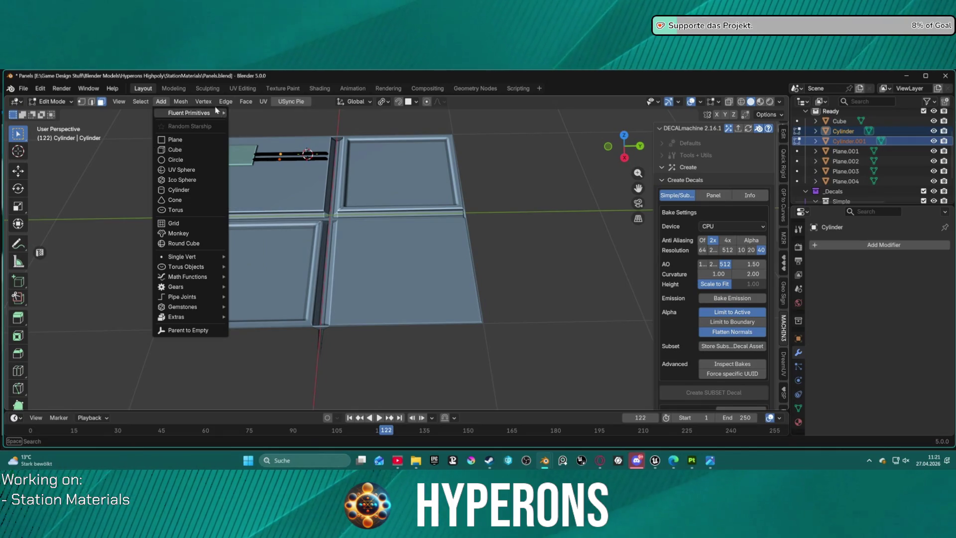
{"action": "left_click", "coordinate": [188, 160]}
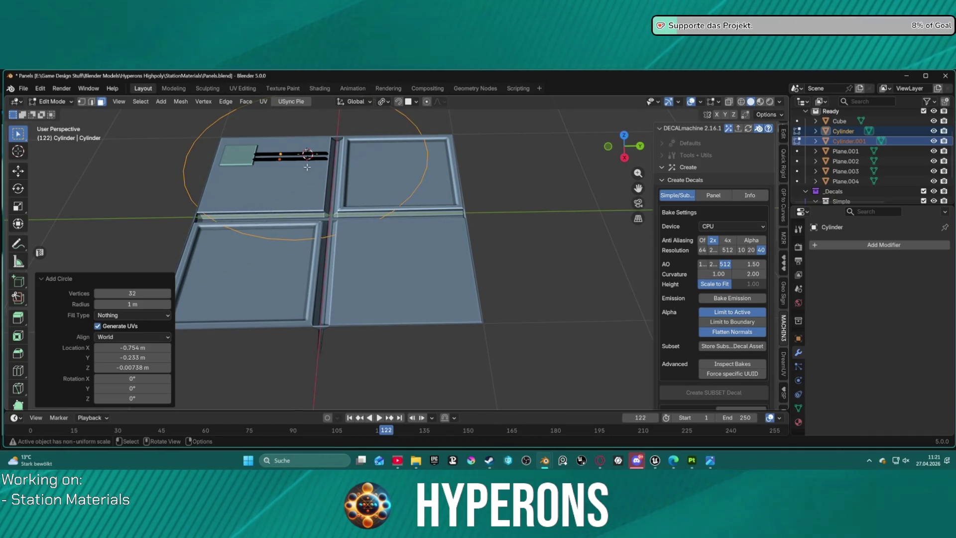
{"action": "key", "text": "x"}
{"action": "left_click", "coordinate": [262, 154]}
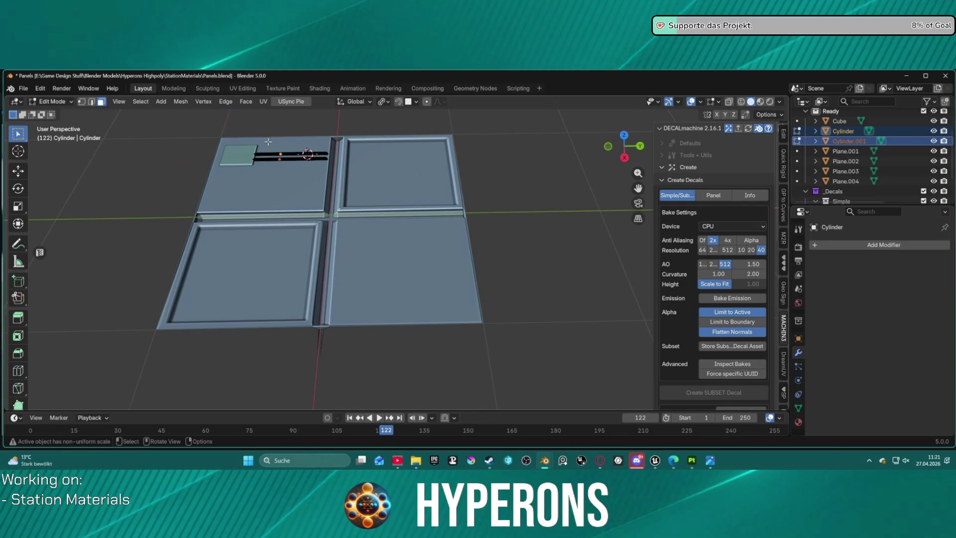
Make Cylinder.001 the edited object and add a cylinder into its mesh
{"action": "left_click", "coordinate": [845, 132]}
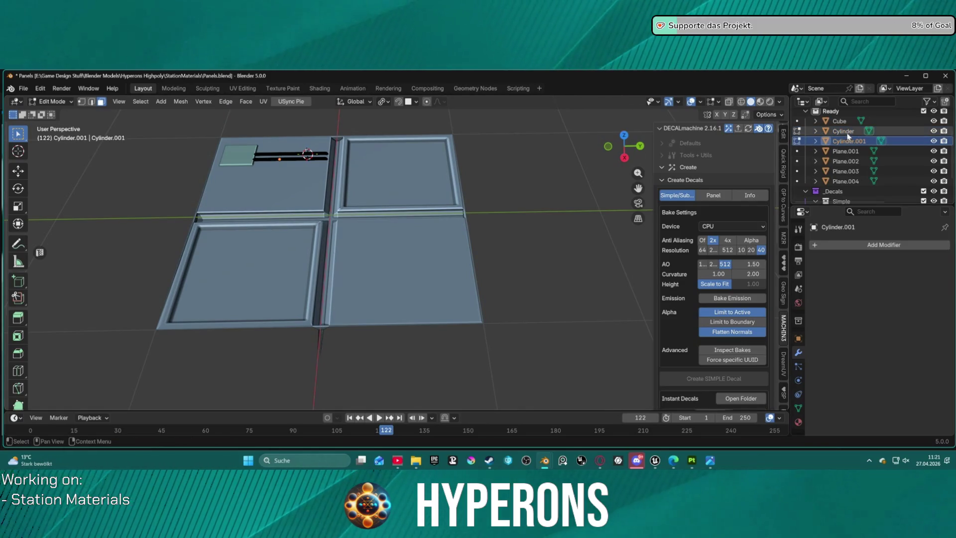
{"action": "left_click", "coordinate": [848, 142]}
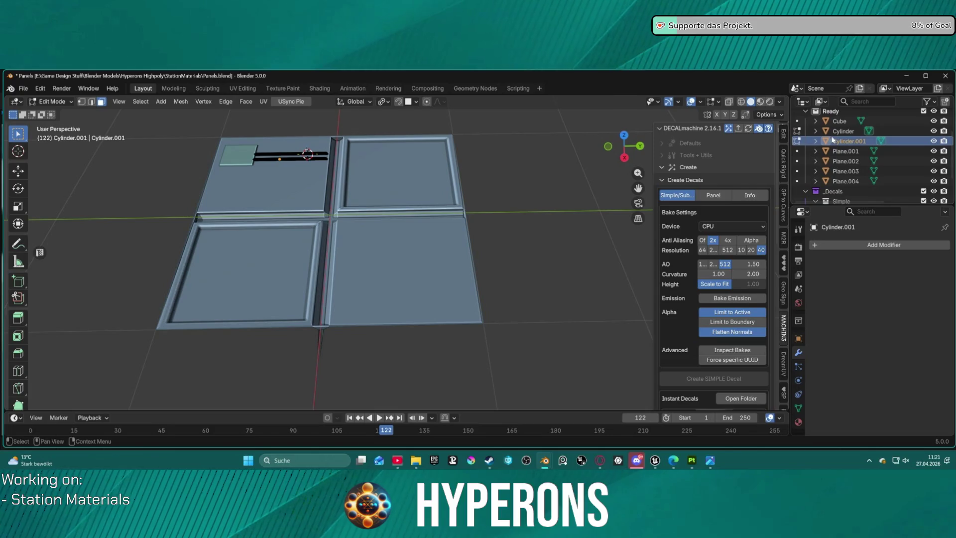
{"action": "left_click", "coordinate": [161, 102]}
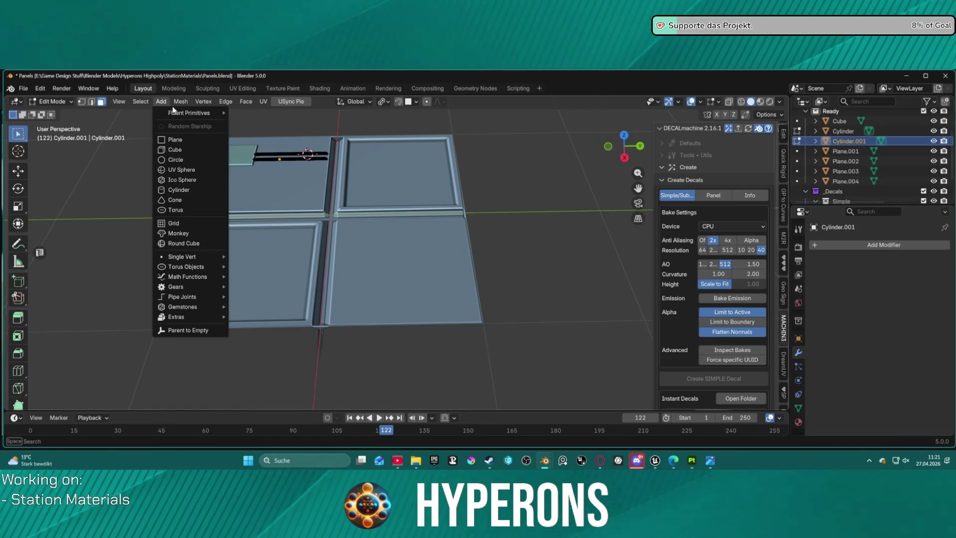
{"action": "left_click", "coordinate": [190, 191]}
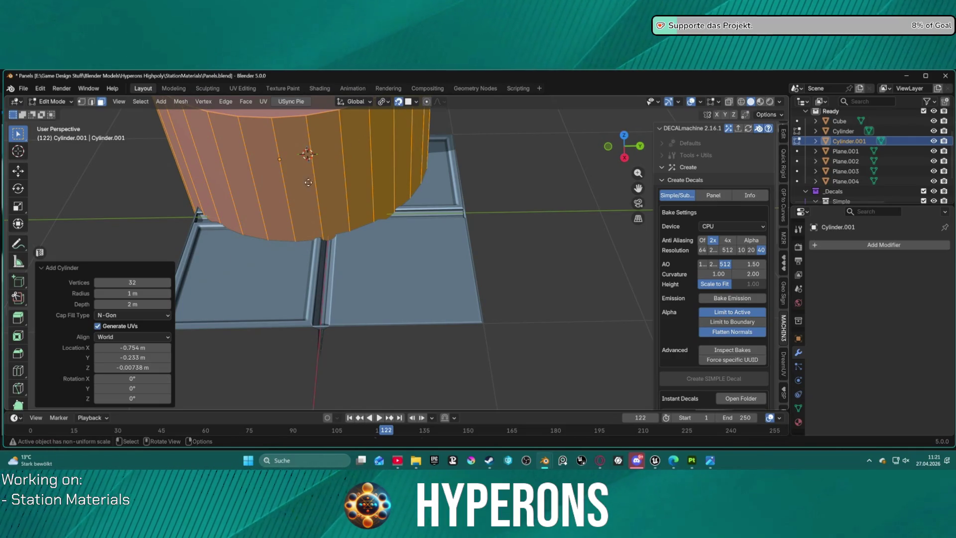
Move the new cylinder over the panels and try a 90° X tilt, leaving it upright
{"action": "key", "text": "g"}
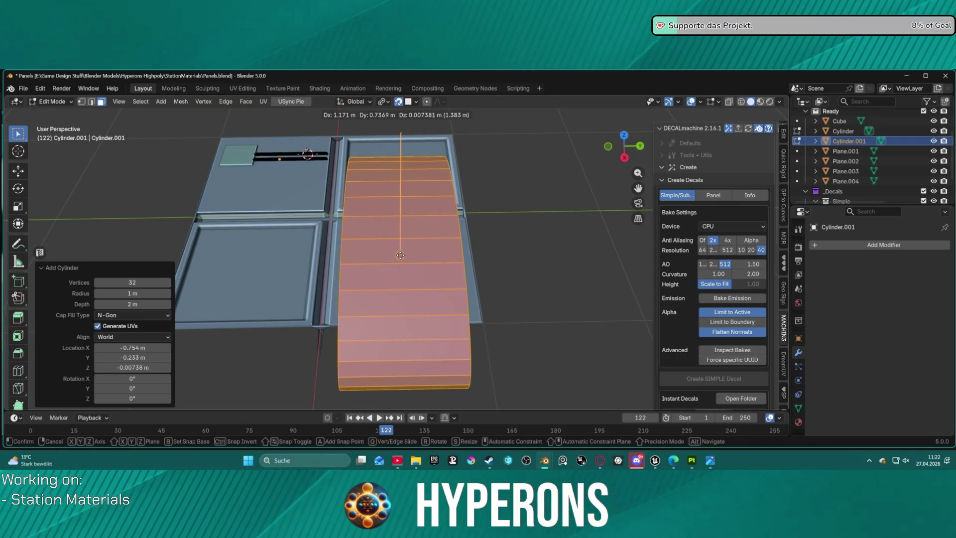
{"action": "left_click", "coordinate": [400, 254]}
{"action": "type", "text": "r90"}
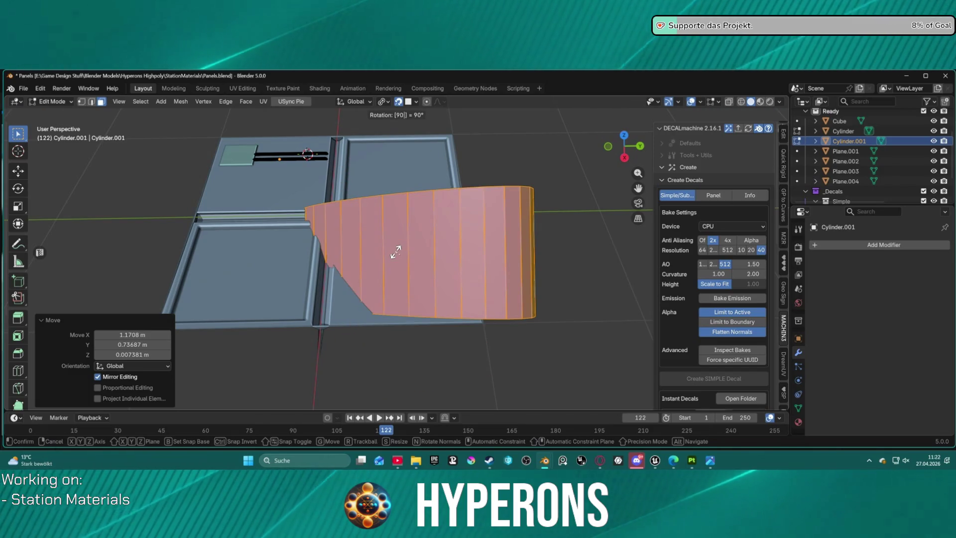
{"action": "type", "text": "x"}
{"action": "key", "text": "Return"}
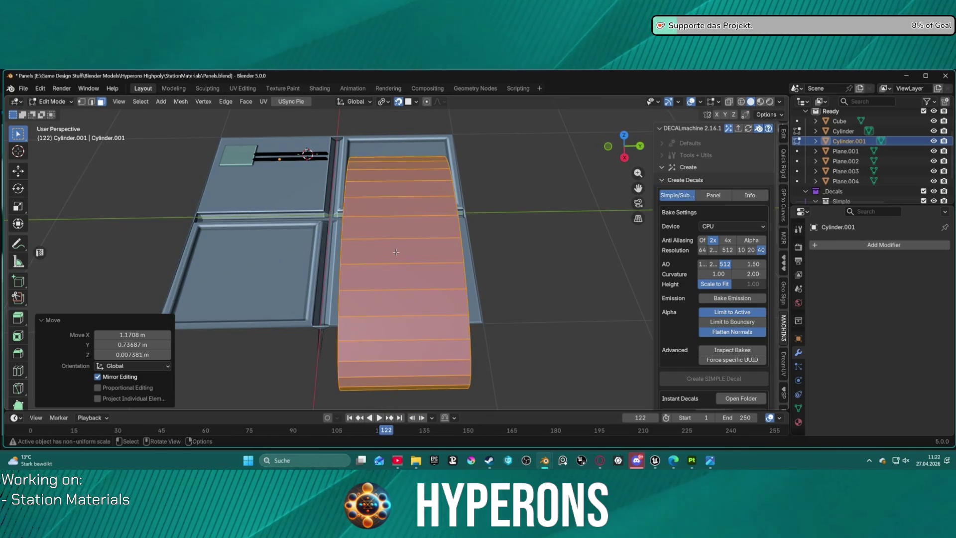
{"action": "key", "text": "ctrl+z"}
{"action": "scroll", "coordinate": [352, 194], "scroll_direction": "down", "scroll_amount": 5}
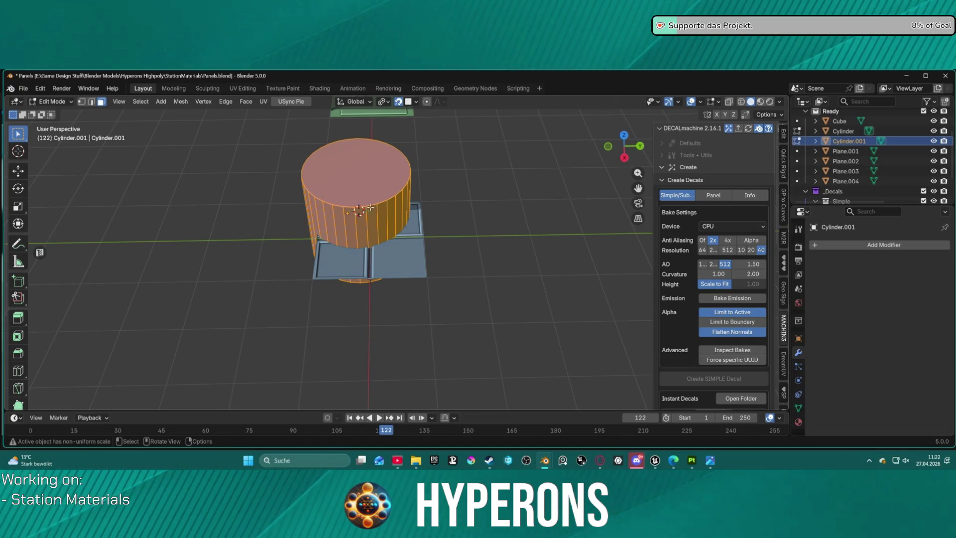
{"action": "key", "text": "ctrl+shift+z"}
{"action": "key", "text": "g"}
{"action": "key", "text": "Escape"}
{"action": "key", "text": "ctrl+z"}
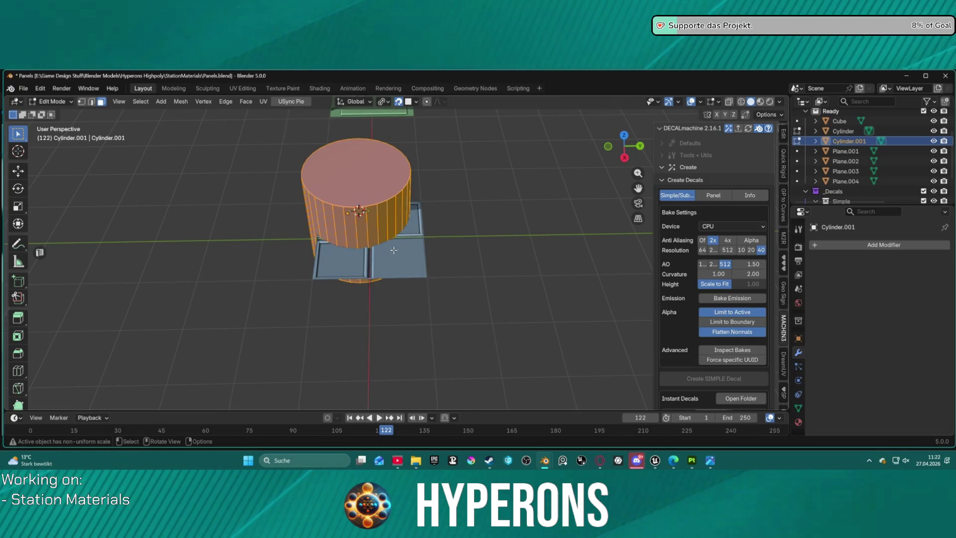
{"action": "scroll", "coordinate": [386, 227], "scroll_direction": "up", "scroll_amount": 2}
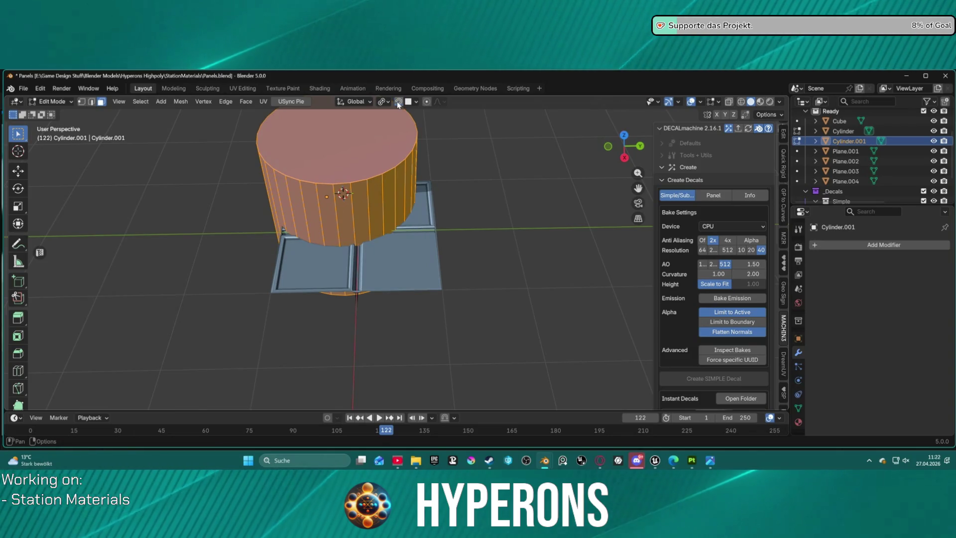
Move the cylinder along X and 0.79 m along Y, then shrink it to a small disc
{"action": "key", "text": "g"}
{"action": "key", "text": "x"}
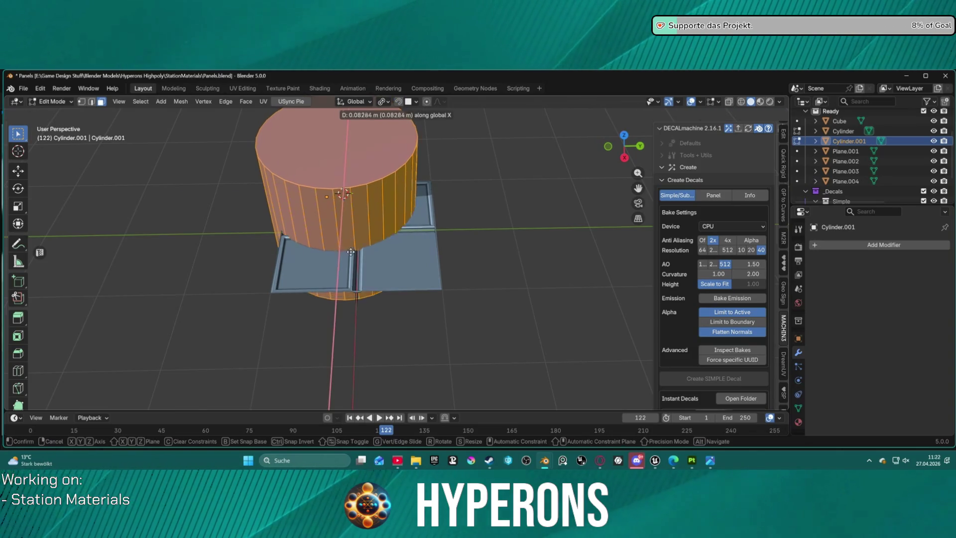
{"action": "key", "text": "y"}
{"action": "key", "text": "x"}
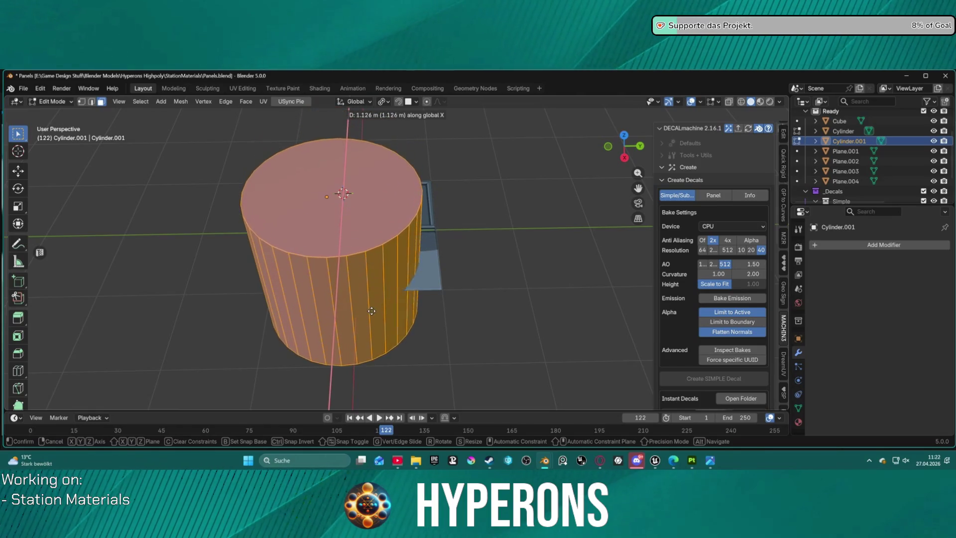
{"action": "left_click", "coordinate": [383, 304]}
{"action": "key", "text": "g"}
{"action": "key", "text": "y"}
{"action": "left_click", "coordinate": [433, 286]}
{"action": "key", "text": "s"}
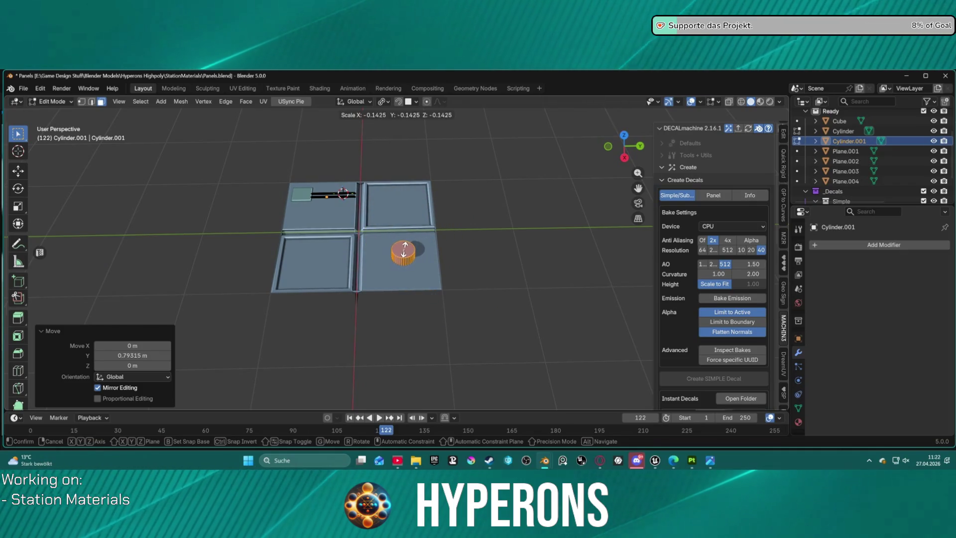
{"action": "left_click", "coordinate": [406, 252]}
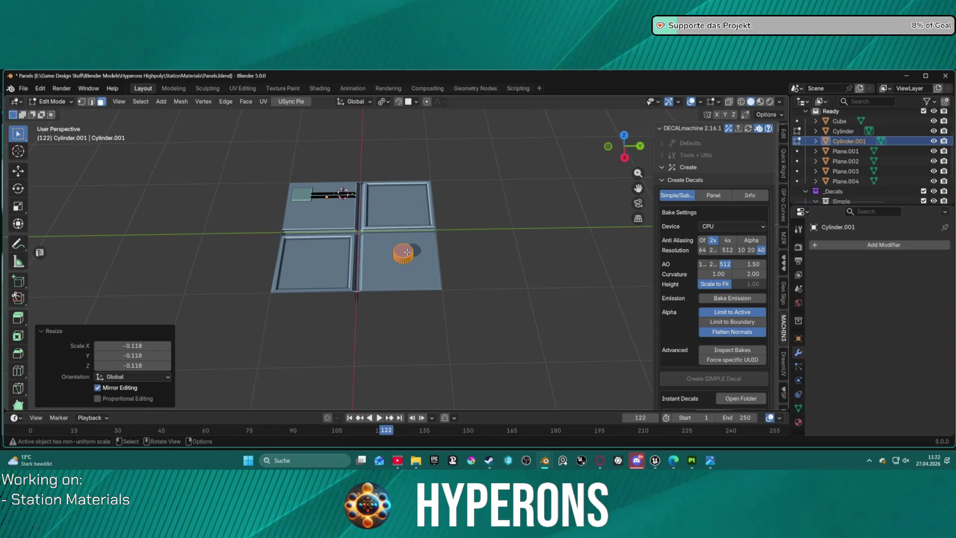
Place the cylinder on the lower-right panel, enlarge it about 2.21 times and flatten it along Z
{"action": "scroll", "coordinate": [398, 247], "scroll_direction": "up", "scroll_amount": 5}
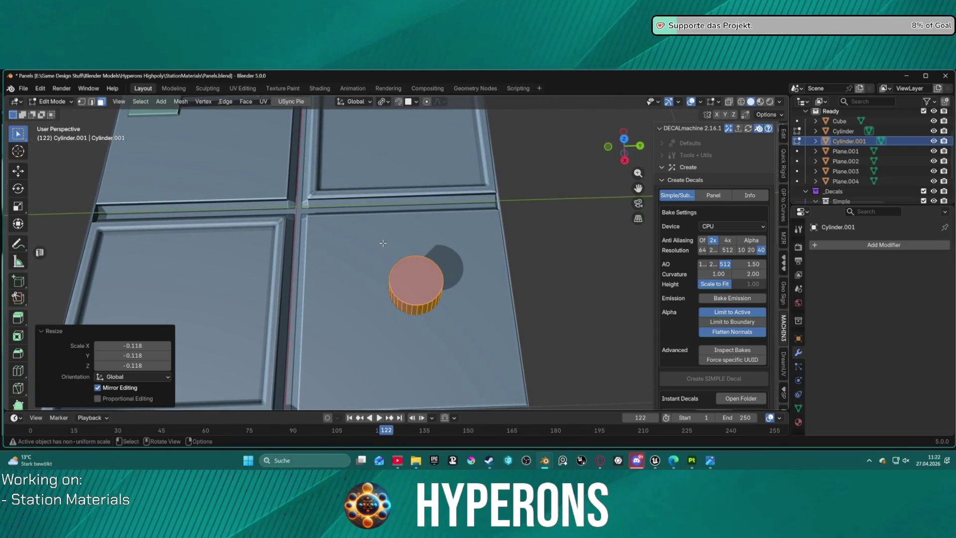
{"action": "key", "text": "g"}
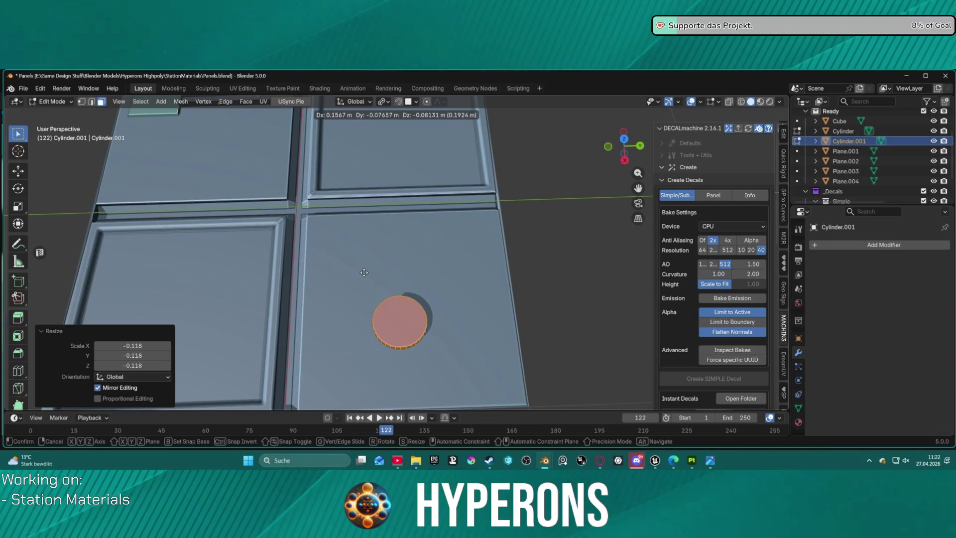
{"action": "left_click", "coordinate": [366, 269]}
{"action": "left_click", "coordinate": [523, 256]}
{"action": "middle_click_drag", "start_coordinate": [522, 256], "coordinate": [451, 209]}
{"action": "key", "text": "s"}
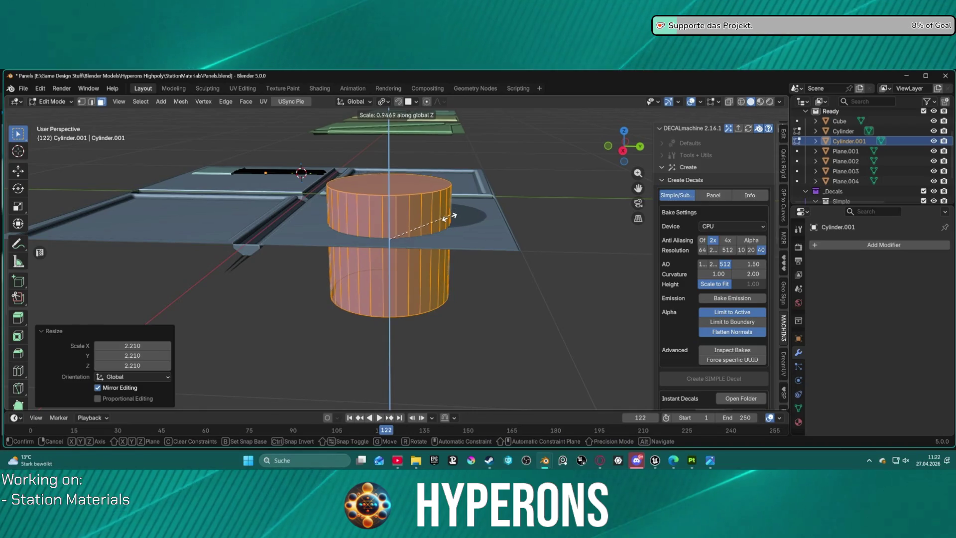
{"action": "key", "text": "z"}
{"action": "left_click", "coordinate": [383, 251]}
Raise the flattened disc 0.054571 m along Z and start bevelling its top rim
{"action": "key", "text": "g"}
{"action": "key", "text": "z"}
{"action": "left_click", "coordinate": [407, 243]}
{"action": "middle_click_drag", "start_coordinate": [407, 242], "coordinate": [419, 257]}
{"action": "key", "text": "ctrl+b"}
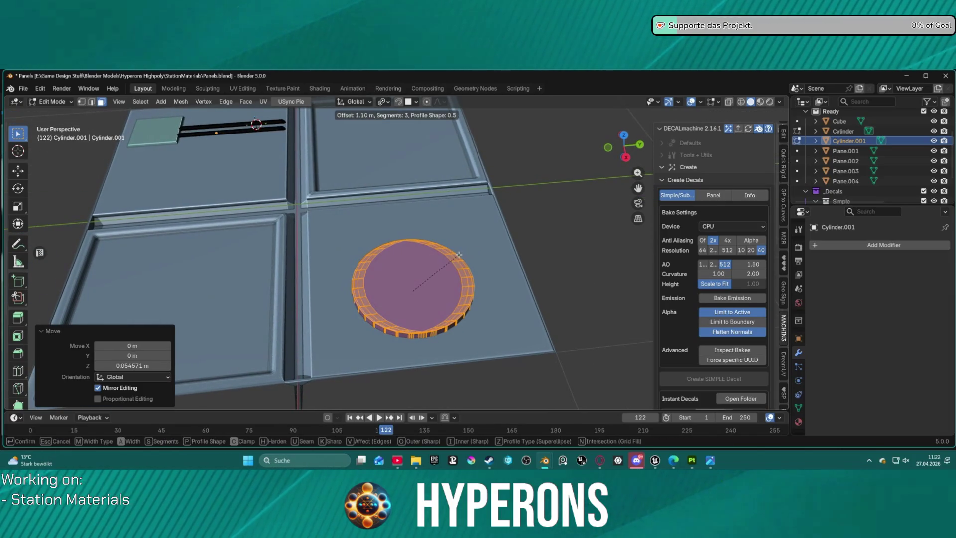
Apply the rim bevel, undo it, and inset the disc's top face instead
{"action": "left_click", "coordinate": [458, 254]}
{"action": "scroll", "coordinate": [429, 279], "scroll_direction": "up", "scroll_amount": 5}
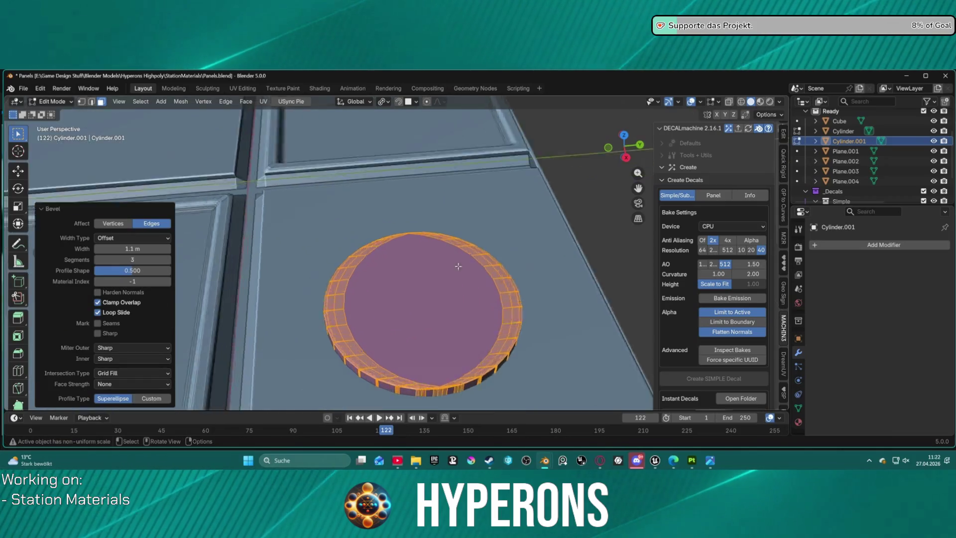
{"action": "scroll", "coordinate": [429, 279], "scroll_direction": "down", "scroll_amount": 6}
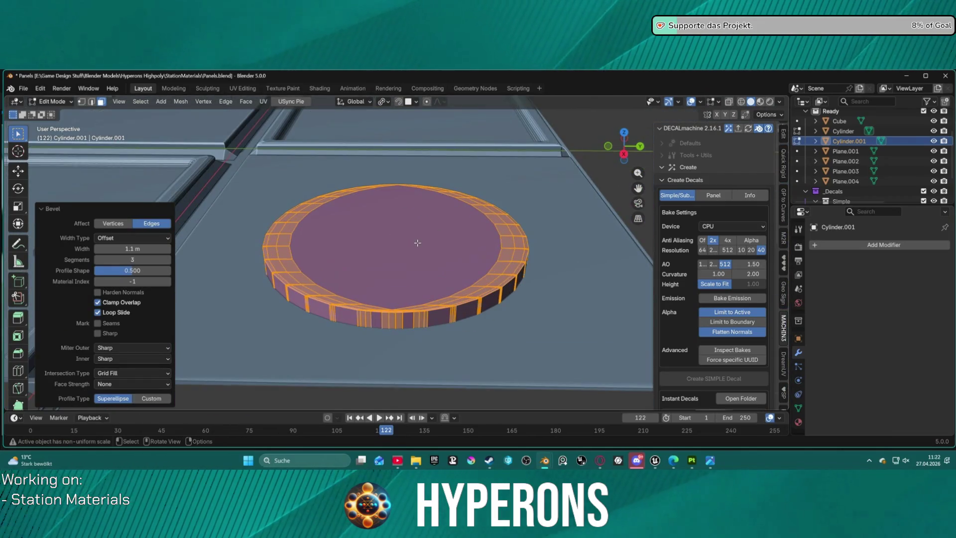
{"action": "key", "text": "ctrl+z"}
{"action": "key", "text": "ctrl+z"}
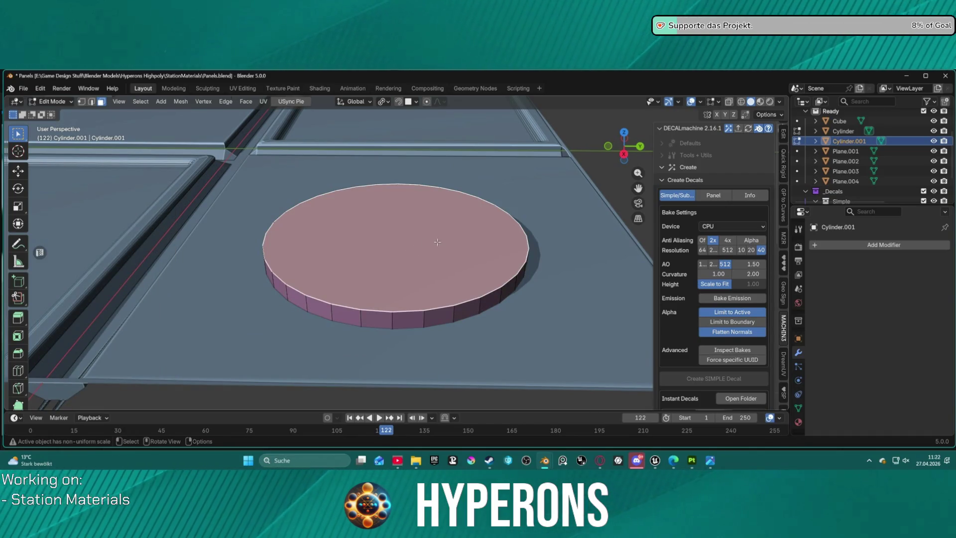
{"action": "key", "text": "i"}
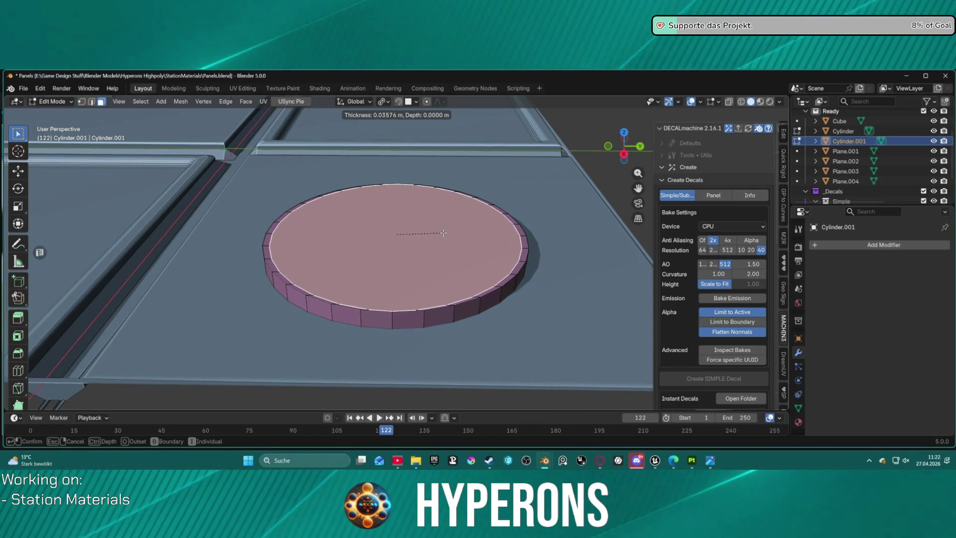
{"action": "left_click", "coordinate": [443, 232]}
{"action": "mouse_move", "coordinate": [443, 233]}
{"action": "middle_mouse_down"}
{"action": "mouse_move", "coordinate": [418, 264]}
{"action": "mouse_move", "coordinate": [428, 256]}
{"action": "middle_mouse_up"}
{"action": "scroll", "coordinate": [413, 271], "scroll_direction": "down", "scroll_amount": 4}
Select the disc's top rim edge loop in edge select mode
{"action": "key", "text": "2"}
{"action": "scroll", "coordinate": [428, 256], "scroll_direction": "up", "scroll_amount": 2}
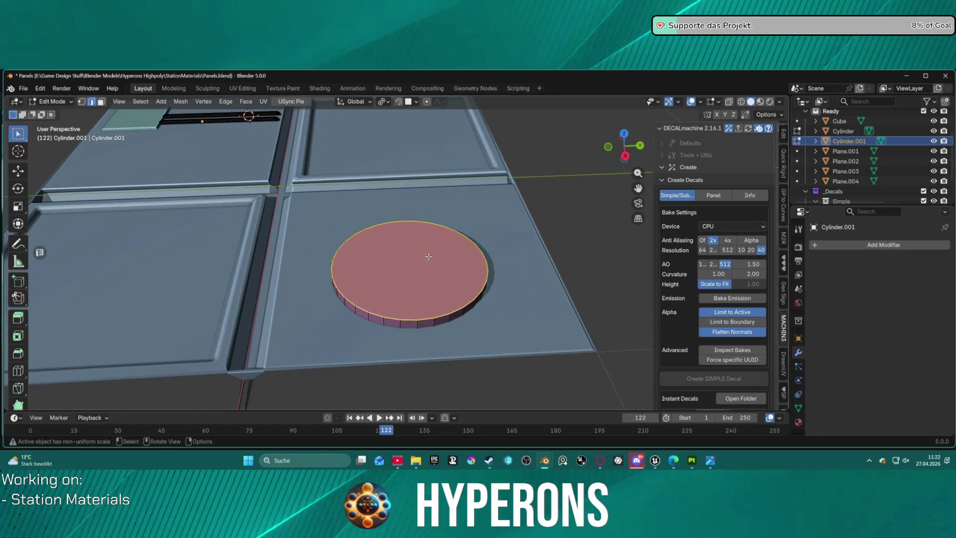
{"action": "left_click", "coordinate": [418, 292]}
{"action": "left_click", "coordinate": [407, 316], "text": "alt"}
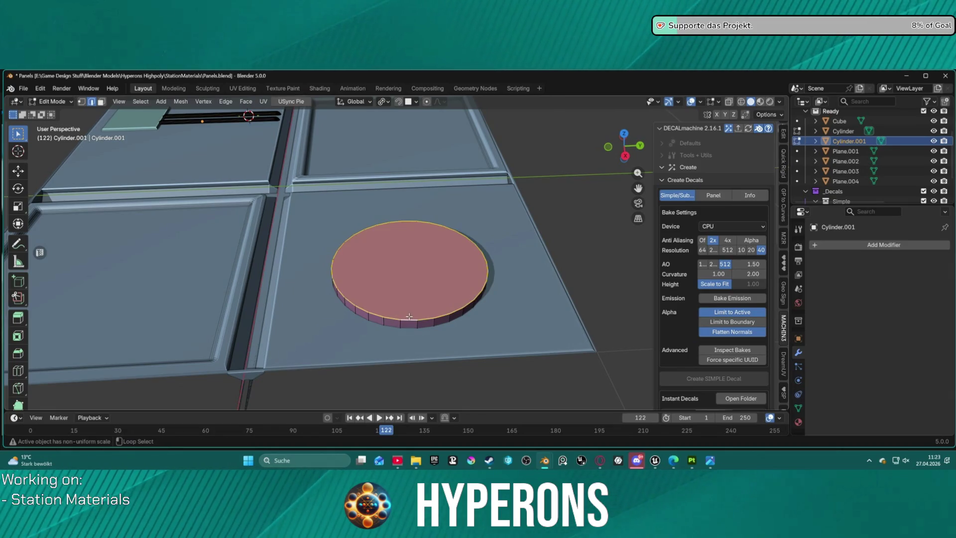
{"action": "key", "text": "i"}
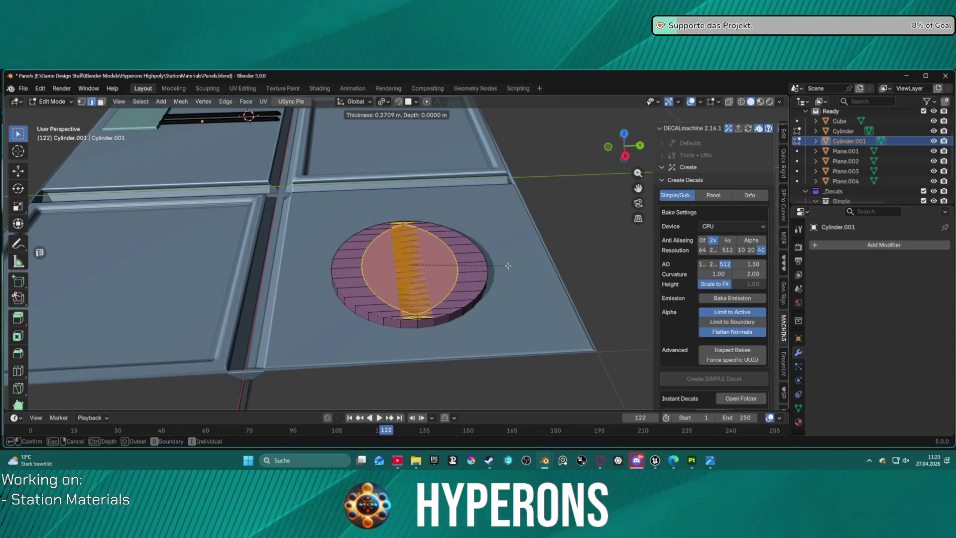
{"action": "key", "text": "Escape"}
Set the pivot point to Median Point and scale the disc's top to 0.888
{"action": "left_click", "coordinate": [384, 101]}
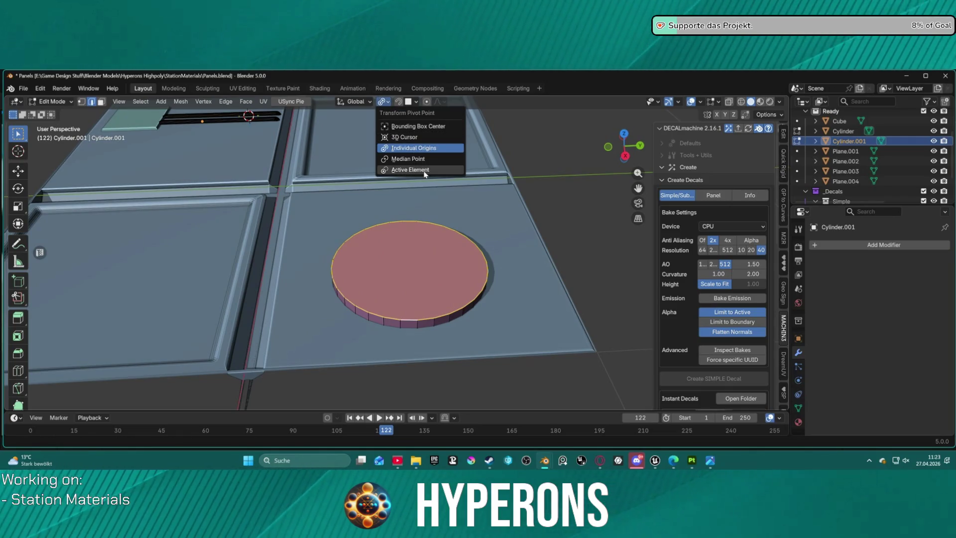
{"action": "left_click", "coordinate": [414, 156]}
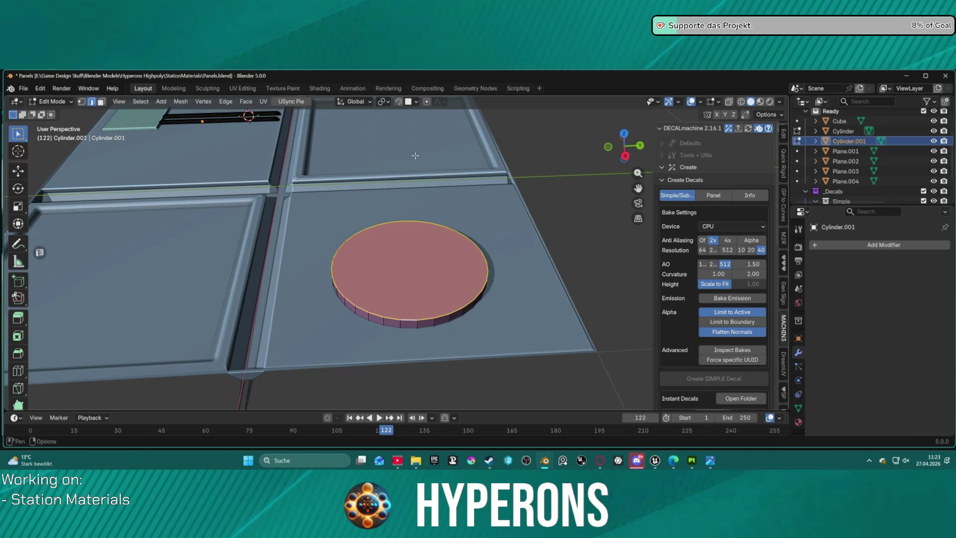
{"action": "key", "text": "s"}
{"action": "key", "text": "Escape"}
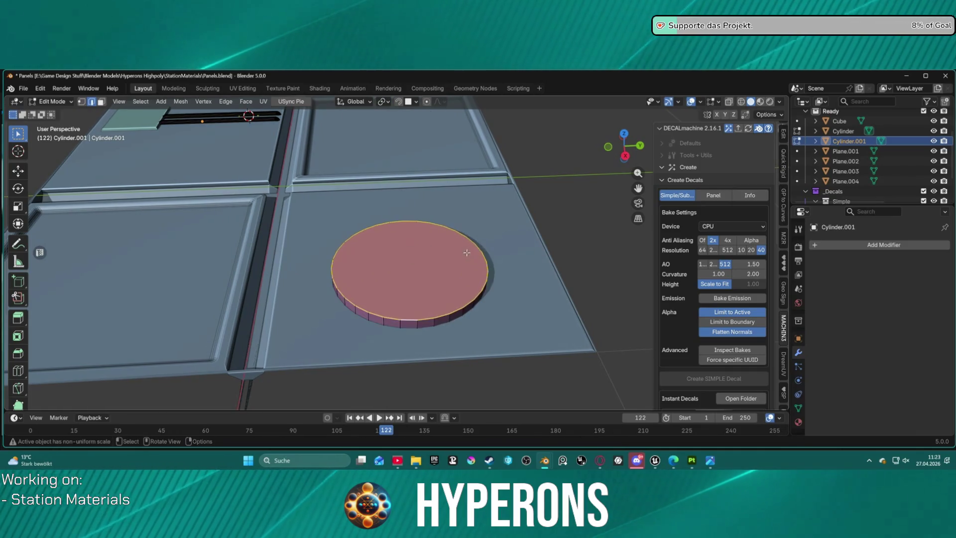
{"action": "key", "text": "s"}
{"action": "left_click", "coordinate": [487, 253]}
Clear the mesh selection and return to Object Mode
{"action": "key", "text": "i"}
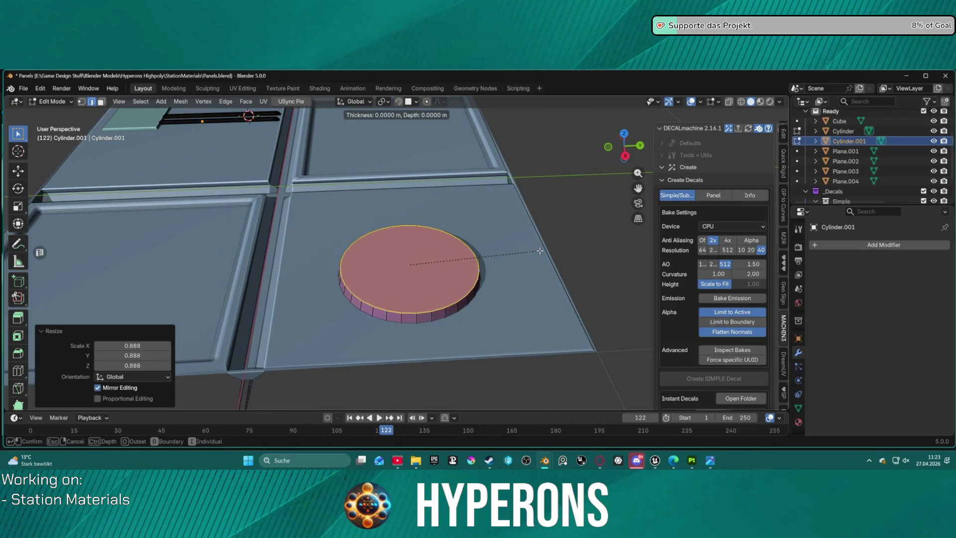
{"action": "key", "text": "Escape"}
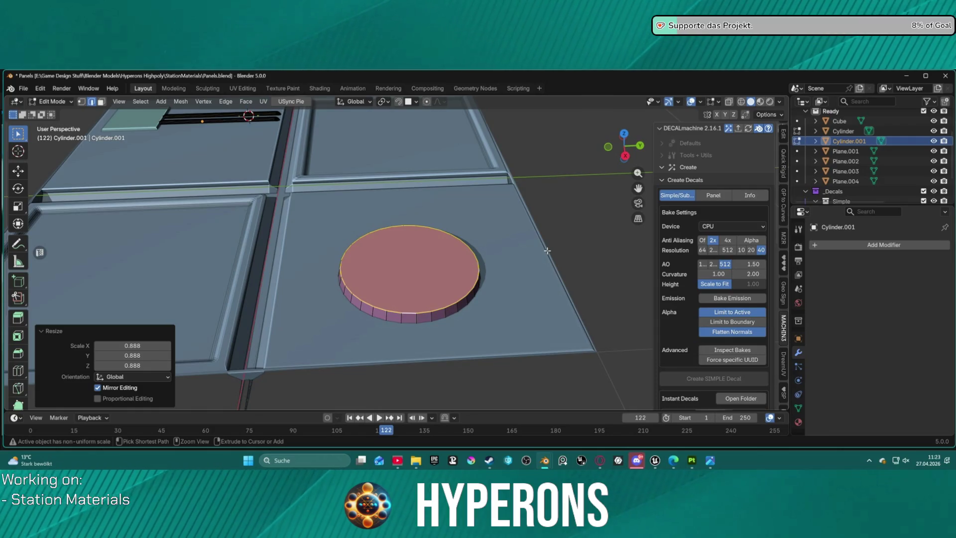
{"action": "key", "text": "a"}
{"action": "key", "text": "alt+a"}
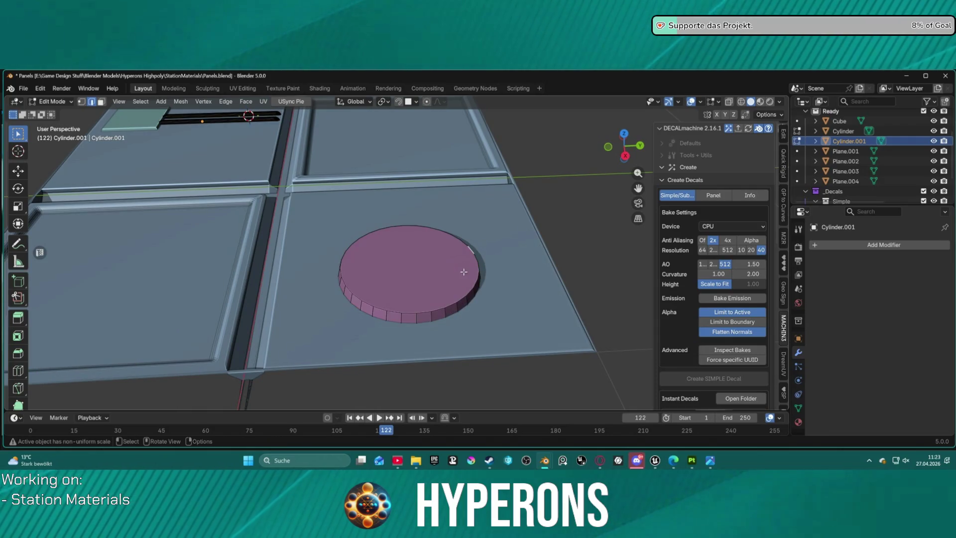
{"action": "key", "text": "Tab"}
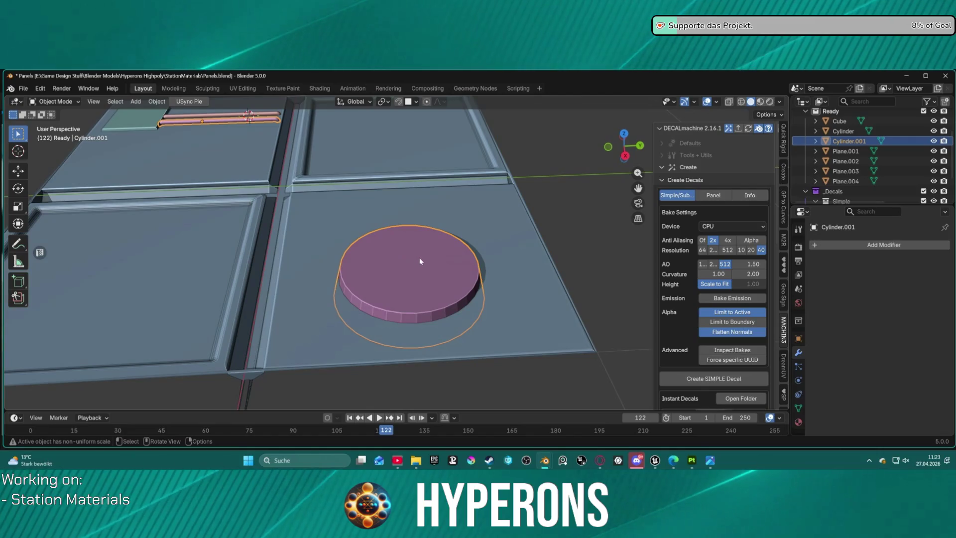
Return to Edit Mode on the disc and select its top face
{"action": "mouse_move", "coordinate": [375, 232]}
{"action": "middle_mouse_down"}
{"action": "mouse_move", "coordinate": [346, 231]}
{"action": "mouse_move", "coordinate": [404, 248]}
{"action": "mouse_move", "coordinate": [473, 181]}
{"action": "mouse_move", "coordinate": [470, 173]}
{"action": "mouse_move", "coordinate": [460, 195]}
{"action": "mouse_move", "coordinate": [462, 180]}
{"action": "mouse_move", "coordinate": [360, 226]}
{"action": "middle_mouse_up"}
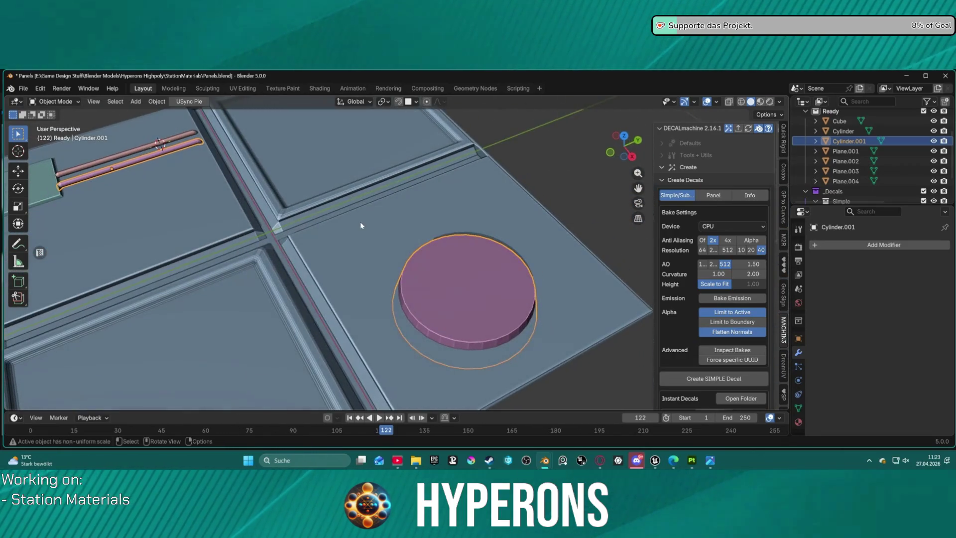
{"action": "mouse_move", "coordinate": [444, 267]}
{"action": "middle_mouse_down"}
{"action": "mouse_move", "coordinate": [469, 238]}
{"action": "mouse_move", "coordinate": [473, 249]}
{"action": "middle_mouse_up"}
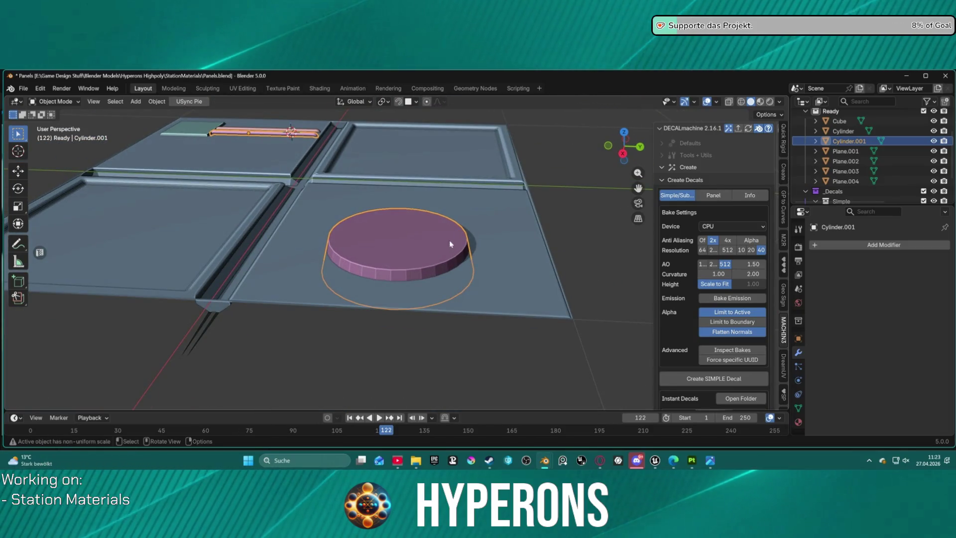
{"action": "key", "text": "ctrl+Tab"}
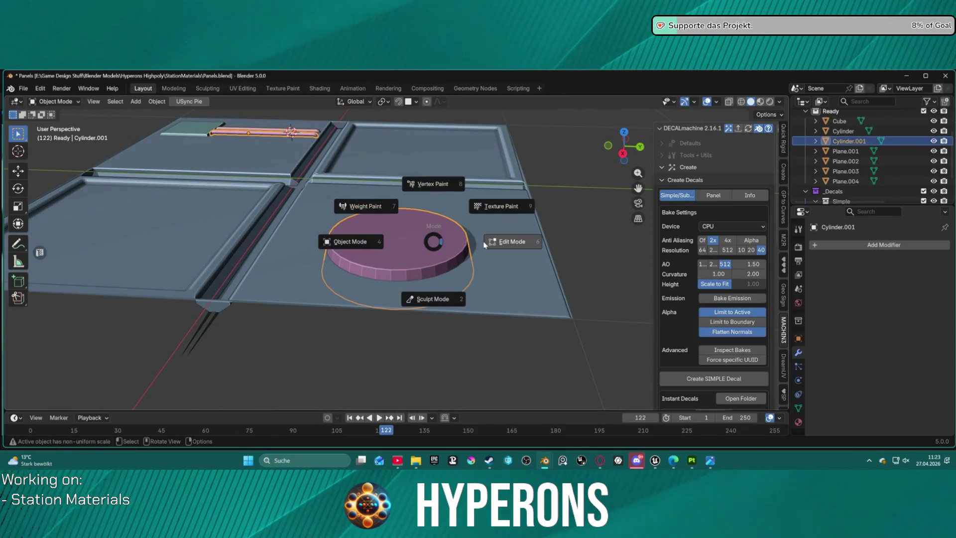
{"action": "left_click", "coordinate": [506, 241]}
{"action": "left_click", "coordinate": [423, 261]}
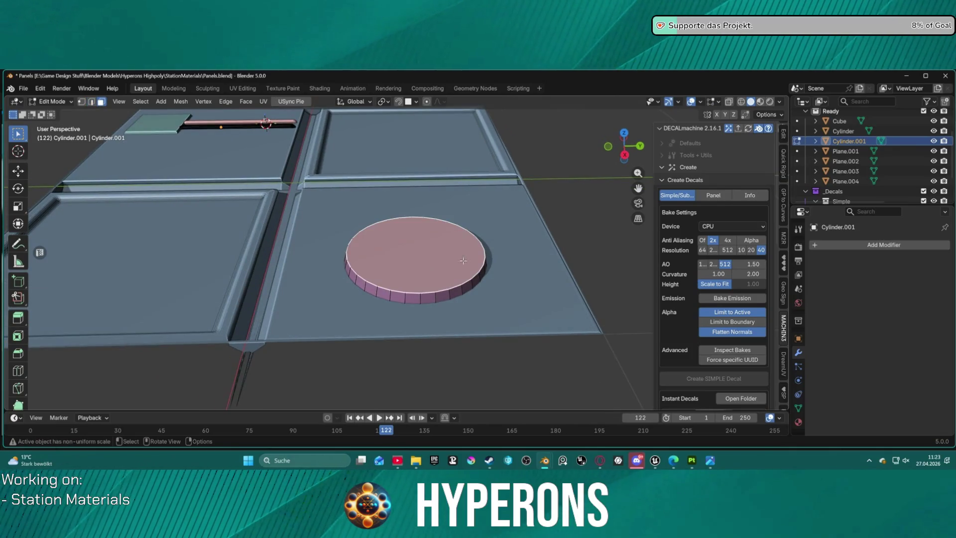
{"action": "key", "text": "i"}
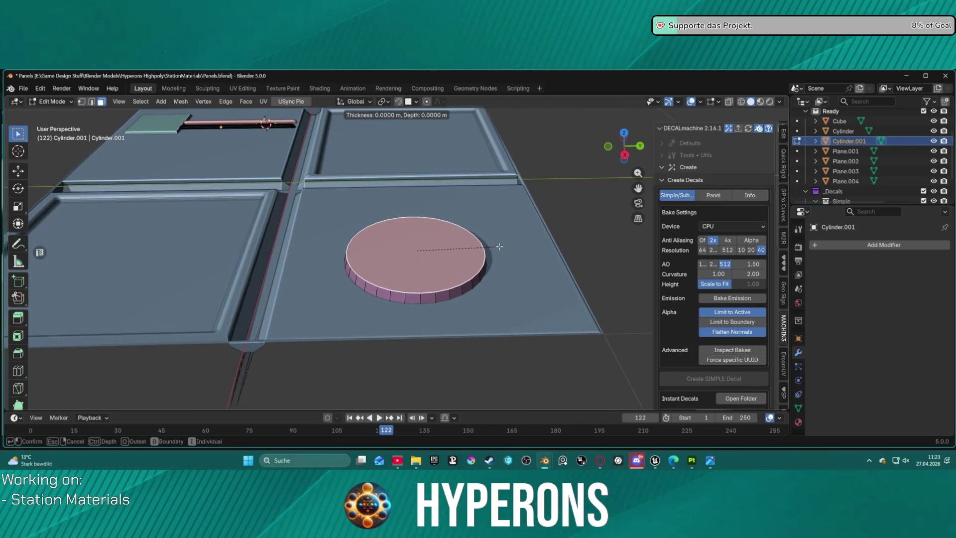
{"action": "key", "text": "Escape"}
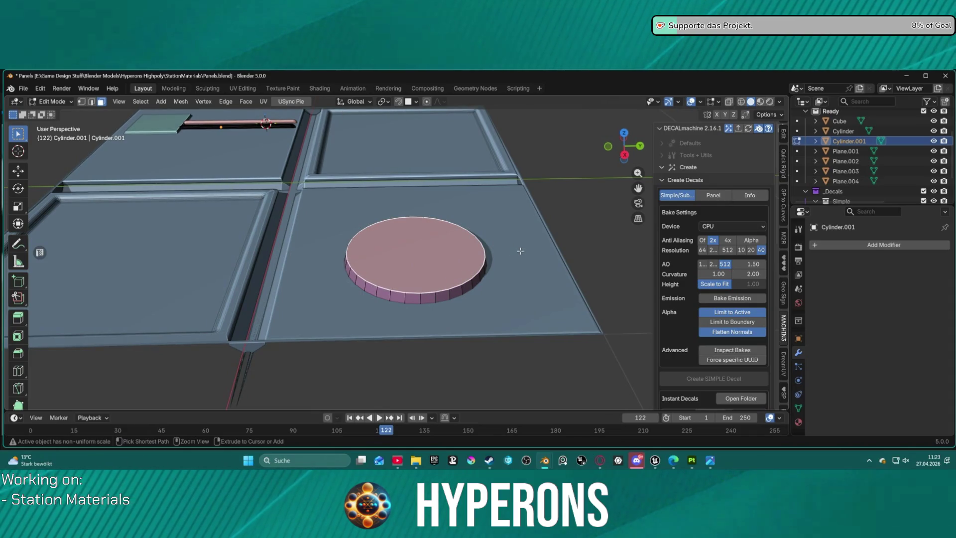
{"action": "key", "text": "ctrl+b"}
{"action": "key", "text": "Escape"}
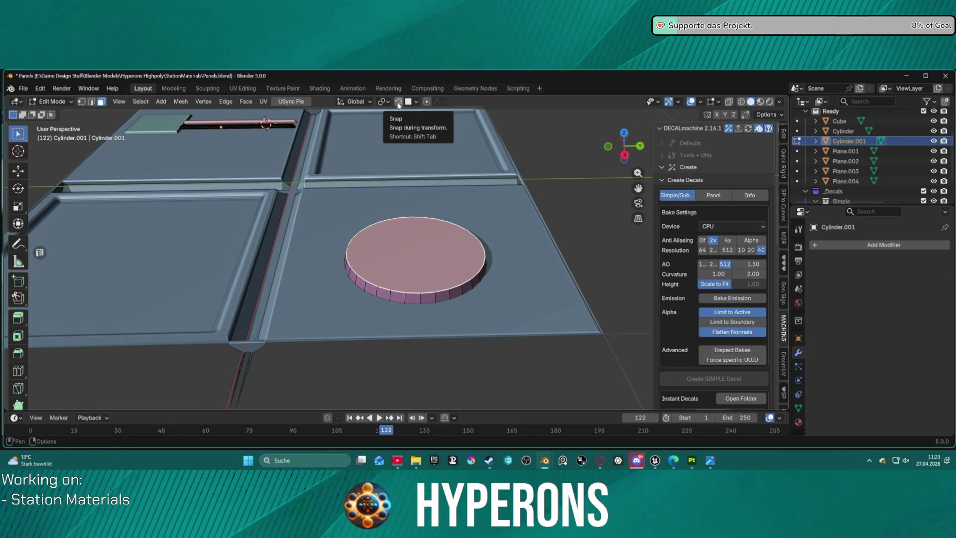
Keep Median Point as pivot and preview inset and bevel on the top face, cancelling both
{"action": "left_click", "coordinate": [380, 102]}
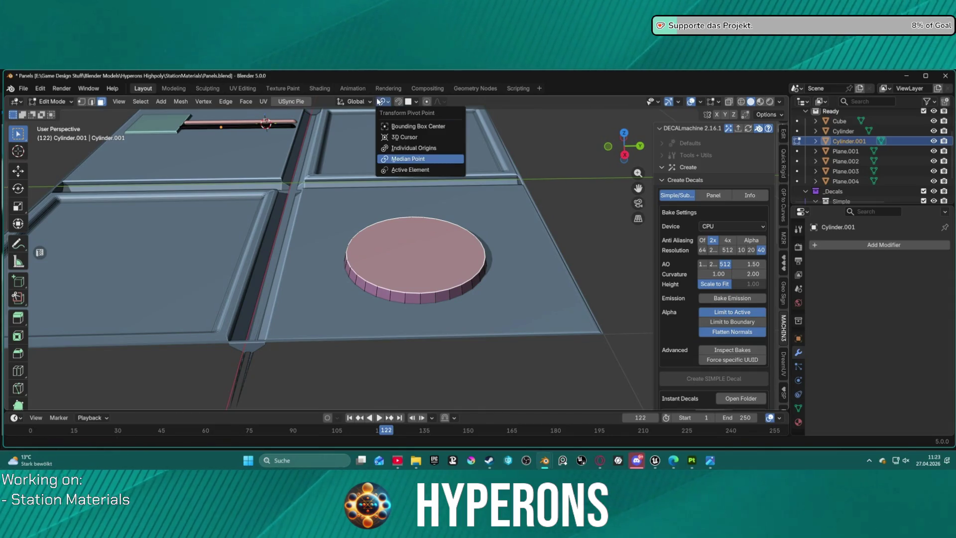
{"action": "left_click", "coordinate": [413, 159]}
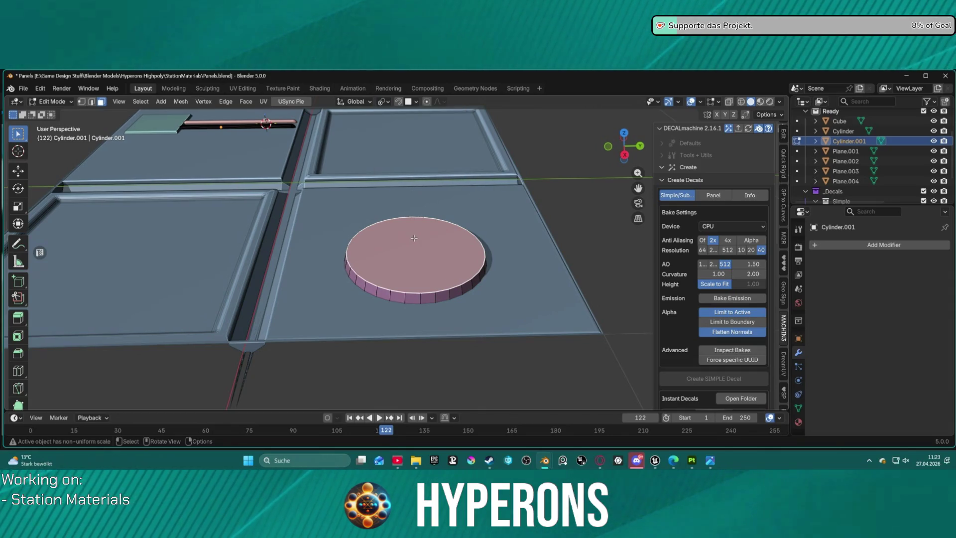
{"action": "key", "text": "i"}
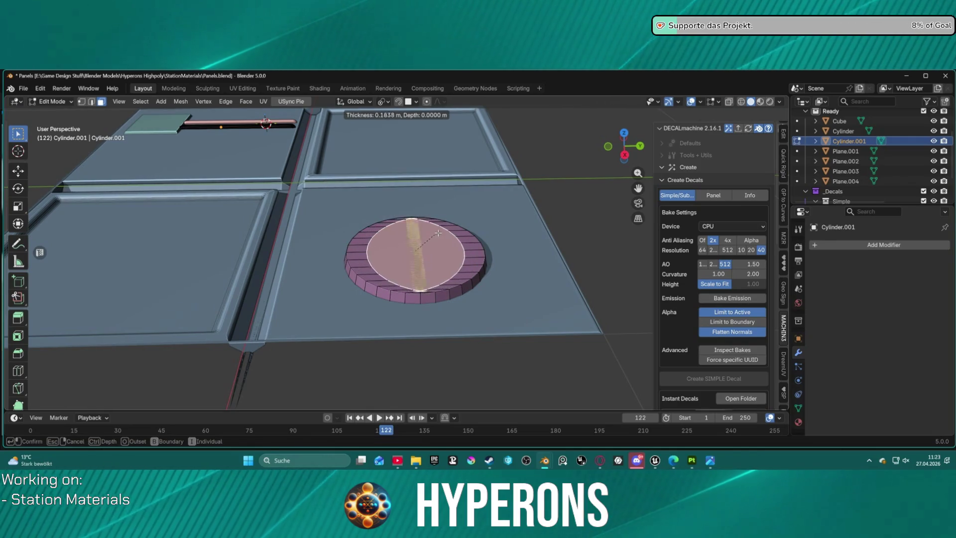
{"action": "key", "text": "Escape"}
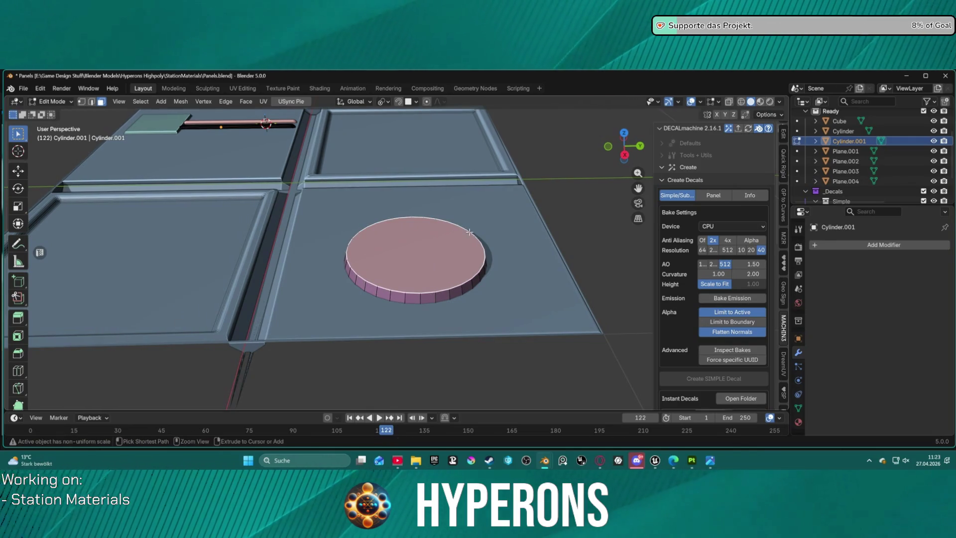
{"action": "key", "text": "ctrl+b"}
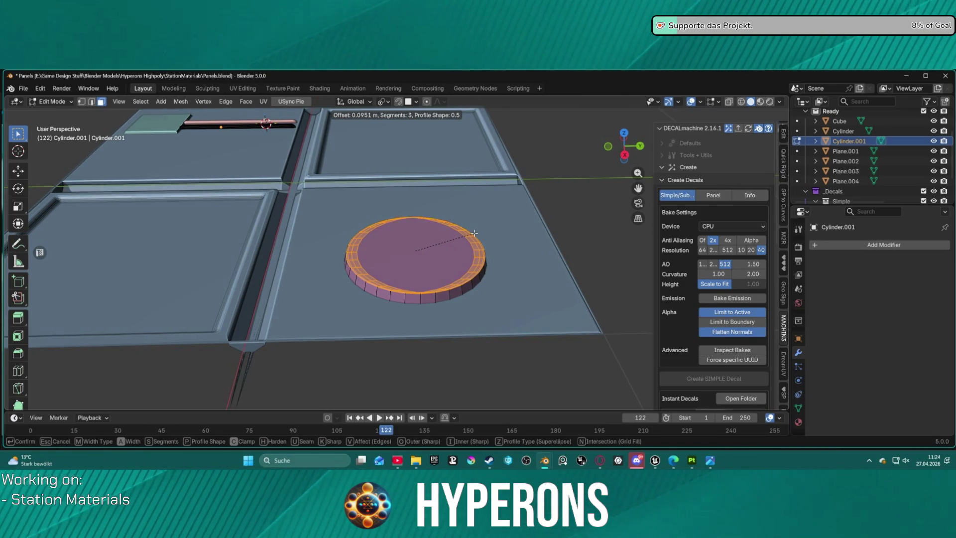
{"action": "key", "text": "Escape"}
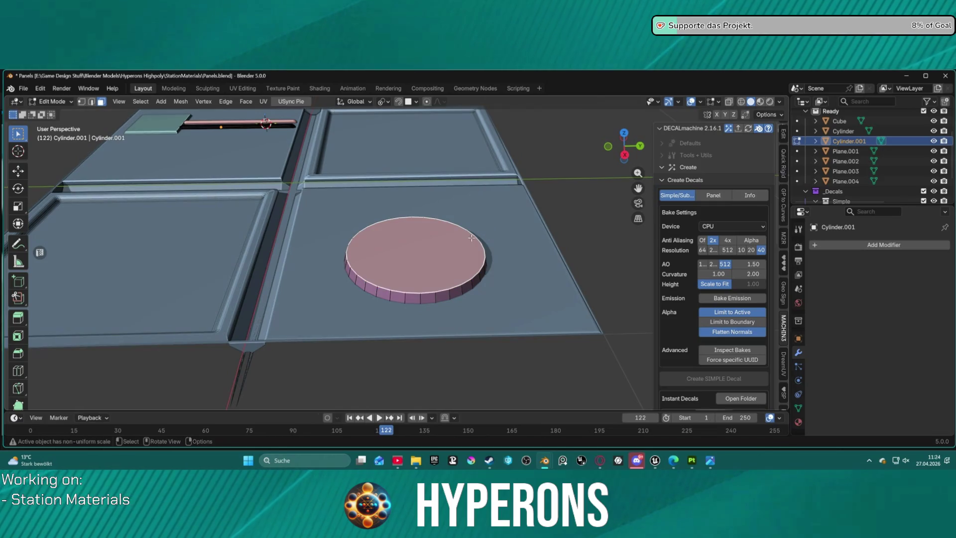
{"action": "key", "text": "i"}
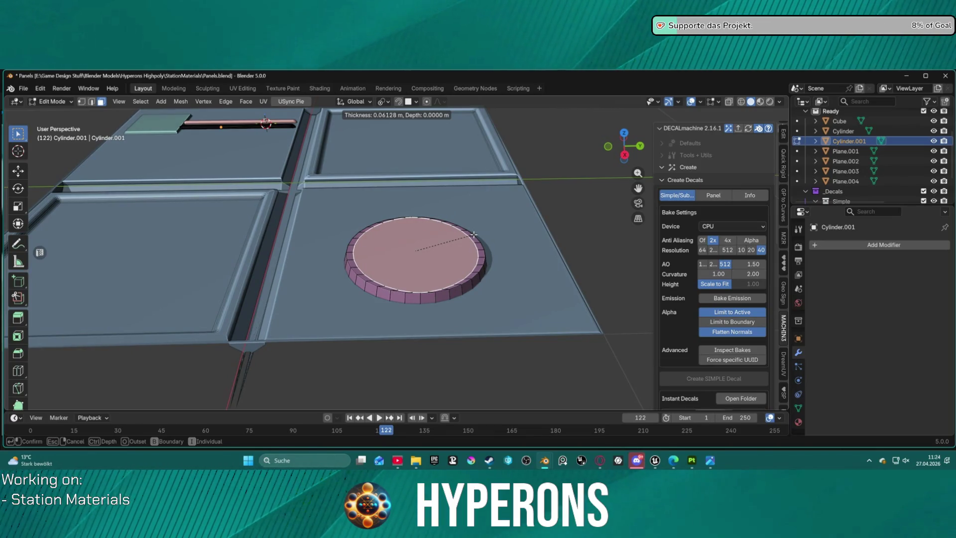
{"action": "key", "text": "Escape"}
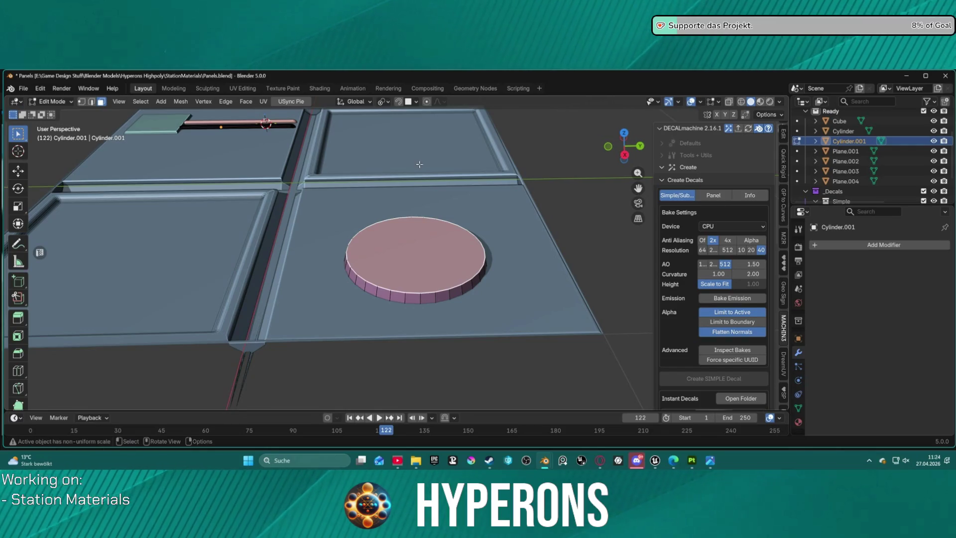
Pivot transforms around the 3D Cursor, snap it to the top face centre, then select a side face
{"action": "left_click", "coordinate": [387, 103]}
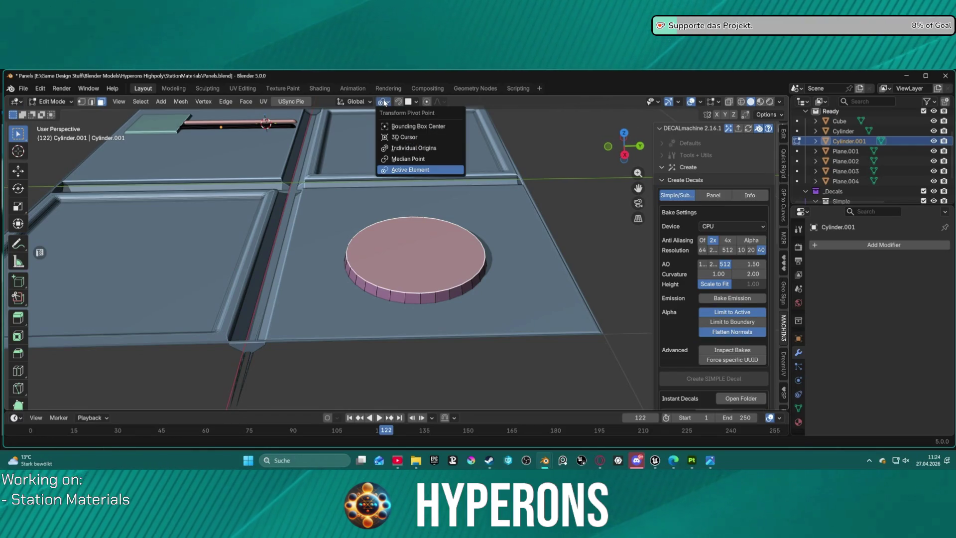
{"action": "left_click", "coordinate": [398, 137]}
{"action": "key", "text": "shift+s"}
{"action": "left_click", "coordinate": [422, 283]}
{"action": "key", "text": "s"}
{"action": "key", "text": "Escape"}
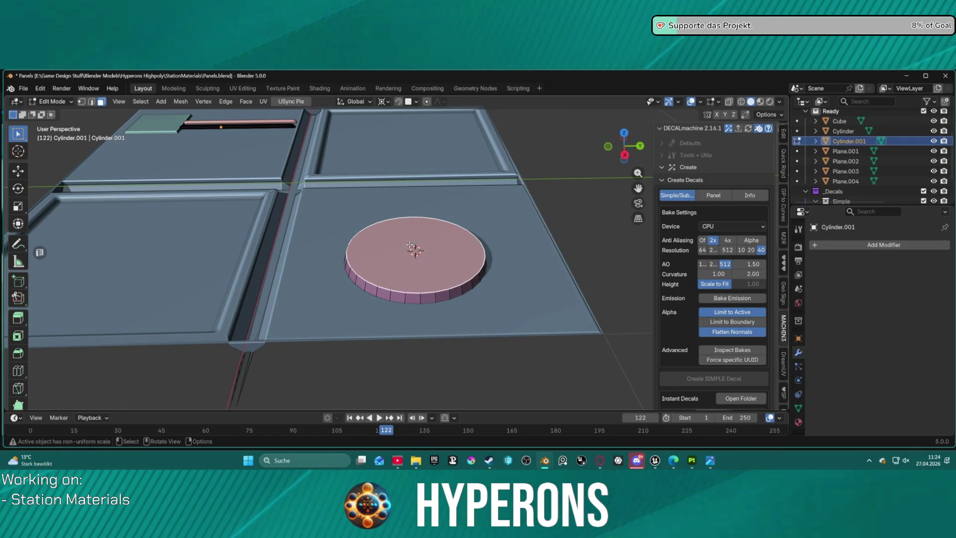
{"action": "mouse_move", "coordinate": [406, 244]}
{"action": "middle_mouse_down"}
{"action": "mouse_move", "coordinate": [398, 296]}
{"action": "mouse_move", "coordinate": [591, 249]}
{"action": "mouse_move", "coordinate": [551, 215]}
{"action": "mouse_move", "coordinate": [516, 230]}
{"action": "mouse_move", "coordinate": [518, 244]}
{"action": "mouse_move", "coordinate": [421, 288]}
{"action": "mouse_move", "coordinate": [461, 268]}
{"action": "middle_mouse_up"}
{"action": "left_click", "coordinate": [438, 266], "text": "shift"}
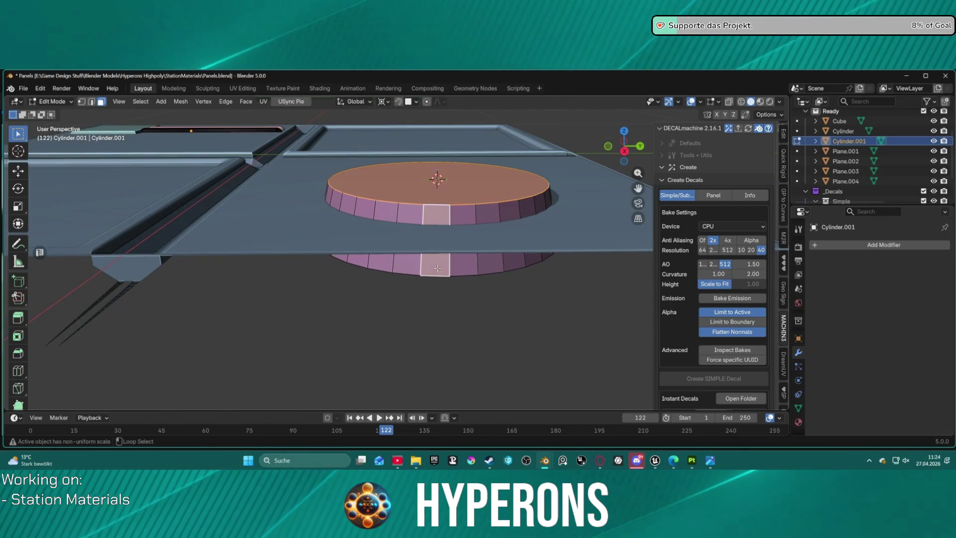
Try deleting the cylinder's side-face ring and bottom face, then undo the deletion
{"action": "left_click", "coordinate": [463, 267], "text": "shift"}
{"action": "left_click", "coordinate": [461, 313]}
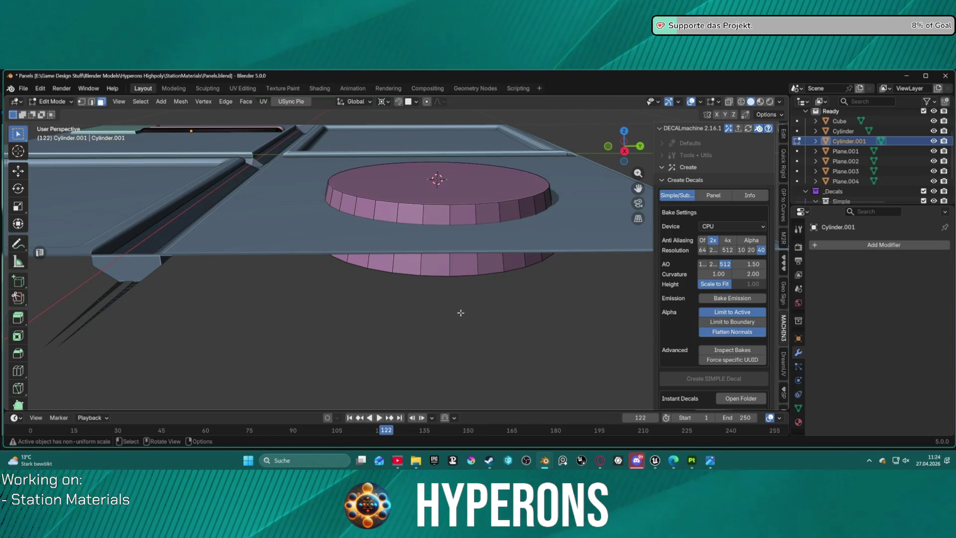
{"action": "left_click", "coordinate": [439, 271]}
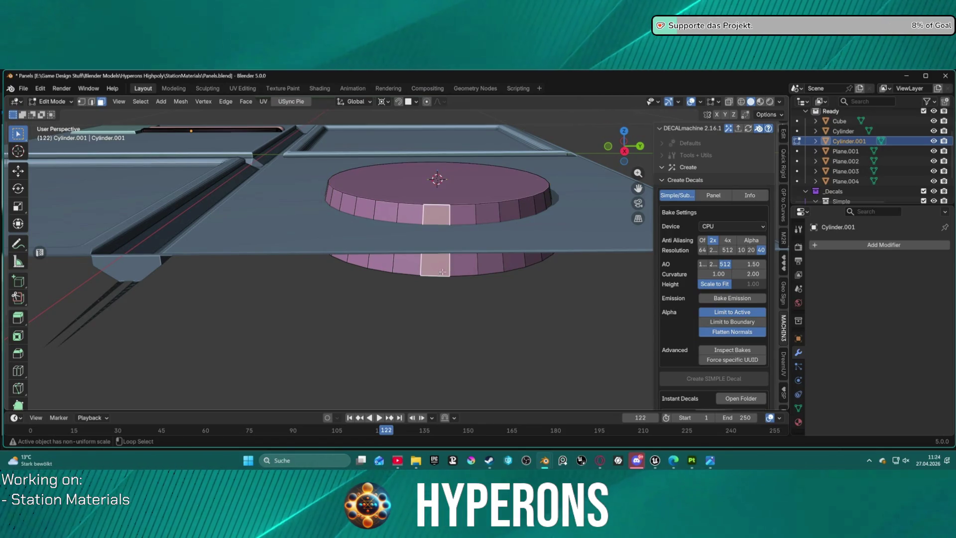
{"action": "left_click", "coordinate": [477, 265], "text": "alt"}
{"action": "mouse_move", "coordinate": [461, 278]}
{"action": "middle_mouse_down"}
{"action": "mouse_move", "coordinate": [463, 220]}
{"action": "mouse_move", "coordinate": [431, 142]}
{"action": "middle_mouse_up"}
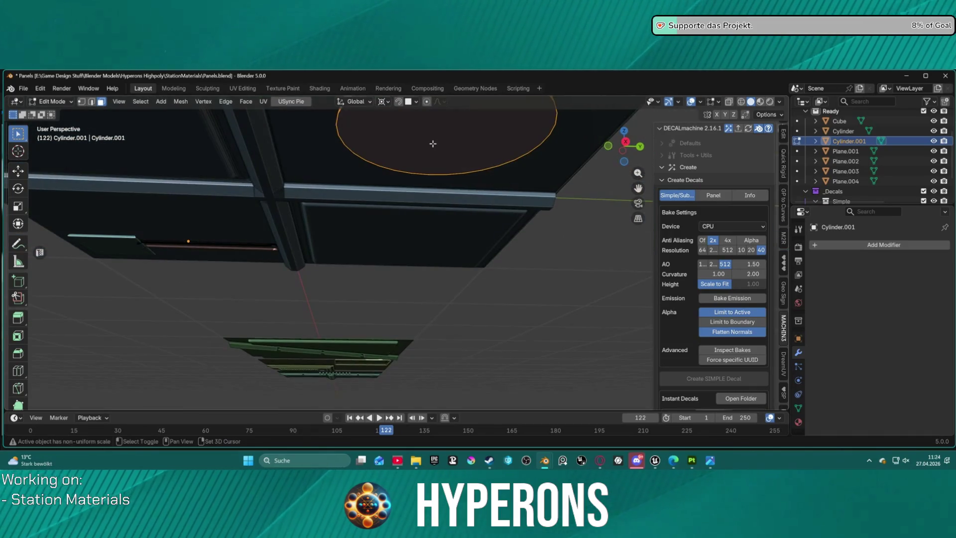
{"action": "left_click", "coordinate": [432, 146]}
{"action": "key", "text": "x"}
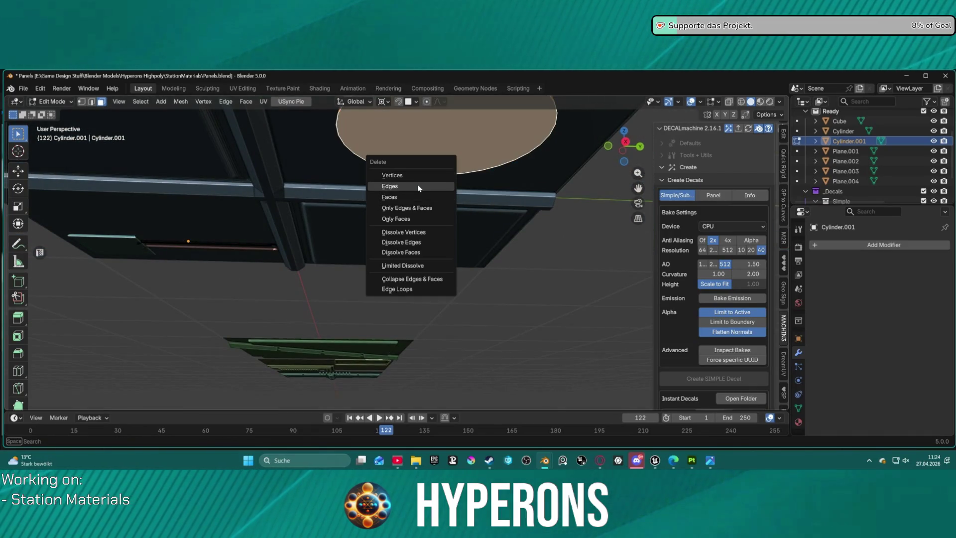
{"action": "left_click", "coordinate": [408, 210]}
{"action": "middle_click_drag", "start_coordinate": [409, 210], "coordinate": [429, 228]}
{"action": "key", "text": "ctrl+z"}
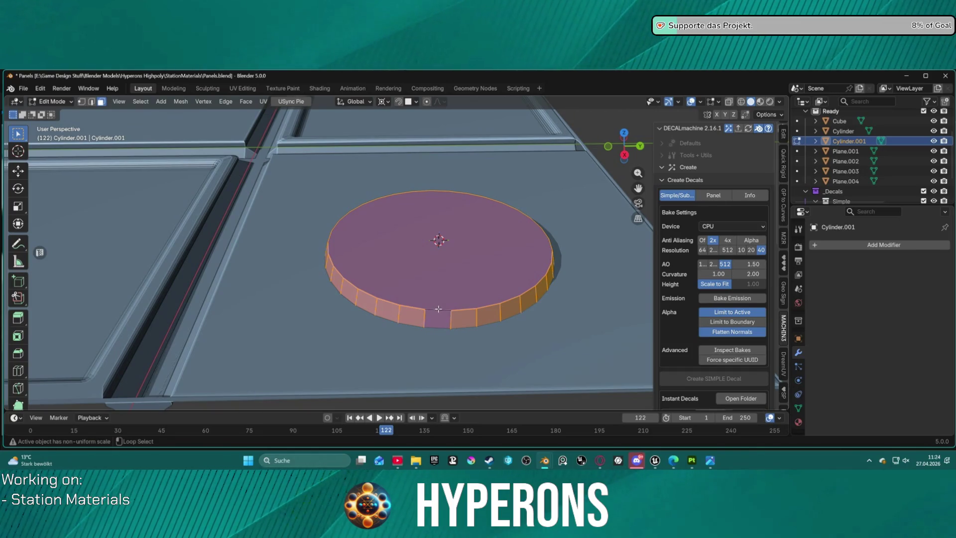
Reselect the ring of side faces and toggle the top face's selection off
{"action": "left_click", "coordinate": [410, 306]}
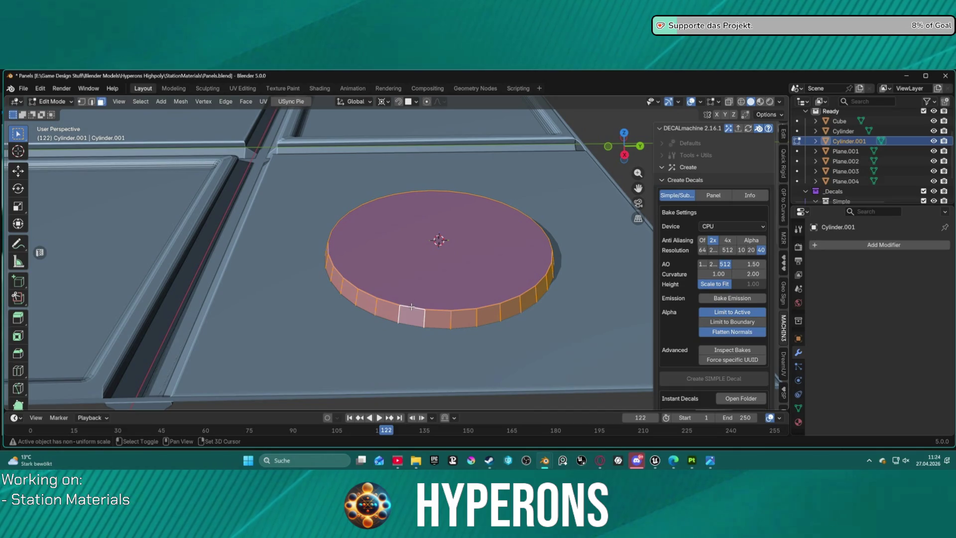
{"action": "key", "text": "ctrl+z"}
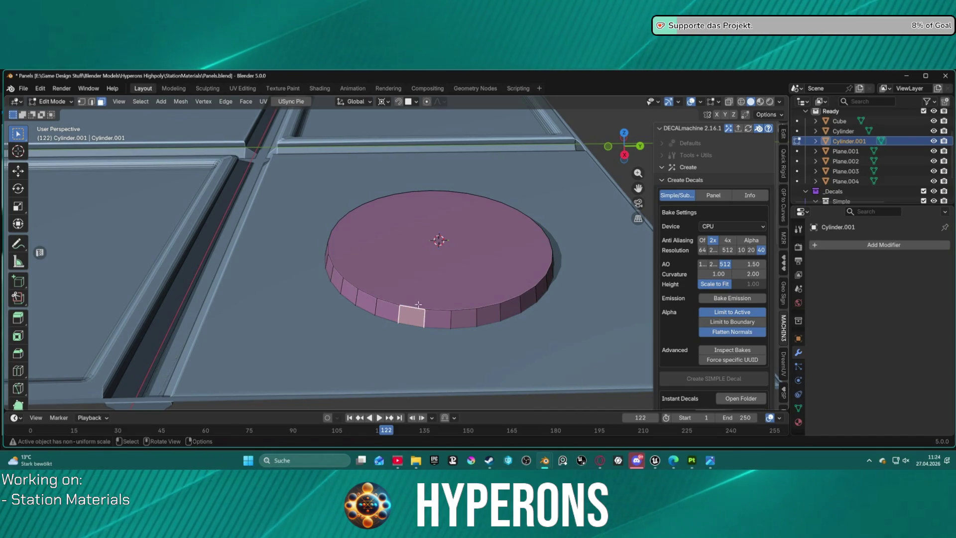
{"action": "key", "text": "ctrl+shift+z"}
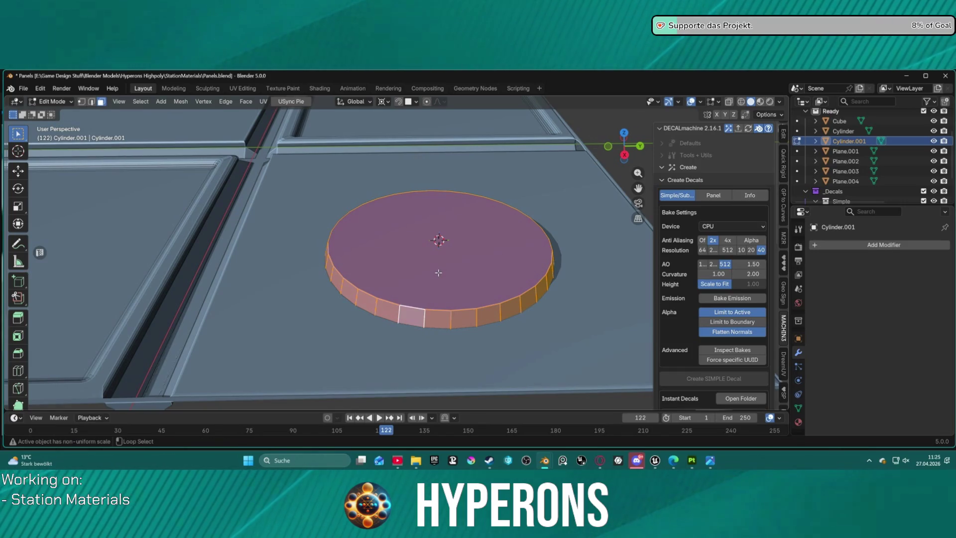
{"action": "left_click", "coordinate": [438, 273], "text": "shift"}
{"action": "left_click", "coordinate": [440, 276], "text": "shift"}
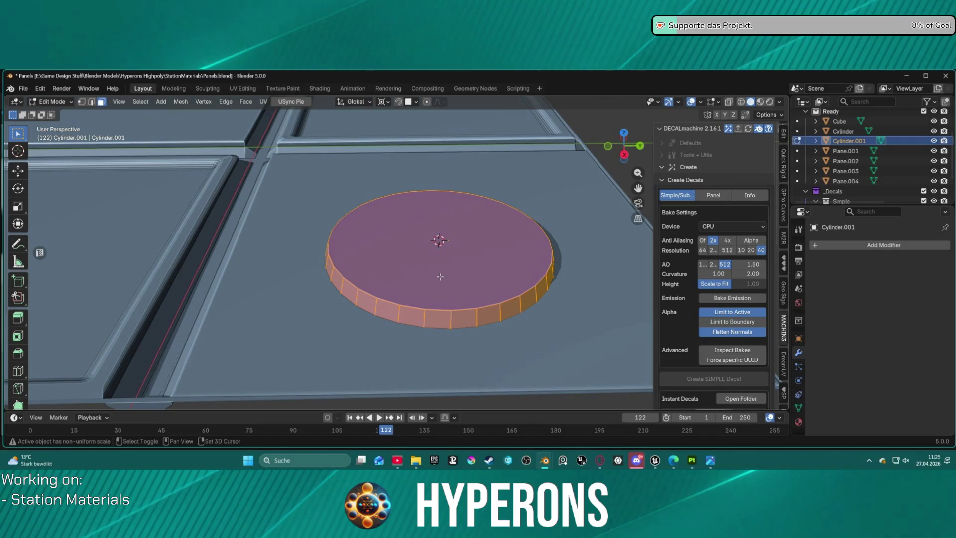
{"action": "left_click", "coordinate": [440, 276], "text": "shift"}
{"action": "left_click", "coordinate": [440, 274], "text": "shift"}
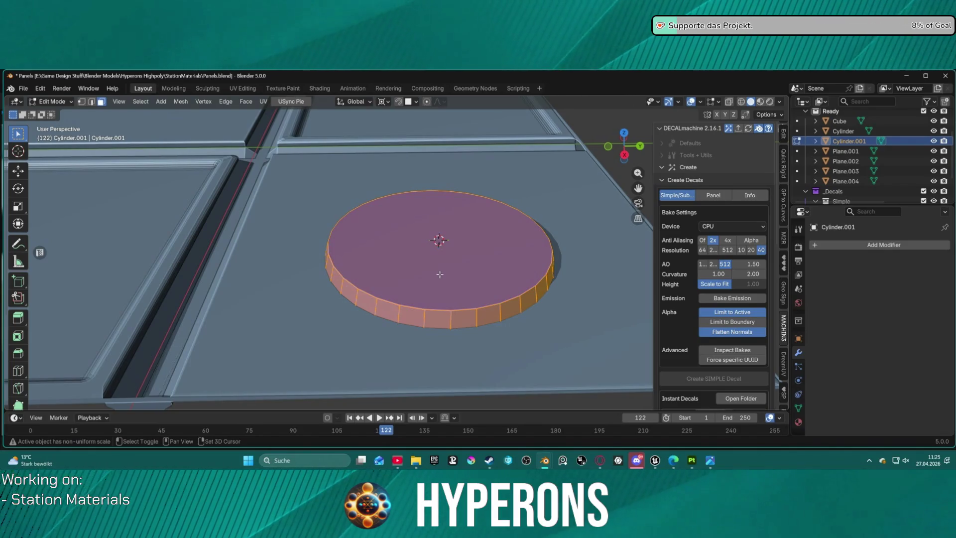
In edge mode, delete the vertical side edges, leaving only the top disc
{"action": "key", "text": "2"}
{"action": "left_click", "coordinate": [422, 307], "text": "ctrl+alt"}
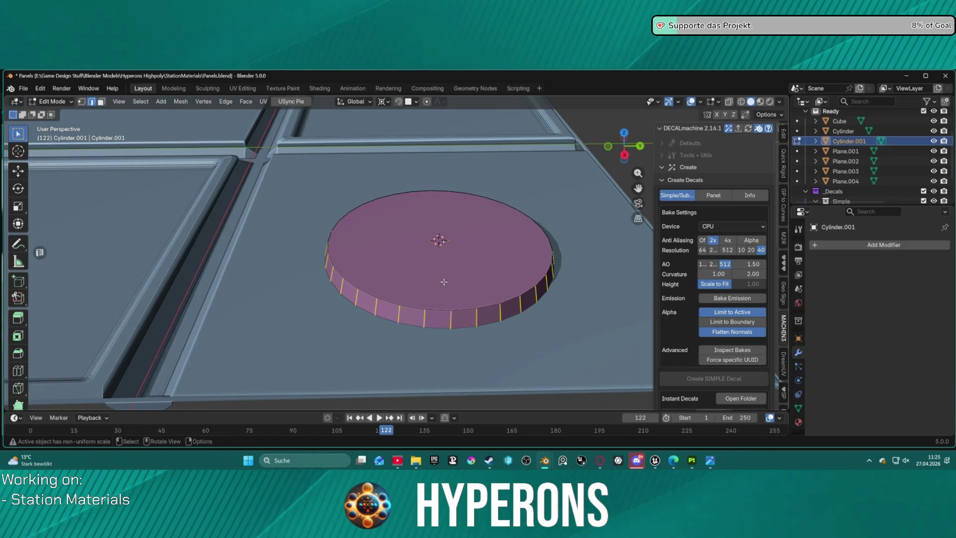
{"action": "key", "text": "x"}
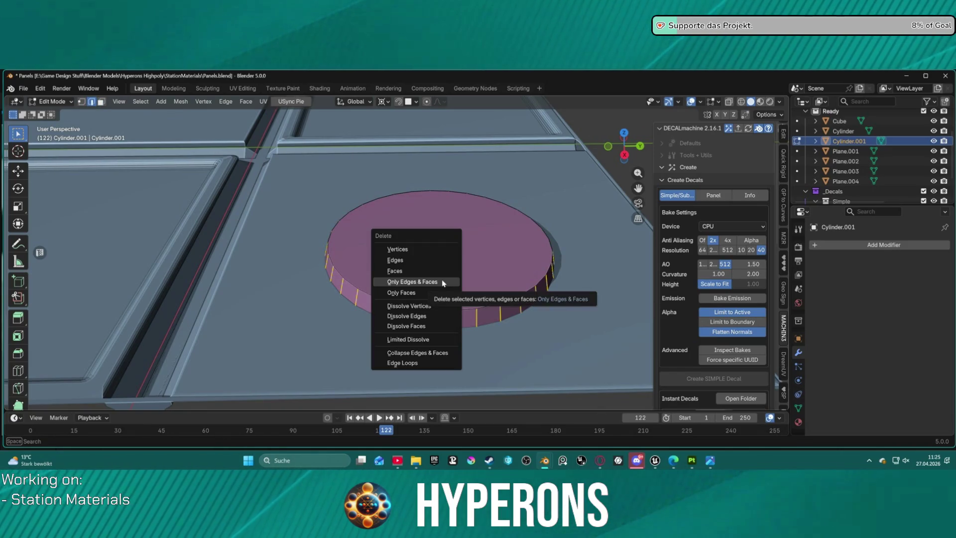
{"action": "left_click", "coordinate": [435, 260]}
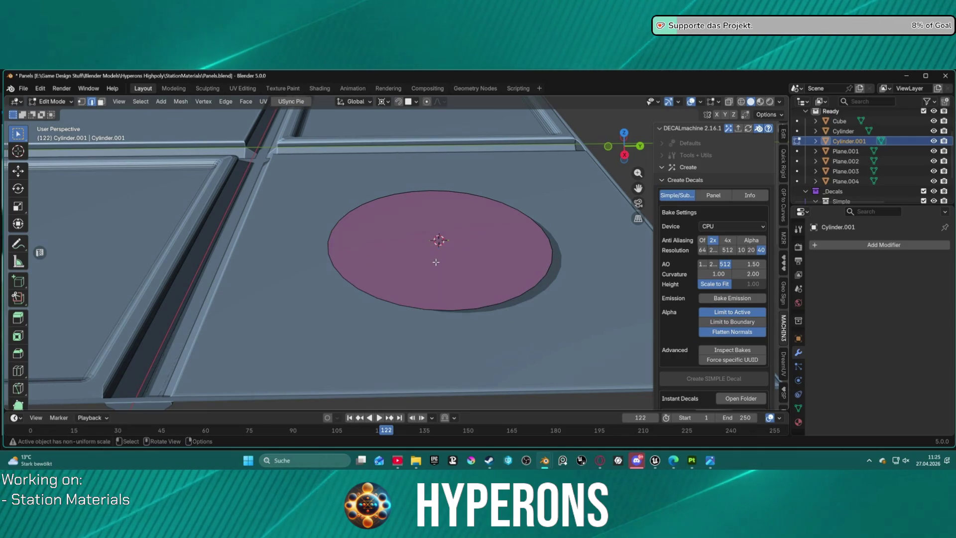
Select the disc face, try an inset twice and cancel, then open the face context menu
{"action": "key", "text": "a"}
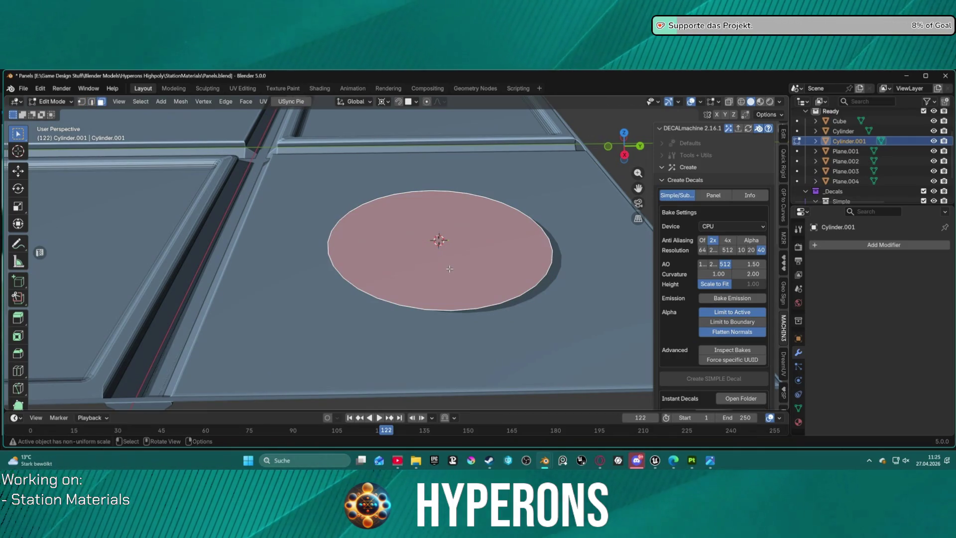
{"action": "key", "text": "i"}
{"action": "key", "text": "Escape"}
{"action": "key", "text": "i"}
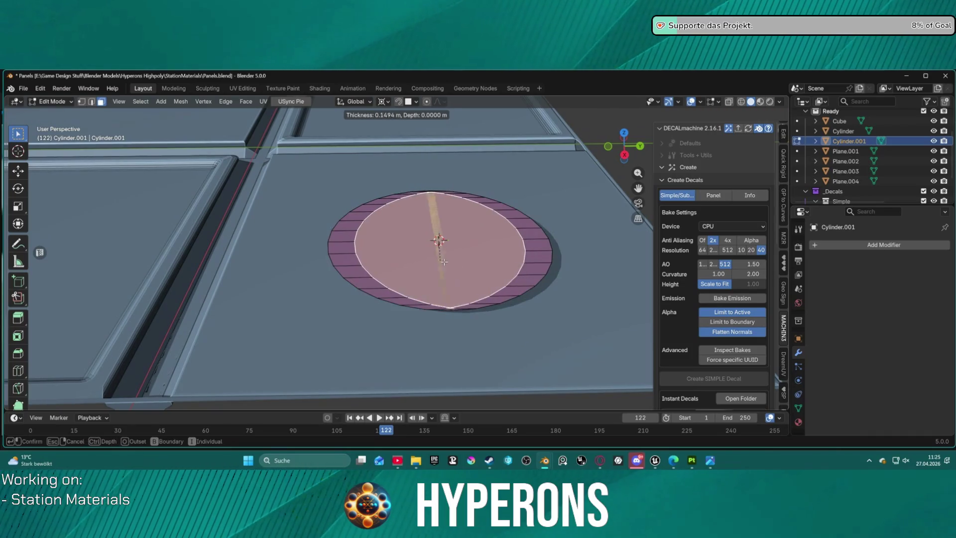
{"action": "key", "text": "Escape"}
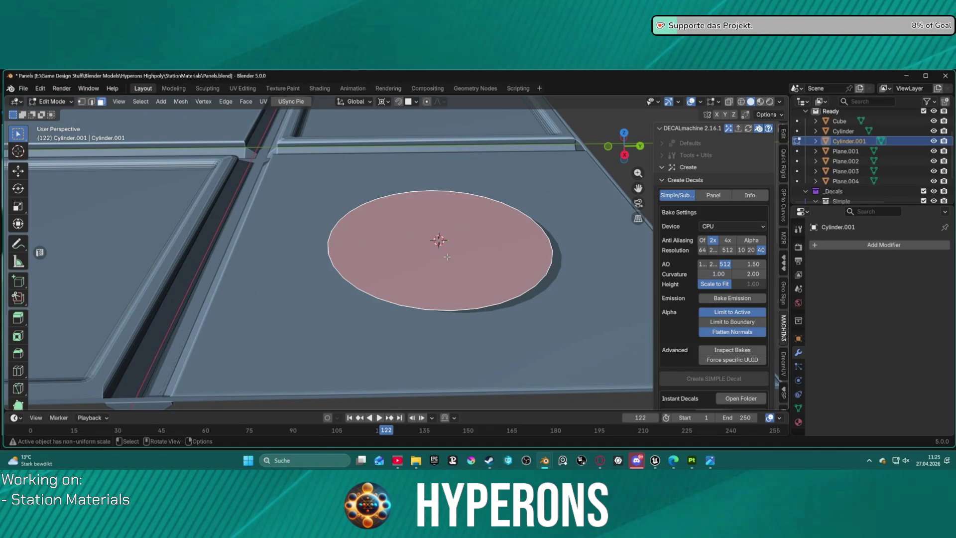
{"action": "right_click", "coordinate": [446, 249]}
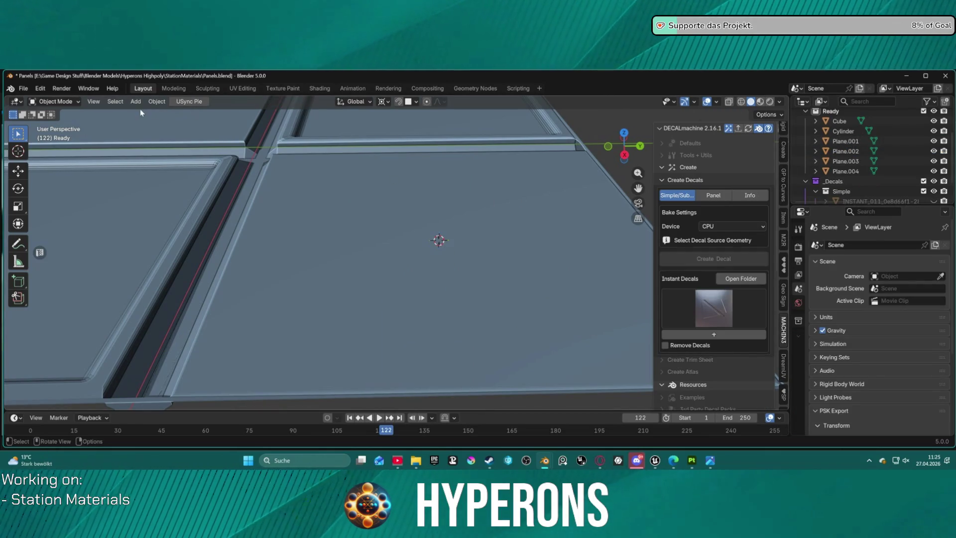
Add a 32-vertex cylinder with radius 1 m and depth 2 m
{"action": "left_click", "coordinate": [136, 101]}
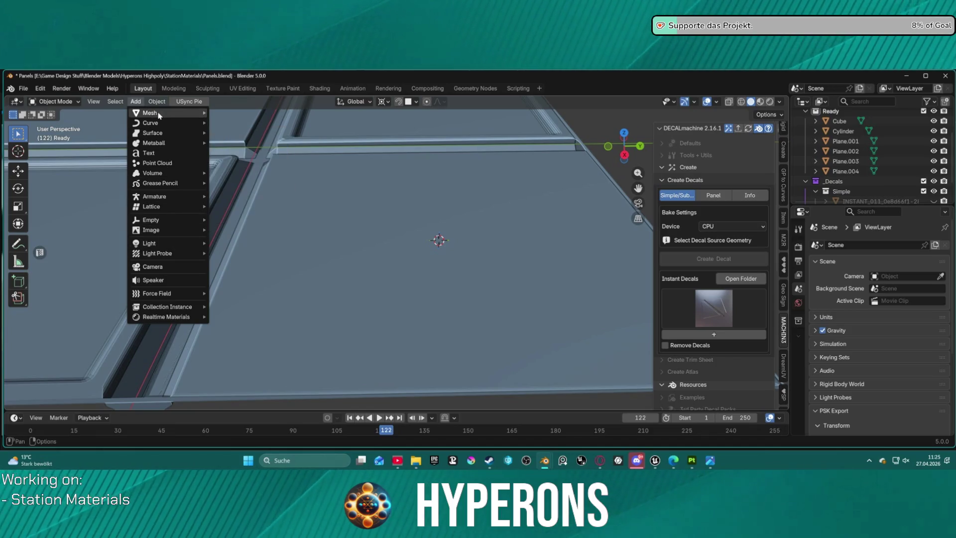
{"action": "mouse_move", "coordinate": [159, 116]}
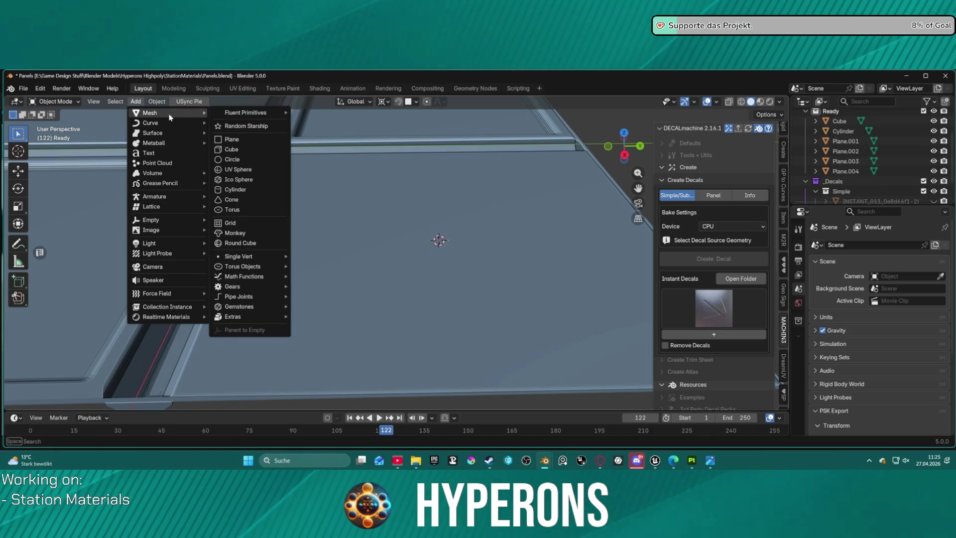
{"action": "left_click", "coordinate": [267, 189]}
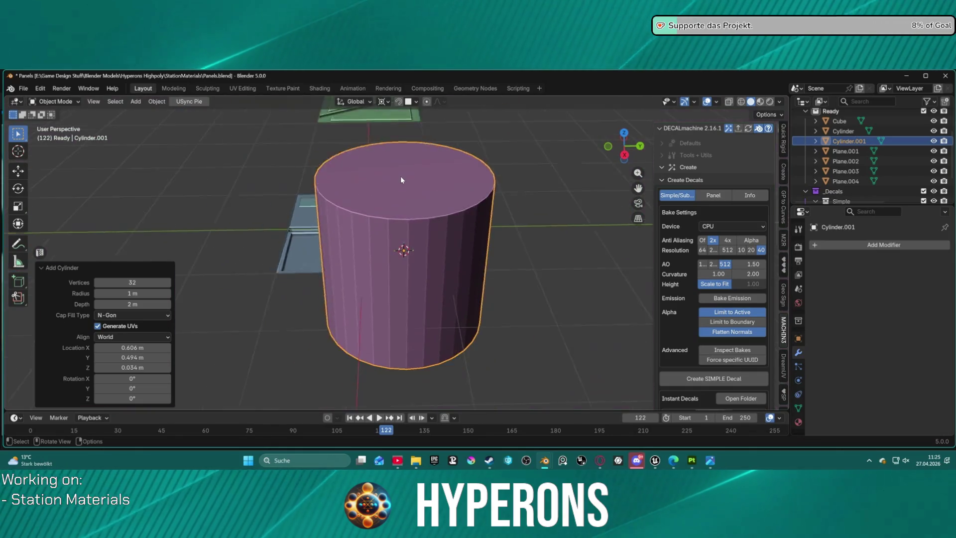
{"action": "scroll", "coordinate": [409, 183], "scroll_direction": "down", "scroll_amount": 1}
Enter Edit Mode, select the cylinder's top face and start insetting it
{"action": "key", "text": "ctrl+Tab"}
{"action": "left_click", "coordinate": [420, 188]}
{"action": "left_click", "coordinate": [420, 188]}
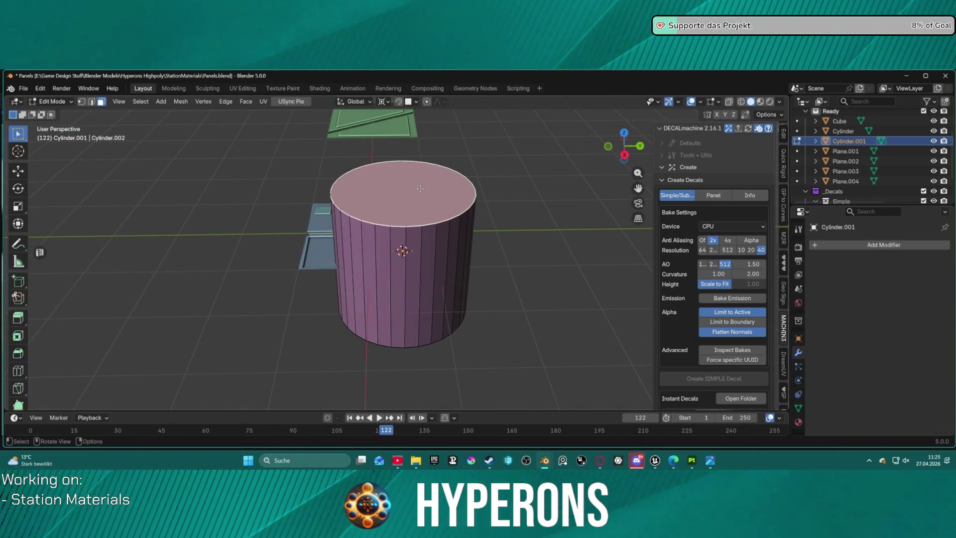
{"action": "key", "text": "i"}
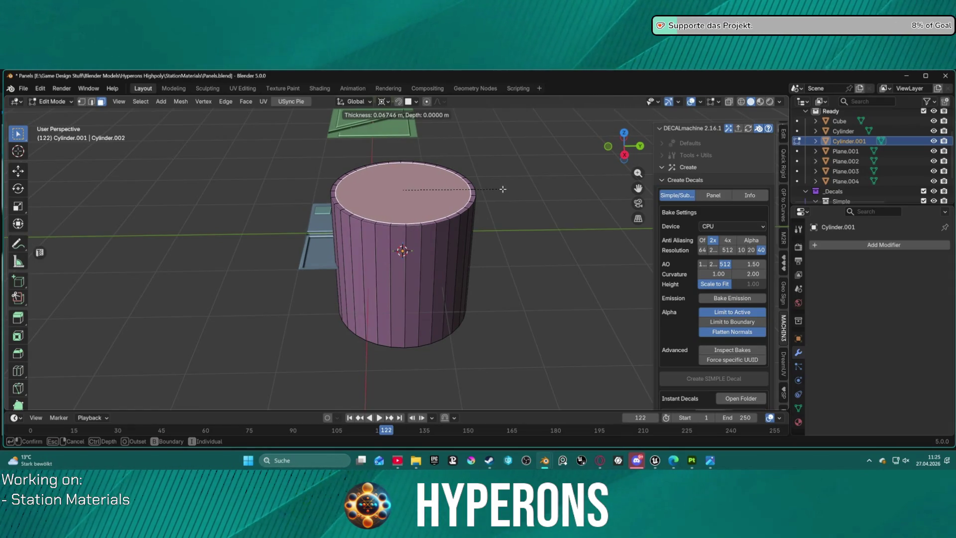
Confirm the 0.106 m inset and move the bottom edge loop up along Z to flatten the cylinder
{"action": "left_click", "coordinate": [501, 190]}
{"action": "middle_click_drag", "start_coordinate": [439, 184], "coordinate": [439, 225]}
{"action": "middle_click_drag", "start_coordinate": [437, 180], "coordinate": [428, 209]}
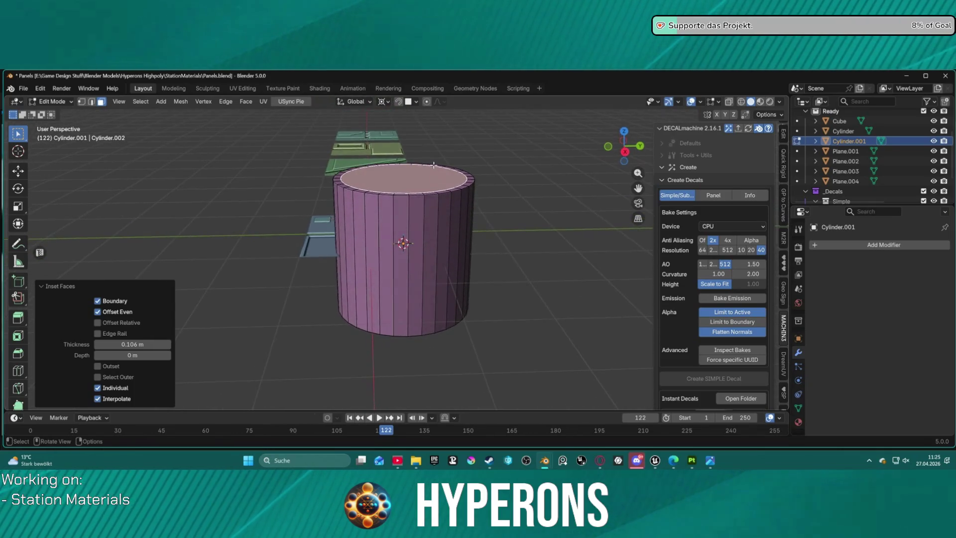
{"action": "scroll", "coordinate": [401, 378], "scroll_direction": "up", "scroll_amount": 2}
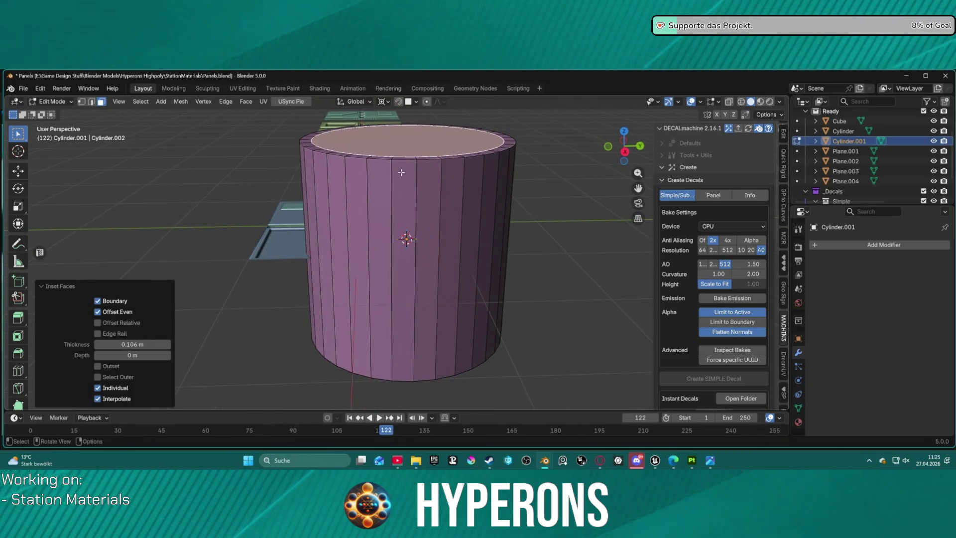
{"action": "left_click", "coordinate": [407, 380], "text": "shift"}
{"action": "key", "text": "2"}
{"action": "left_click", "coordinate": [406, 379], "text": "alt"}
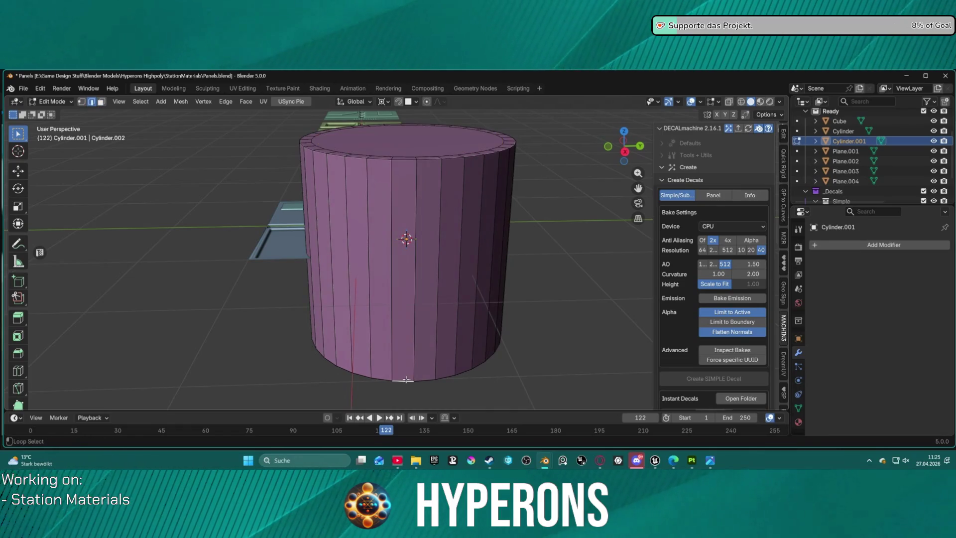
{"action": "key", "text": "g"}
{"action": "key", "text": "z"}
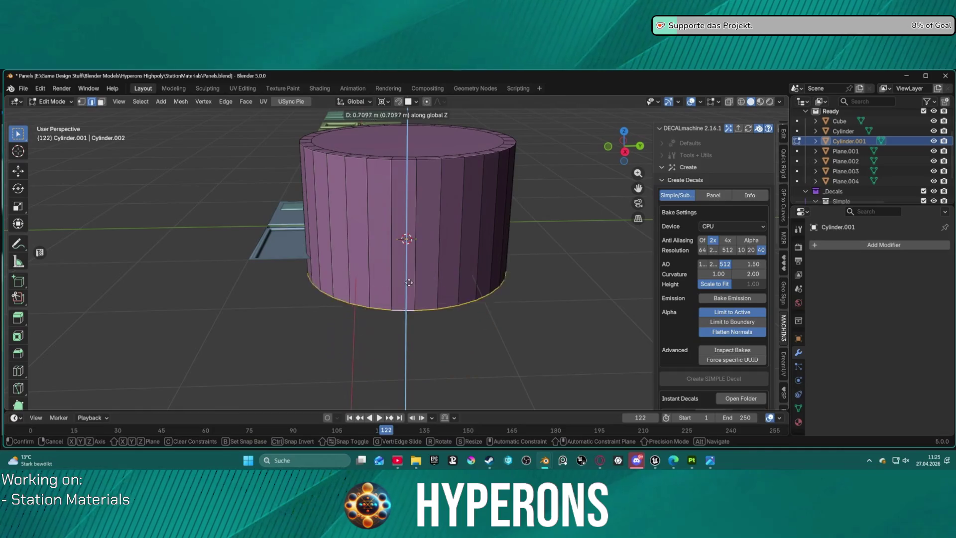
{"action": "left_click", "coordinate": [415, 175]}
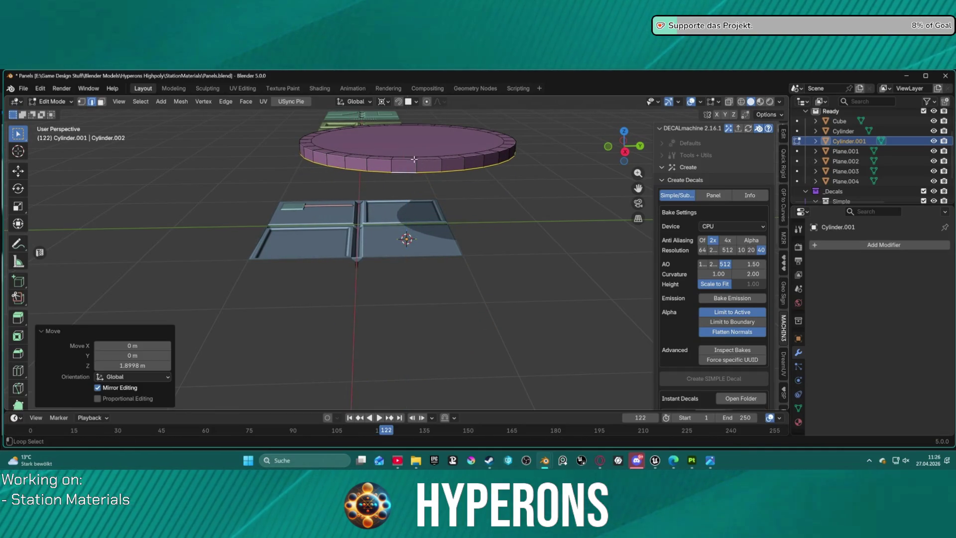
Bevel the disc's top rim edge loop with a small 3-segment bevel
{"action": "left_click", "coordinate": [407, 160]}
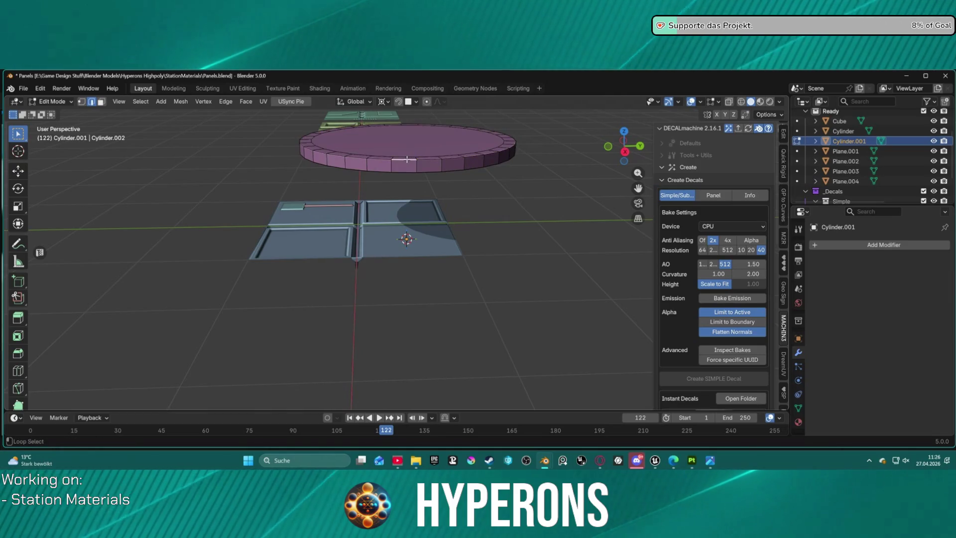
{"action": "left_click", "coordinate": [406, 159], "text": "alt"}
{"action": "key", "text": "ctrl+b"}
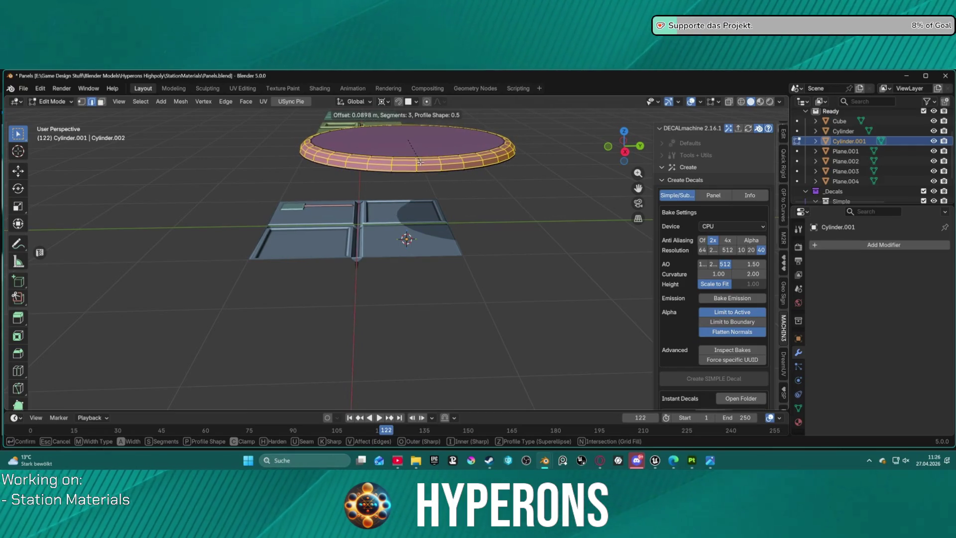
{"action": "left_click", "coordinate": [418, 161]}
Select all of the disc's geometry and start lowering it toward the panels
{"action": "mouse_move", "coordinate": [421, 159]}
{"action": "middle_mouse_down"}
{"action": "mouse_move", "coordinate": [438, 249]}
{"action": "mouse_move", "coordinate": [448, 143]}
{"action": "mouse_move", "coordinate": [436, 212]}
{"action": "middle_mouse_up"}
{"action": "scroll", "coordinate": [388, 234], "scroll_direction": "up", "scroll_amount": 3}
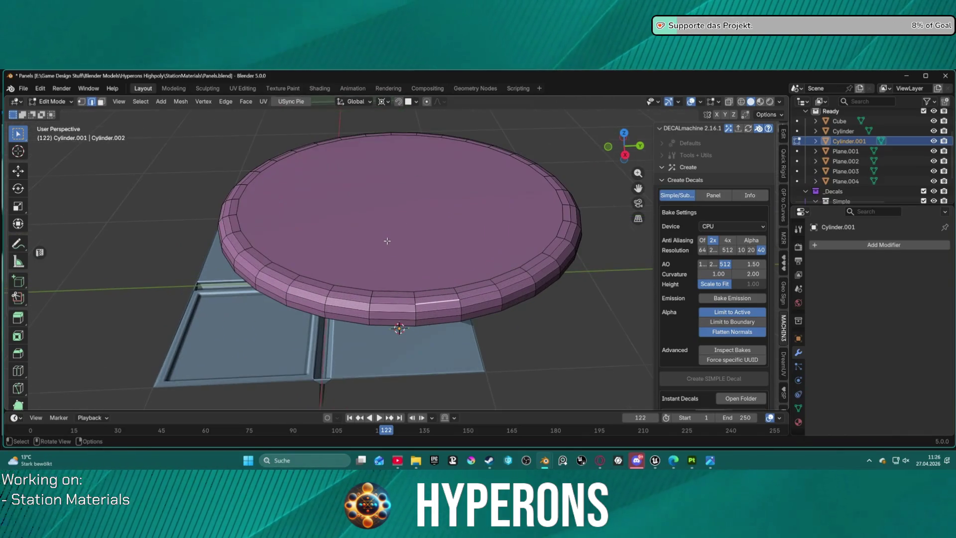
{"action": "scroll", "coordinate": [389, 236], "scroll_direction": "down", "scroll_amount": 2}
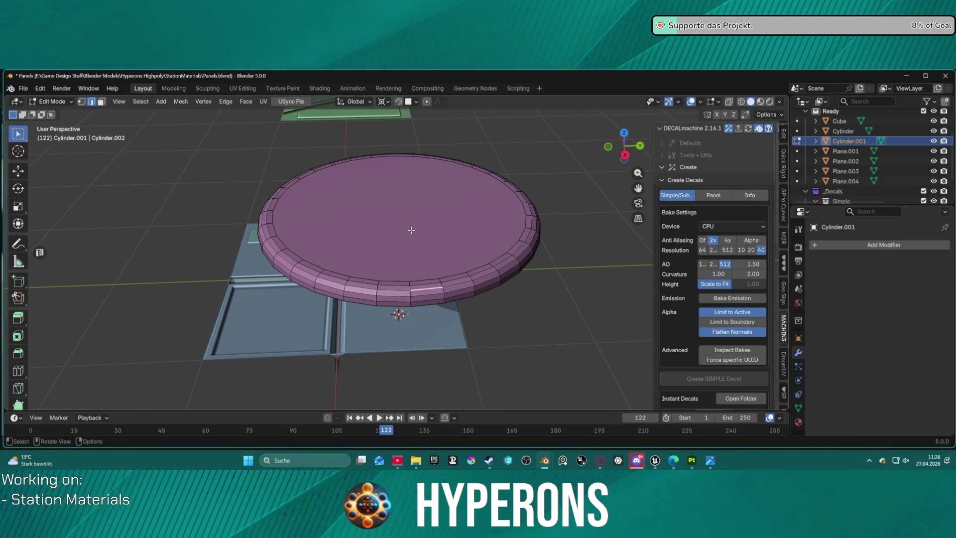
{"action": "key", "text": "a"}
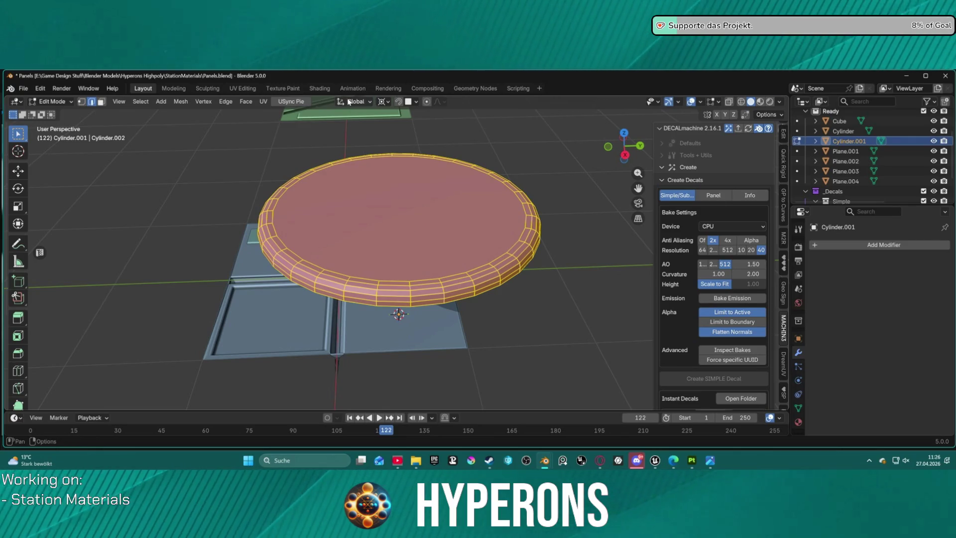
{"action": "key", "text": "g"}
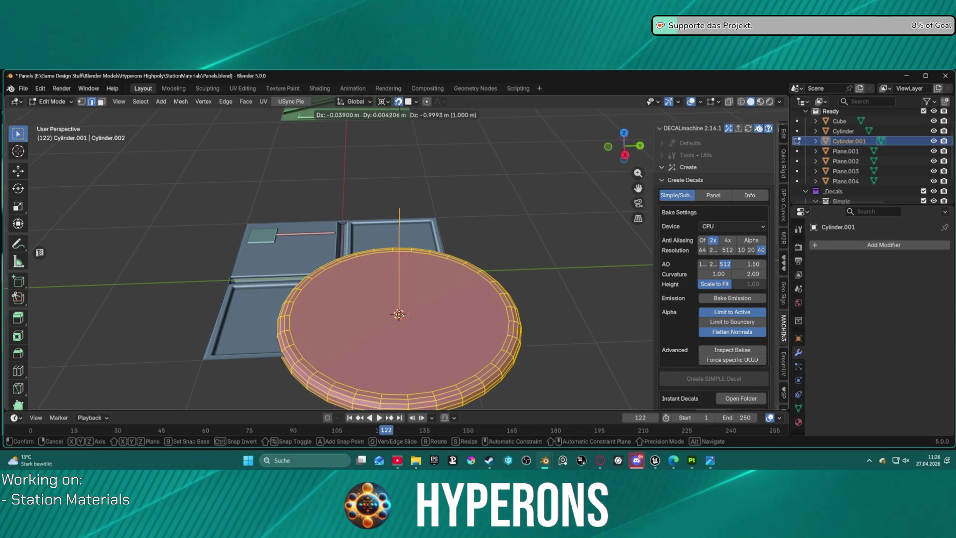
Confirm the lowered disc position and shrink the disc to 0.266
{"action": "left_click", "coordinate": [399, 314]}
{"action": "key", "text": "s"}
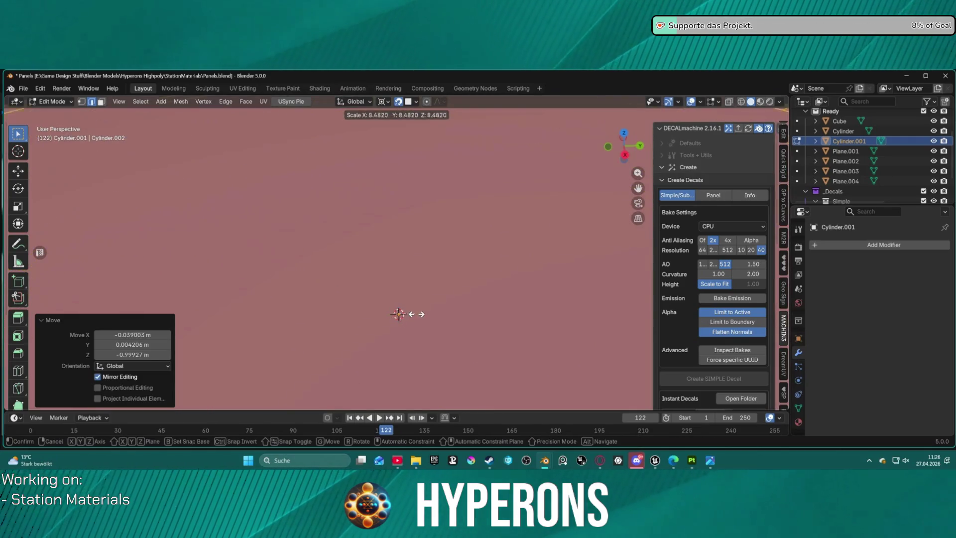
{"action": "left_click", "coordinate": [399, 314]}
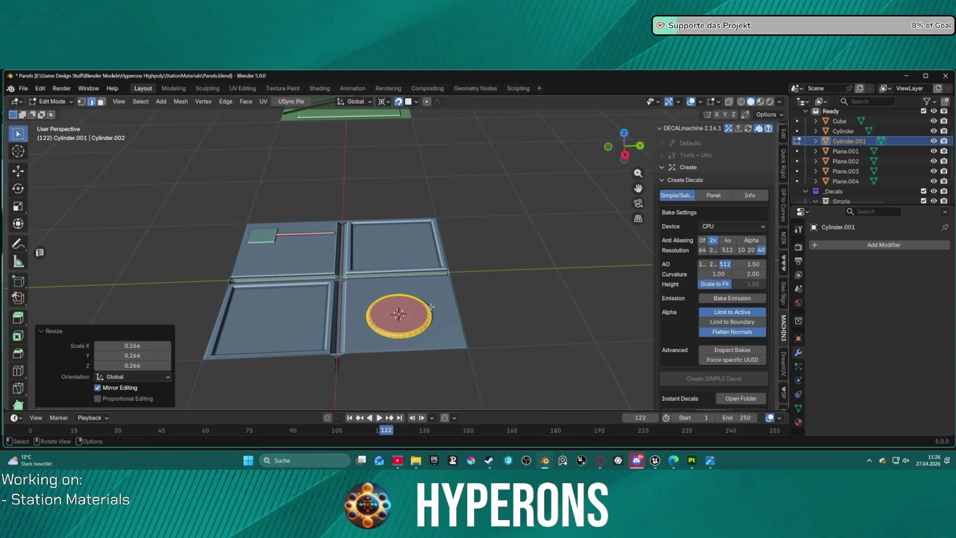
{"action": "scroll", "coordinate": [205, 203], "scroll_direction": "up", "scroll_amount": 3}
{"action": "scroll", "coordinate": [245, 239], "scroll_direction": "up", "scroll_amount": 2}
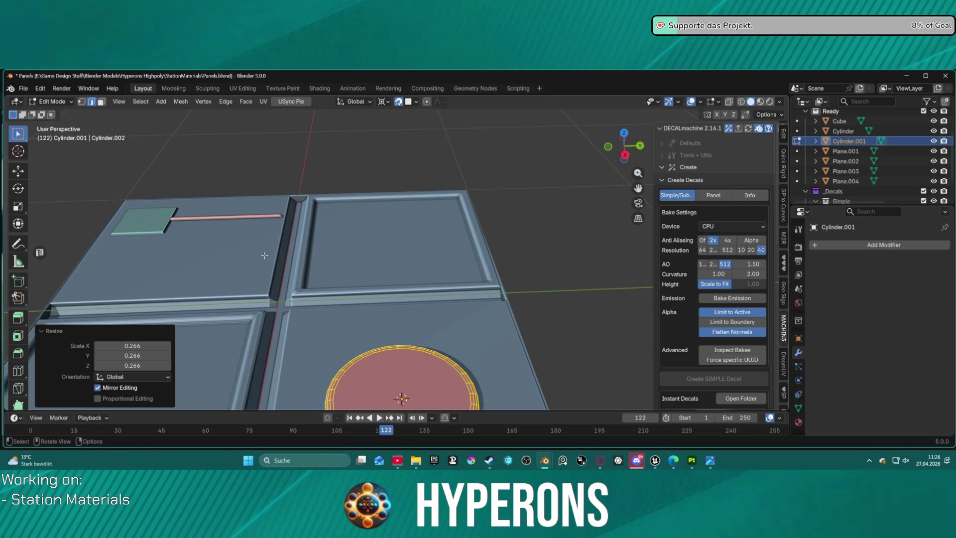
{"action": "mouse_move", "coordinate": [275, 281]}
{"action": "middle_mouse_down"}
{"action": "mouse_move", "coordinate": [293, 254]}
{"action": "mouse_move", "coordinate": [306, 262]}
{"action": "middle_mouse_up"}
Rescale the whole disc to 0.548, undo a trial slide, and return to Object Mode
{"action": "left_click", "coordinate": [399, 372]}
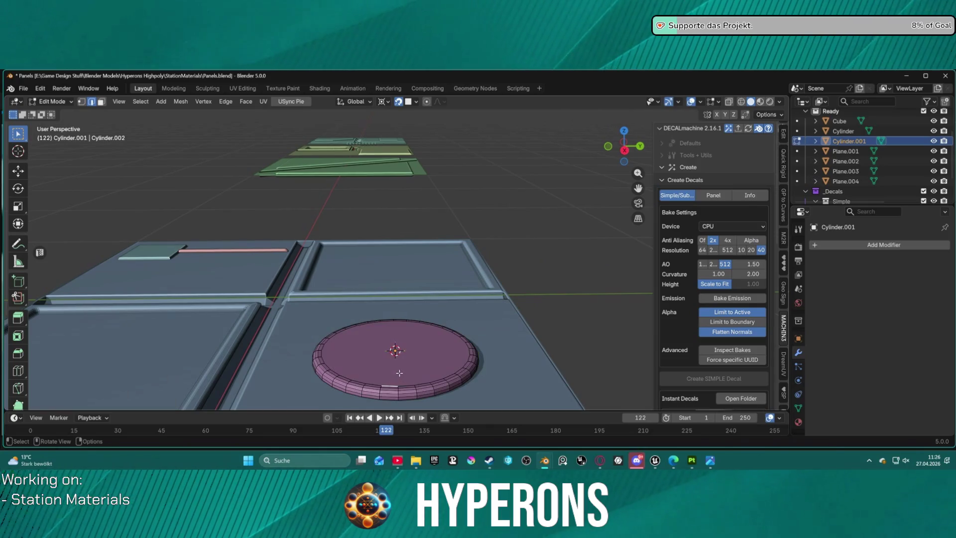
{"action": "key", "text": "a"}
{"action": "key", "text": "s"}
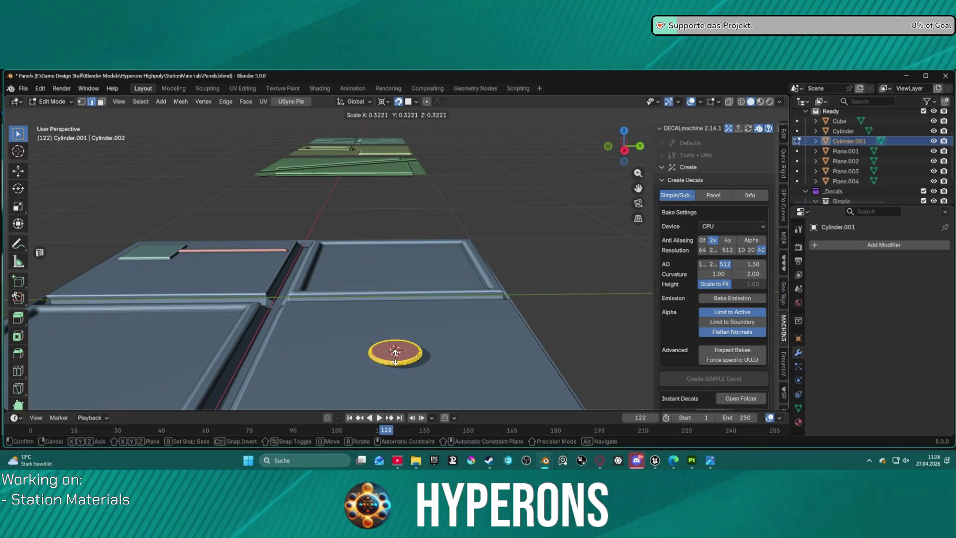
{"action": "left_click", "coordinate": [414, 360]}
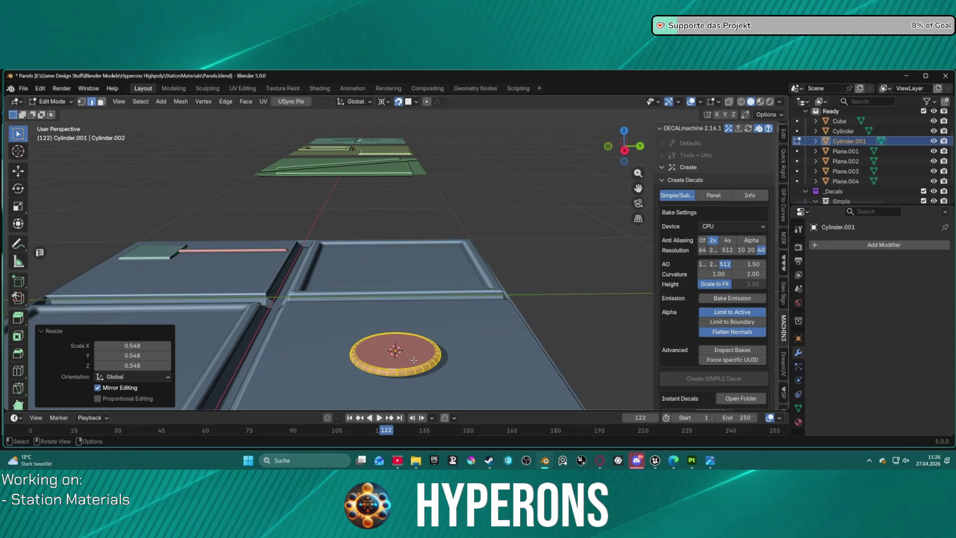
{"action": "key", "text": "g"}
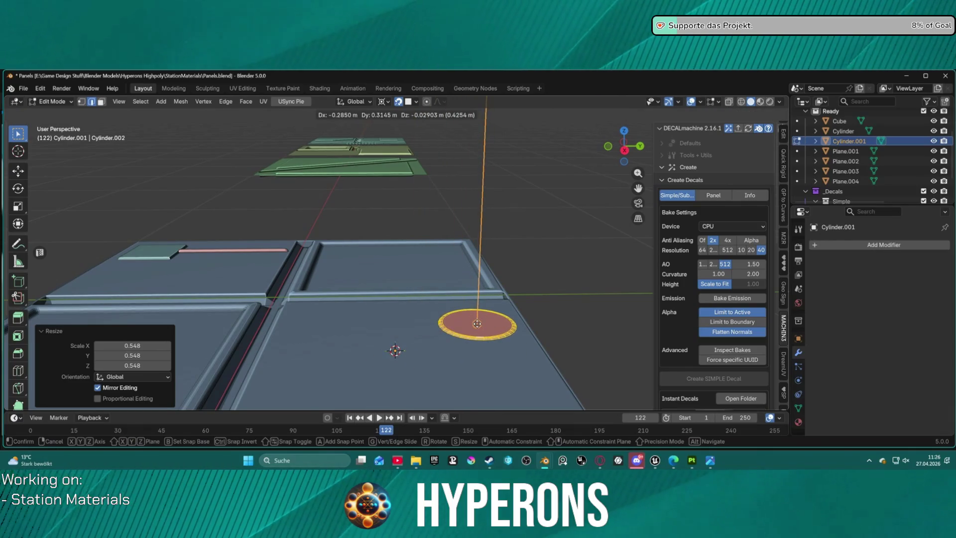
{"action": "left_click", "coordinate": [477, 324]}
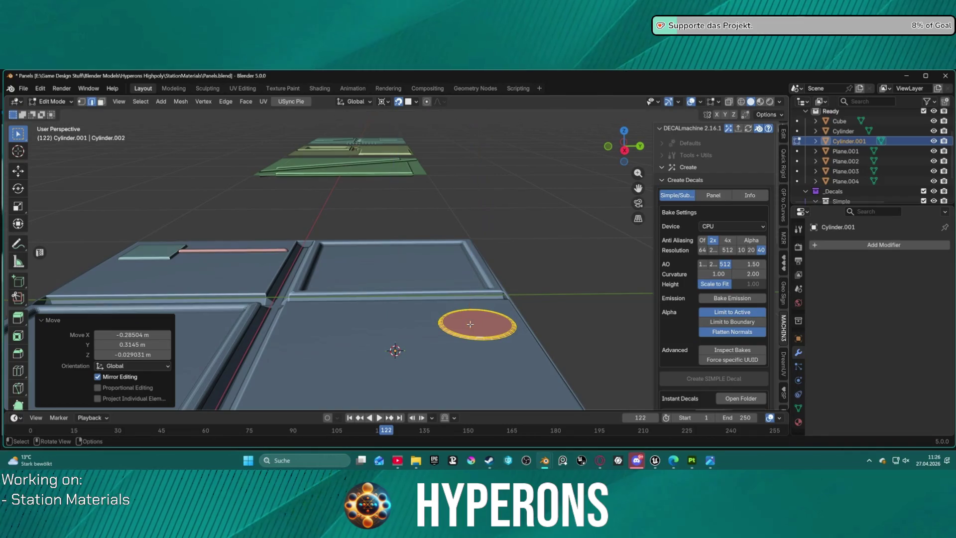
{"action": "key", "text": "ctrl+z"}
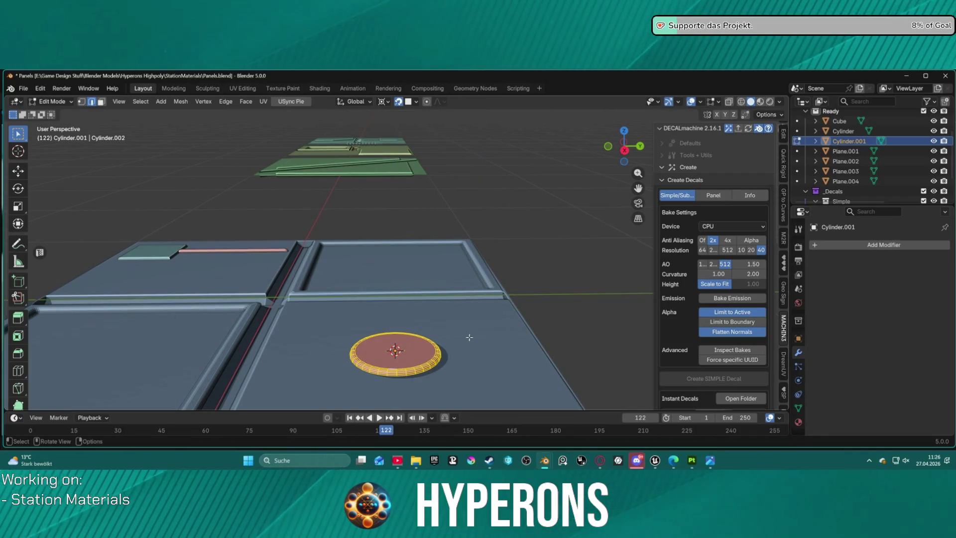
{"action": "key", "text": "Tab"}
{"action": "left_click", "coordinate": [345, 339]}
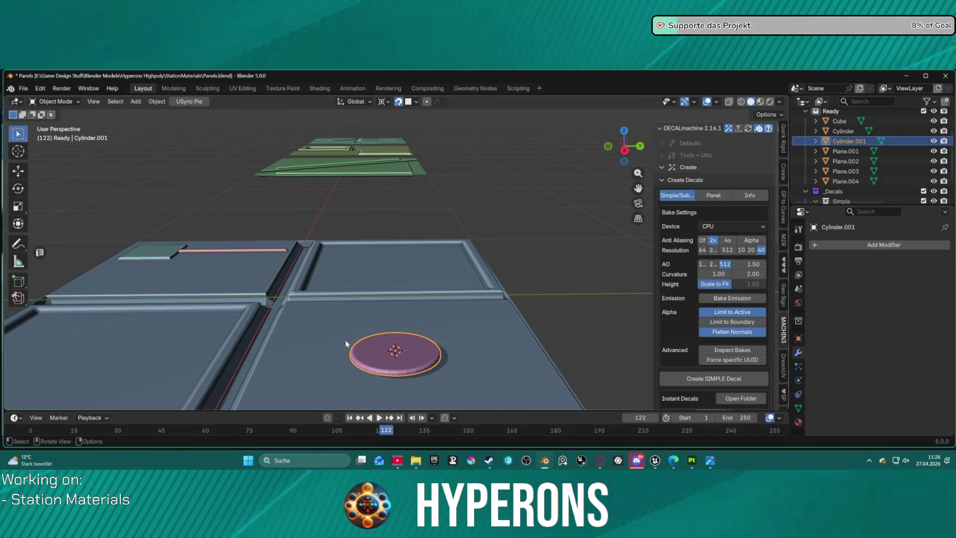
Move the disc up and right onto the lower-right panel plate
{"action": "key", "text": "g"}
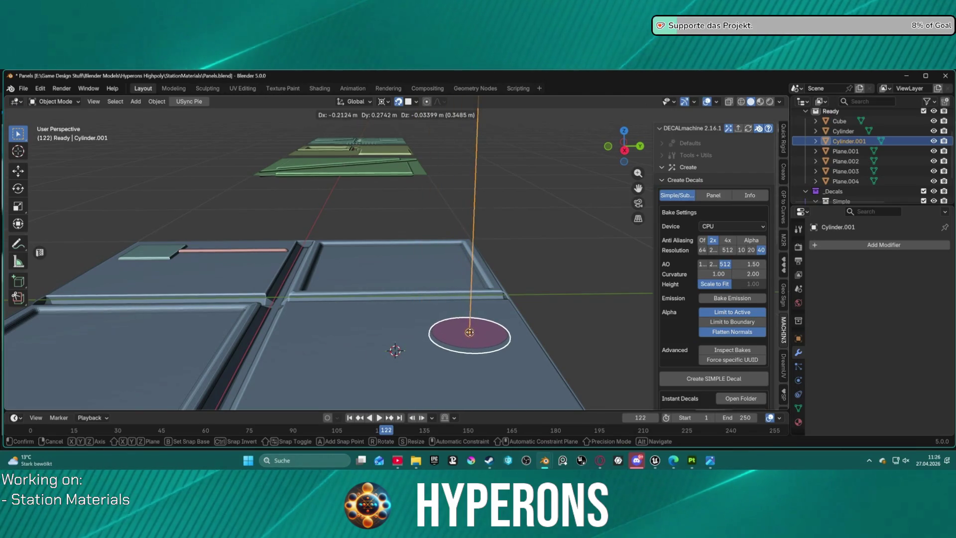
{"action": "left_click", "coordinate": [472, 333]}
{"action": "key", "text": "g"}
{"action": "key", "text": "z"}
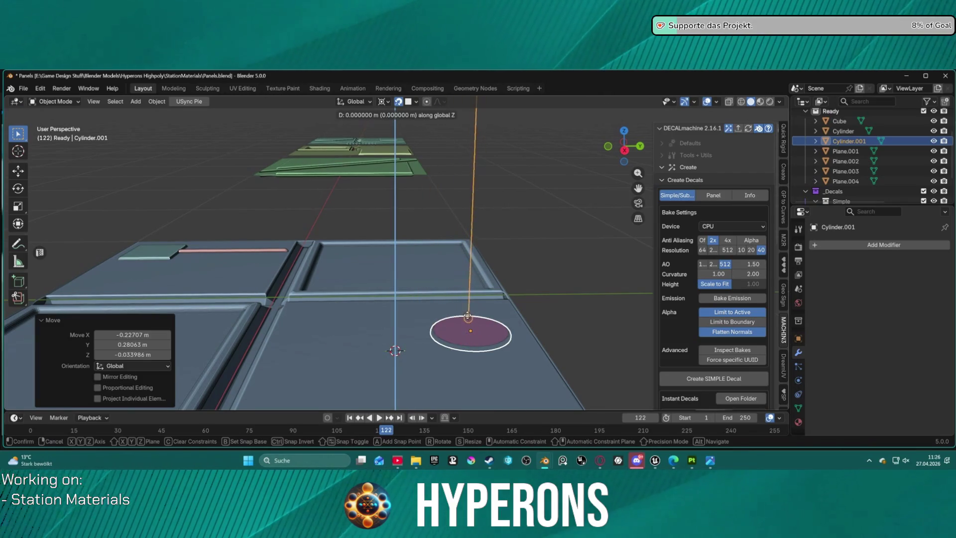
{"action": "key", "text": "Escape"}
Turn off snapping and raise the disc about 0.0155 m along Z onto the panel surface
{"action": "left_click", "coordinate": [399, 102]}
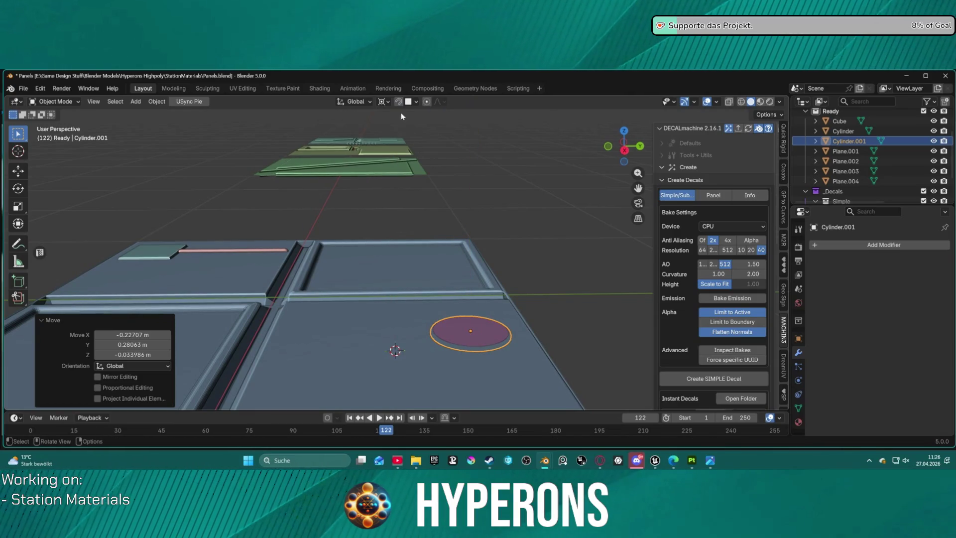
{"action": "key", "text": "g"}
{"action": "key", "text": "z"}
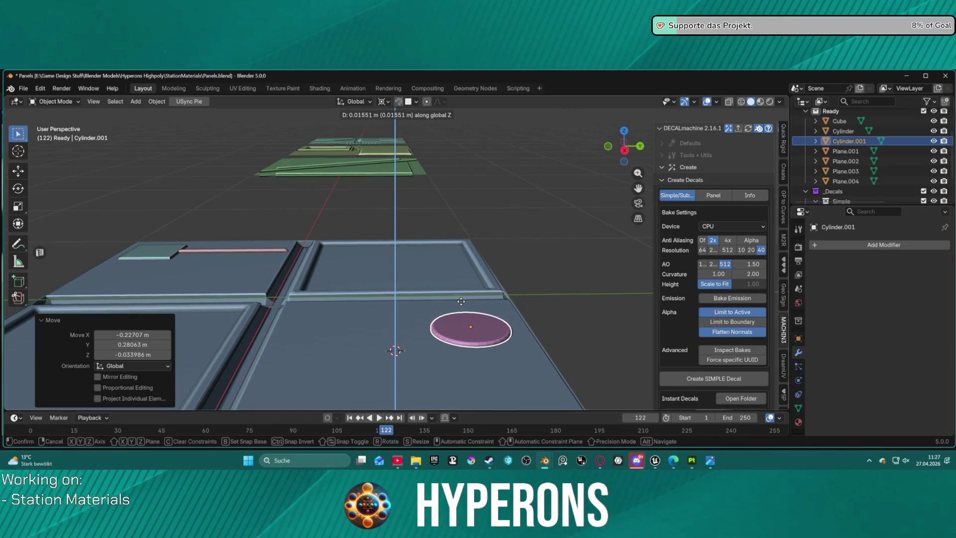
{"action": "left_click", "coordinate": [461, 303]}
Select the panel object Plane.004 and view the whole panel
{"action": "left_click", "coordinate": [461, 302]}
{"action": "scroll", "coordinate": [461, 302], "scroll_direction": "down", "scroll_amount": 2}
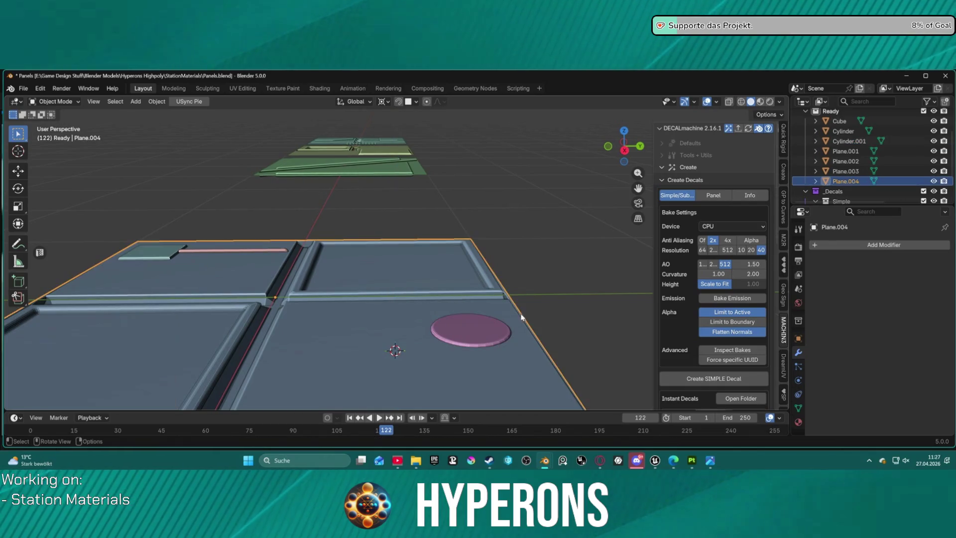
{"action": "mouse_move", "coordinate": [537, 319]}
{"action": "middle_mouse_down"}
{"action": "mouse_move", "coordinate": [522, 359]}
{"action": "mouse_move", "coordinate": [525, 327]}
{"action": "mouse_move", "coordinate": [578, 262]}
{"action": "mouse_move", "coordinate": [536, 294]}
{"action": "mouse_move", "coordinate": [447, 315]}
{"action": "mouse_move", "coordinate": [437, 297]}
{"action": "mouse_move", "coordinate": [452, 284]}
{"action": "mouse_move", "coordinate": [378, 298]}
{"action": "mouse_move", "coordinate": [409, 291]}
{"action": "mouse_move", "coordinate": [475, 314]}
{"action": "middle_mouse_up"}
{"action": "scroll", "coordinate": [515, 376], "scroll_direction": "down", "scroll_amount": 3}
{"action": "scroll", "coordinate": [492, 362], "scroll_direction": "up", "scroll_amount": 3}
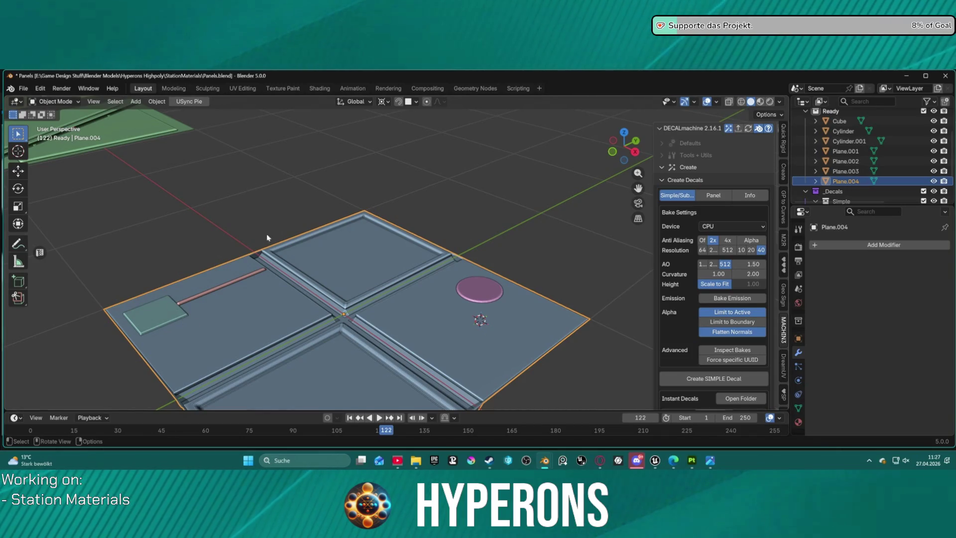
Orbit around the four-panel Plane.004 and switch it from Object Mode into Edit Mode
{"action": "mouse_move", "coordinate": [531, 261]}
{"action": "middle_mouse_down"}
{"action": "mouse_move", "coordinate": [474, 338]}
{"action": "mouse_move", "coordinate": [342, 219]}
{"action": "mouse_move", "coordinate": [356, 239]}
{"action": "mouse_move", "coordinate": [441, 264]}
{"action": "mouse_move", "coordinate": [488, 293]}
{"action": "mouse_move", "coordinate": [471, 301]}
{"action": "mouse_move", "coordinate": [526, 182]}
{"action": "middle_mouse_up"}
{"action": "middle_click_drag", "start_coordinate": [464, 209], "coordinate": [455, 163]}
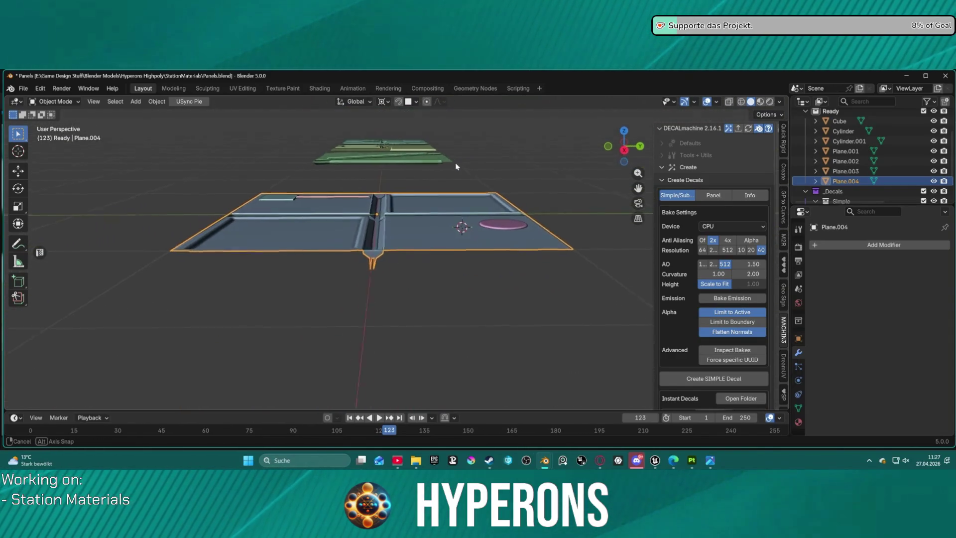
{"action": "scroll", "coordinate": [445, 236], "scroll_direction": "up", "scroll_amount": 5}
{"action": "mouse_move", "coordinate": [434, 296]}
{"action": "middle_mouse_down"}
{"action": "mouse_move", "coordinate": [486, 316]}
{"action": "mouse_move", "coordinate": [530, 295]}
{"action": "middle_mouse_up"}
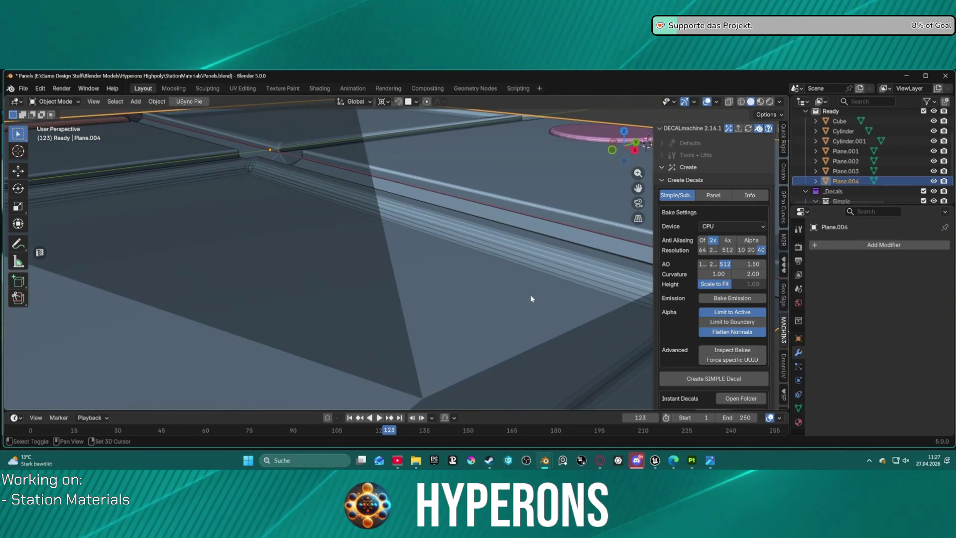
{"action": "scroll", "coordinate": [529, 290], "scroll_direction": "down", "scroll_amount": 6}
{"action": "key", "text": "ctrl+Tab"}
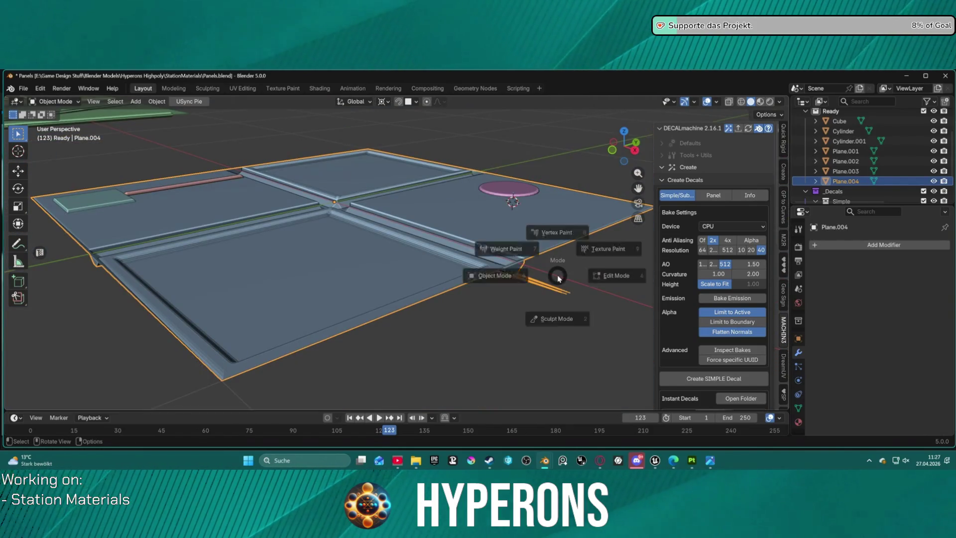
{"action": "left_click", "coordinate": [584, 274]}
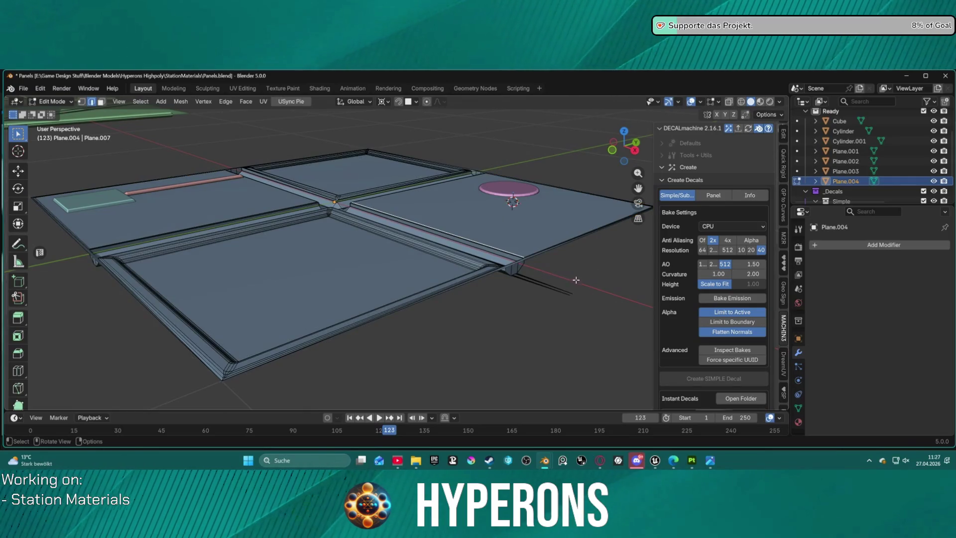
View the junction from below and try deleting the stray protruding edges, then undo it
{"action": "mouse_move", "coordinate": [584, 303]}
{"action": "middle_mouse_down"}
{"action": "mouse_move", "coordinate": [520, 271]}
{"action": "mouse_move", "coordinate": [519, 230]}
{"action": "mouse_move", "coordinate": [523, 249]}
{"action": "middle_mouse_up"}
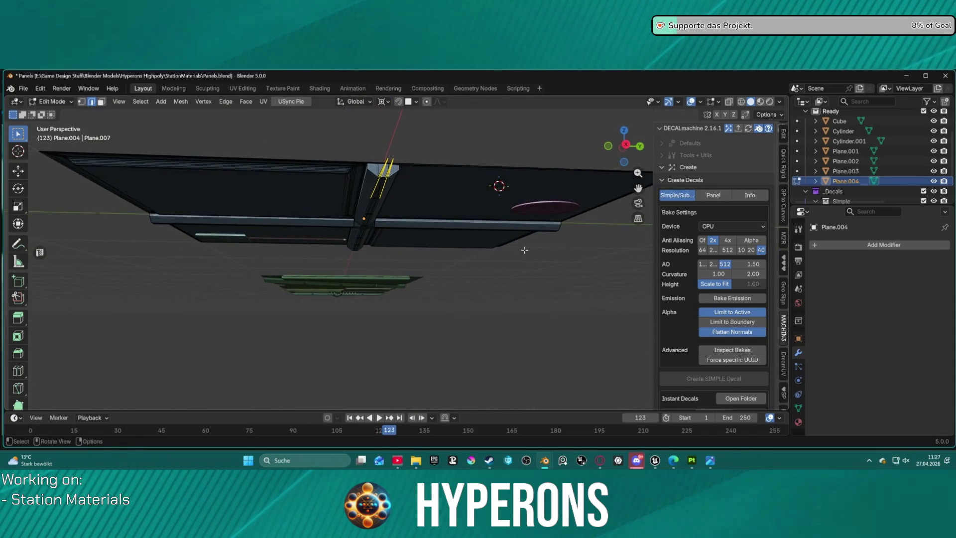
{"action": "scroll", "coordinate": [433, 162], "scroll_direction": "up", "scroll_amount": 2}
{"action": "scroll", "coordinate": [430, 221], "scroll_direction": "up", "scroll_amount": 3}
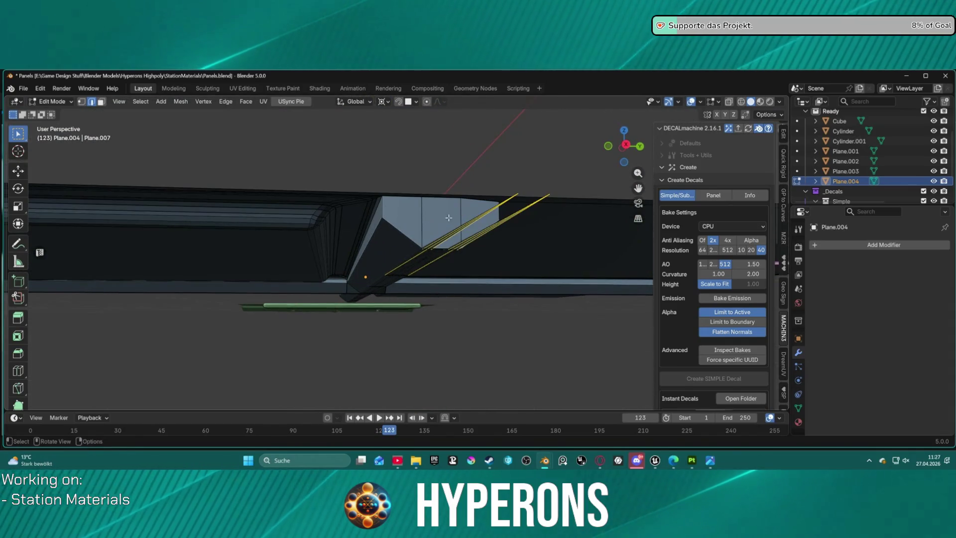
{"action": "mouse_move", "coordinate": [430, 221]}
{"action": "middle_mouse_down"}
{"action": "mouse_move", "coordinate": [478, 177]}
{"action": "mouse_move", "coordinate": [459, 201]}
{"action": "mouse_move", "coordinate": [430, 297]}
{"action": "middle_mouse_up"}
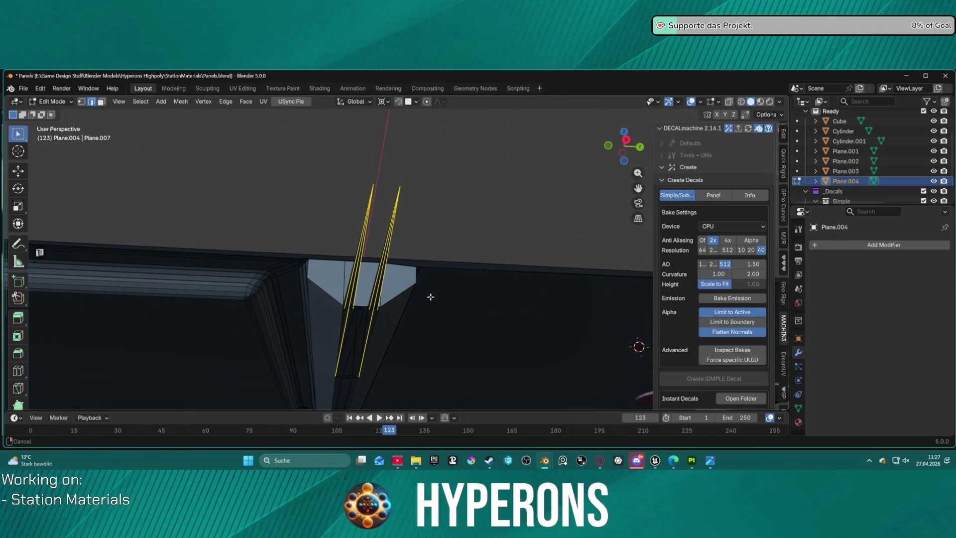
{"action": "key", "text": "x"}
{"action": "left_click", "coordinate": [432, 190]}
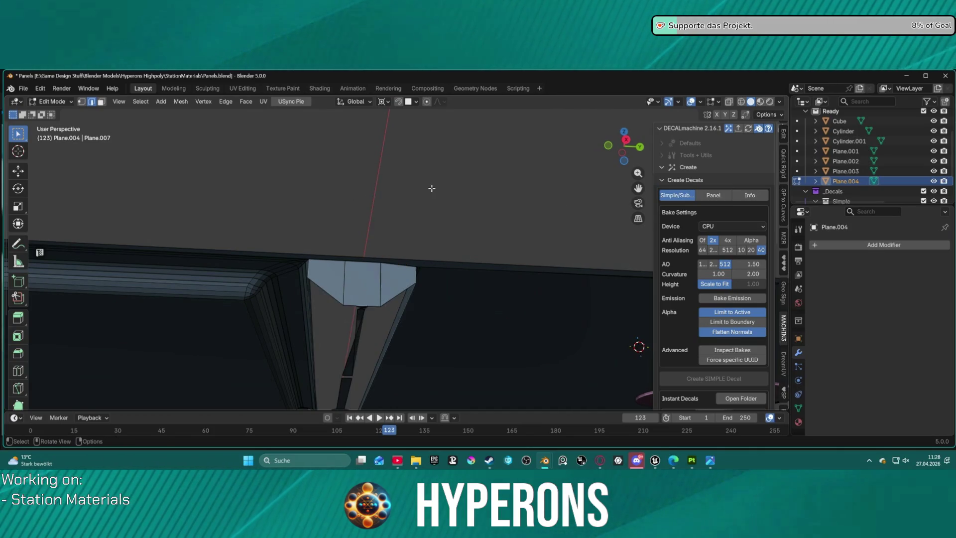
{"action": "key", "text": "ctrl+z"}
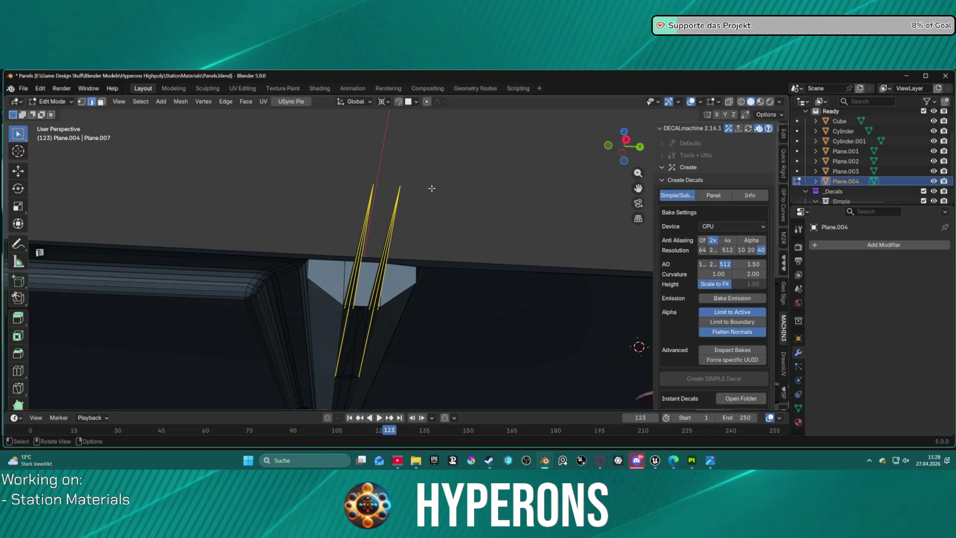
Box-select the stray edges' top vertices and vertex-slide them inward by factor 0.691
{"action": "left_click", "coordinate": [359, 183]}
{"action": "left_click_drag", "start_coordinate": [352, 174], "coordinate": [408, 192]}
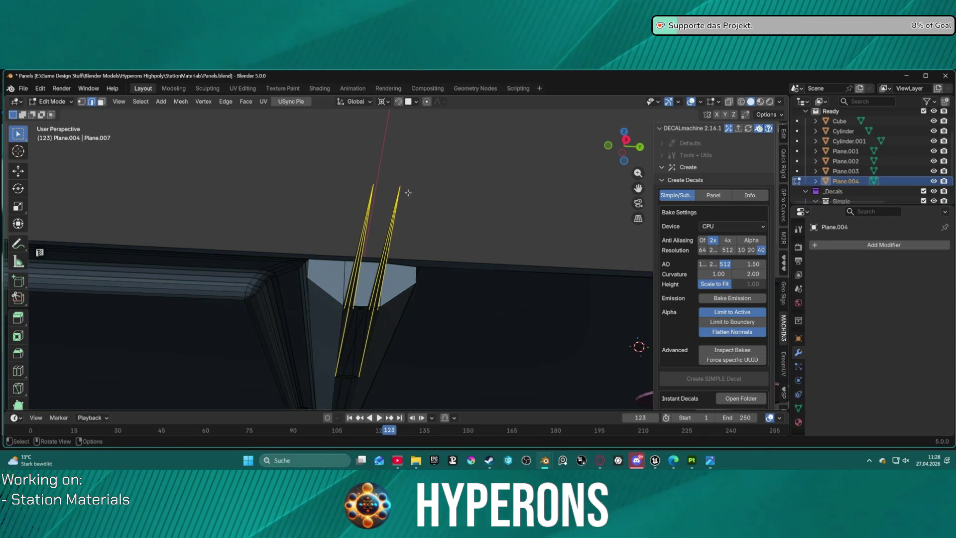
{"action": "key", "text": "shift+v"}
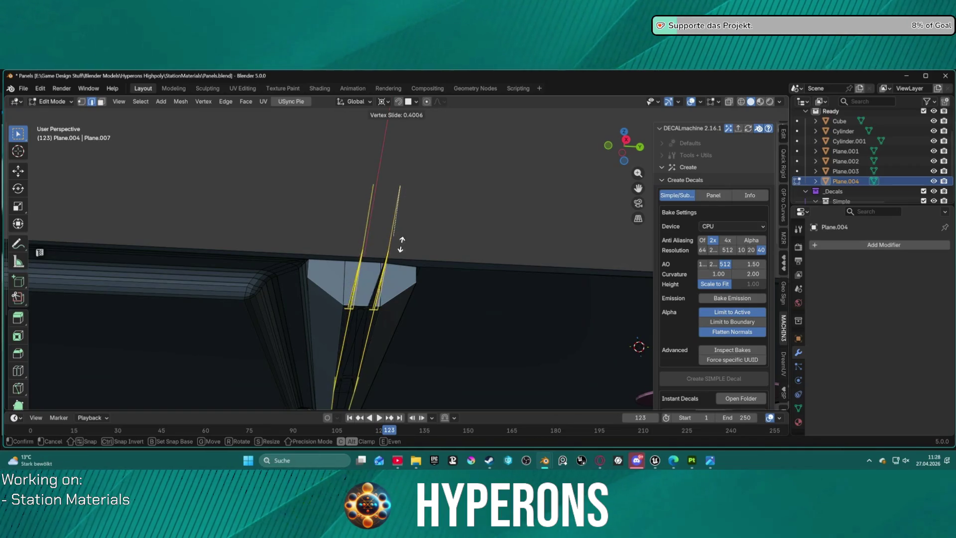
{"action": "left_click", "coordinate": [381, 324]}
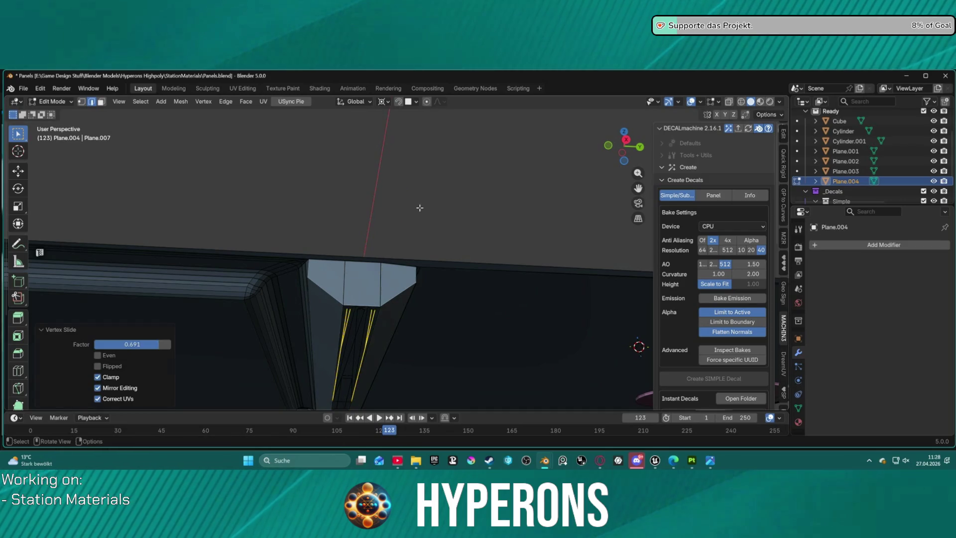
{"action": "key", "text": "ctrl+z"}
Inspect the panel corner in vertex select mode from top and bottom views
{"action": "mouse_move", "coordinate": [420, 207]}
{"action": "middle_mouse_down"}
{"action": "mouse_move", "coordinate": [404, 232]}
{"action": "mouse_move", "coordinate": [427, 213]}
{"action": "mouse_move", "coordinate": [455, 213]}
{"action": "mouse_move", "coordinate": [398, 262]}
{"action": "middle_mouse_up"}
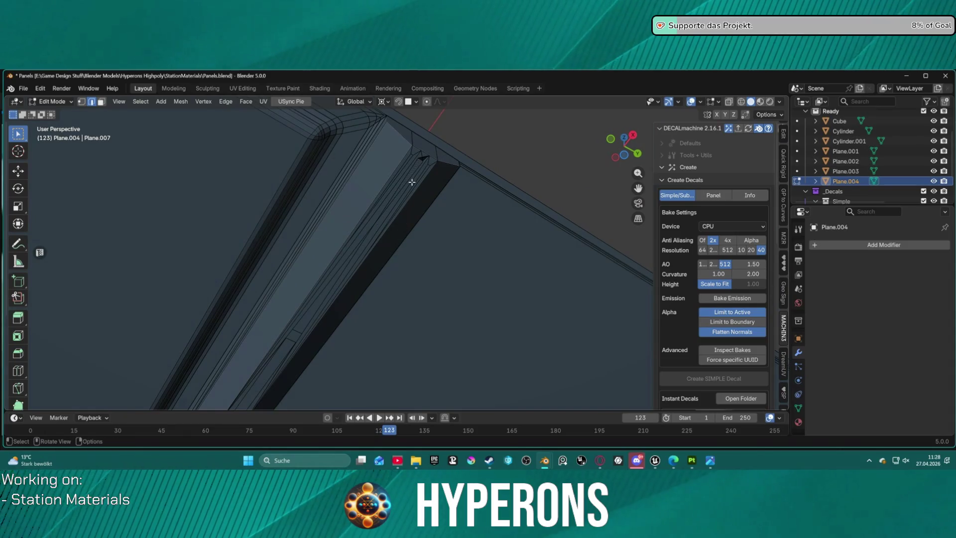
{"action": "scroll", "coordinate": [415, 179], "scroll_direction": "up", "scroll_amount": 2}
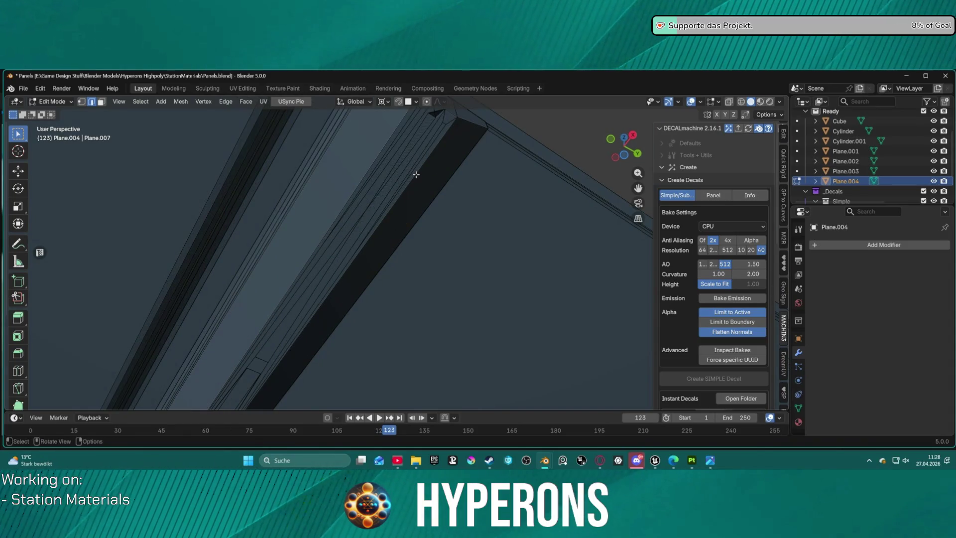
{"action": "mouse_move", "coordinate": [414, 169]}
{"action": "middle_mouse_down"}
{"action": "mouse_move", "coordinate": [396, 154]}
{"action": "mouse_move", "coordinate": [329, 199]}
{"action": "mouse_move", "coordinate": [294, 260]}
{"action": "middle_mouse_up"}
{"action": "key", "text": "3"}
{"action": "key", "text": "1"}
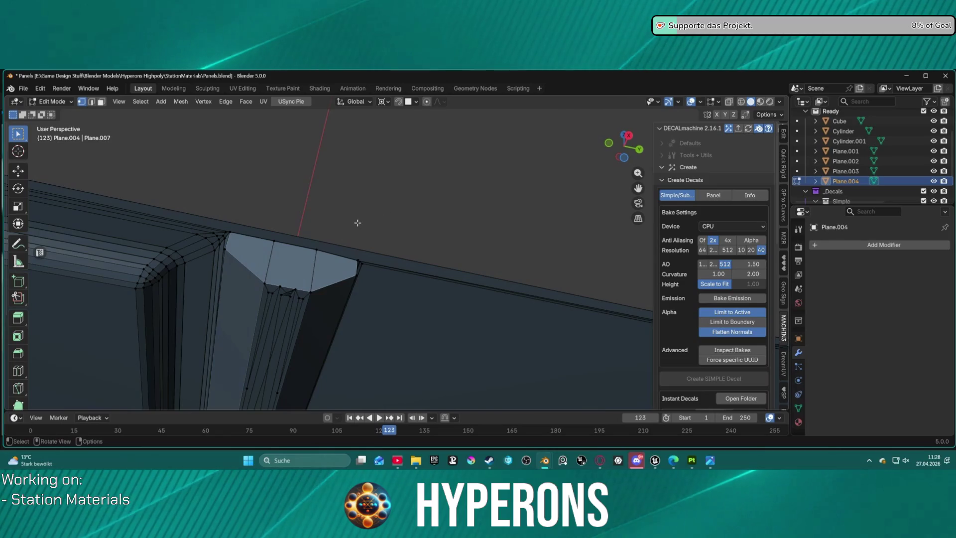
{"action": "key", "text": "KP_7"}
{"action": "key", "text": "ctrl+KP_7"}
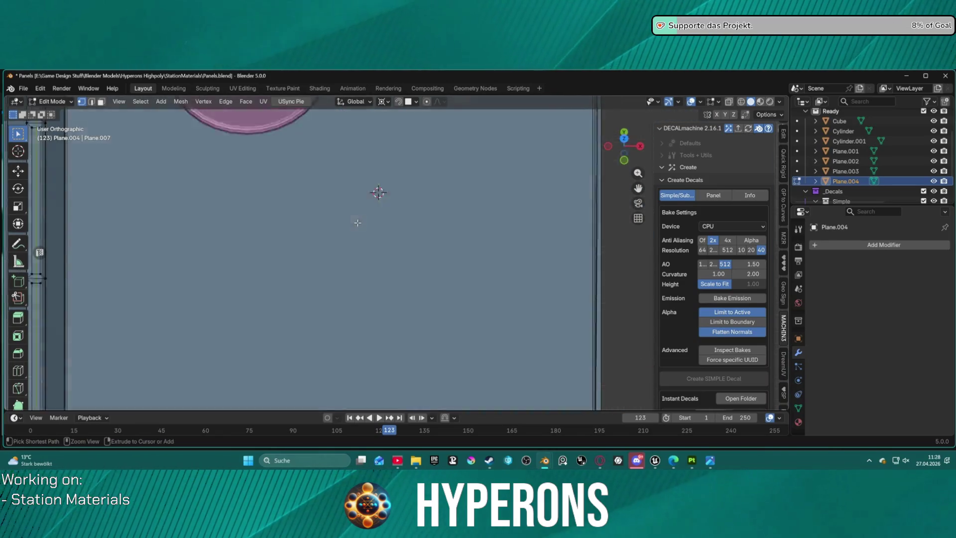
Zoom in on the panel edge and reposition a selected seam vertex
{"action": "scroll", "coordinate": [428, 164], "scroll_direction": "up", "scroll_amount": 4}
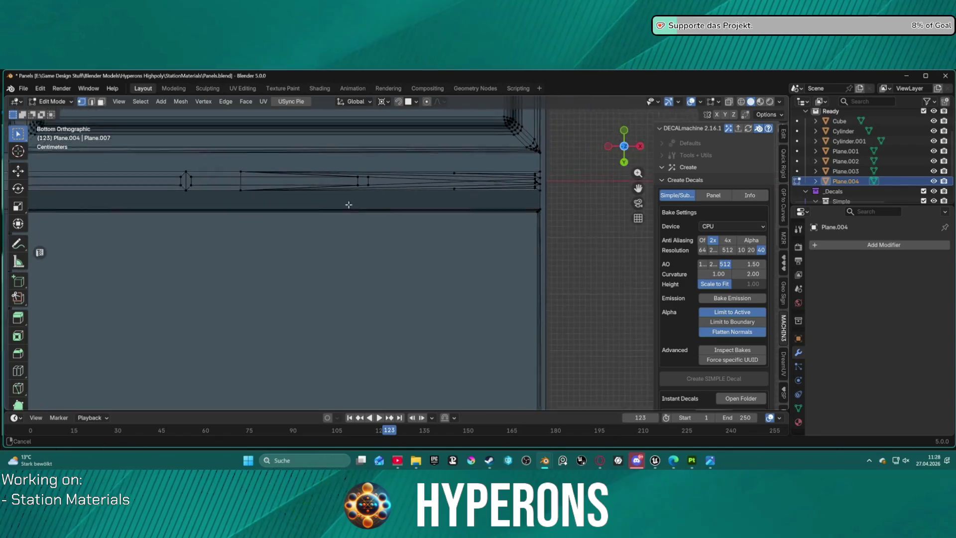
{"action": "middle_click_drag", "start_coordinate": [443, 166], "coordinate": [476, 206], "text": "shift"}
{"action": "scroll", "coordinate": [503, 191], "scroll_direction": "up", "scroll_amount": 3}
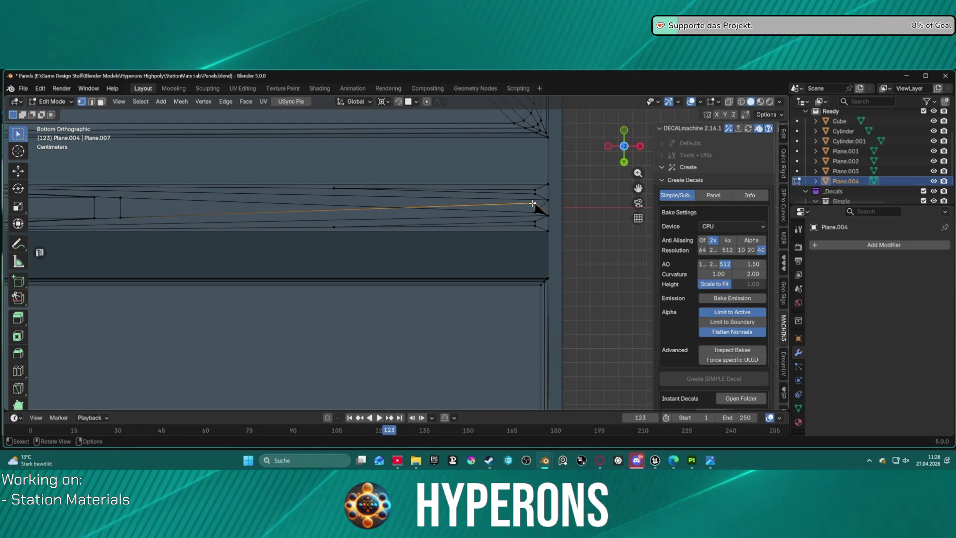
{"action": "key", "text": "g"}
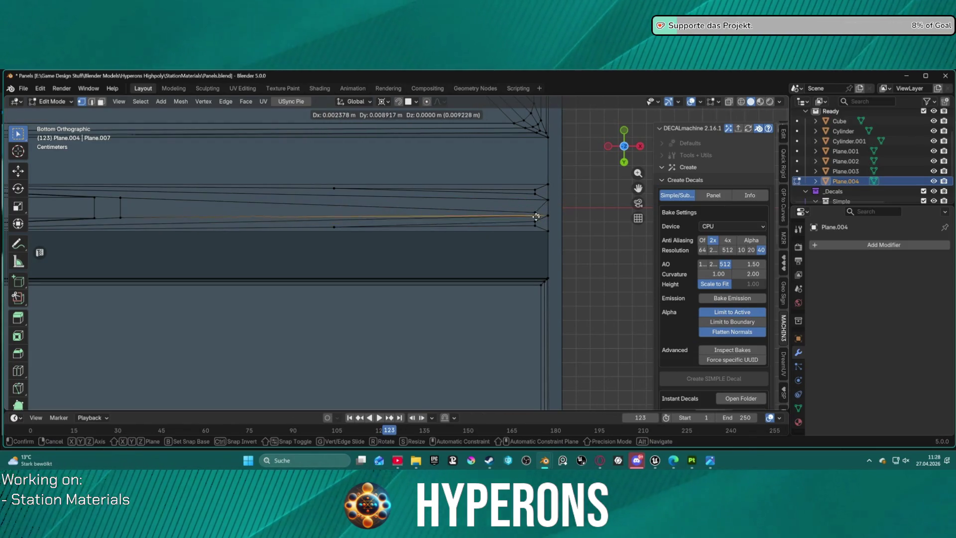
{"action": "left_click", "coordinate": [541, 214]}
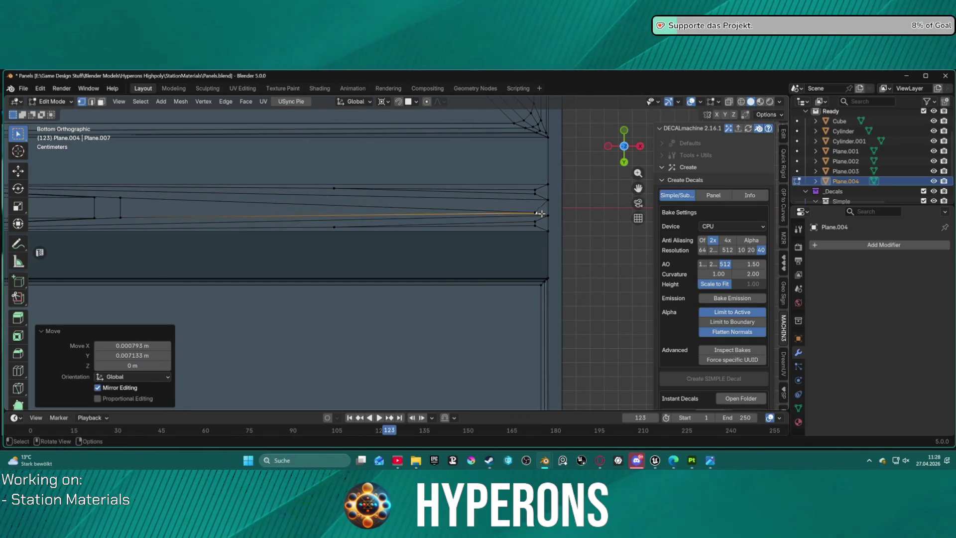
Select the upper edge's end vertex and move it along the Y axis
{"action": "left_click", "coordinate": [535, 212], "text": "shift"}
{"action": "left_click_drag", "start_coordinate": [534, 214], "coordinate": [538, 213]}
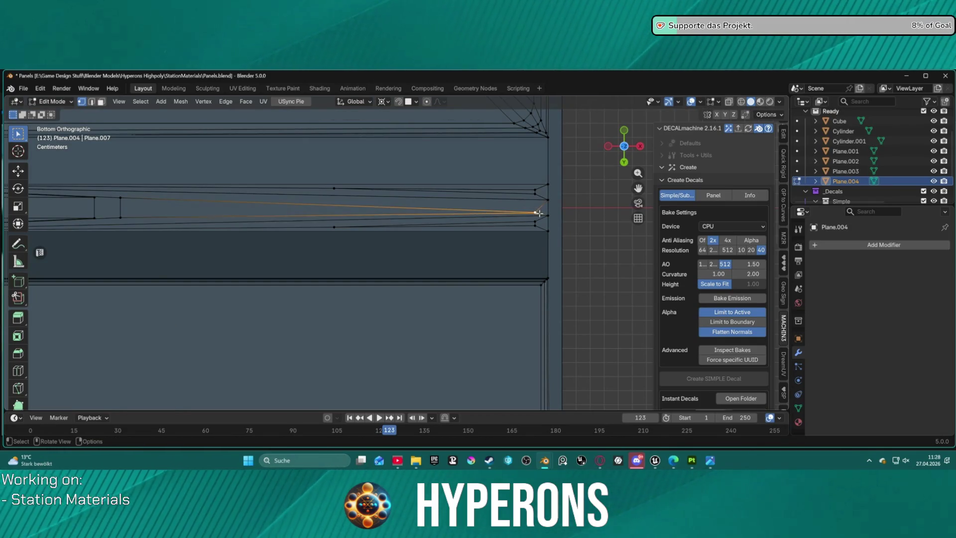
{"action": "scroll", "coordinate": [394, 208], "scroll_direction": "down", "scroll_amount": 3}
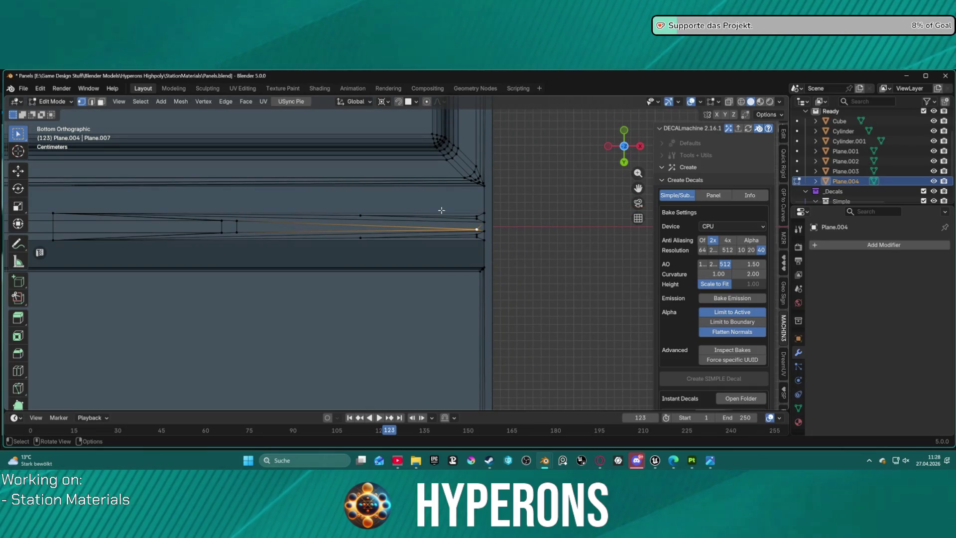
{"action": "scroll", "coordinate": [441, 210], "scroll_direction": "up", "scroll_amount": 3}
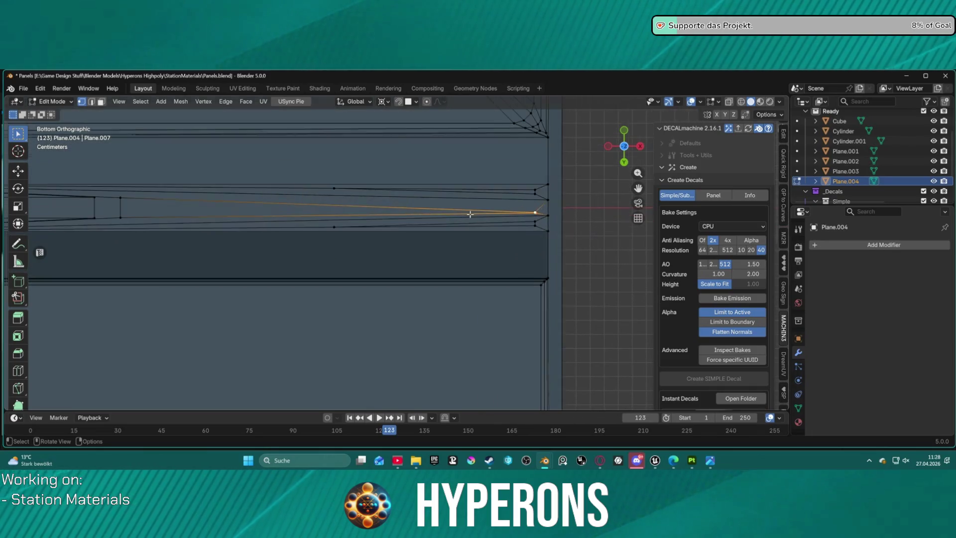
{"action": "left_click", "coordinate": [535, 209]}
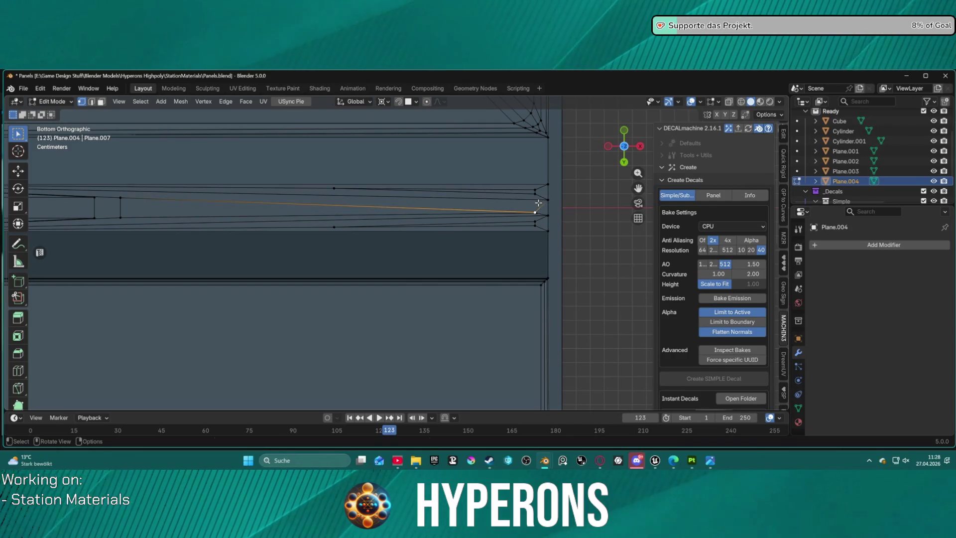
{"action": "key", "text": "g"}
{"action": "key", "text": "z"}
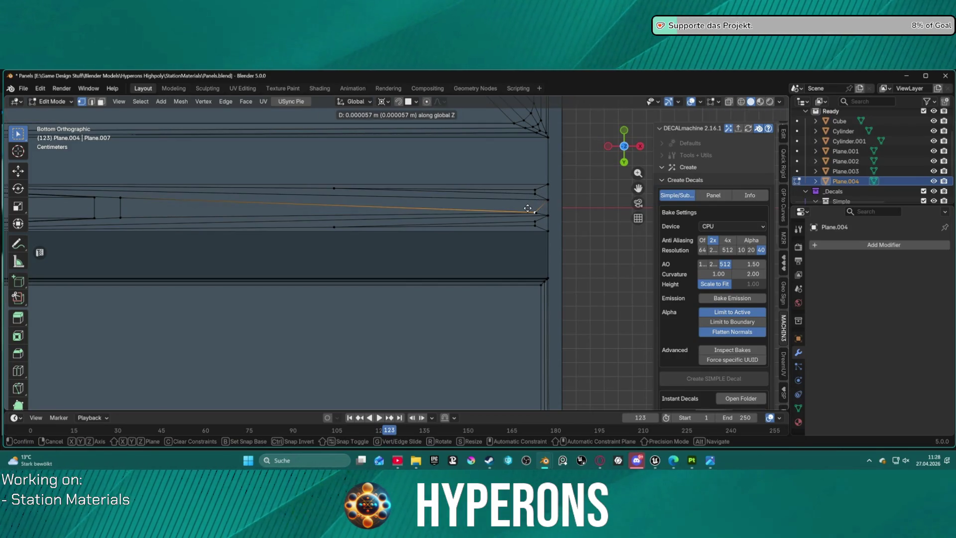
{"action": "key", "text": "x"}
{"action": "key", "text": "y"}
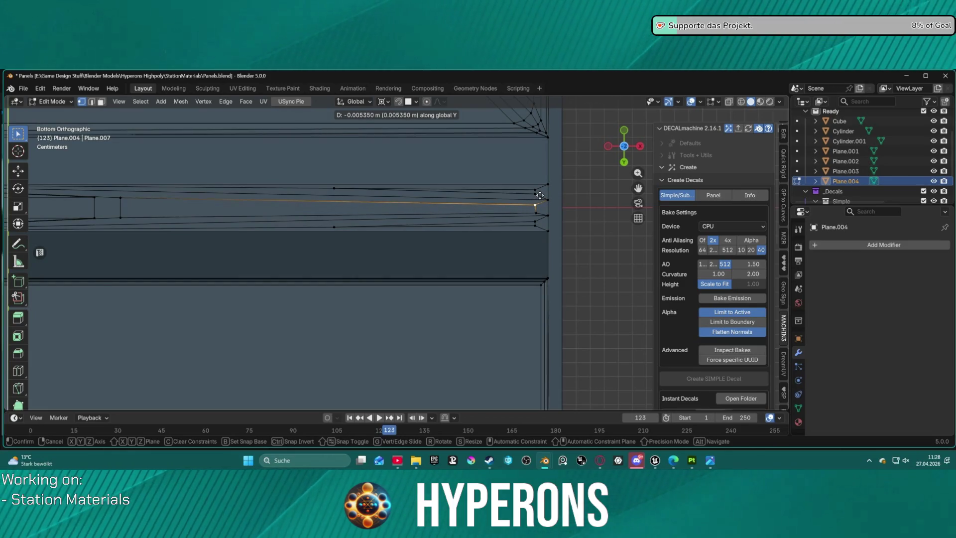
{"action": "left_click", "coordinate": [539, 195]}
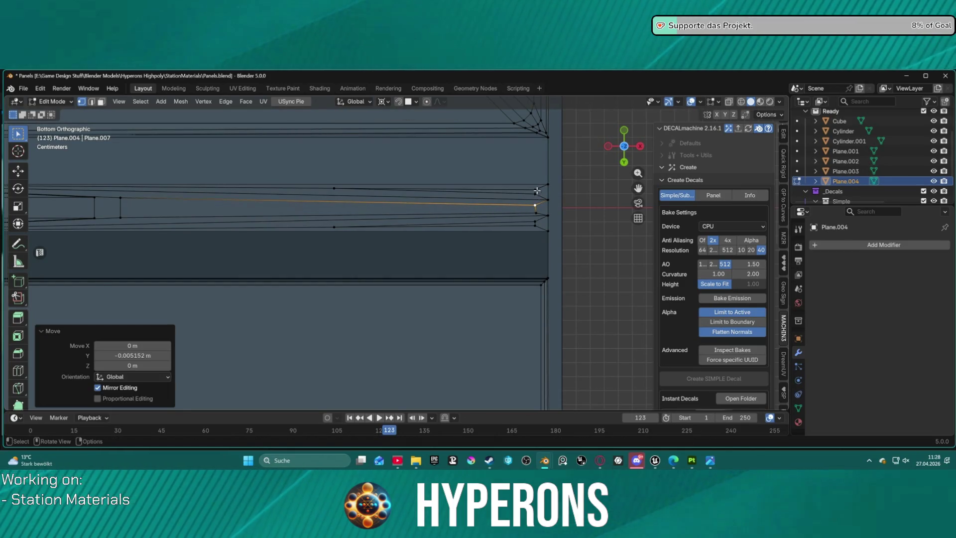
Select the strip's right-end vertices and test scaling them to 0 on X, then undo
{"action": "left_click_drag", "start_coordinate": [532, 198], "coordinate": [540, 226]}
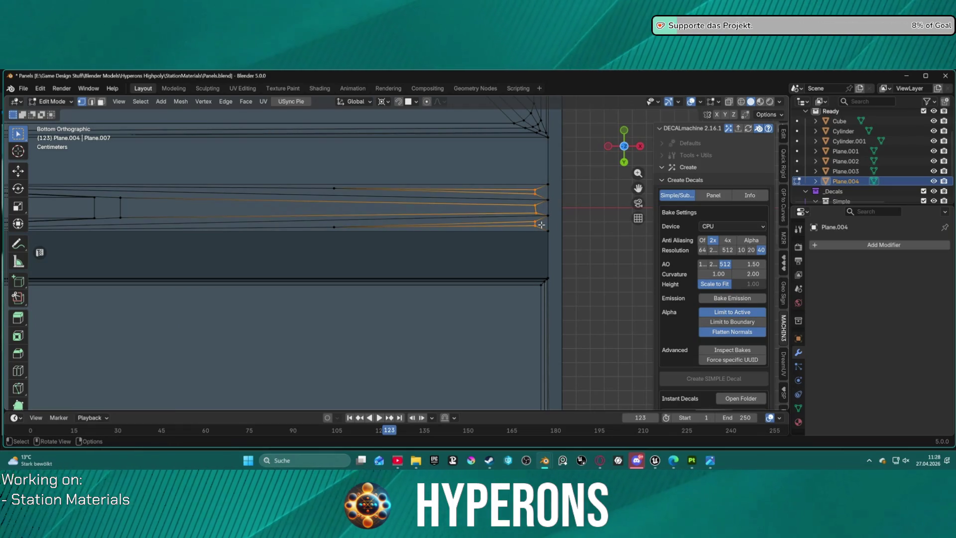
{"action": "key", "text": "s"}
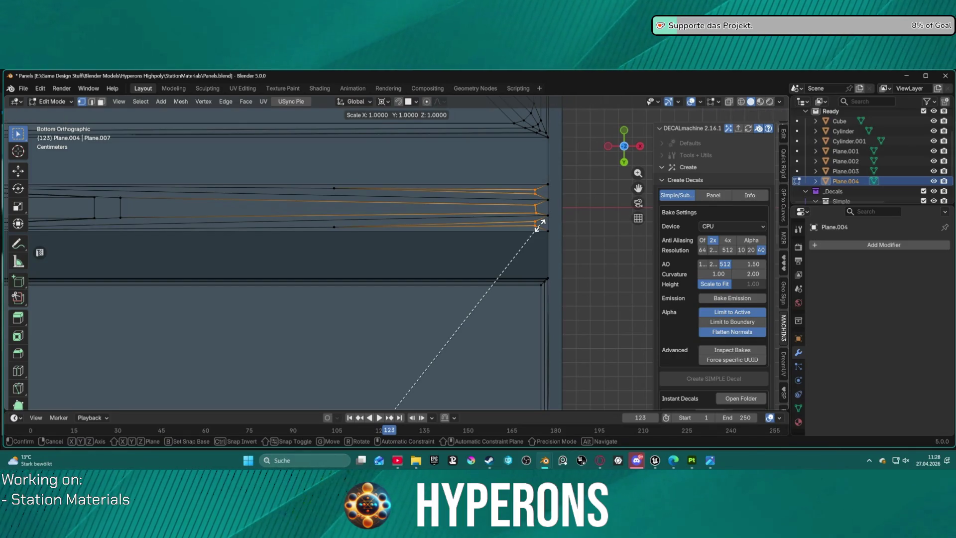
{"action": "key", "text": "x"}
{"action": "key", "text": "0"}
{"action": "key", "text": "Return"}
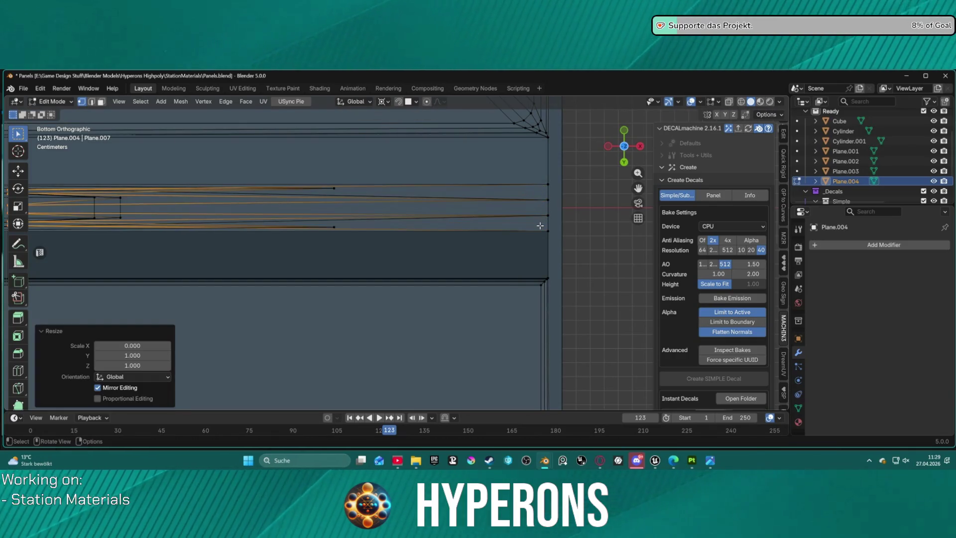
{"action": "key", "text": "ctrl+z"}
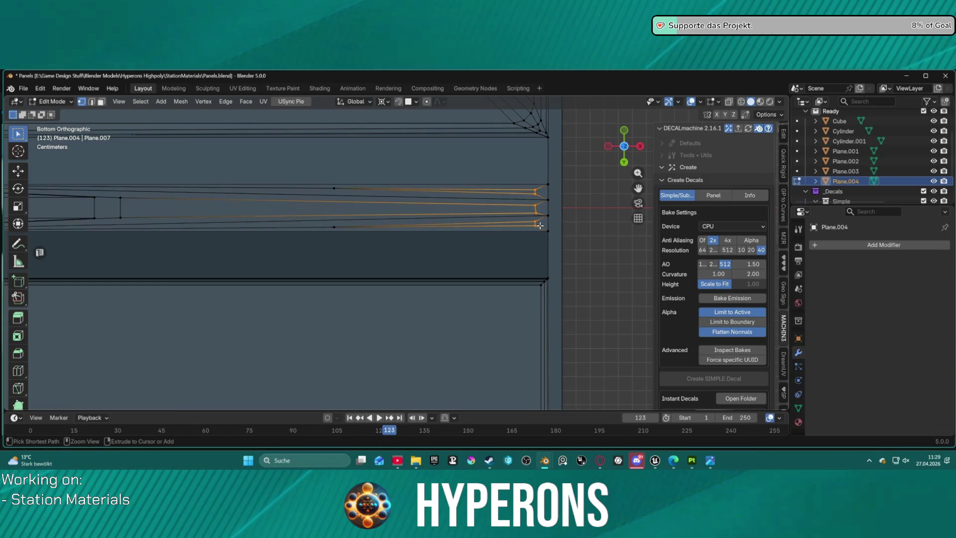
Set the pivot point to Individual Origins and scale the strip-end vertices to 0 on X
{"action": "scroll", "coordinate": [520, 224], "scroll_direction": "down", "scroll_amount": 3}
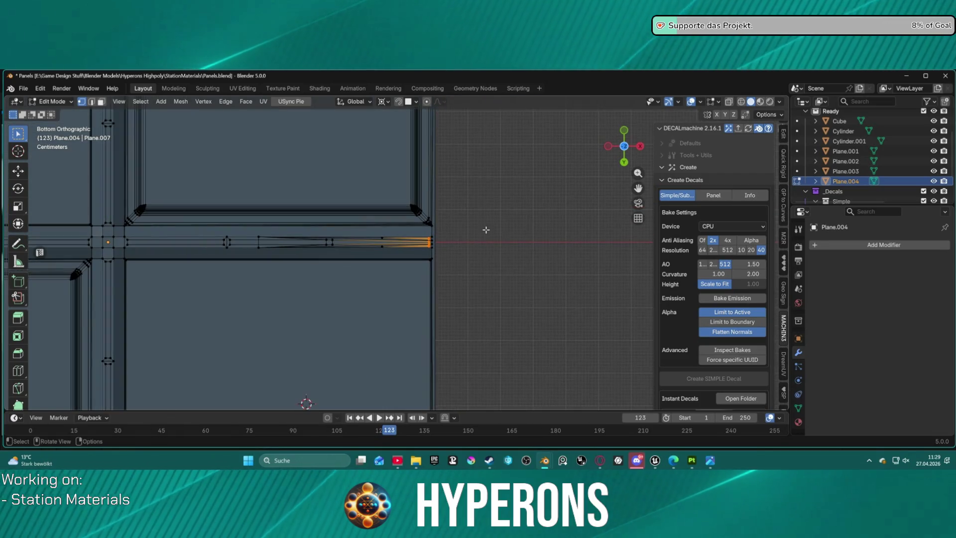
{"action": "left_click", "coordinate": [381, 102]}
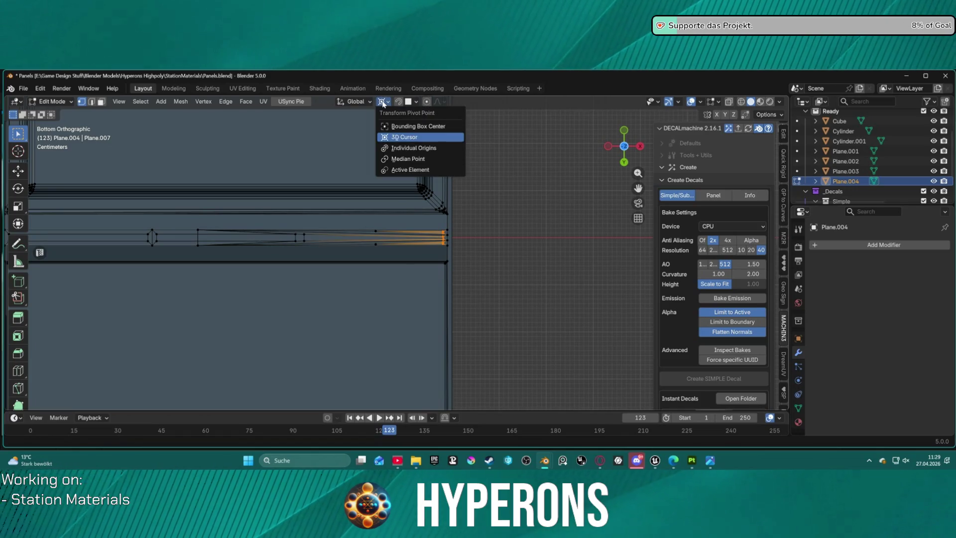
{"action": "left_click", "coordinate": [419, 150]}
{"action": "scroll", "coordinate": [468, 239], "scroll_direction": "up", "scroll_amount": 3}
{"action": "key", "text": "s"}
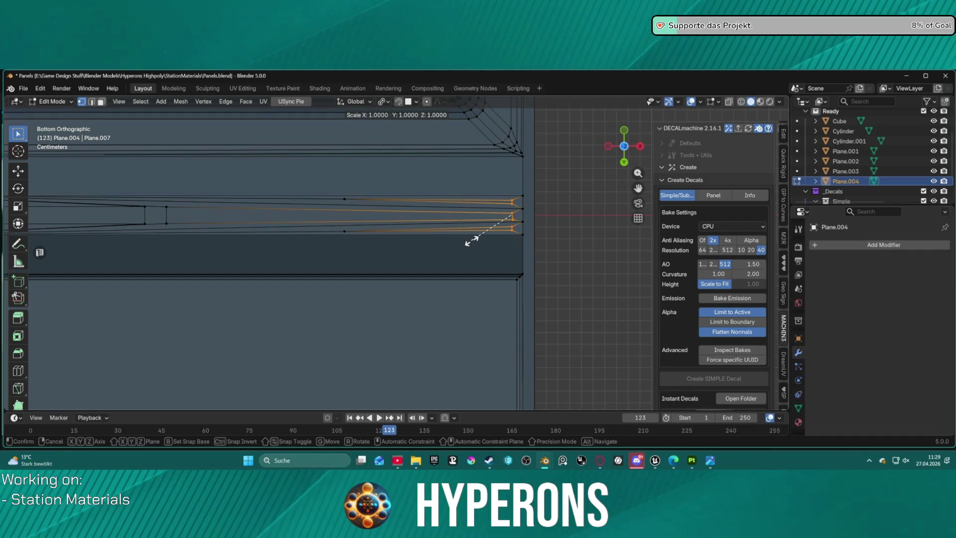
{"action": "key", "text": "Return"}
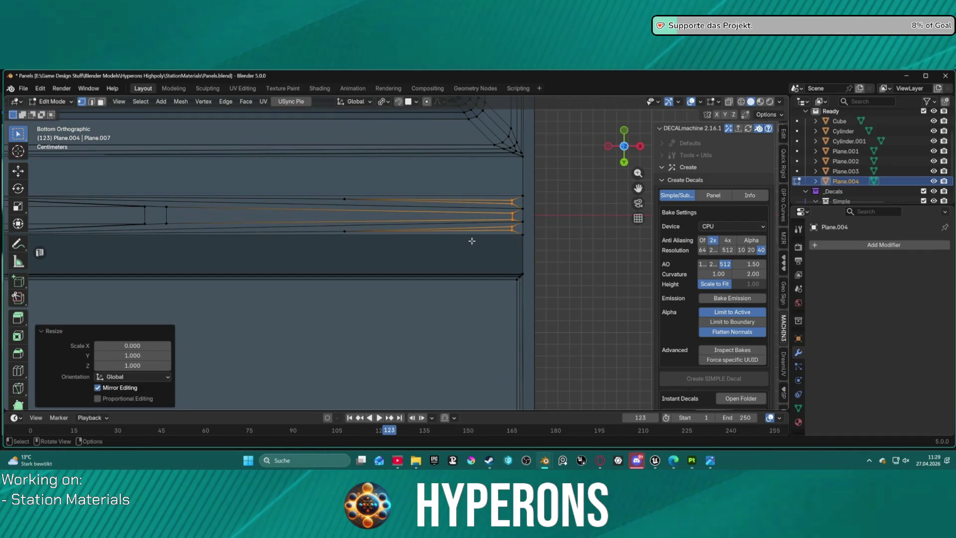
In edge select mode, try dissolving a short seam edge, then undo and deselect it
{"action": "mouse_move", "coordinate": [293, 215]}
{"action": "middle_mouse_down", "text": "shift"}
{"action": "mouse_move", "coordinate": [525, 209]}
{"action": "mouse_move", "coordinate": [548, 194]}
{"action": "mouse_move", "coordinate": [493, 219]}
{"action": "mouse_move", "coordinate": [431, 273]}
{"action": "mouse_move", "coordinate": [471, 394]}
{"action": "mouse_move", "coordinate": [600, 331]}
{"action": "mouse_move", "coordinate": [498, 343]}
{"action": "mouse_move", "coordinate": [391, 309]}
{"action": "mouse_move", "coordinate": [324, 343]}
{"action": "mouse_move", "coordinate": [277, 348]}
{"action": "middle_mouse_up", "text": "shift"}
{"action": "scroll", "coordinate": [599, 332], "scroll_direction": "up", "scroll_amount": 1}
{"action": "key", "text": "2"}
{"action": "scroll", "coordinate": [299, 338], "scroll_direction": "up", "scroll_amount": 2}
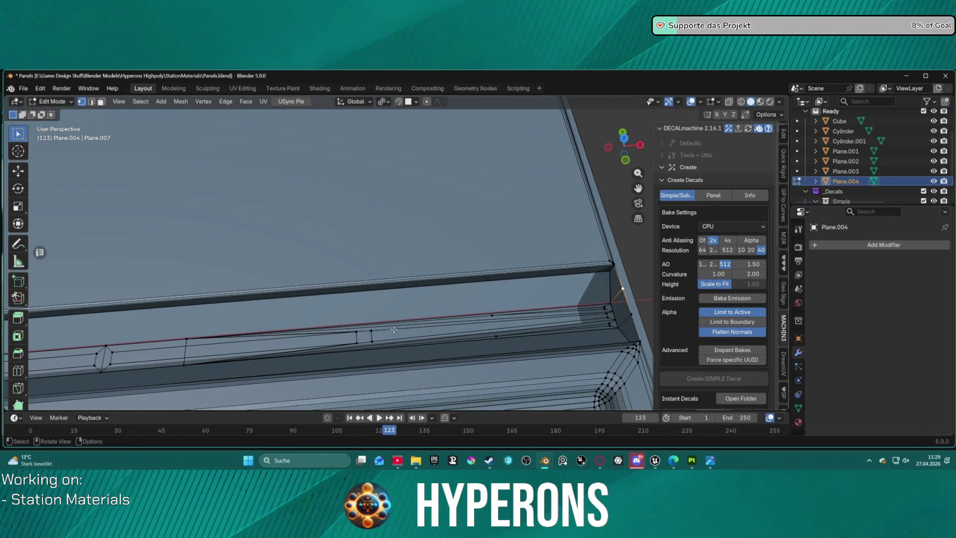
{"action": "left_click", "coordinate": [303, 334]}
{"action": "left_click", "coordinate": [308, 333]}
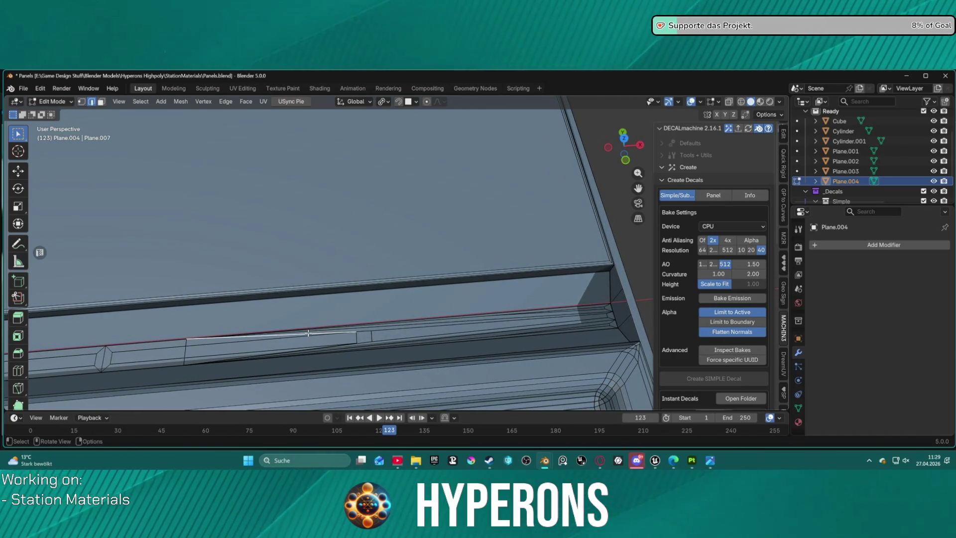
{"action": "key", "text": "ctrl+x"}
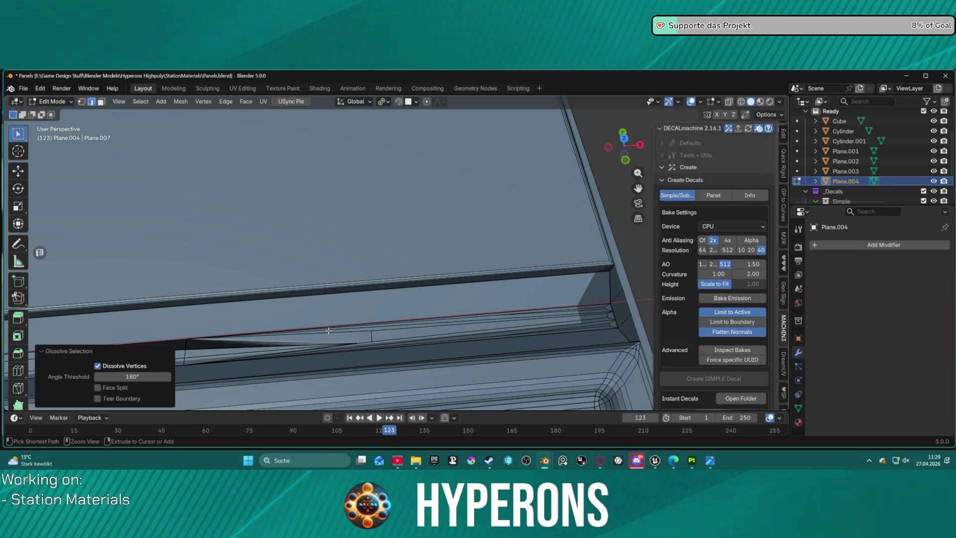
{"action": "key", "text": "ctrl+z"}
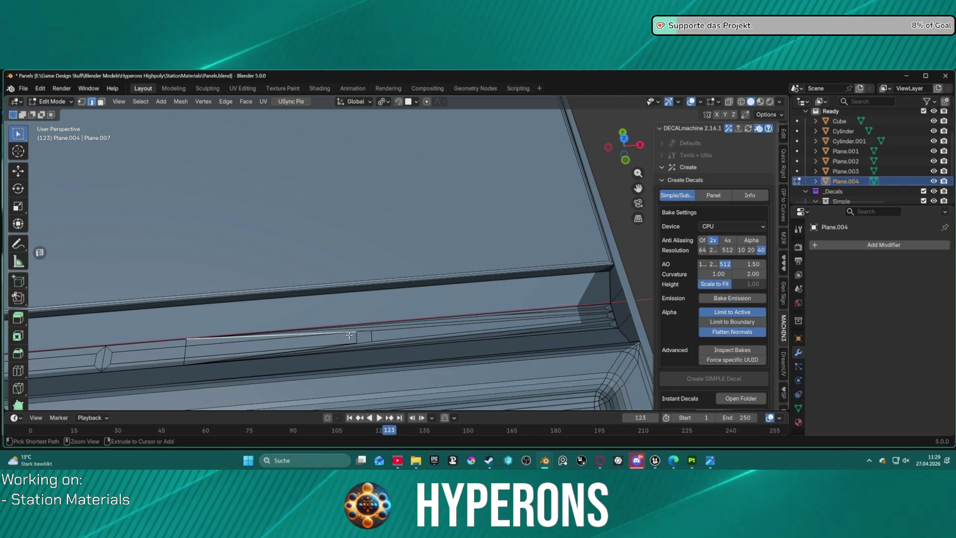
{"action": "key", "text": "alt+a"}
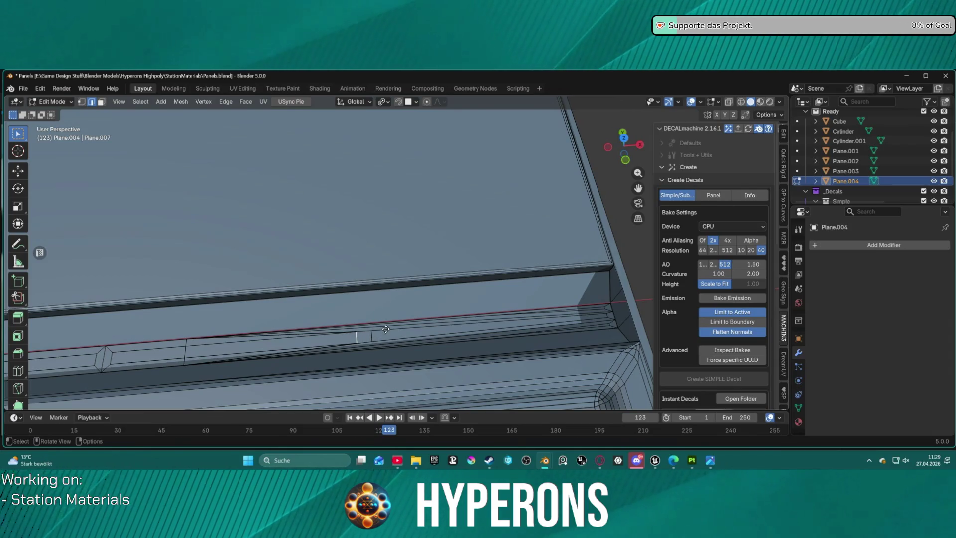
Move the seam geometry along X and select the left seam segment
{"action": "key", "text": "g"}
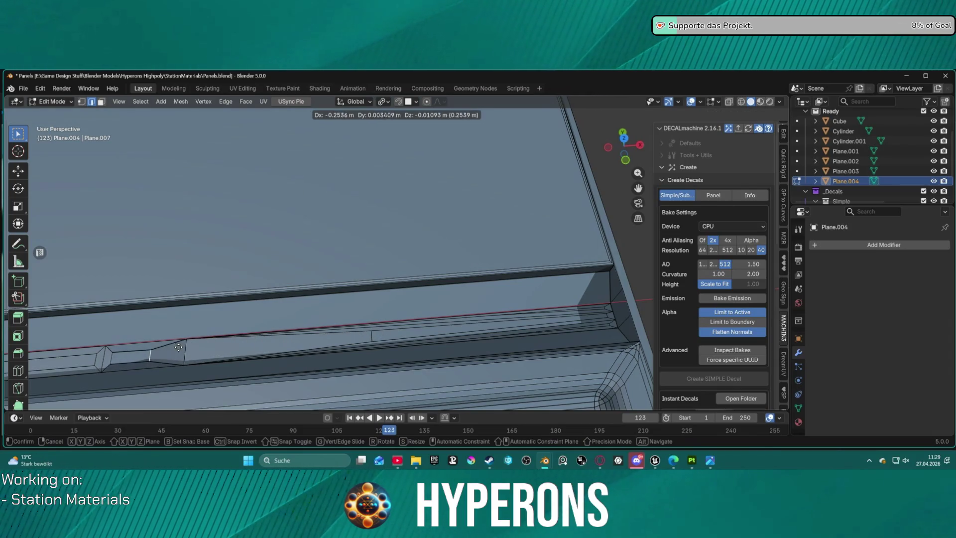
{"action": "key", "text": "x"}
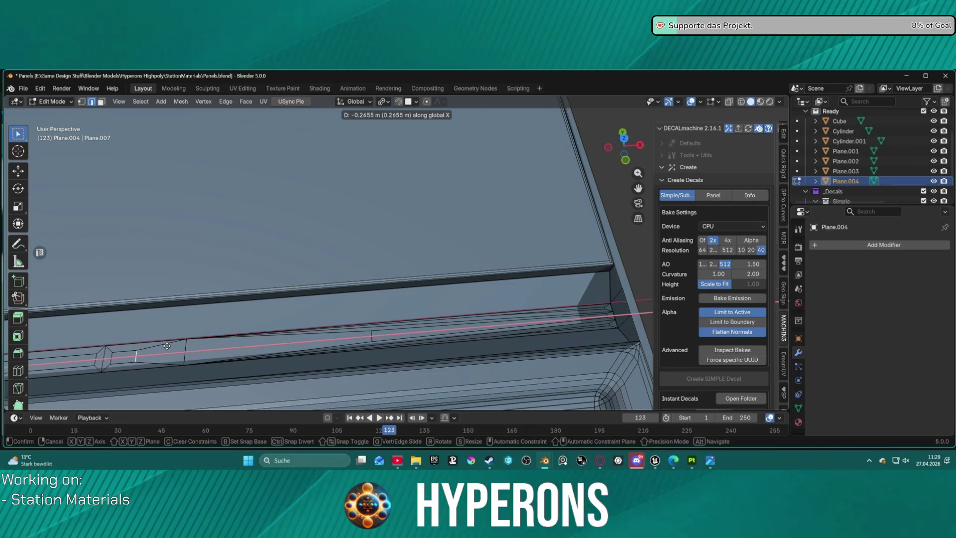
{"action": "left_click", "coordinate": [164, 345]}
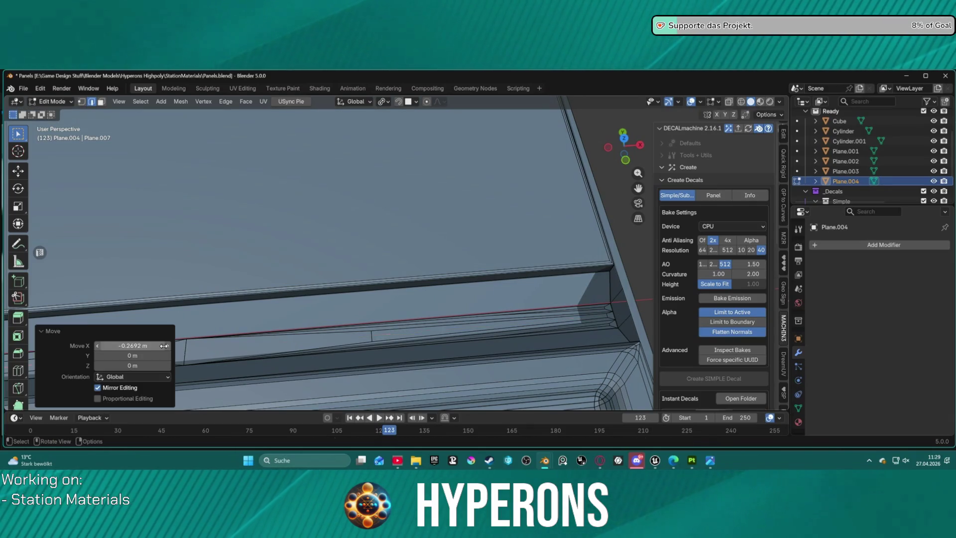
{"action": "left_click", "coordinate": [352, 334]}
{"action": "left_click", "coordinate": [344, 336]}
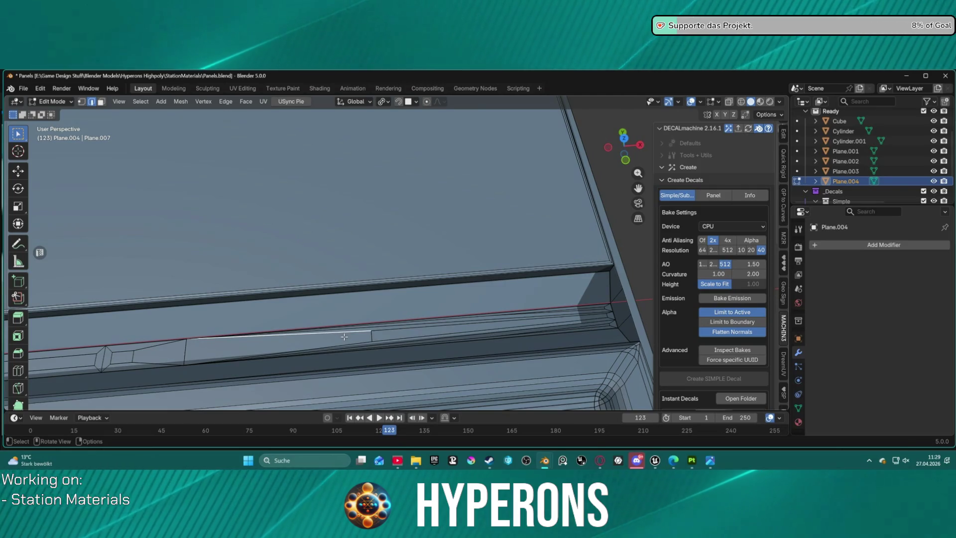
{"action": "left_click_drag", "start_coordinate": [587, 320], "coordinate": [613, 314]}
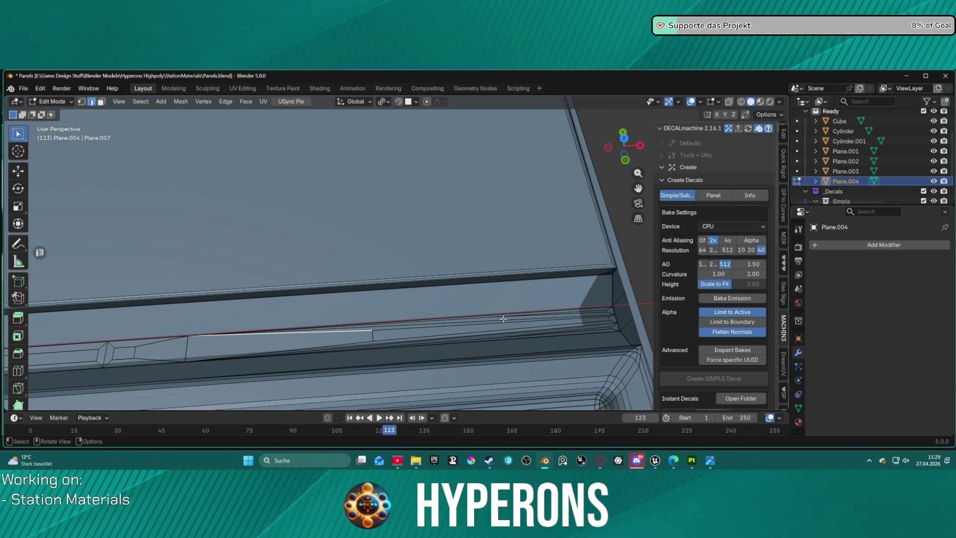
Dissolve the selected seam edge, comparing before and after with repeated undo/redo
{"action": "scroll", "coordinate": [394, 323], "scroll_direction": "down", "scroll_amount": 2}
{"action": "scroll", "coordinate": [392, 324], "scroll_direction": "up", "scroll_amount": 1}
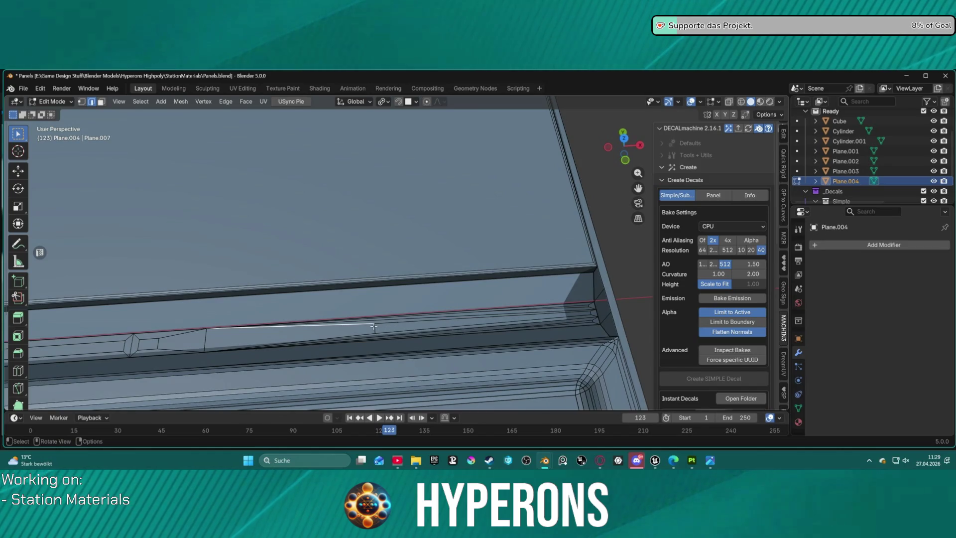
{"action": "key", "text": "ctrl+x"}
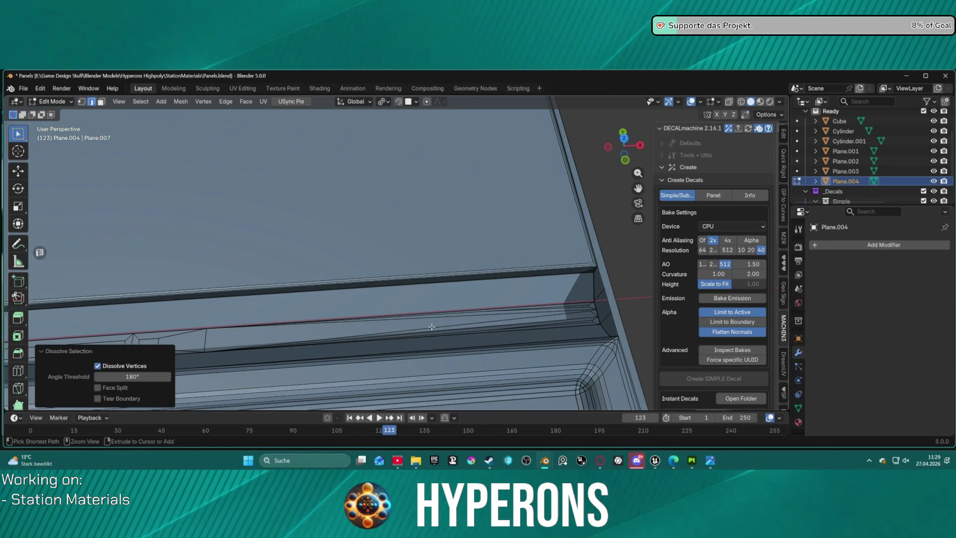
{"action": "key", "text": "ctrl+z"}
{"action": "key", "text": "ctrl+shift+z"}
{"action": "key", "text": "ctrl+z"}
{"action": "key", "text": "ctrl+shift+z"}
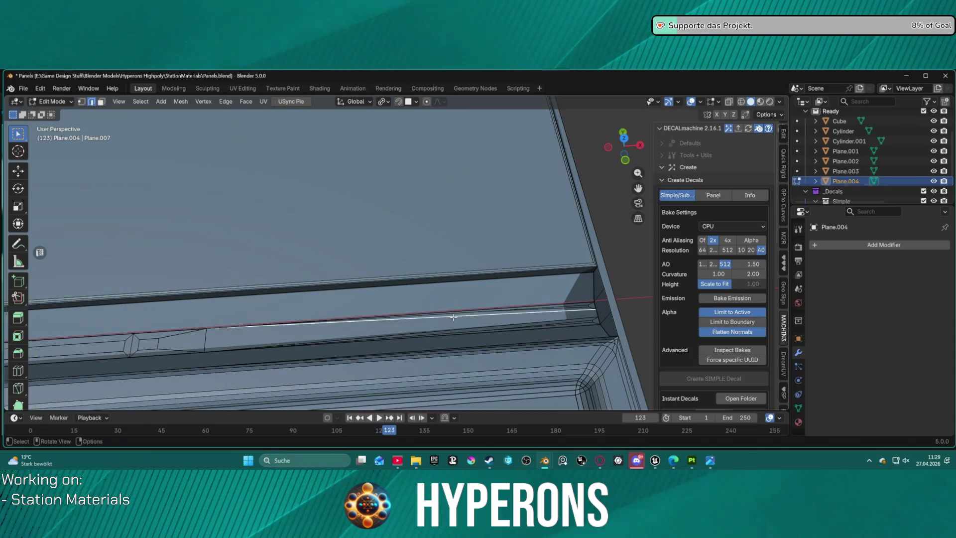
{"action": "key", "text": "ctrl+z"}
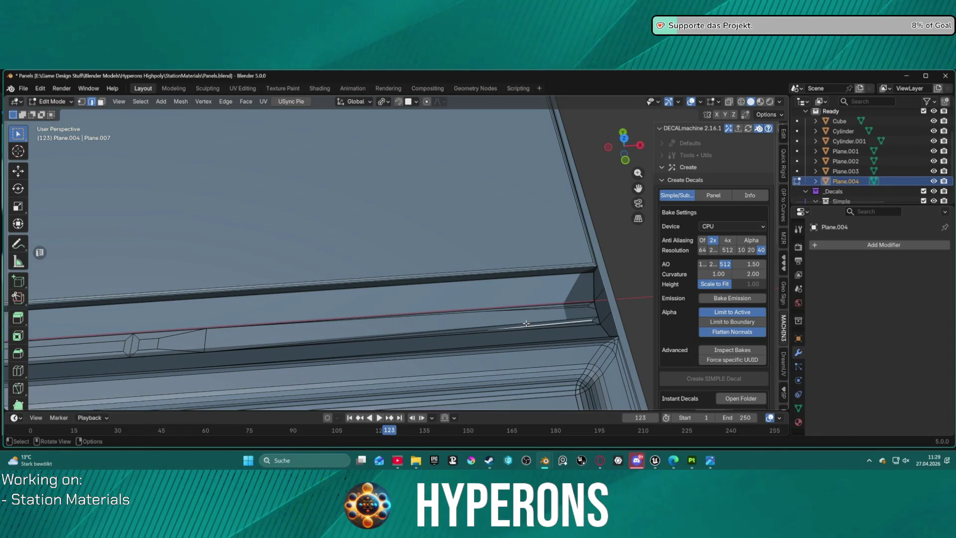
{"action": "key", "text": "ctrl+shift+z"}
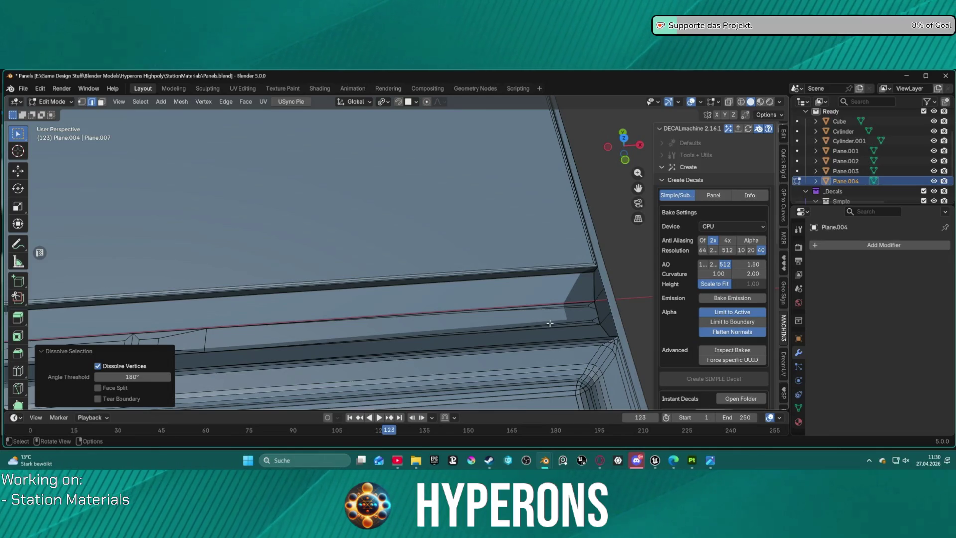
{"action": "key", "text": "ctrl+z"}
{"action": "key", "text": "ctrl+shift+z"}
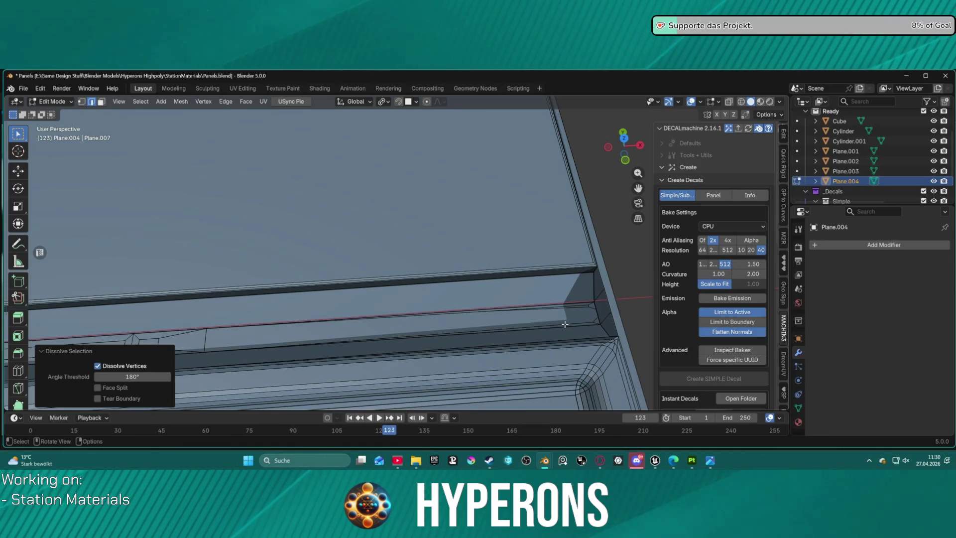
{"action": "key", "text": "ctrl+z"}
{"action": "key", "text": "ctrl+shift+z"}
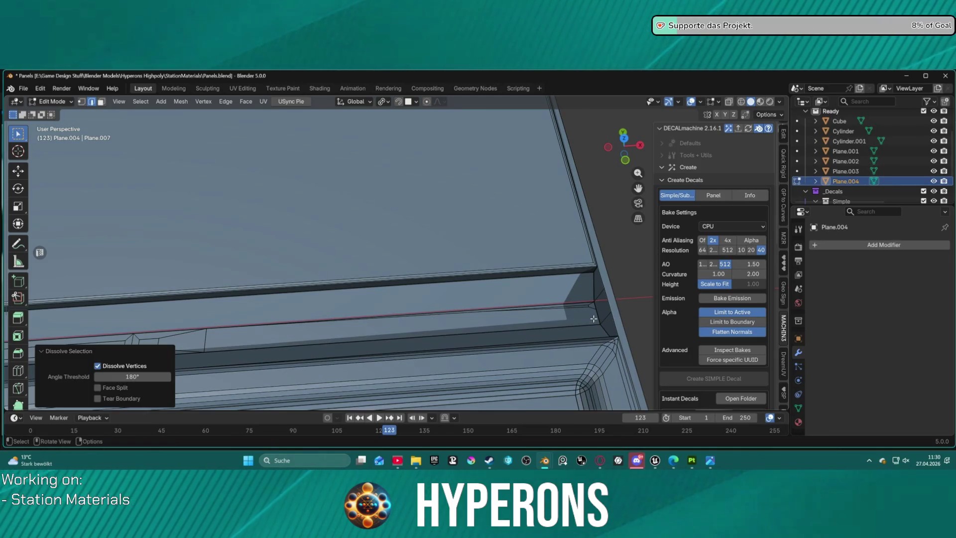
{"action": "key", "text": "ctrl+z"}
{"action": "key", "text": "ctrl+shift+z"}
Dissolve the next redundant seam edge and check the seam
{"action": "left_click", "coordinate": [507, 307]}
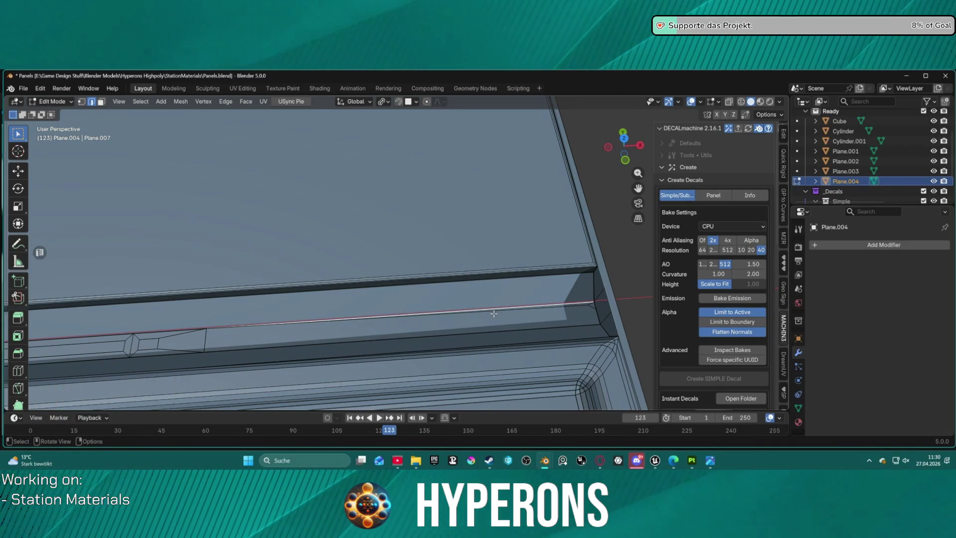
{"action": "key", "text": "ctrl+x"}
{"action": "middle_click_drag", "start_coordinate": [402, 309], "coordinate": [404, 327]}
{"action": "scroll", "coordinate": [404, 327], "scroll_direction": "down", "scroll_amount": 3}
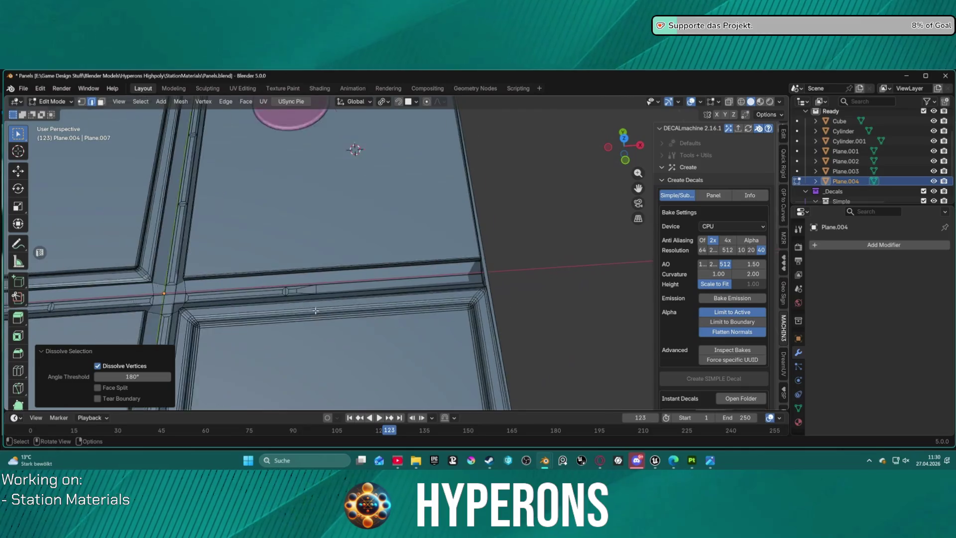
{"action": "scroll", "coordinate": [299, 295], "scroll_direction": "up", "scroll_amount": 4}
Dissolve the short edge at the seam crossing, undo it via the Edit menu, and view all four panels
{"action": "left_click", "coordinate": [301, 294]}
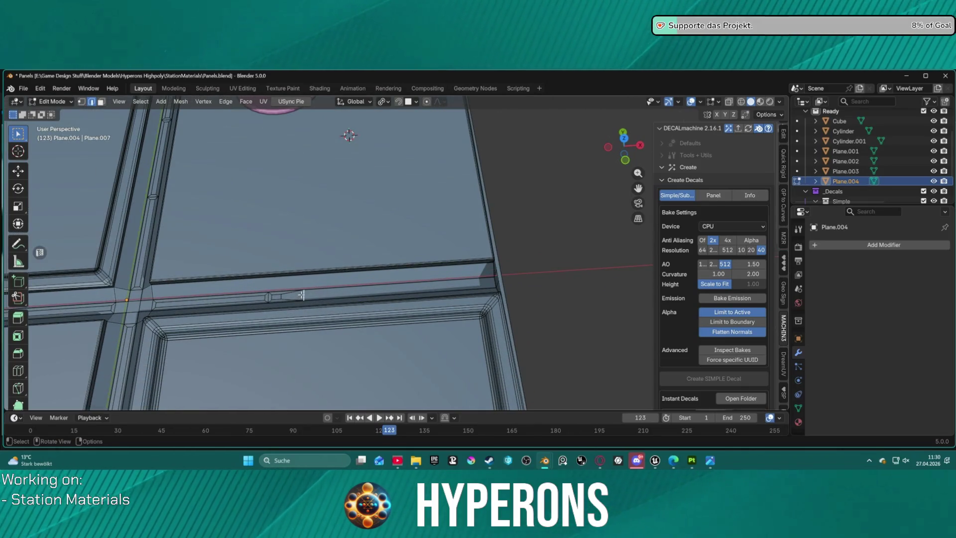
{"action": "key", "text": "ctrl+x"}
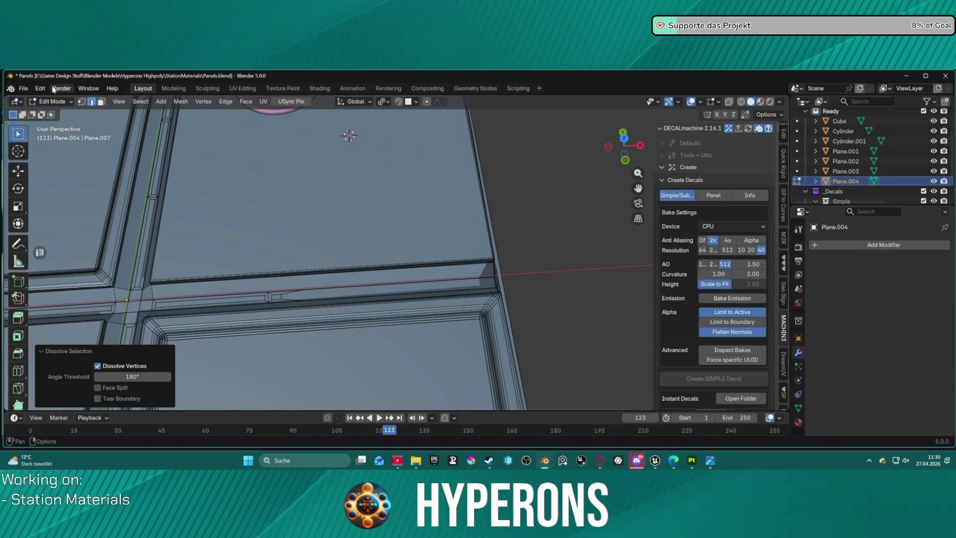
{"action": "left_click", "coordinate": [42, 88]}
{"action": "left_click", "coordinate": [45, 102]}
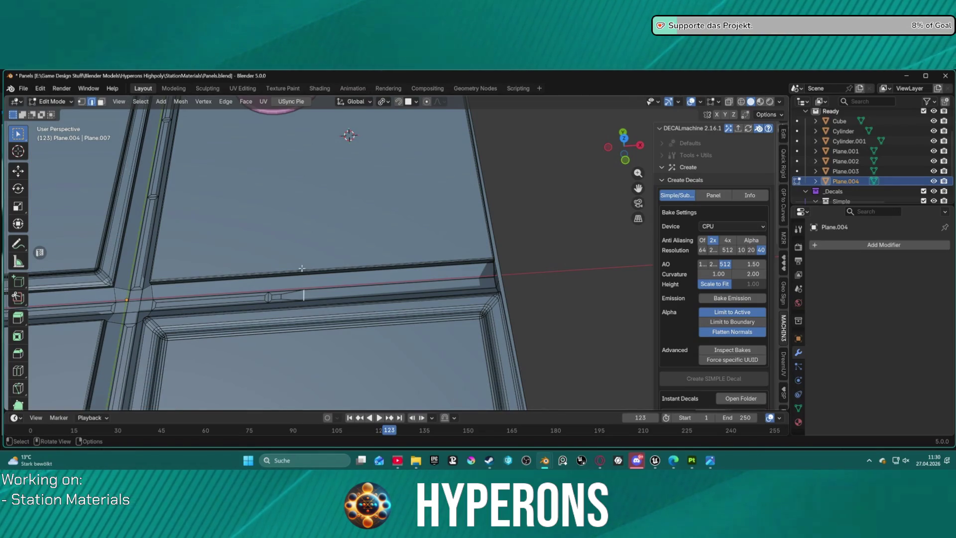
{"action": "scroll", "coordinate": [299, 250], "scroll_direction": "down", "scroll_amount": 3}
{"action": "mouse_move", "coordinate": [373, 203]}
{"action": "middle_mouse_down"}
{"action": "mouse_move", "coordinate": [367, 215]}
{"action": "mouse_move", "coordinate": [324, 130]}
{"action": "middle_mouse_up"}
{"action": "scroll", "coordinate": [324, 130], "scroll_direction": "up", "scroll_amount": 2}
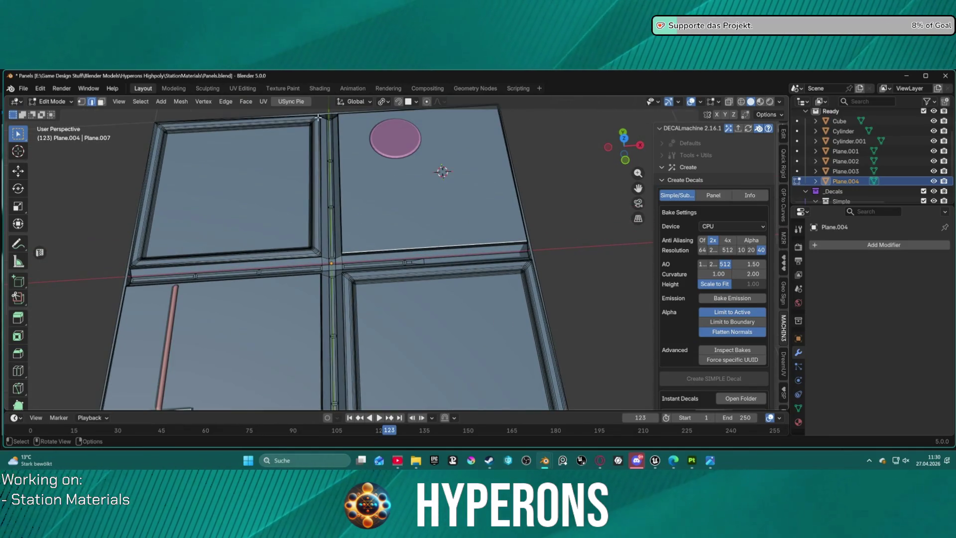
{"action": "scroll", "coordinate": [358, 264], "scroll_direction": "up", "scroll_amount": 3}
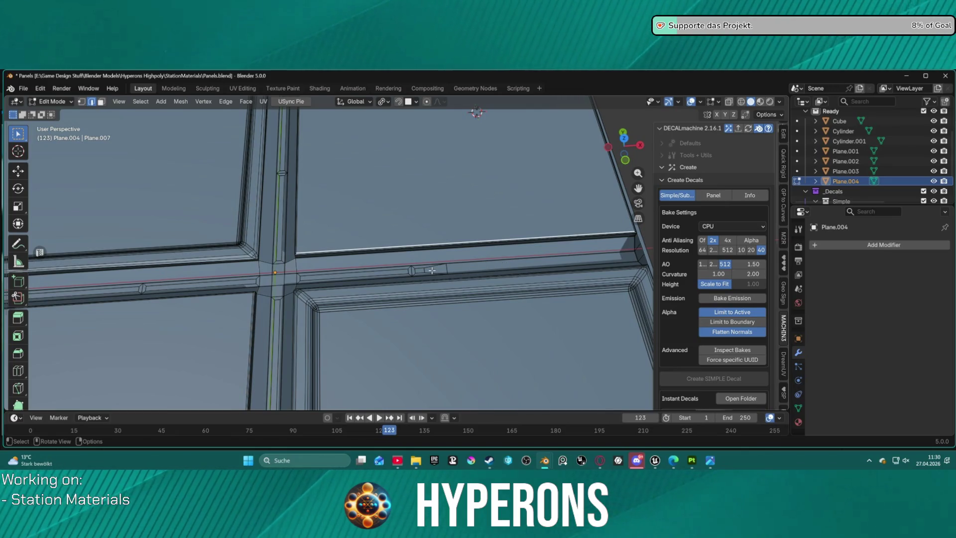
Select the seam edge on the right panel and move it toward the panel's end
{"action": "key", "text": "1"}
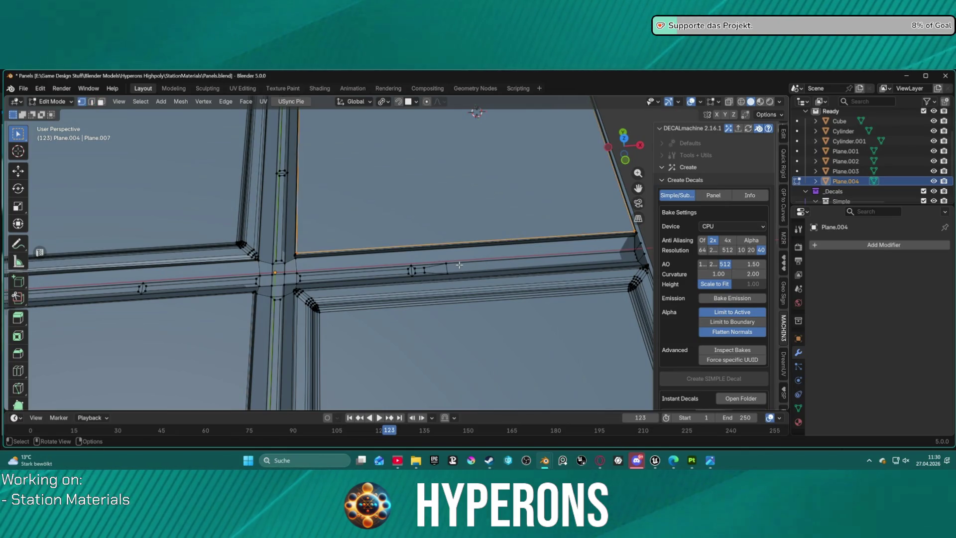
{"action": "left_click", "coordinate": [426, 268]}
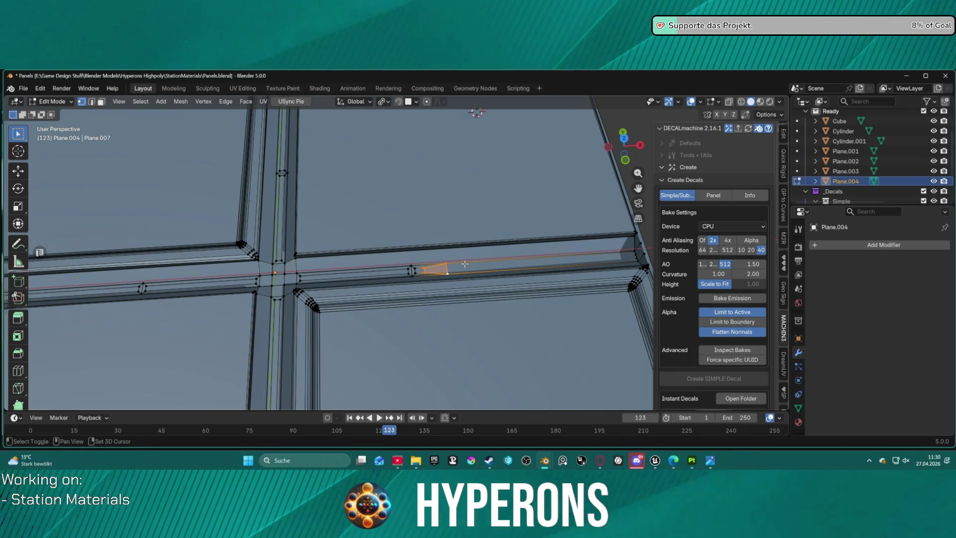
{"action": "left_click", "coordinate": [423, 267], "text": "shift"}
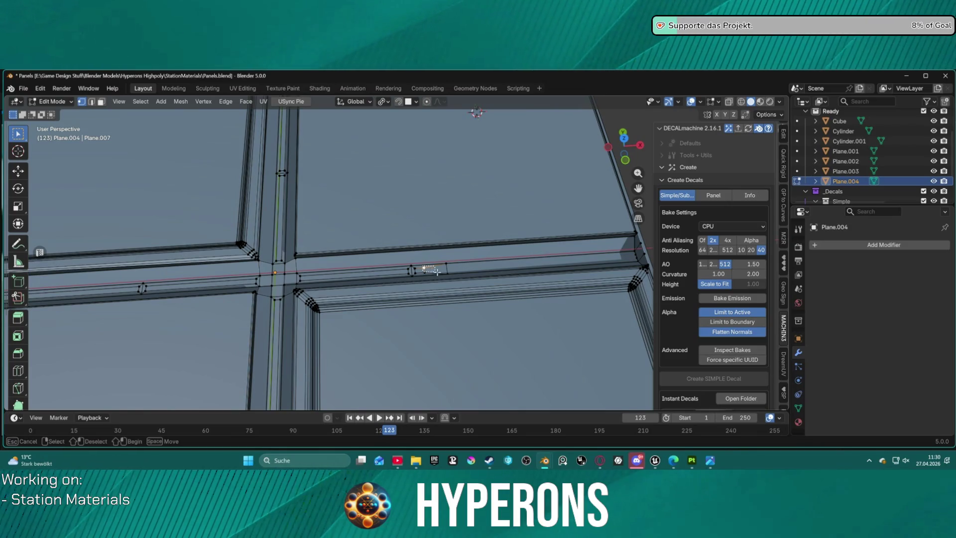
{"action": "left_click_drag", "start_coordinate": [450, 273], "coordinate": [447, 271]}
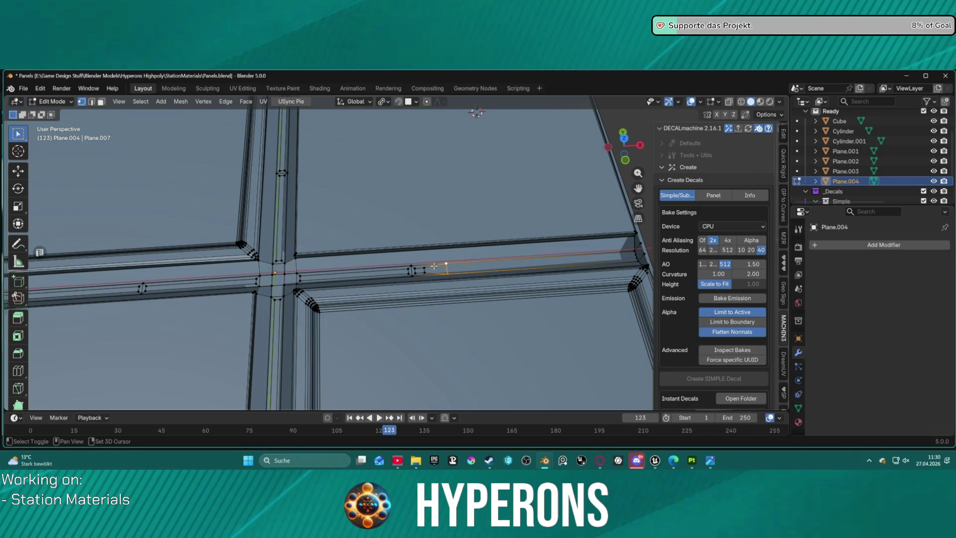
{"action": "key", "text": "g"}
{"action": "key", "text": "g"}
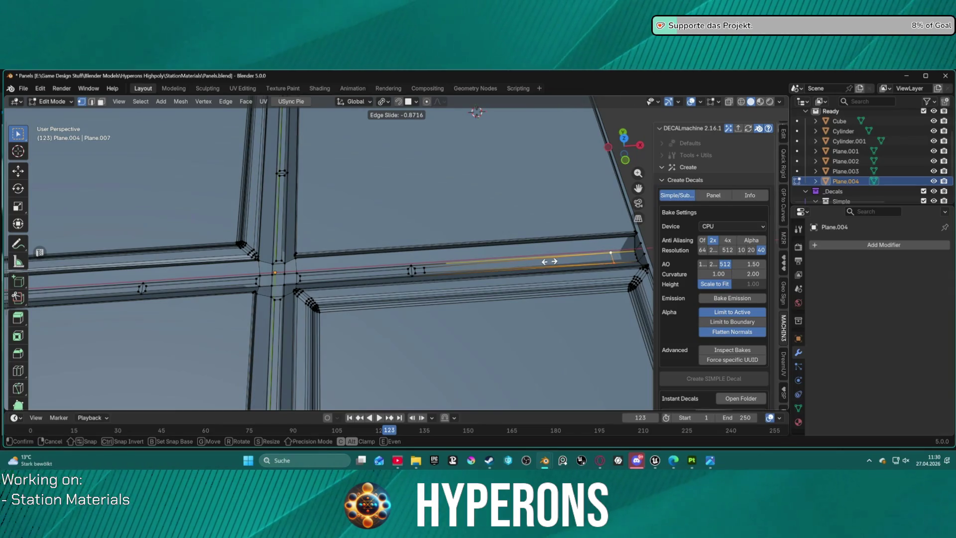
{"action": "left_click", "coordinate": [552, 258]}
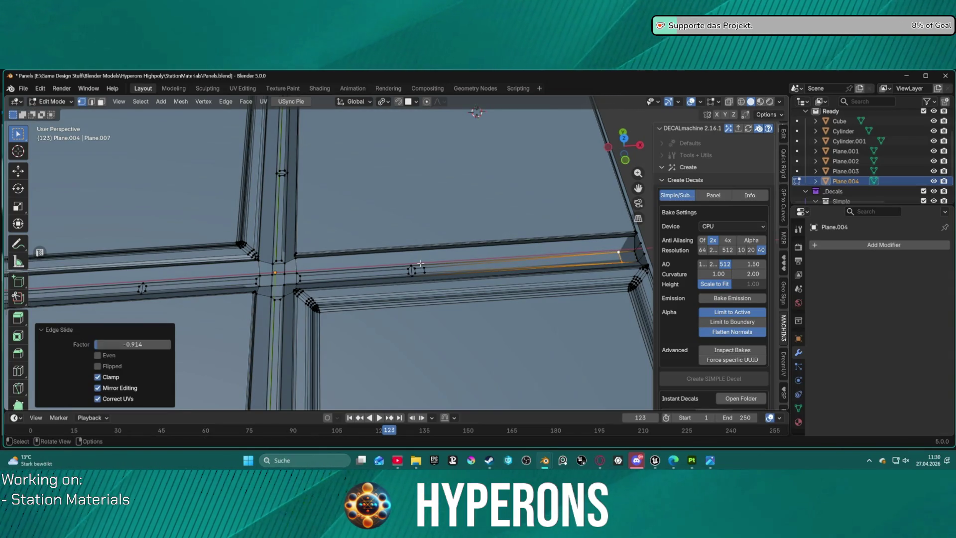
Move the neighbouring seam edge strip about 0.54 m along global X
{"action": "left_click", "coordinate": [419, 267], "text": "shift"}
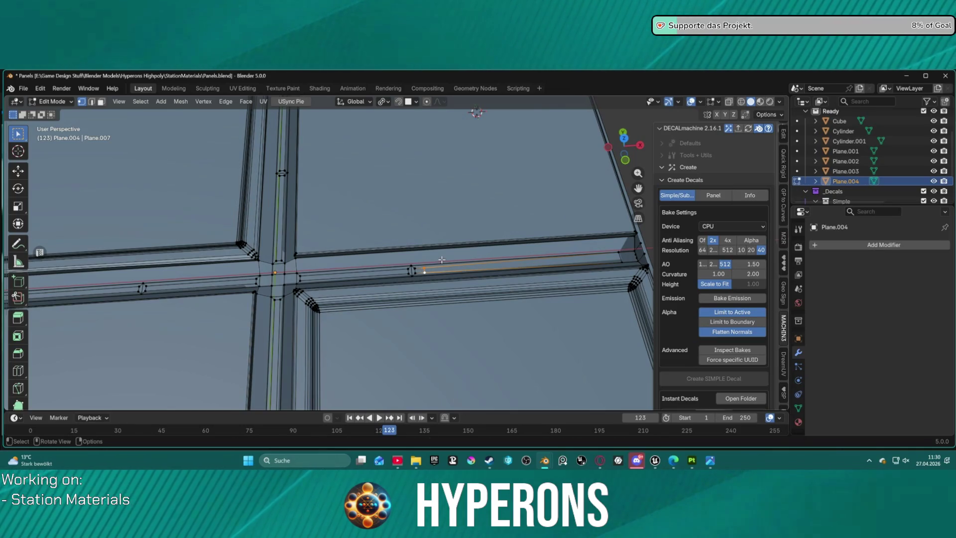
{"action": "key", "text": "g"}
{"action": "key", "text": "y"}
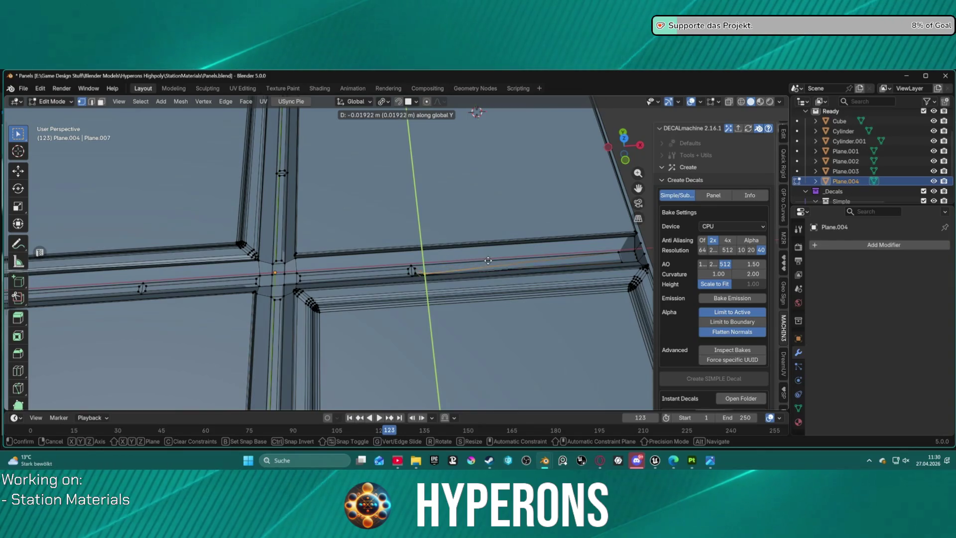
{"action": "key", "text": "x"}
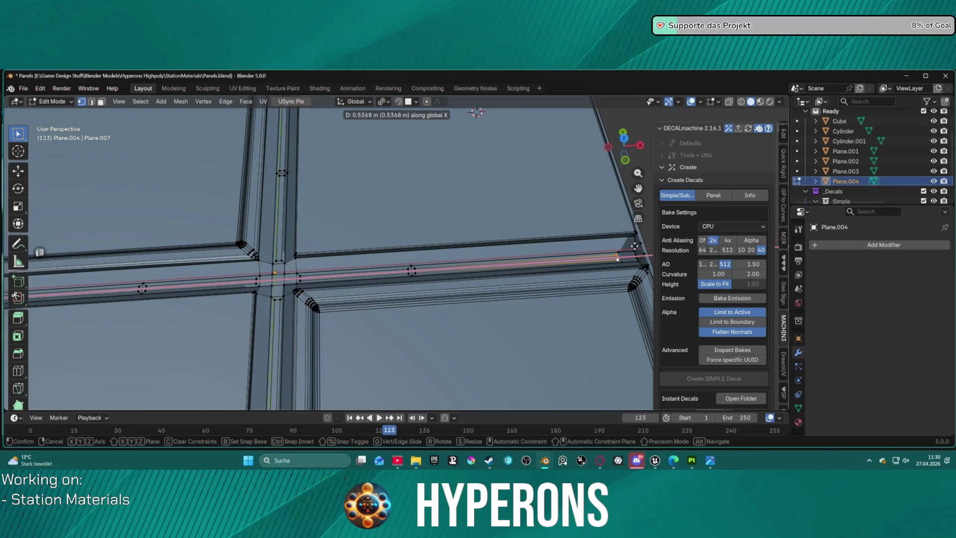
{"action": "left_click", "coordinate": [635, 245]}
Select the thin strip face above the beam's long strip and switch to edge select
{"action": "key", "text": "3"}
{"action": "left_click", "coordinate": [520, 261]}
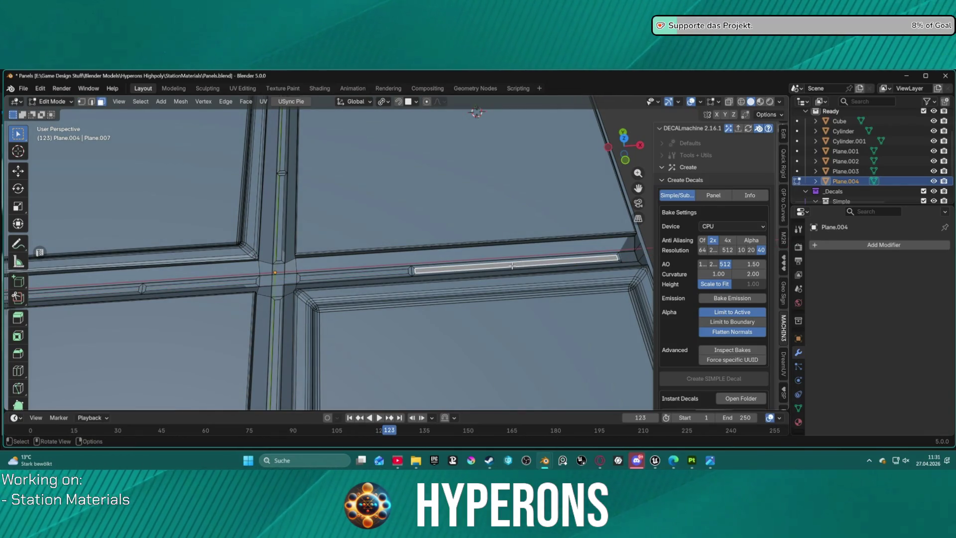
{"action": "left_click", "coordinate": [509, 262]}
{"action": "key", "text": "2"}
{"action": "middle_click_drag", "start_coordinate": [169, 281], "coordinate": [137, 294]}
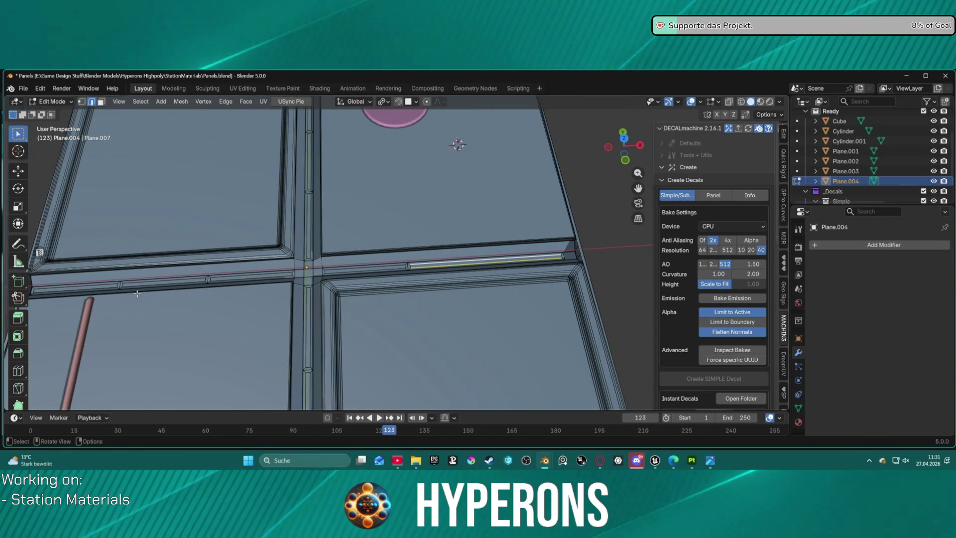
{"action": "middle_click_drag", "start_coordinate": [443, 269], "coordinate": [467, 251]}
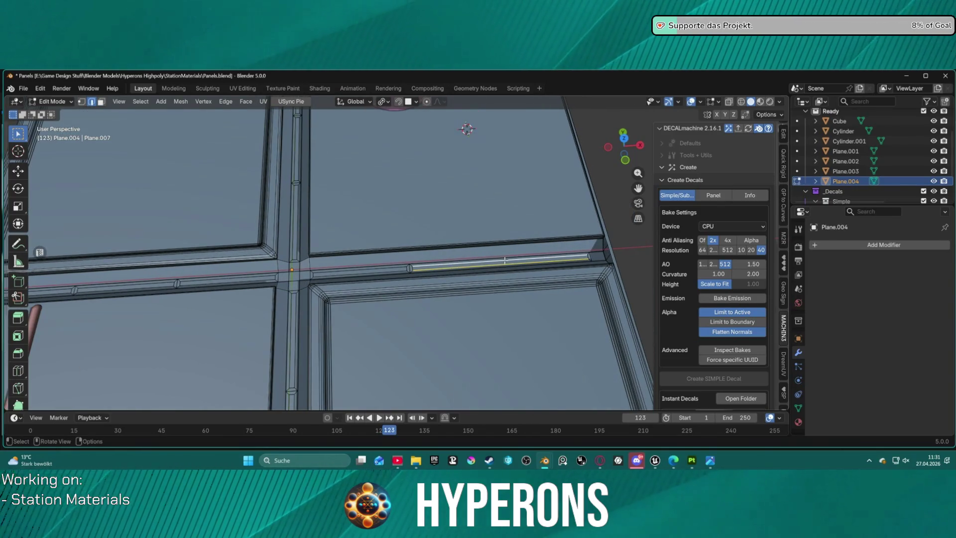
{"action": "key", "text": "ctrl+e"}
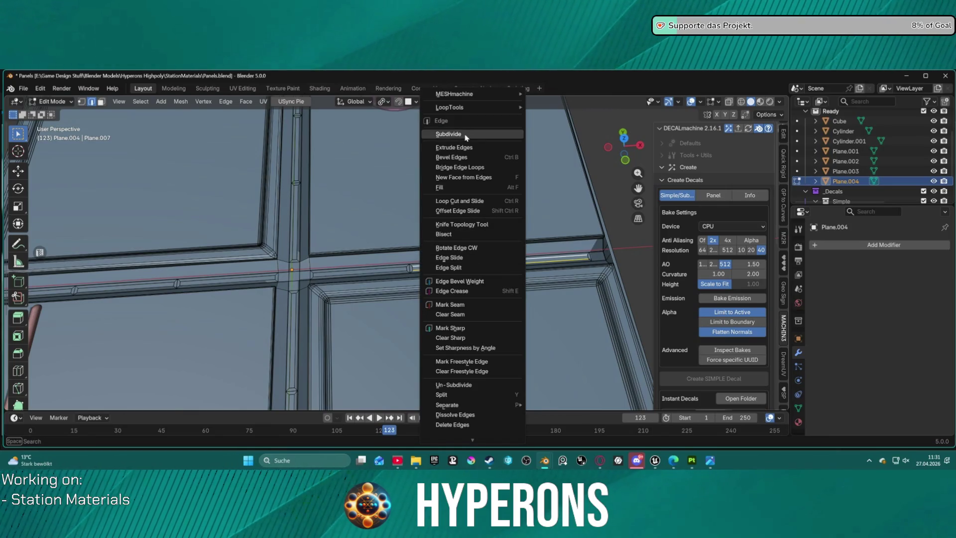
Subdivide the beam strip and bevel one edge into a narrow three-segment detail
{"action": "left_click", "coordinate": [473, 135]}
{"action": "left_click", "coordinate": [499, 261]}
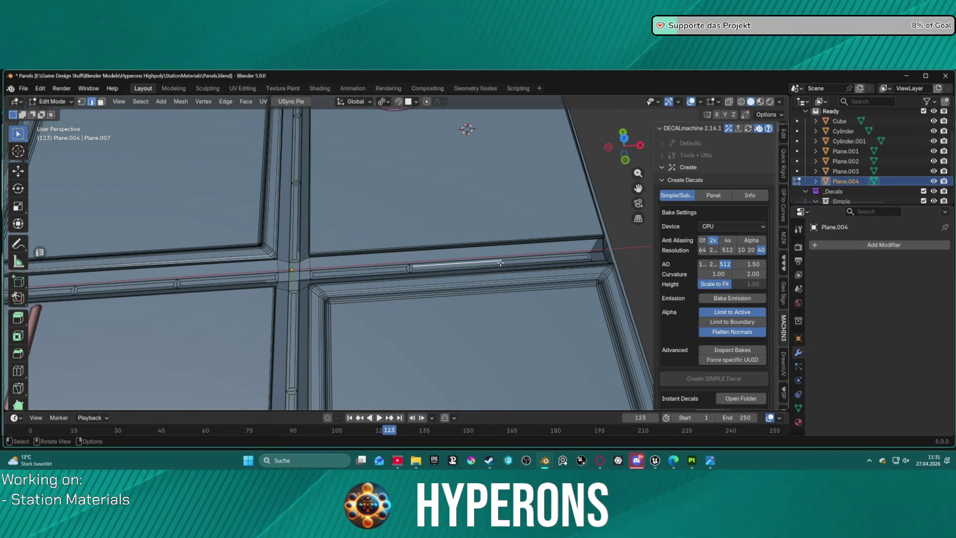
{"action": "key", "text": "ctrl+b"}
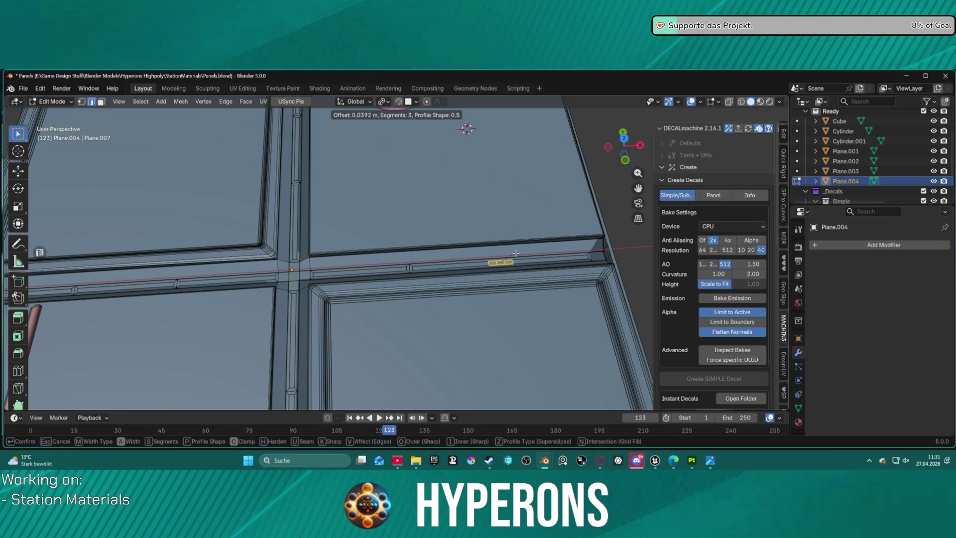
{"action": "left_click", "coordinate": [511, 255]}
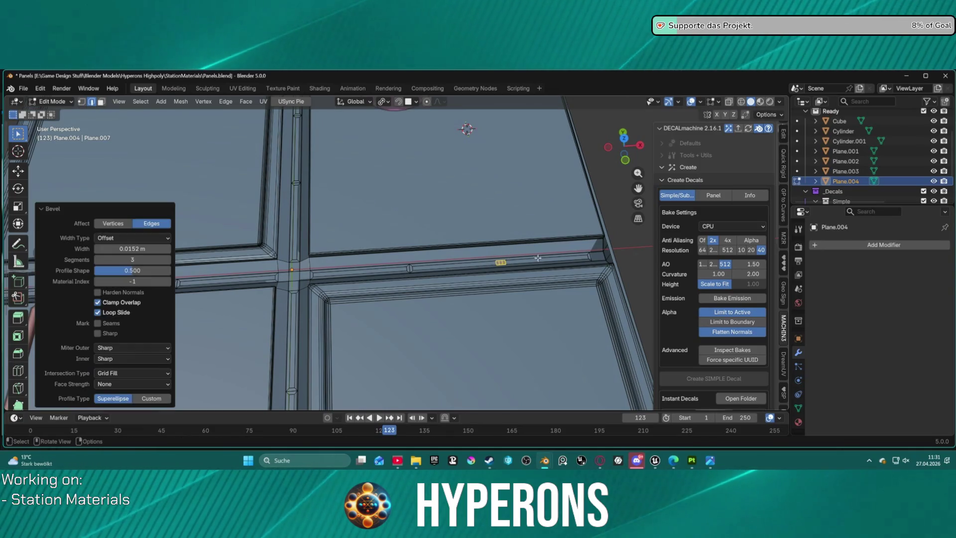
Select a small edge on the beam and scale it narrower along X
{"action": "middle_click_drag", "start_coordinate": [417, 250], "coordinate": [380, 272]}
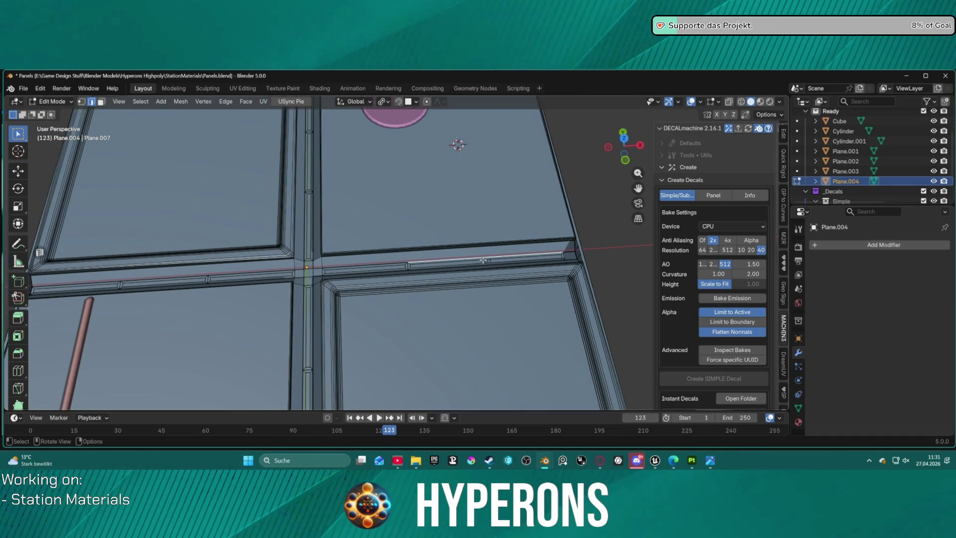
{"action": "middle_click_drag", "start_coordinate": [483, 259], "coordinate": [496, 261]}
{"action": "left_click", "coordinate": [498, 261]}
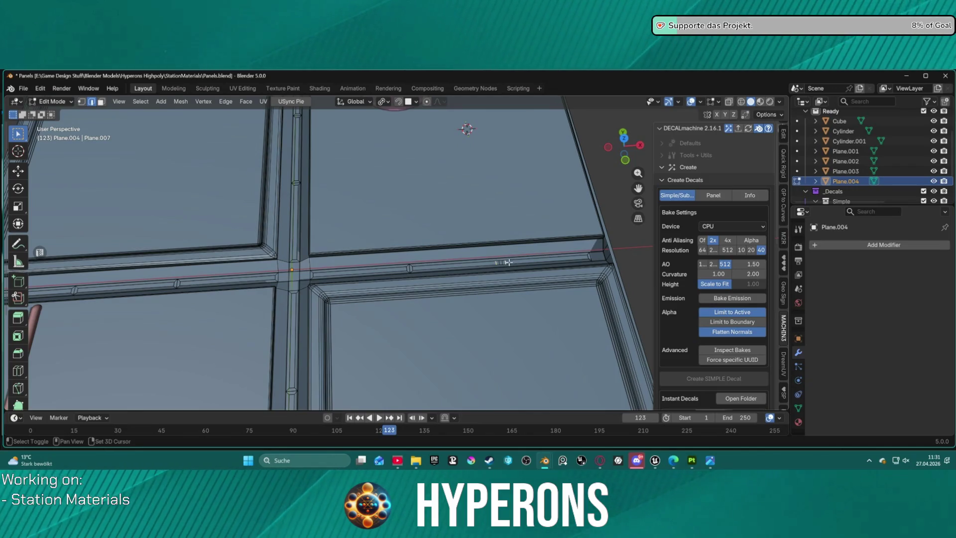
{"action": "key", "text": "s"}
{"action": "key", "text": "x"}
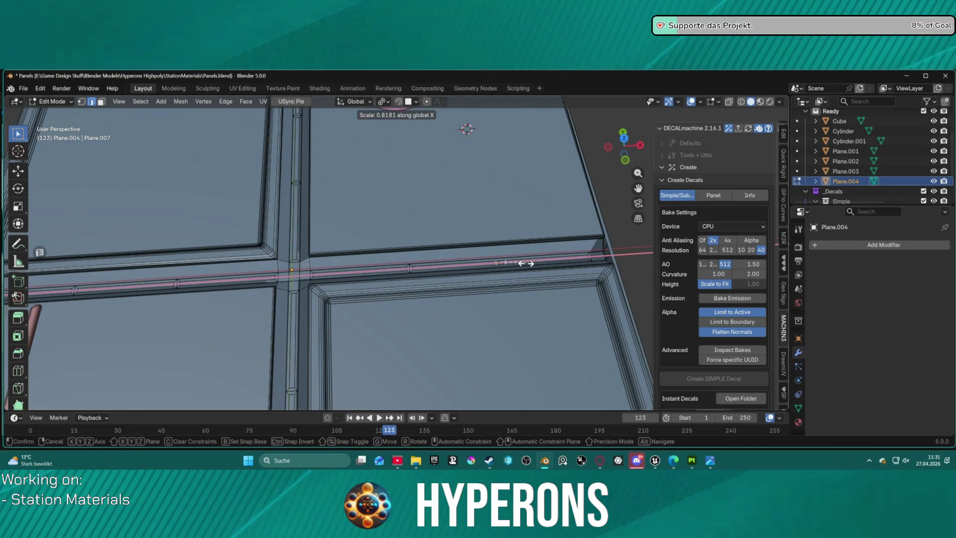
{"action": "key", "text": "y"}
{"action": "key", "text": "x"}
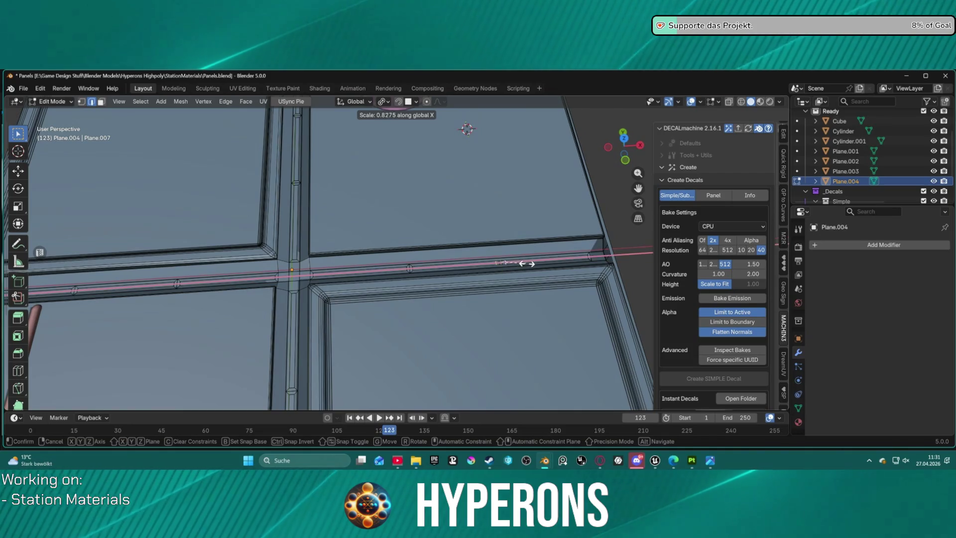
{"action": "left_click", "coordinate": [541, 261]}
In face select mode, scale the seam strip detail along X to about 0.52
{"action": "middle_click_drag", "start_coordinate": [541, 261], "coordinate": [569, 270]}
{"action": "key", "text": "3"}
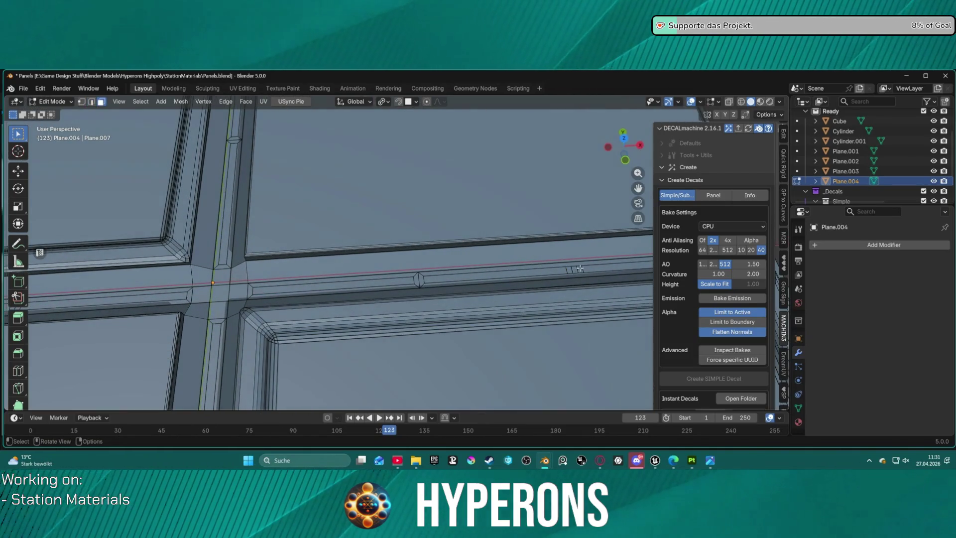
{"action": "key", "text": "shift"}
{"action": "key", "text": "s"}
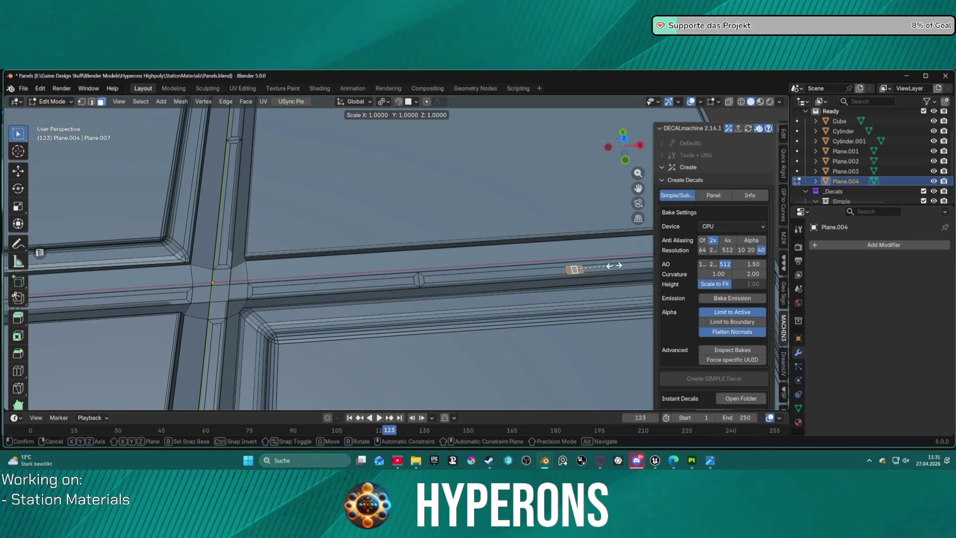
{"action": "key", "text": "y"}
{"action": "key", "text": "x"}
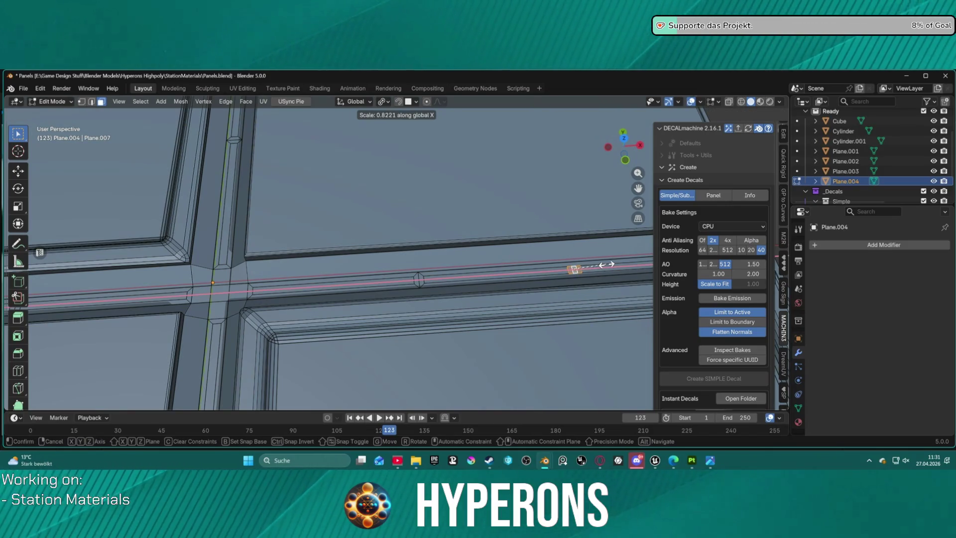
{"action": "left_click", "coordinate": [572, 267]}
{"action": "scroll", "coordinate": [478, 277], "scroll_direction": "down", "scroll_amount": 6}
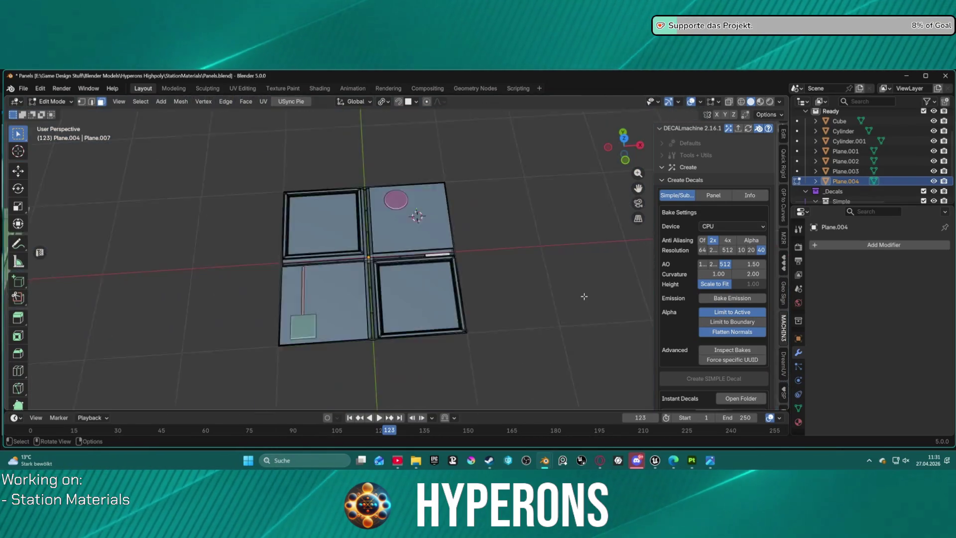
Inspect the floor panel in top orthographic view and select its lower-left panel face
{"action": "scroll", "coordinate": [478, 276], "scroll_direction": "up", "scroll_amount": 10}
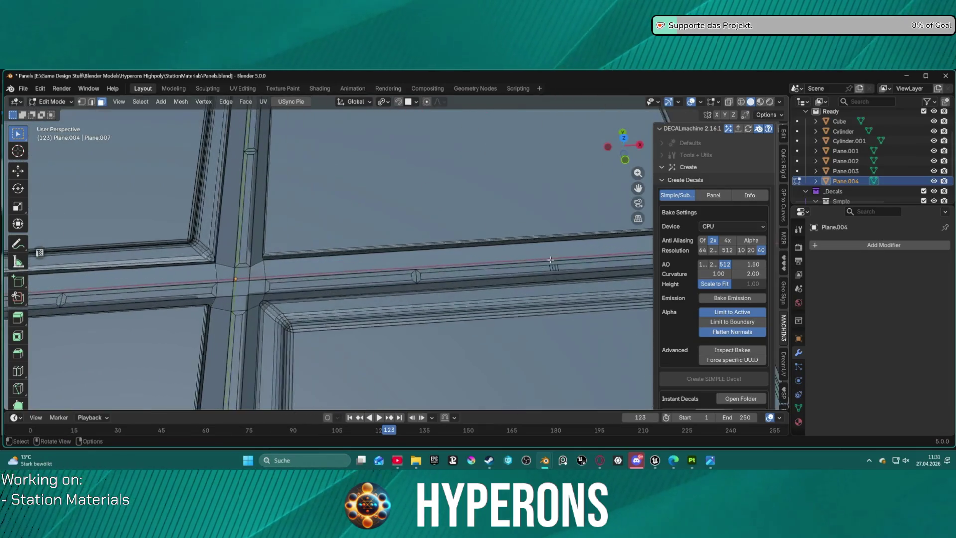
{"action": "middle_click_drag", "start_coordinate": [420, 279], "coordinate": [360, 276], "text": "shift"}
{"action": "scroll", "coordinate": [431, 288], "scroll_direction": "down", "scroll_amount": 8}
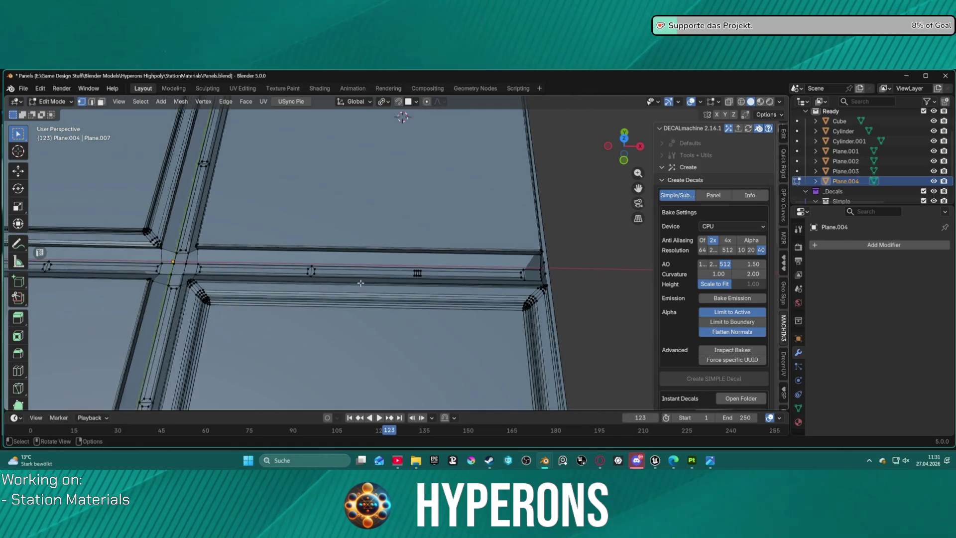
{"action": "scroll", "coordinate": [559, 284], "scroll_direction": "up", "scroll_amount": 5}
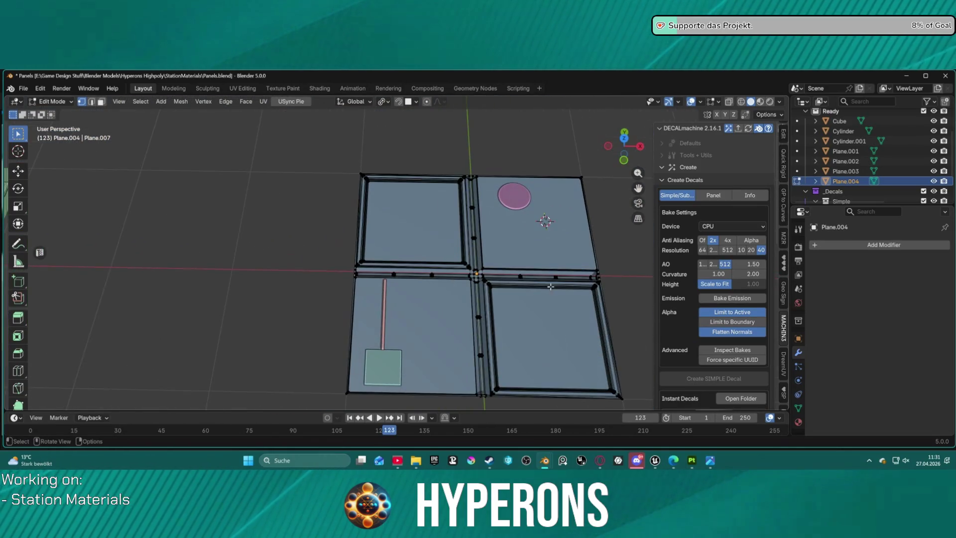
{"action": "mouse_move", "coordinate": [518, 276]}
{"action": "middle_mouse_down"}
{"action": "mouse_move", "coordinate": [508, 279]}
{"action": "mouse_move", "coordinate": [525, 289]}
{"action": "middle_mouse_up"}
{"action": "scroll", "coordinate": [297, 244], "scroll_direction": "up", "scroll_amount": 3}
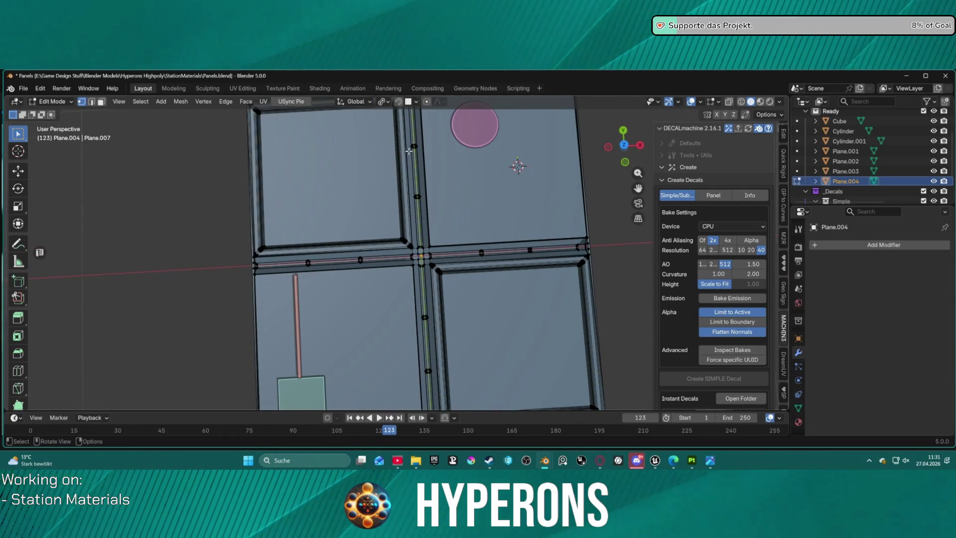
{"action": "key", "text": "KP_7"}
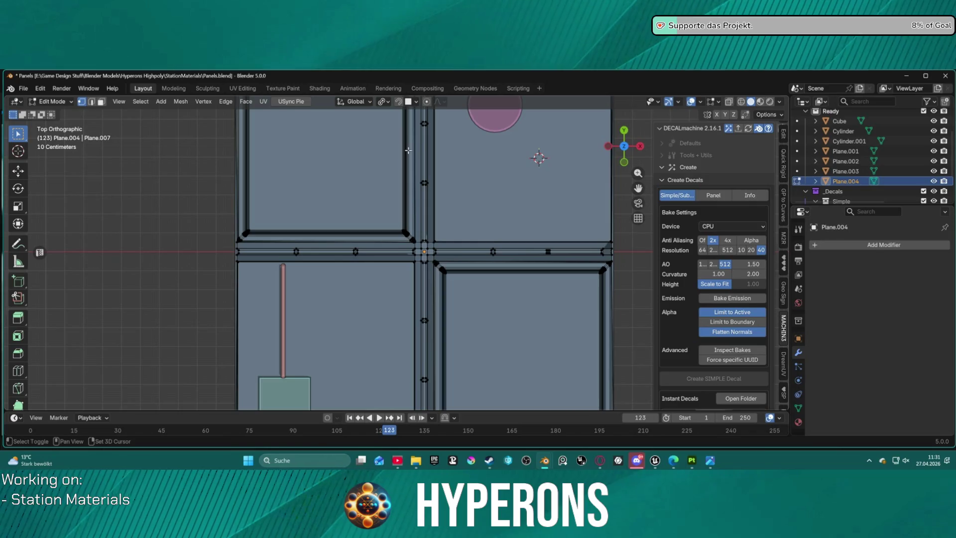
{"action": "middle_click_drag", "start_coordinate": [404, 141], "coordinate": [340, 148], "text": "shift"}
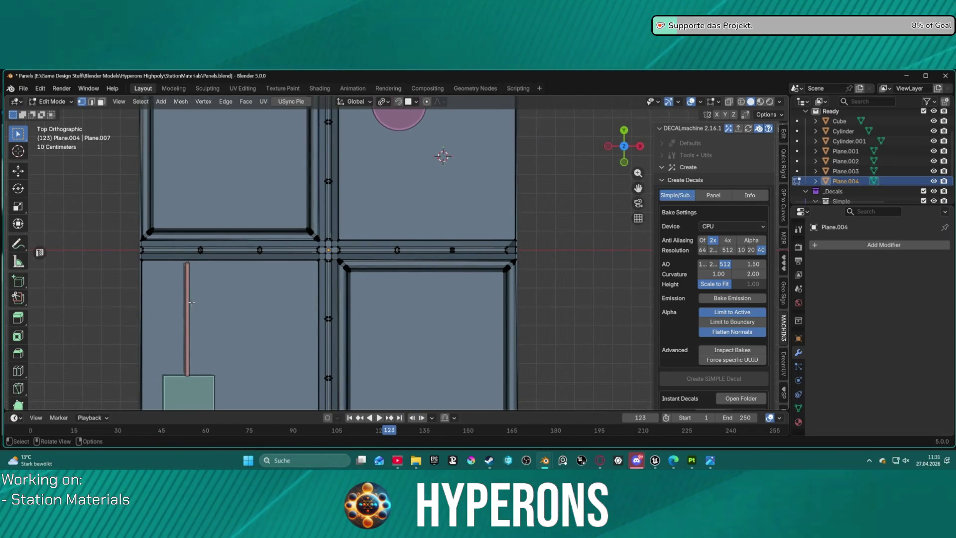
{"action": "key", "text": "2"}
{"action": "key", "text": "l"}
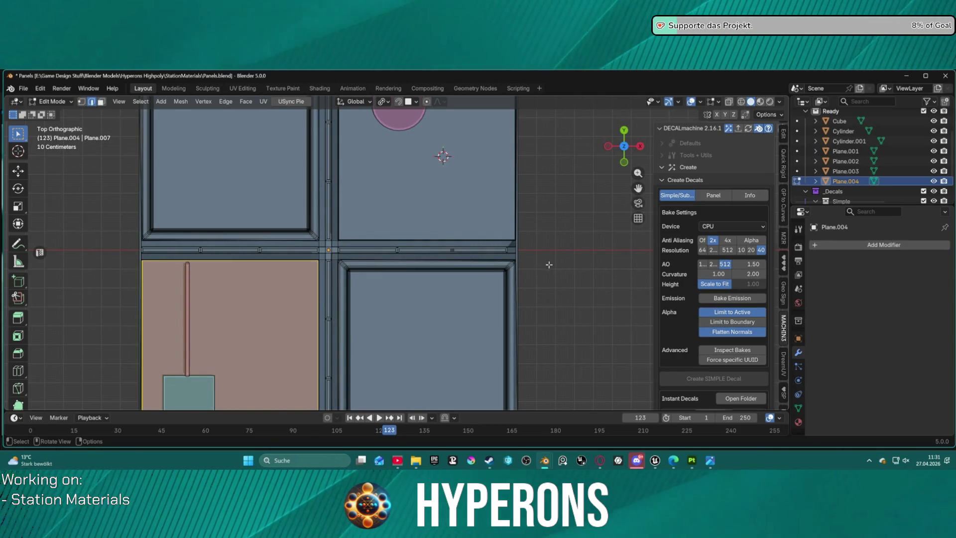
{"action": "key", "text": "alt+a"}
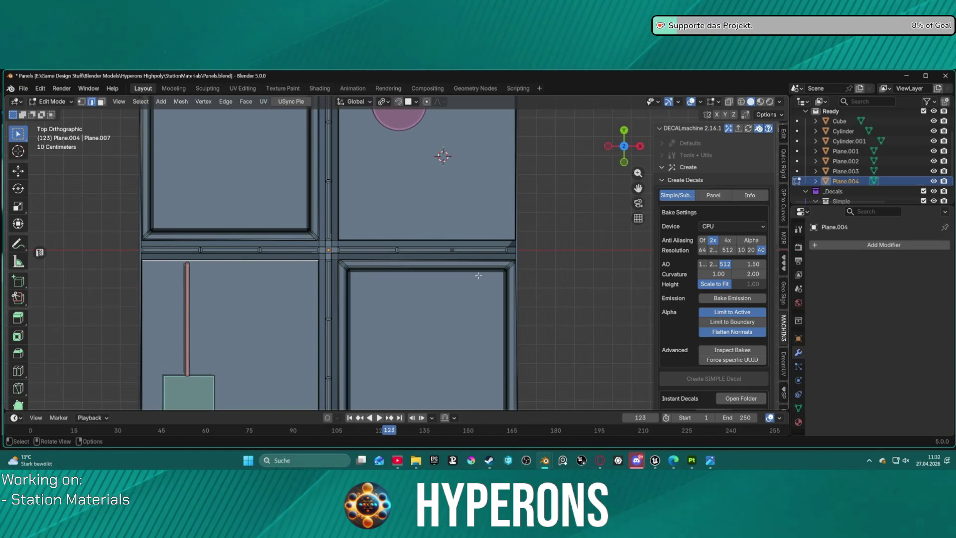
{"action": "middle_click_drag", "start_coordinate": [418, 295], "coordinate": [462, 296]}
{"action": "scroll", "coordinate": [461, 296], "scroll_direction": "up", "scroll_amount": 3}
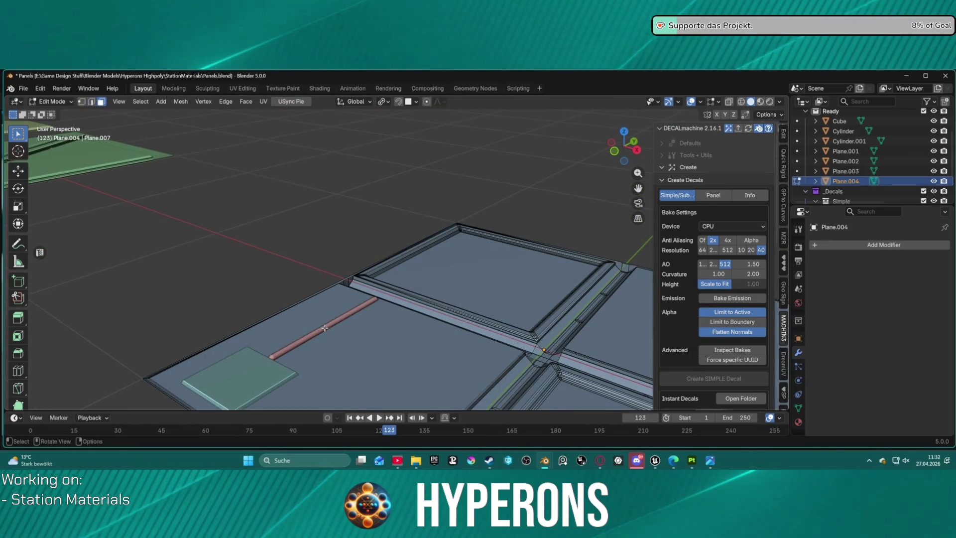
{"action": "key", "text": "3"}
{"action": "left_click", "coordinate": [324, 329]}
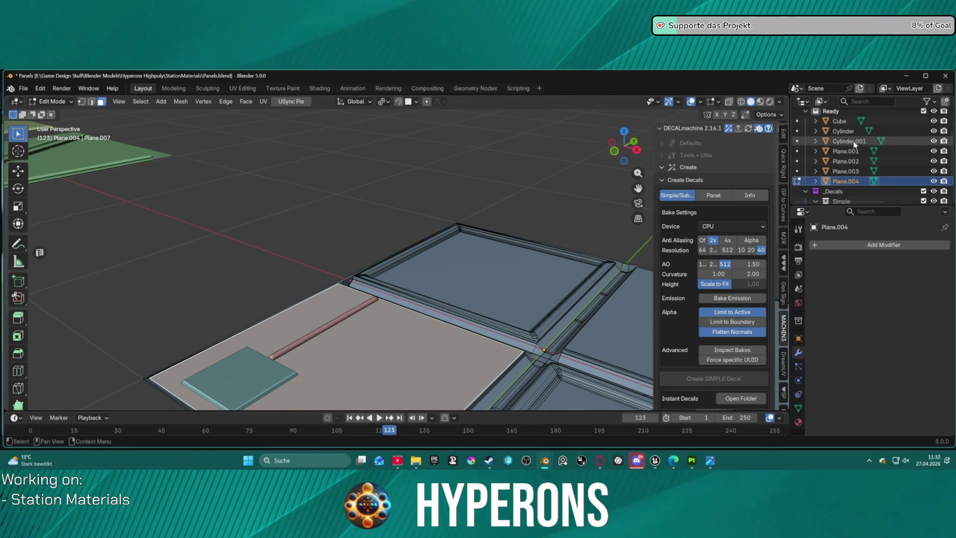
Switch back to Object Mode and paste the copied pink rod as Cylinder.002
{"action": "left_click", "coordinate": [848, 141]}
{"action": "left_click", "coordinate": [849, 161]}
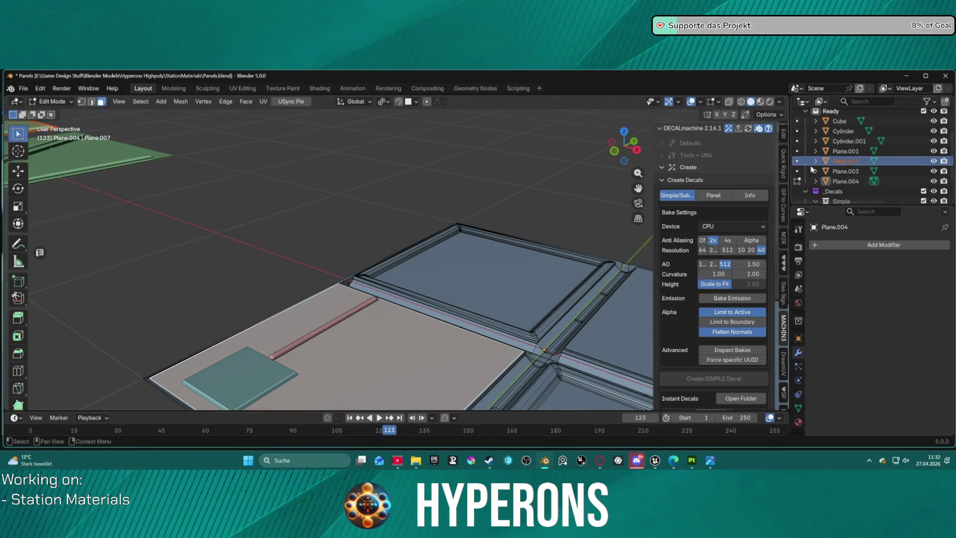
{"action": "key", "text": "Tab"}
{"action": "left_click", "coordinate": [318, 309]}
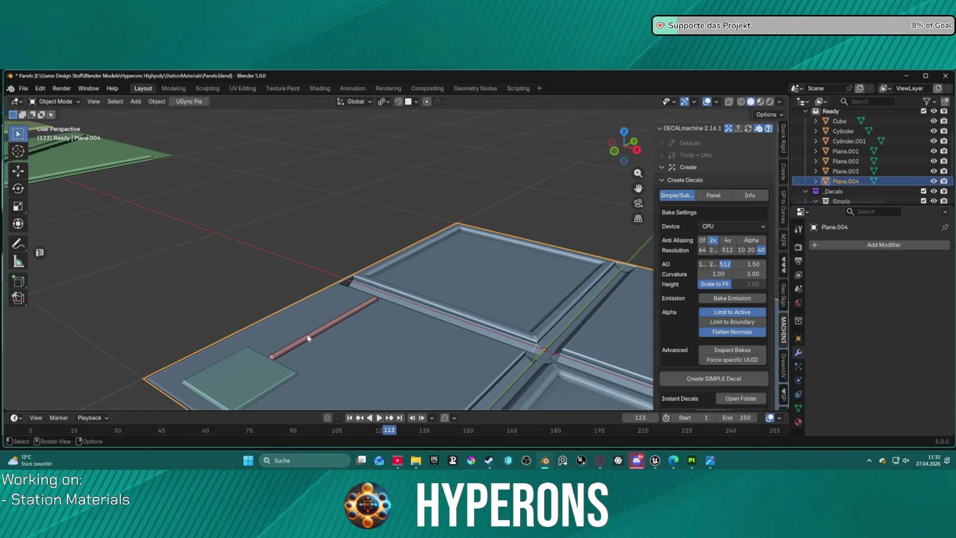
{"action": "key", "text": "ctrl+v"}
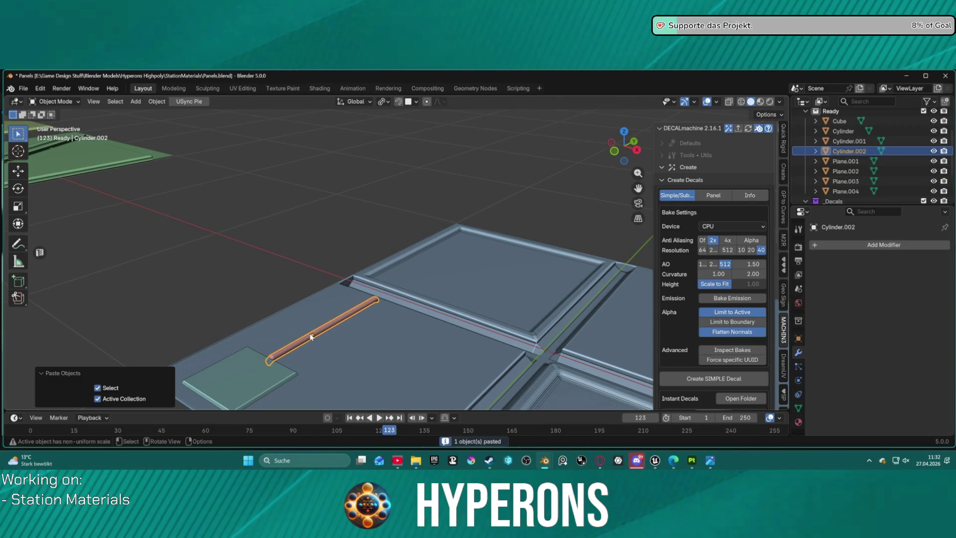
Move Cylinder.002 0.053477 m along global X beside the other strip, then inspect the strips
{"action": "key", "text": "g"}
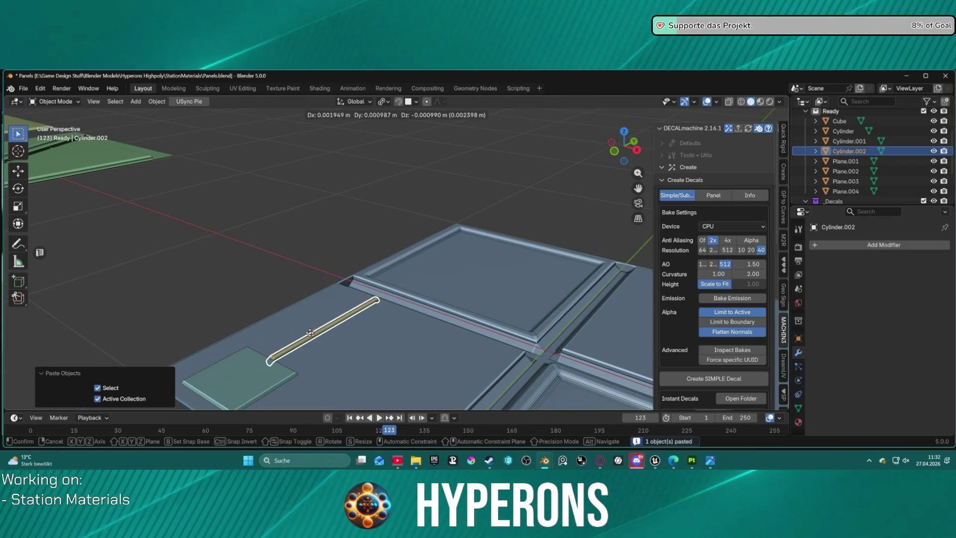
{"action": "key", "text": "y"}
{"action": "key", "text": "x"}
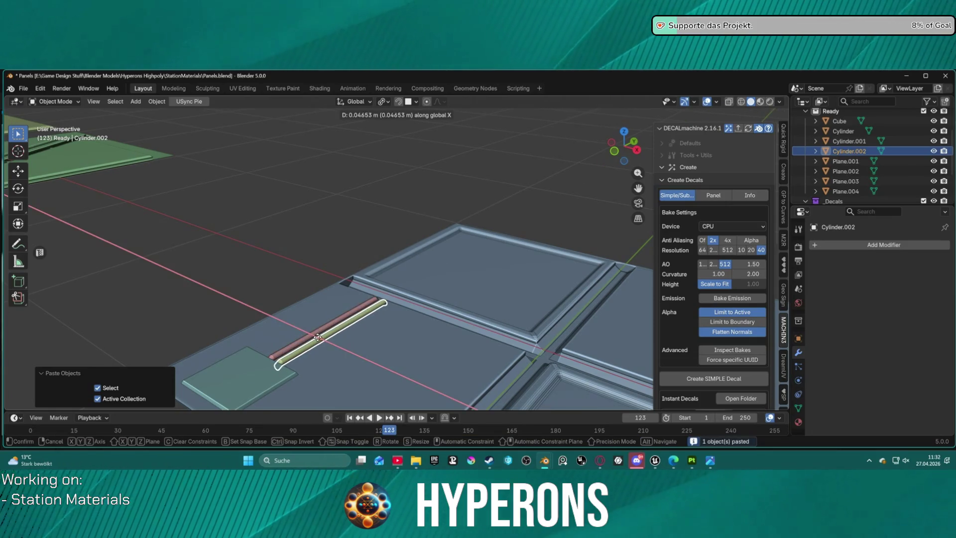
{"action": "left_click", "coordinate": [318, 339]}
{"action": "mouse_move", "coordinate": [372, 331]}
{"action": "middle_mouse_down"}
{"action": "mouse_move", "coordinate": [315, 363]}
{"action": "mouse_move", "coordinate": [348, 388]}
{"action": "mouse_move", "coordinate": [307, 392]}
{"action": "middle_mouse_up"}
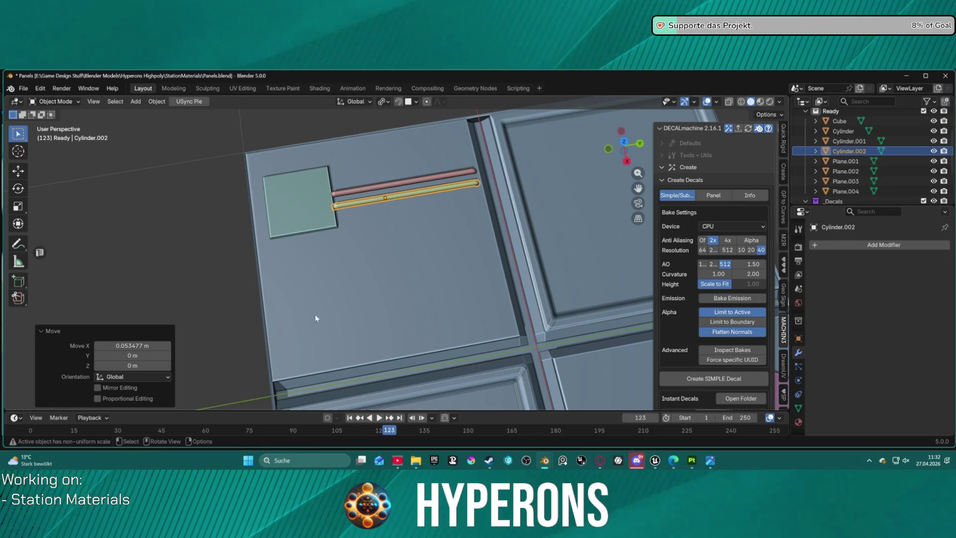
{"action": "scroll", "coordinate": [433, 273], "scroll_direction": "down", "scroll_amount": 3}
{"action": "mouse_move", "coordinate": [433, 273]}
{"action": "middle_mouse_down"}
{"action": "mouse_move", "coordinate": [403, 163]}
{"action": "mouse_move", "coordinate": [431, 263]}
{"action": "mouse_move", "coordinate": [387, 274]}
{"action": "middle_mouse_up"}
{"action": "scroll", "coordinate": [387, 274], "scroll_direction": "up", "scroll_amount": 2}
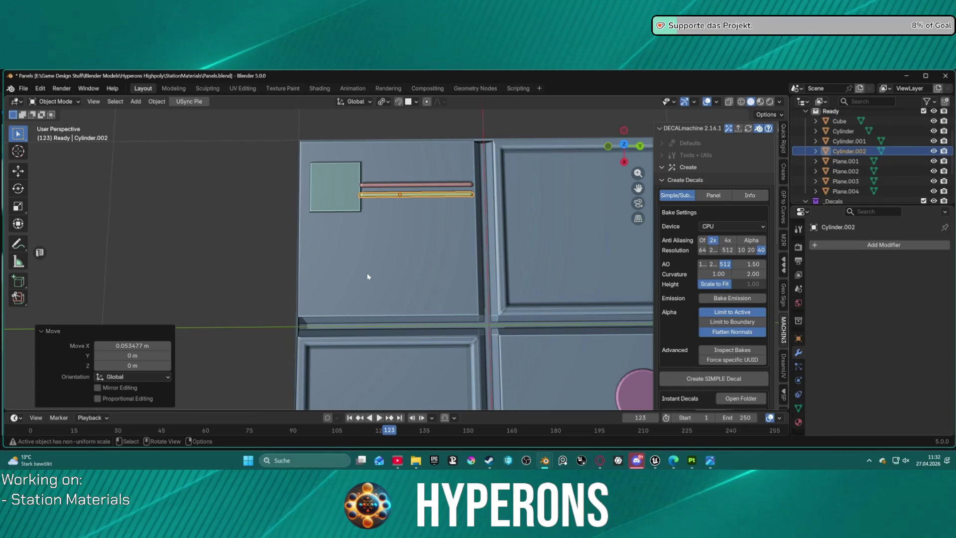
{"action": "scroll", "coordinate": [352, 259], "scroll_direction": "up", "scroll_amount": 2}
{"action": "mouse_move", "coordinate": [351, 259]}
{"action": "middle_mouse_down"}
{"action": "mouse_move", "coordinate": [372, 205]}
{"action": "mouse_move", "coordinate": [369, 247]}
{"action": "mouse_move", "coordinate": [431, 285]}
{"action": "middle_mouse_up"}
{"action": "scroll", "coordinate": [412, 274], "scroll_direction": "down", "scroll_amount": 3}
{"action": "scroll", "coordinate": [412, 273], "scroll_direction": "up", "scroll_amount": 3}
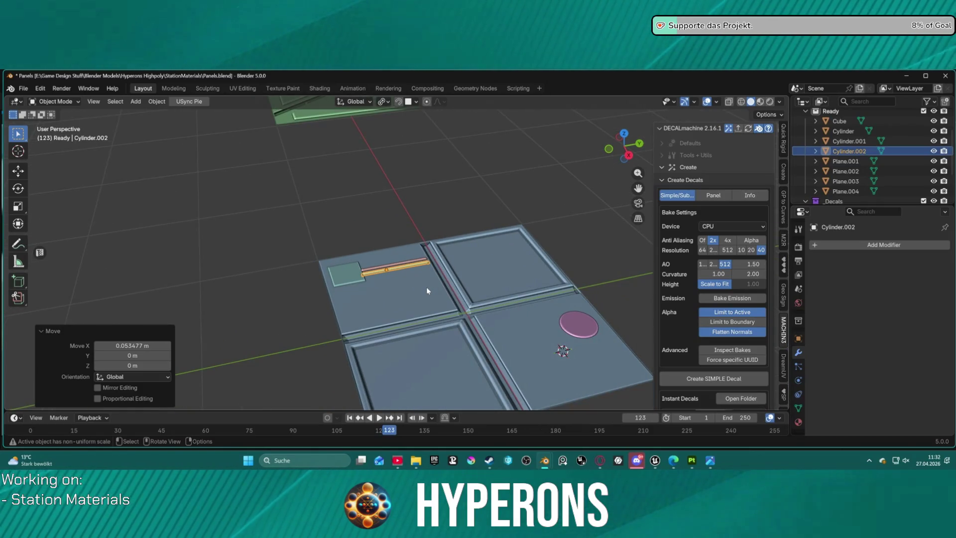
Select Cube, Cylinder, Cylinder.001 and Cylinder.002 with Plane.004 active, and Join them
{"action": "left_click", "coordinate": [841, 190]}
{"action": "left_click", "coordinate": [841, 182]}
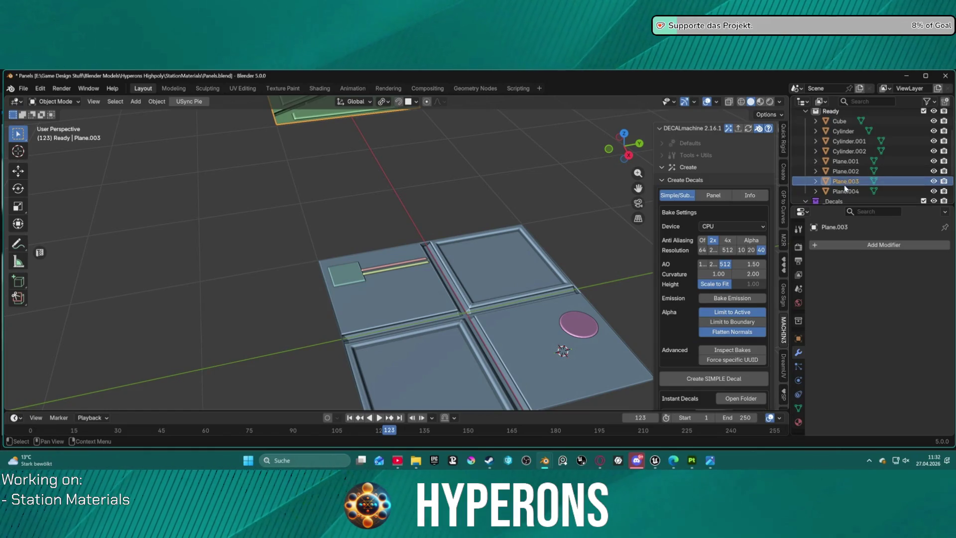
{"action": "left_click", "coordinate": [844, 191]}
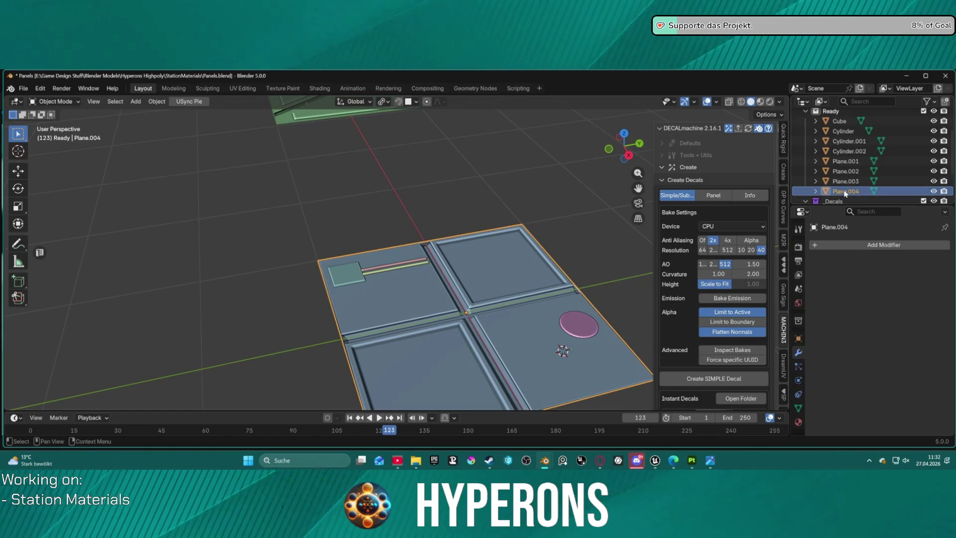
{"action": "left_click", "coordinate": [847, 151]}
{"action": "left_click", "coordinate": [846, 140], "text": "shift"}
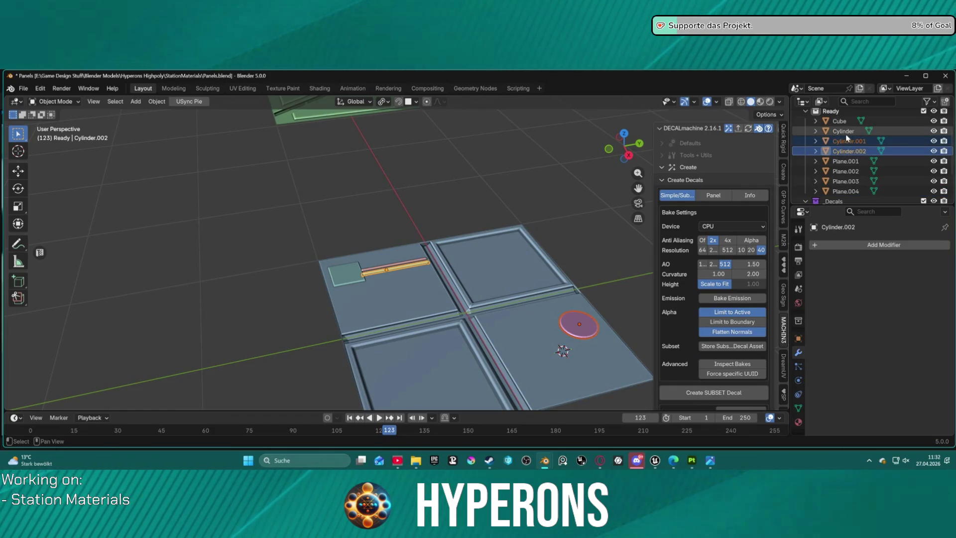
{"action": "left_click", "coordinate": [841, 123], "text": "shift"}
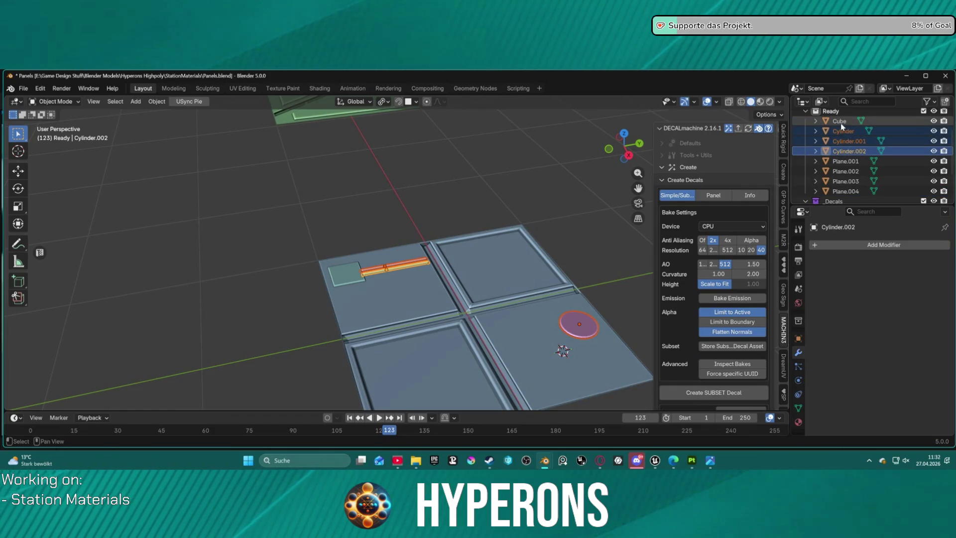
{"action": "left_click", "coordinate": [844, 191], "text": "ctrl"}
{"action": "right_click", "coordinate": [502, 160]}
{"action": "left_click", "coordinate": [450, 159]}
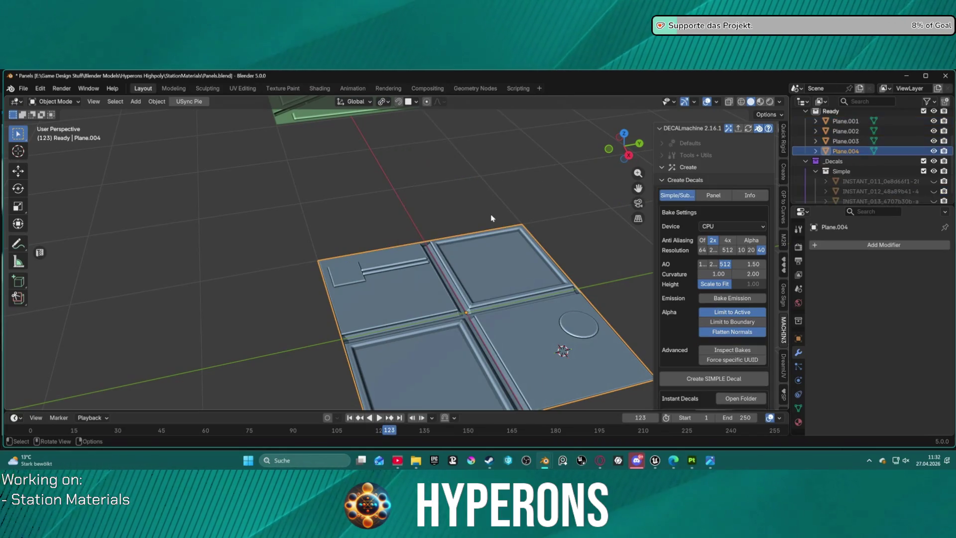
View the joined panel from top orthographic view, back in Object Mode, and enter the UV Editing workspace
{"action": "mouse_move", "coordinate": [542, 199]}
{"action": "middle_mouse_down"}
{"action": "mouse_move", "coordinate": [543, 280]}
{"action": "mouse_move", "coordinate": [537, 253]}
{"action": "middle_mouse_up"}
{"action": "scroll", "coordinate": [520, 266], "scroll_direction": "down", "scroll_amount": 4}
{"action": "key", "text": "KP_7"}
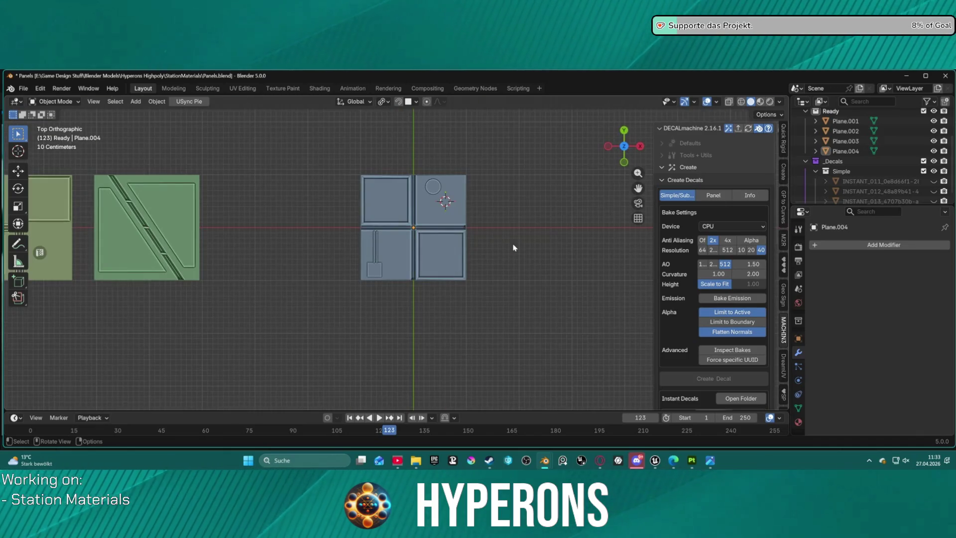
{"action": "middle_click_drag", "start_coordinate": [568, 165], "coordinate": [520, 192]}
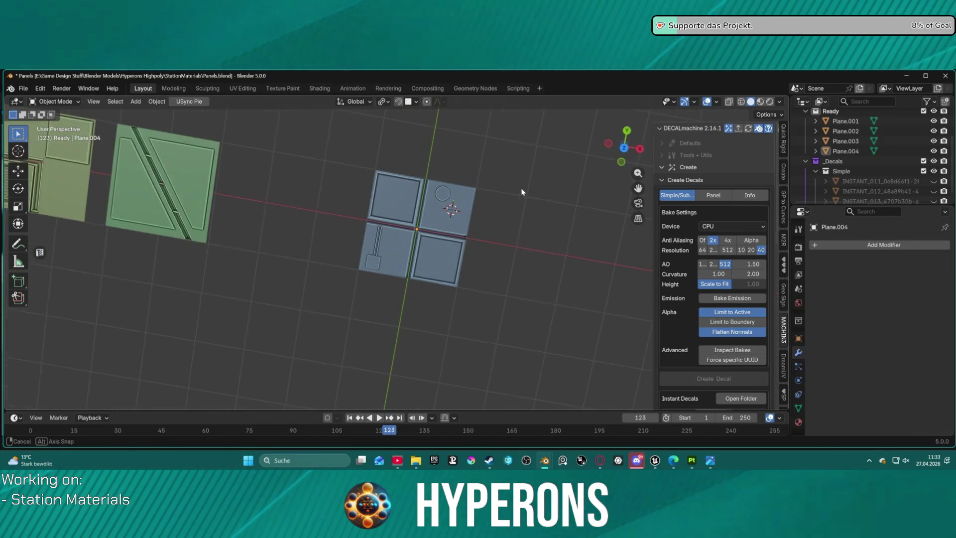
{"action": "key", "text": "KP_7"}
{"action": "scroll", "coordinate": [531, 192], "scroll_direction": "up", "scroll_amount": 1}
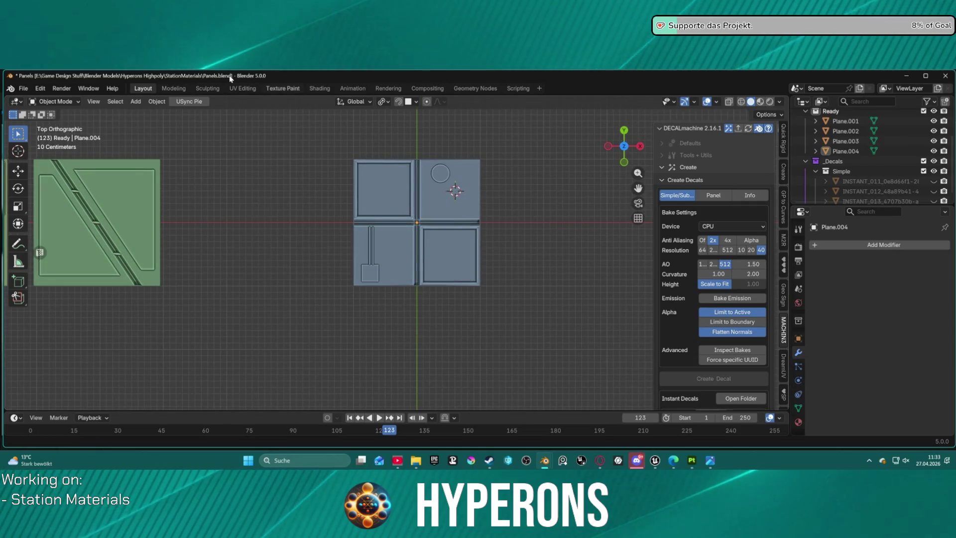
{"action": "key", "text": "ctrl+Tab"}
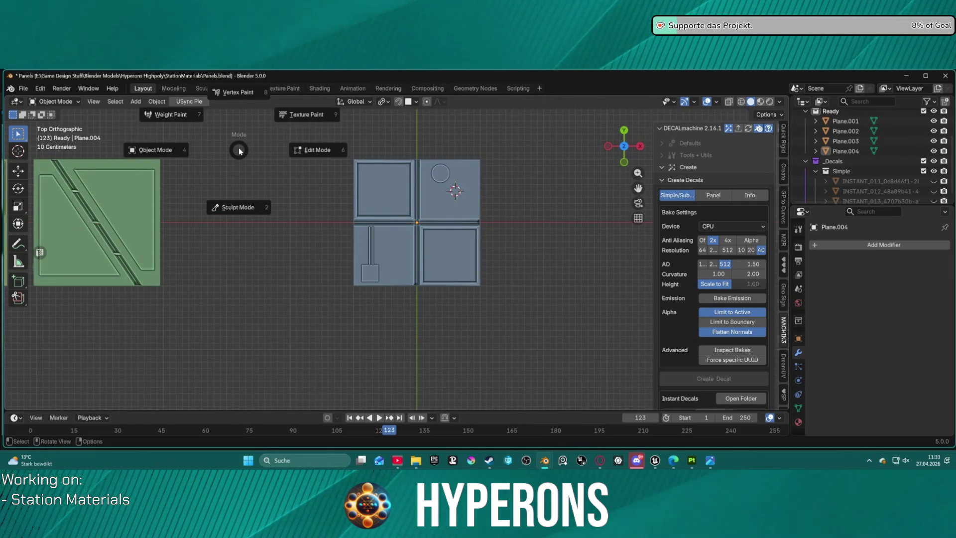
{"action": "left_click", "coordinate": [239, 124]}
{"action": "key", "text": "ctrl+Tab"}
{"action": "left_click", "coordinate": [160, 149]}
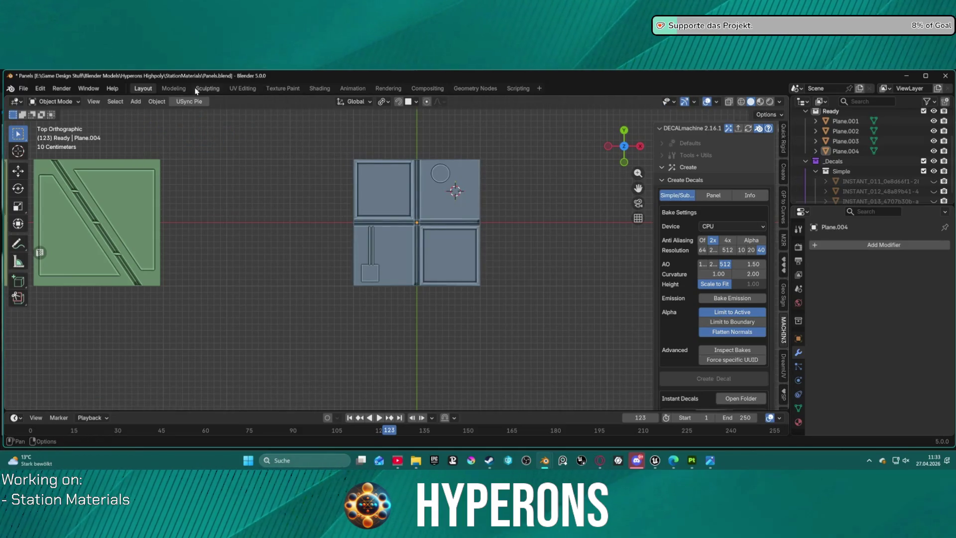
{"action": "left_click", "coordinate": [243, 88]}
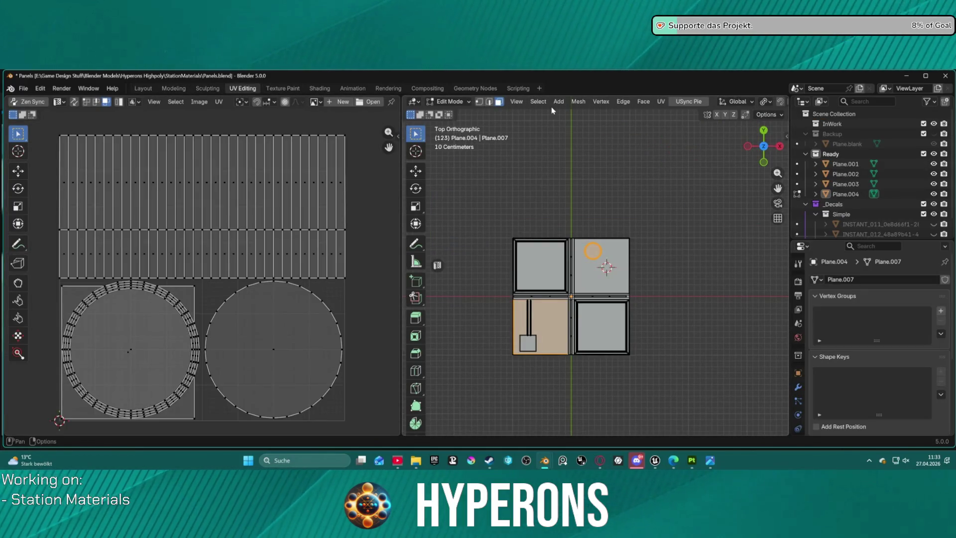
Try a Project from View (Bounds) unwrap, then return to Object Mode and reselect Plane.004
{"action": "left_click", "coordinate": [661, 101]}
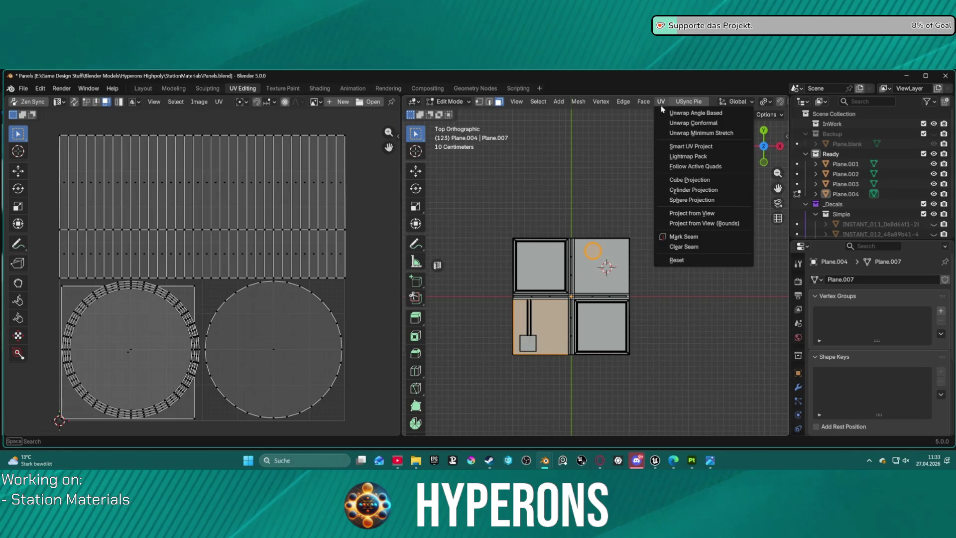
{"action": "left_click", "coordinate": [699, 223]}
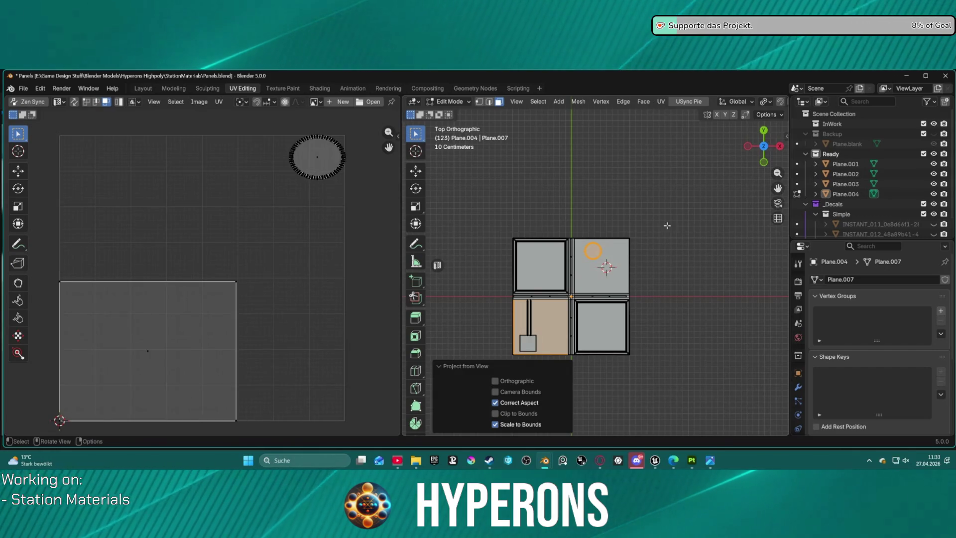
{"action": "left_click", "coordinate": [667, 225]}
{"action": "key", "text": "ctrl+Tab"}
{"action": "left_click", "coordinate": [626, 226]}
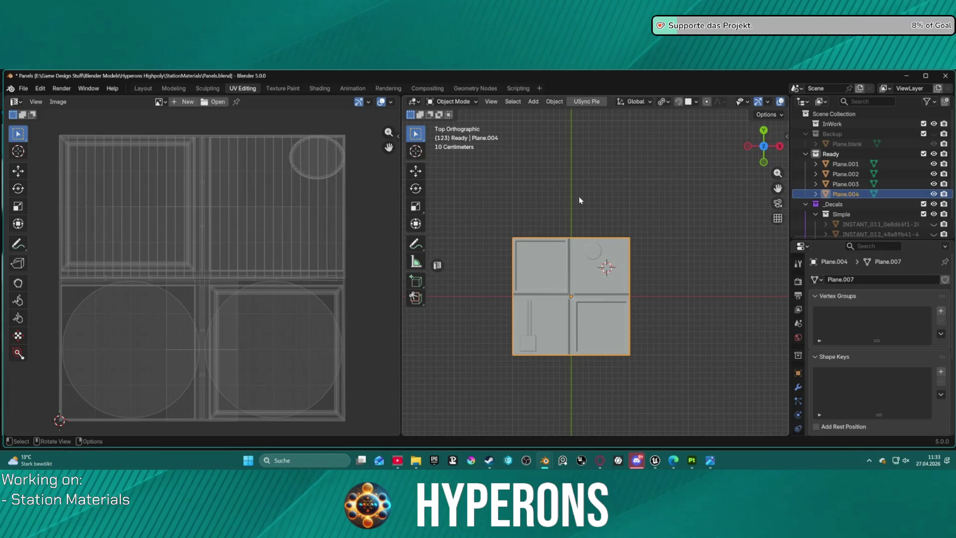
{"action": "left_click", "coordinate": [579, 189]}
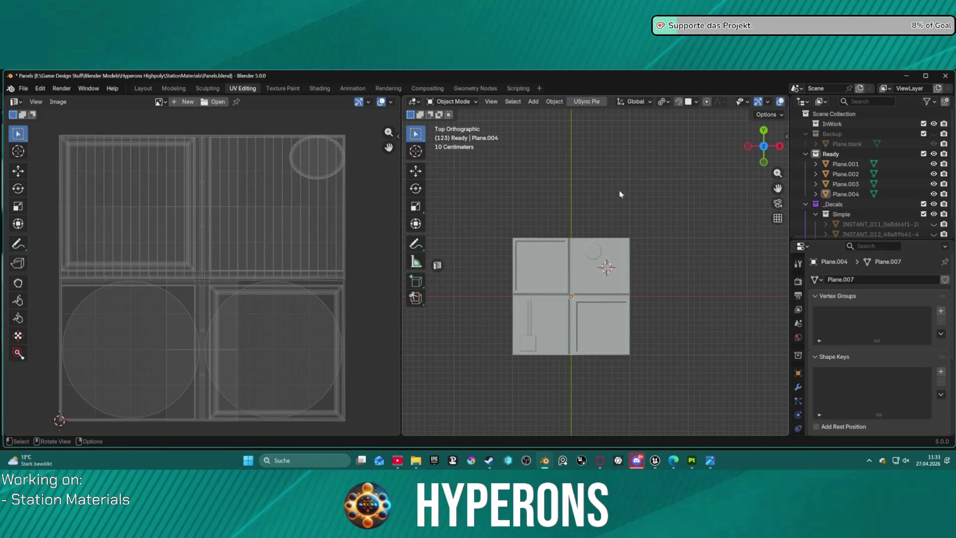
{"action": "left_click", "coordinate": [849, 194]}
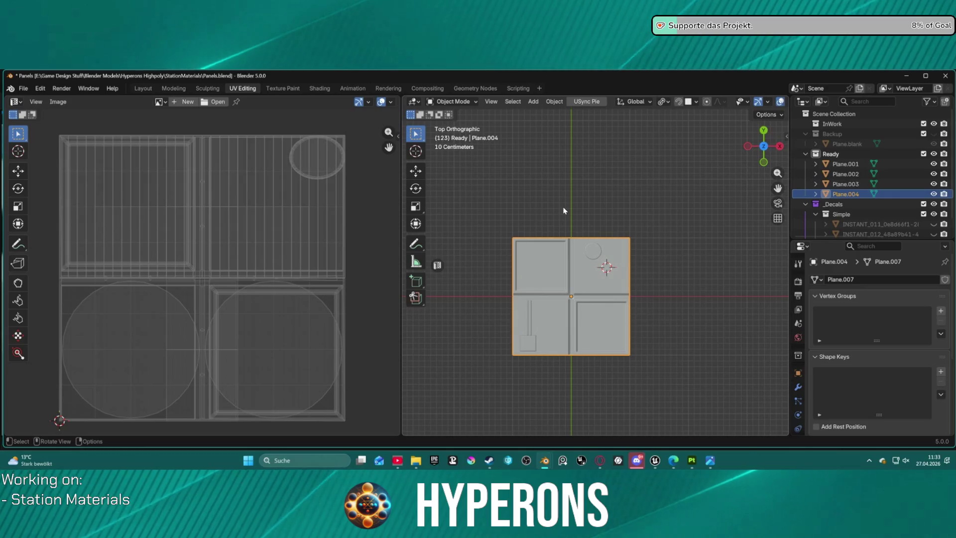
In Edit Mode, select all of Plane.004 and project its UVs from the top view to bounds
{"action": "key", "text": "ctrl+Tab"}
{"action": "left_click", "coordinate": [551, 264]}
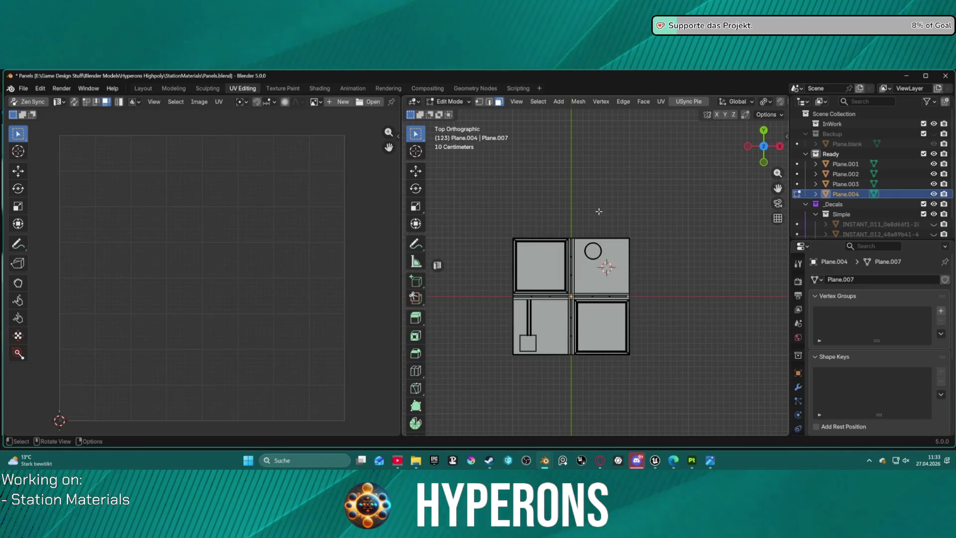
{"action": "key", "text": "a"}
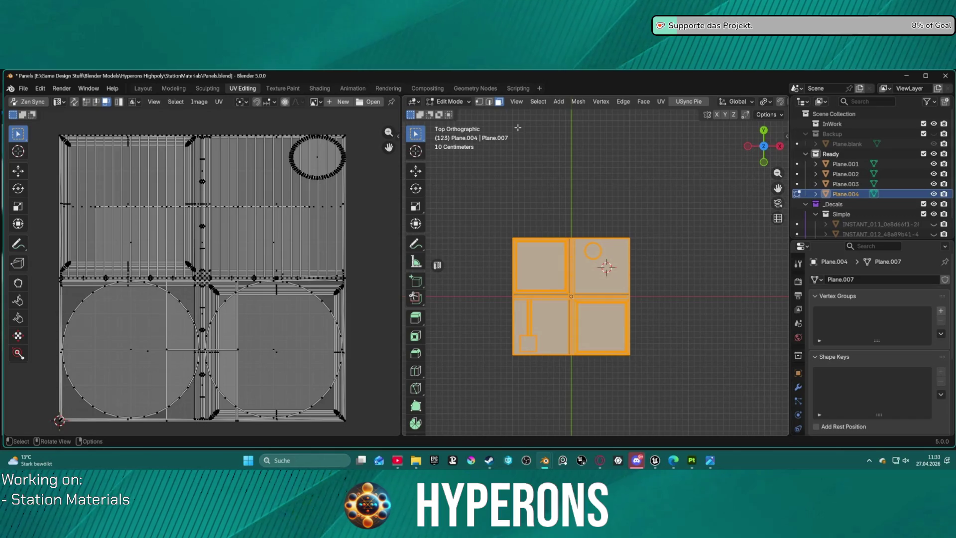
{"action": "left_click", "coordinate": [643, 102]}
{"action": "mouse_move", "coordinate": [660, 101]}
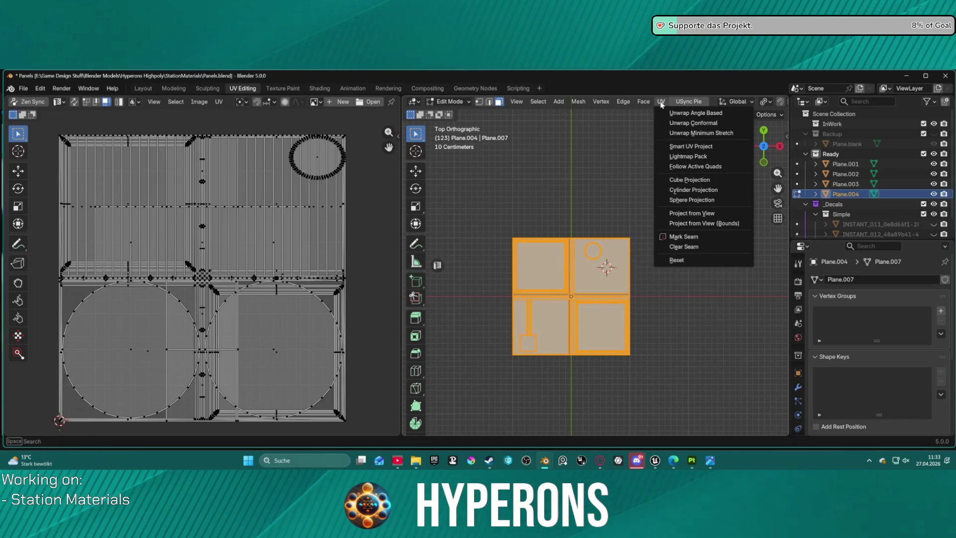
{"action": "left_click", "coordinate": [688, 224]}
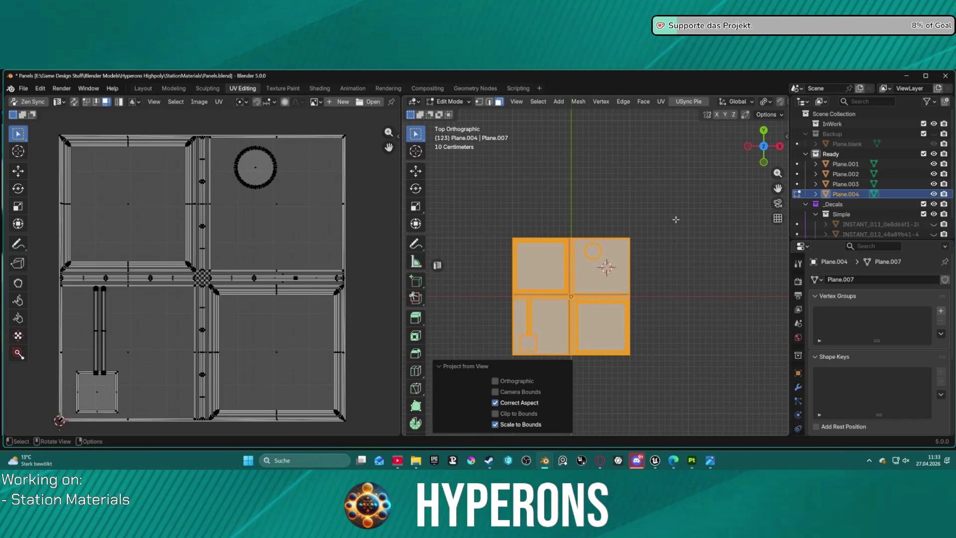
{"action": "left_click", "coordinate": [22, 90]}
Export the panel as an FBX file and deselect its faces
{"action": "mouse_move", "coordinate": [55, 240]}
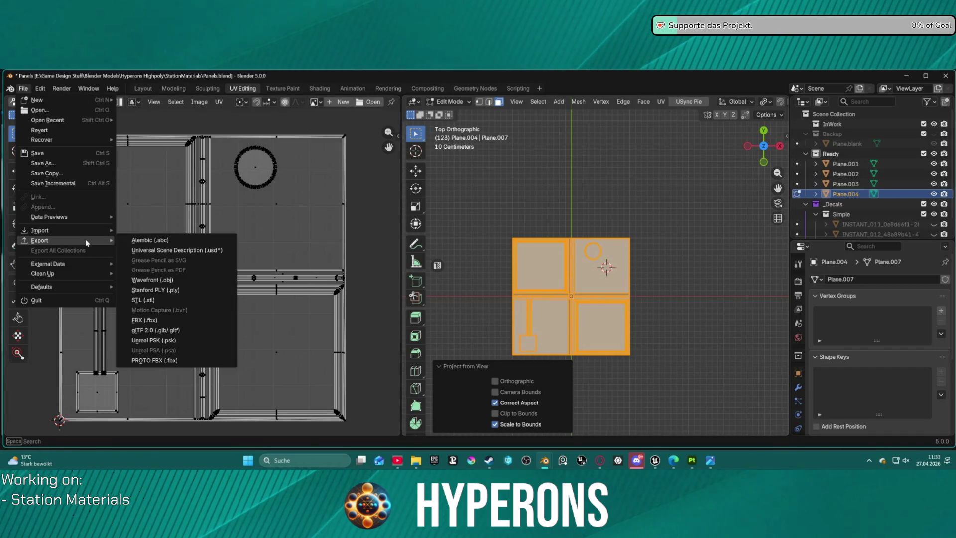
{"action": "left_click", "coordinate": [174, 321]}
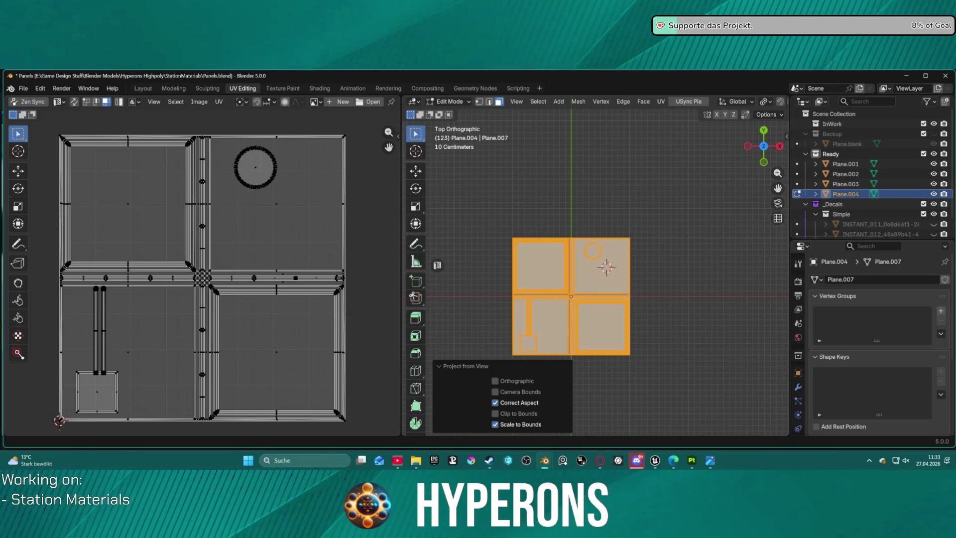
{"action": "left_click", "coordinate": [573, 203]}
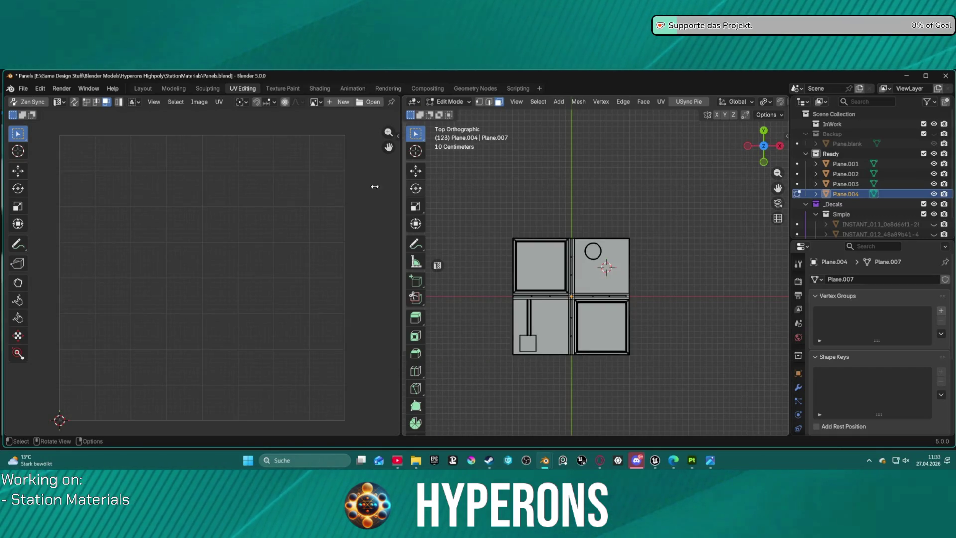
Return to the Layout workspace, switch to Substance Painter and close its texture export window
{"action": "left_click", "coordinate": [142, 88]}
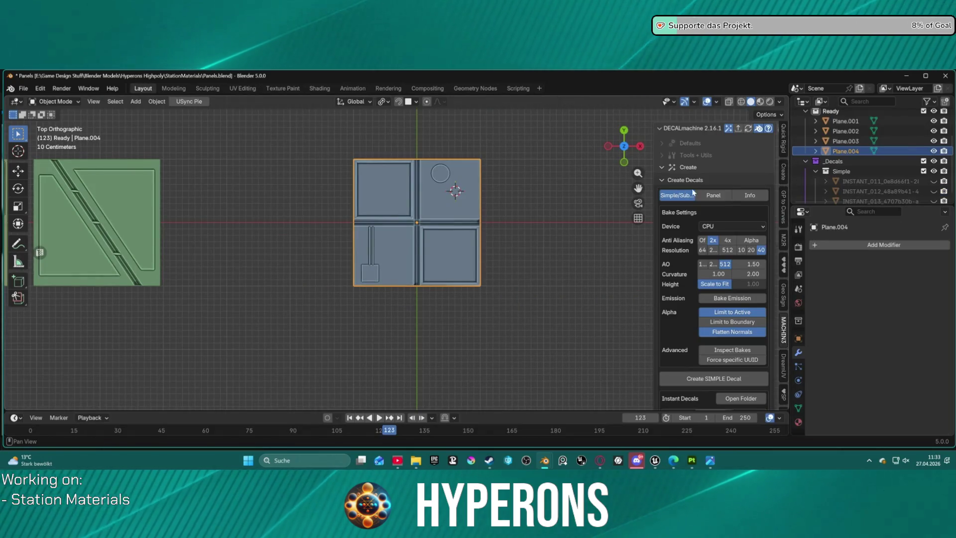
{"action": "left_click", "coordinate": [678, 381]}
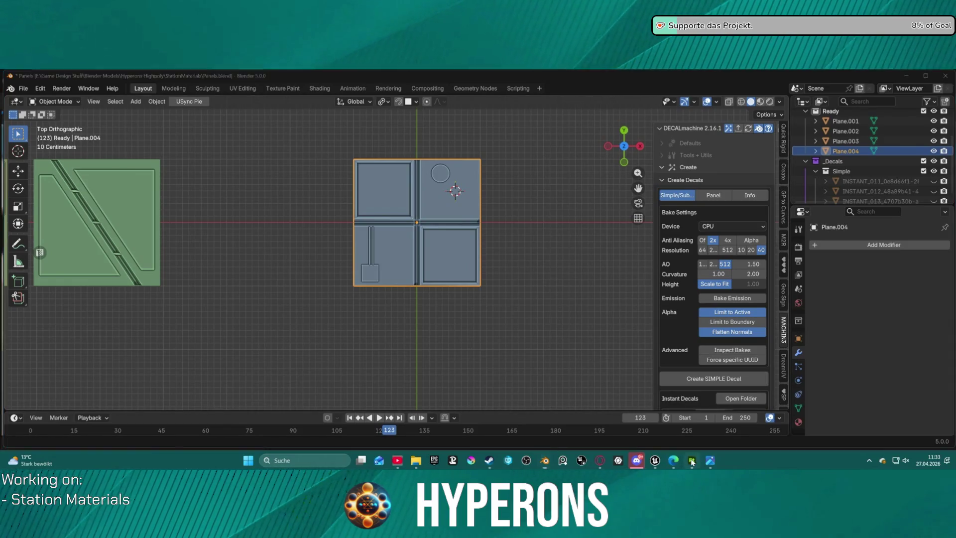
{"action": "key", "text": "alt+Tab"}
{"action": "left_click", "coordinate": [558, 406]}
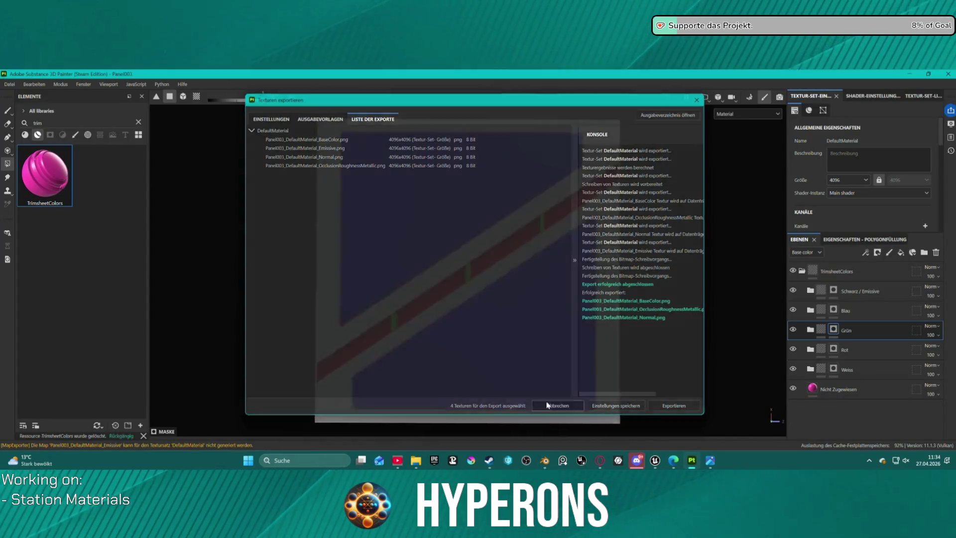
Save the current Substance Painter project and start a new project
{"action": "left_click", "coordinate": [10, 84]}
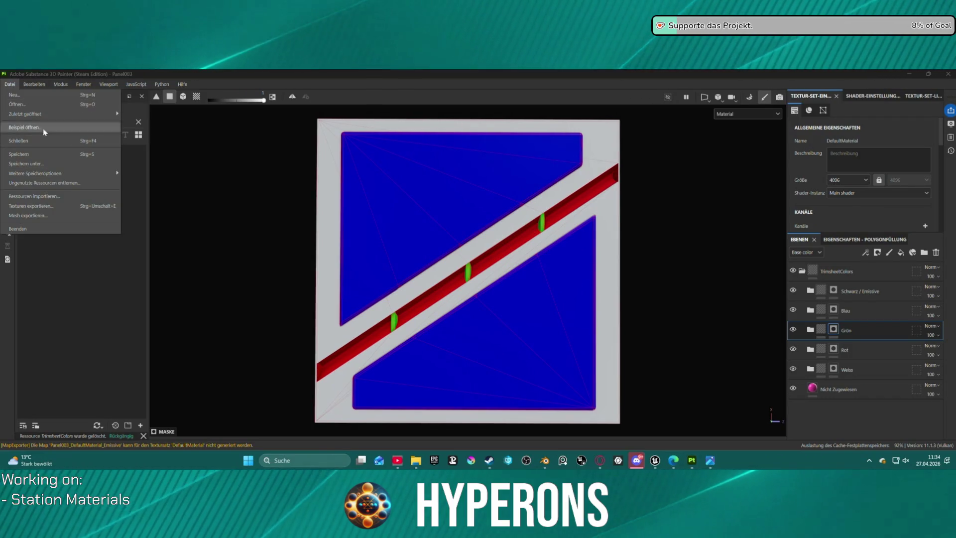
{"action": "left_click", "coordinate": [38, 154]}
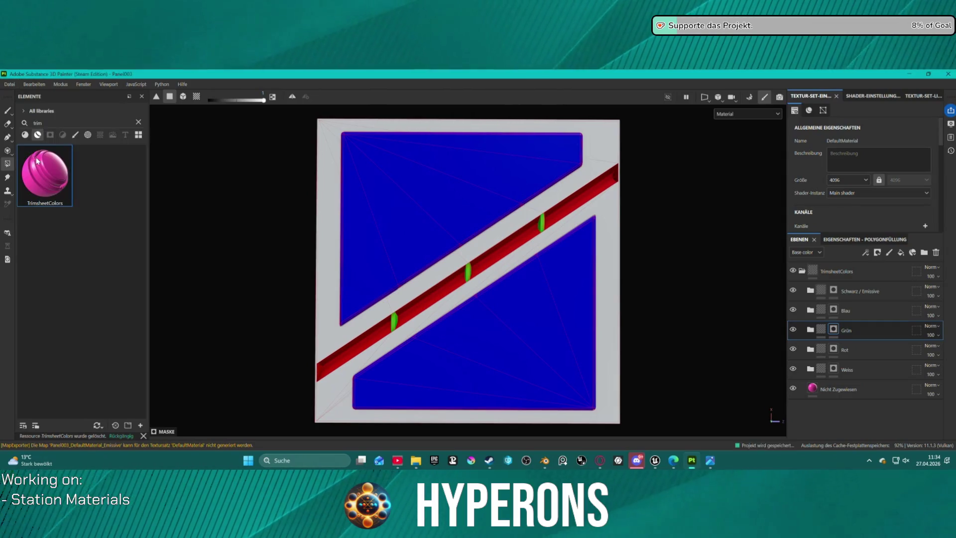
{"action": "left_click", "coordinate": [9, 84]}
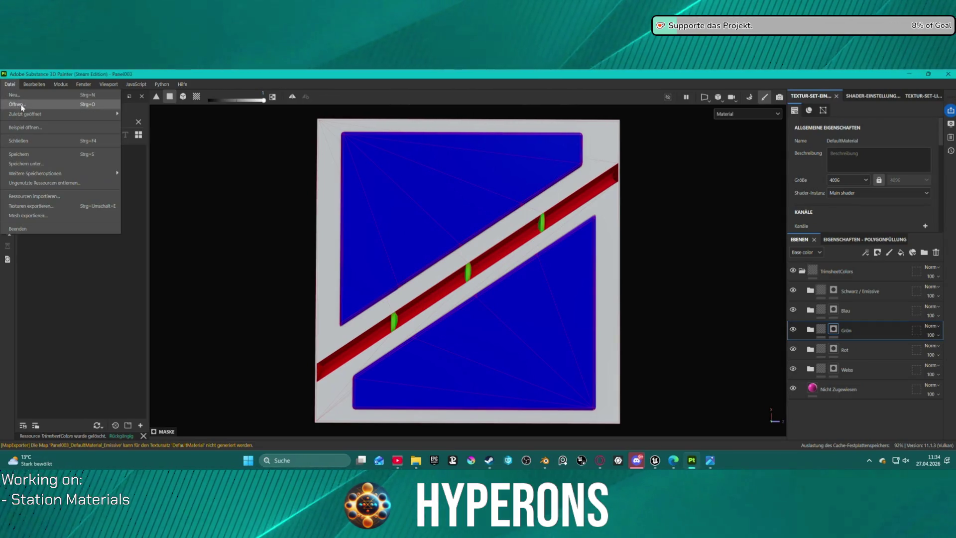
{"action": "left_click", "coordinate": [47, 96]}
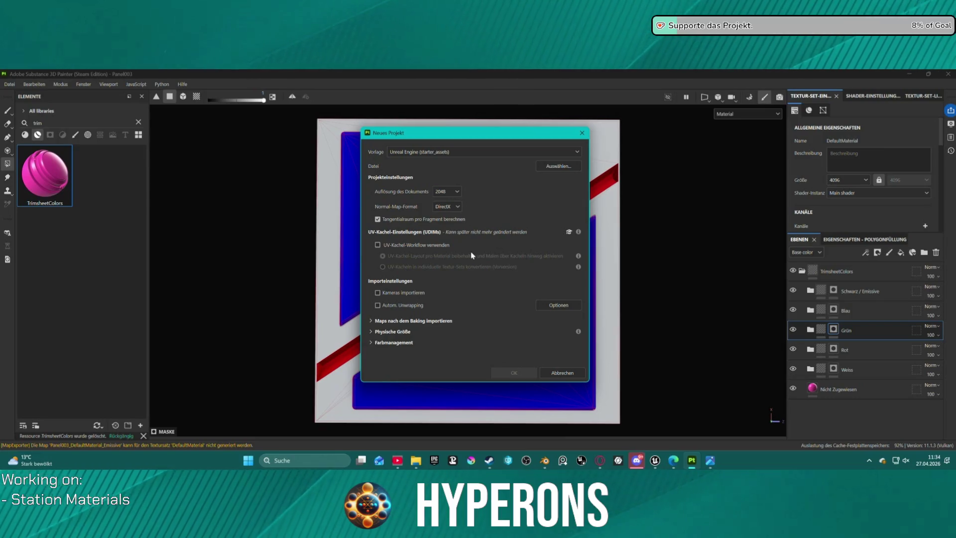
Review the new project's tangent space, color management, physical size and post-bake import options
{"action": "left_click", "coordinate": [370, 320]}
{"action": "left_click", "coordinate": [370, 320]}
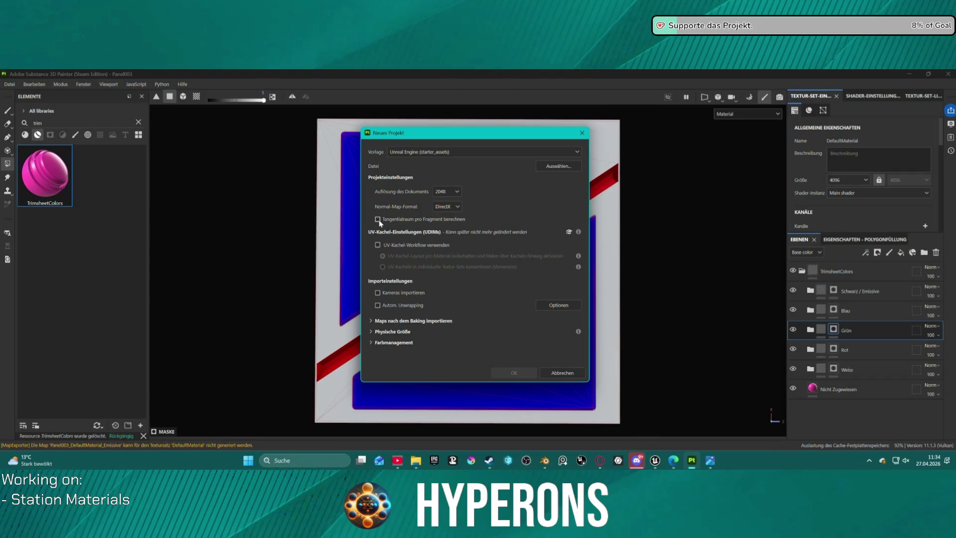
{"action": "left_click", "coordinate": [426, 219]}
{"action": "left_click", "coordinate": [422, 221]}
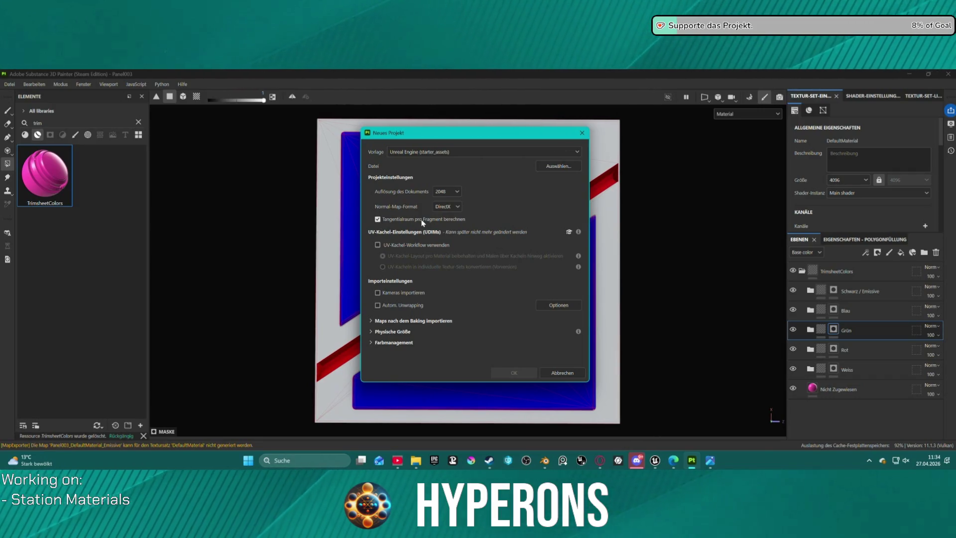
{"action": "left_click", "coordinate": [373, 342]}
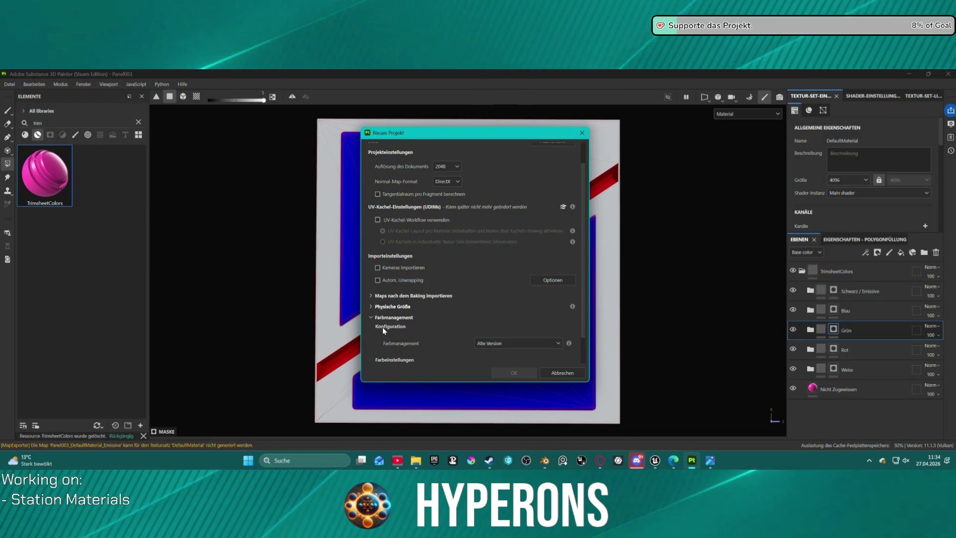
{"action": "scroll", "coordinate": [383, 330], "scroll_direction": "down", "scroll_amount": 2}
{"action": "scroll", "coordinate": [383, 330], "scroll_direction": "down", "scroll_amount": 1}
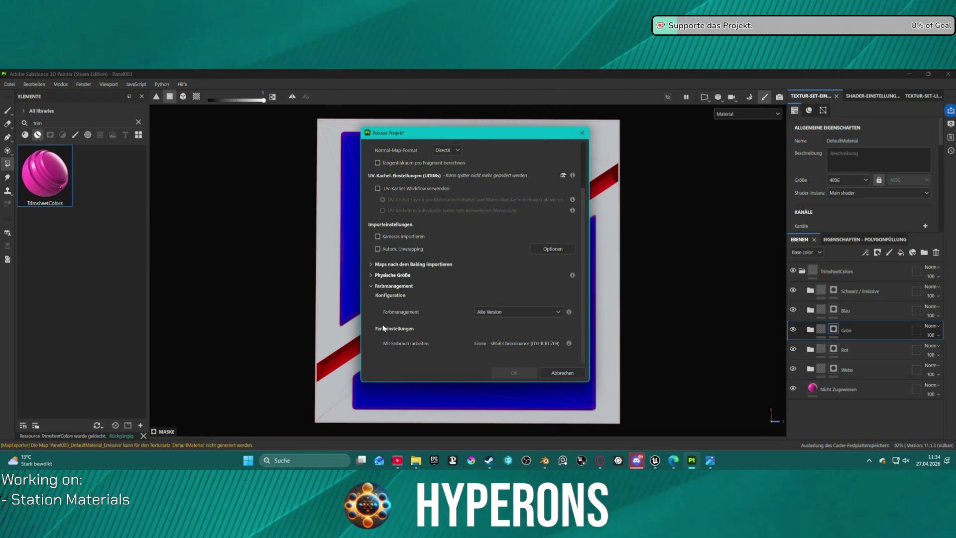
{"action": "left_click", "coordinate": [370, 275]}
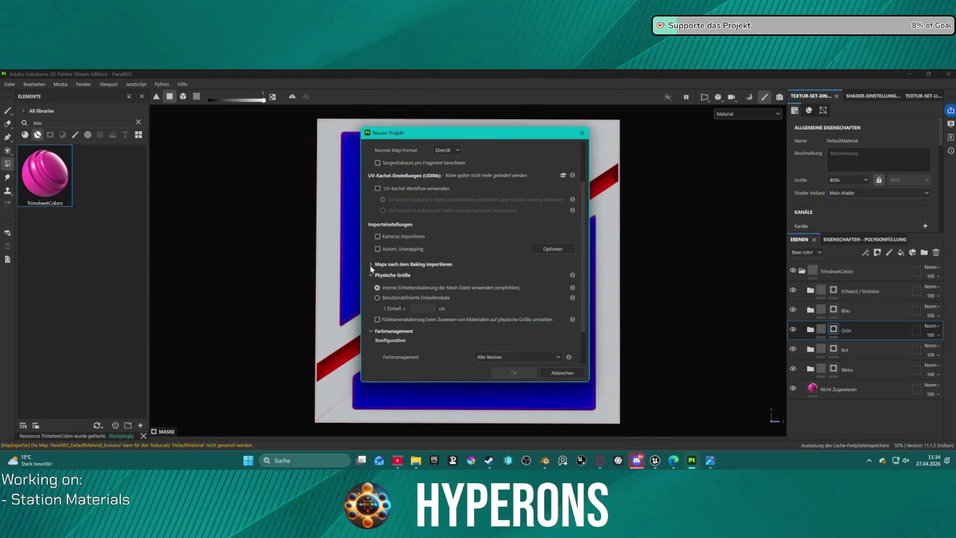
{"action": "left_click", "coordinate": [370, 265]}
{"action": "left_click", "coordinate": [369, 263]}
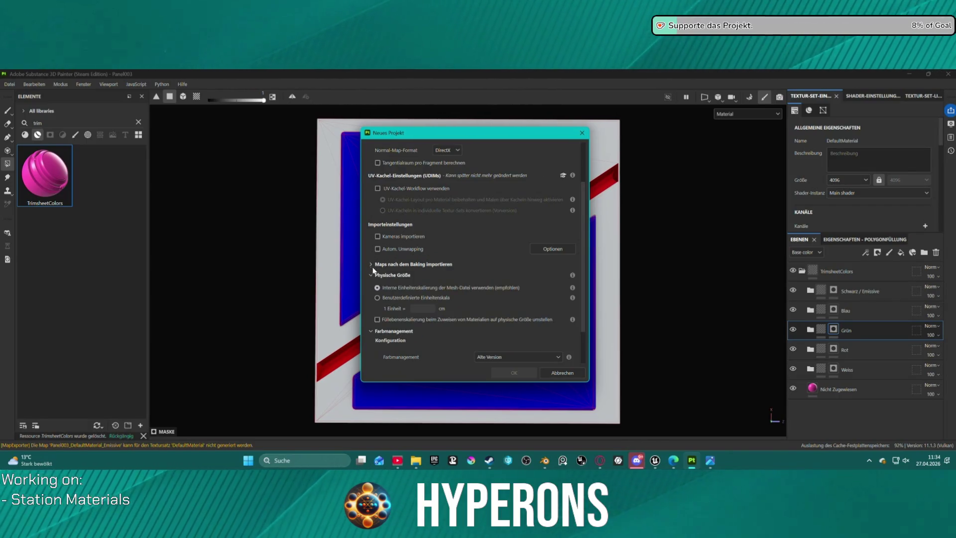
{"action": "scroll", "coordinate": [378, 323], "scroll_direction": "up", "scroll_amount": 2}
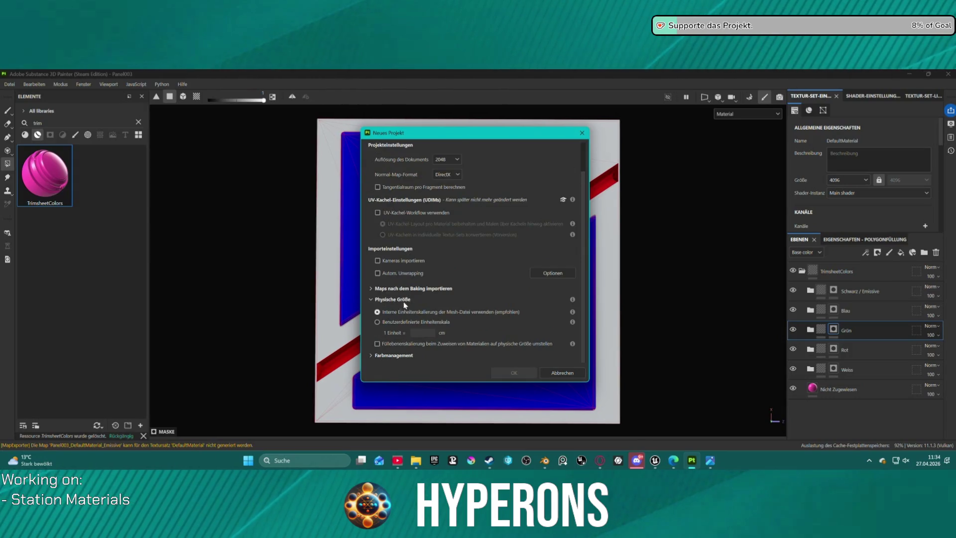
Create the project from Panel004.fbx at 4096 resolution and enter mesh-map baking
{"action": "left_click", "coordinate": [453, 191]}
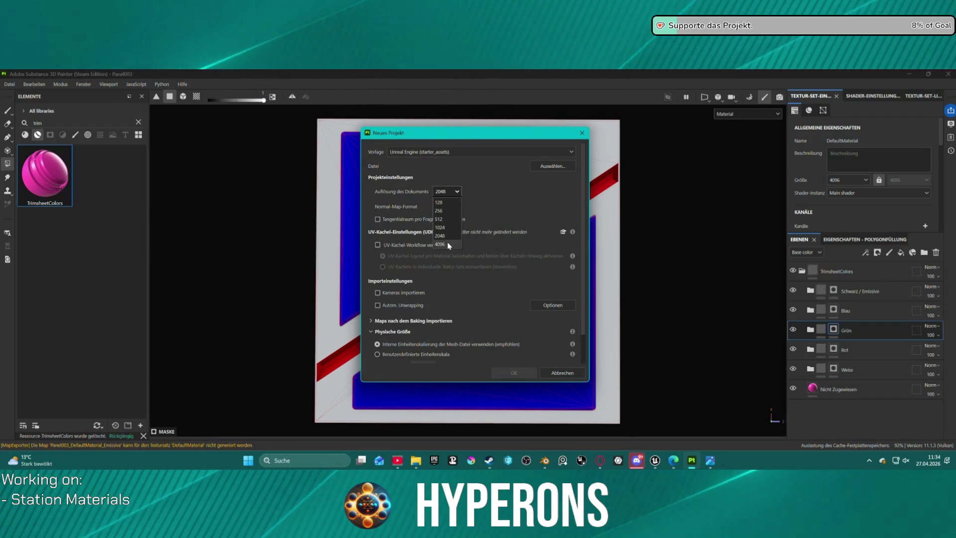
{"action": "left_click", "coordinate": [447, 242]}
{"action": "left_click", "coordinate": [569, 168]}
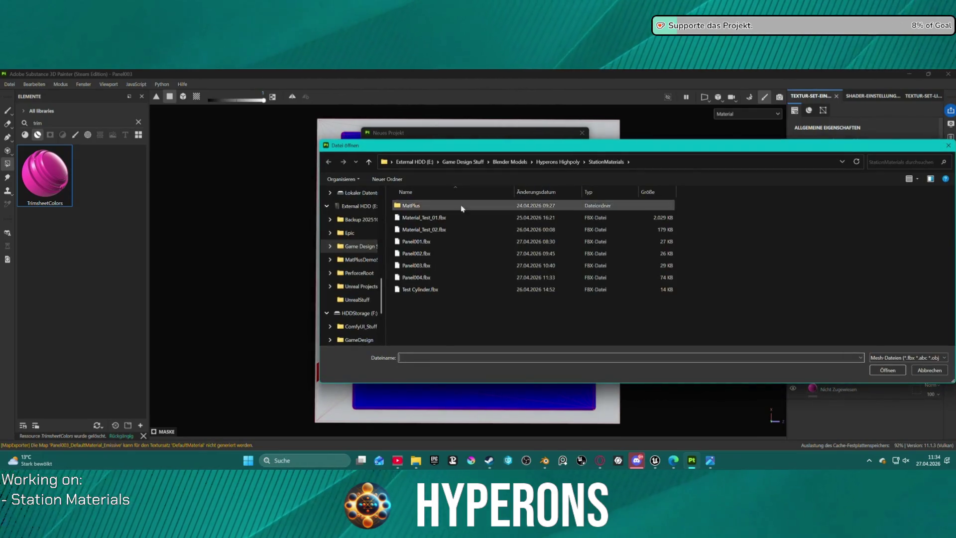
{"action": "double_click", "coordinate": [433, 278]}
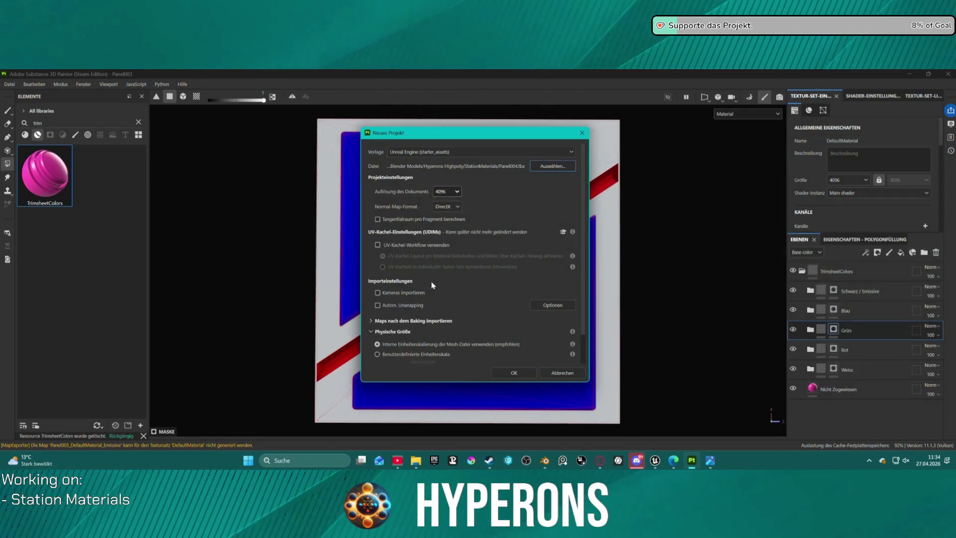
{"action": "left_click", "coordinate": [520, 374]}
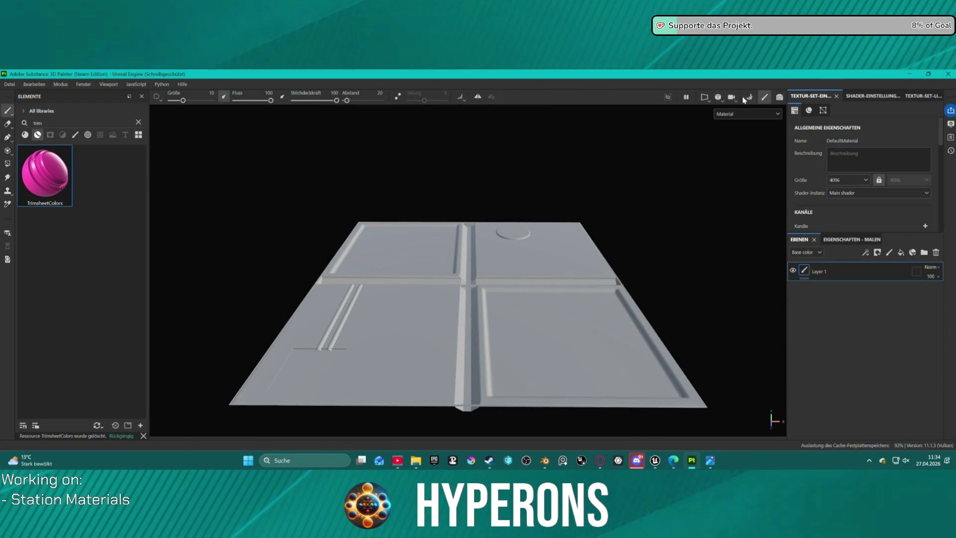
{"action": "key", "text": "ctrl+shift+b"}
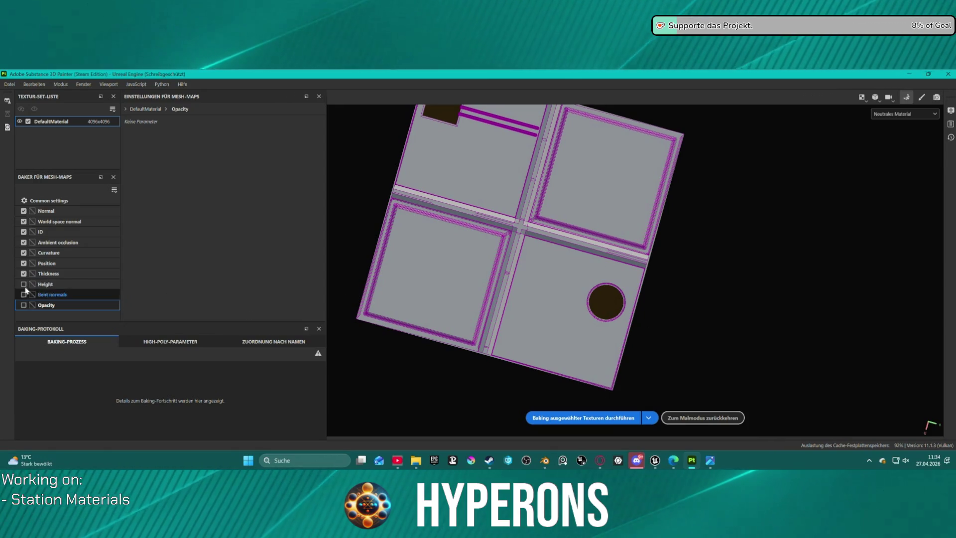
Enable the Height and Opacity bakers, bake the selected maps, and return to painting mode
{"action": "left_click", "coordinate": [24, 284]}
{"action": "left_click", "coordinate": [23, 305]}
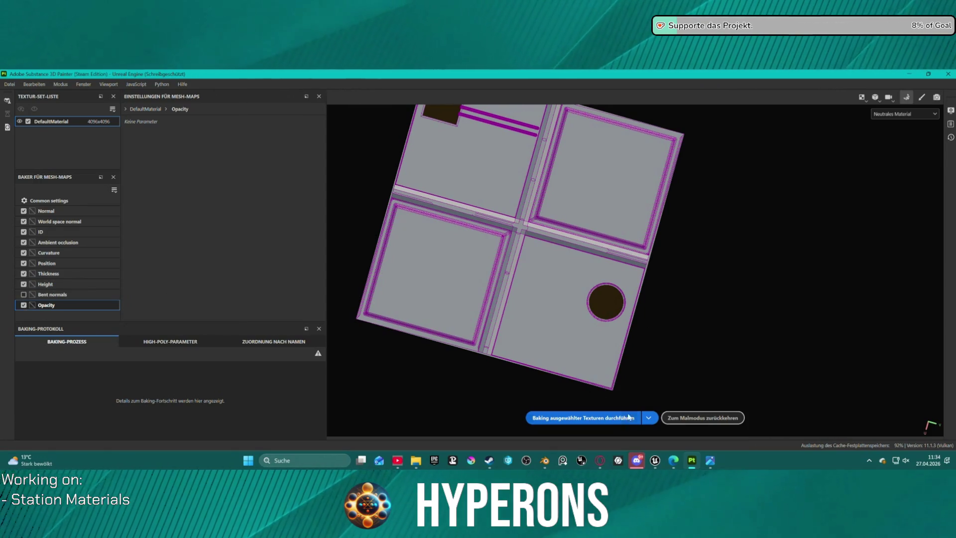
{"action": "left_click", "coordinate": [608, 418]}
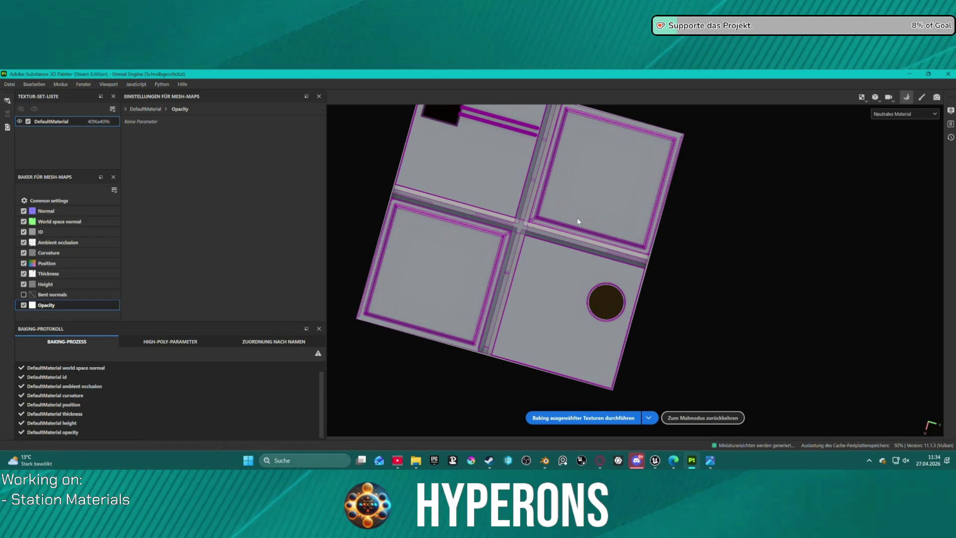
{"action": "left_click_drag", "start_coordinate": [655, 254], "coordinate": [695, 407], "text": "alt"}
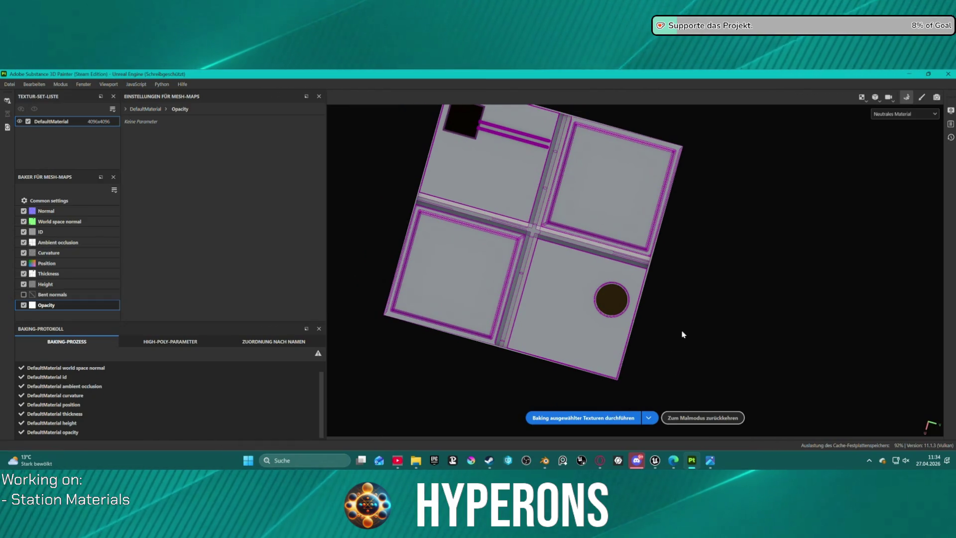
{"action": "left_click", "coordinate": [706, 417]}
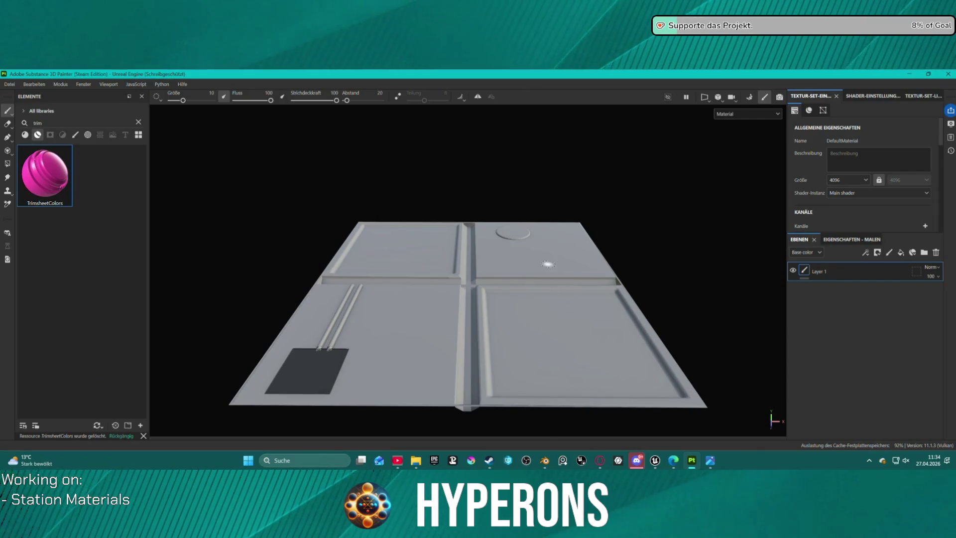
{"action": "scroll", "coordinate": [508, 251], "scroll_direction": "up", "scroll_amount": 2}
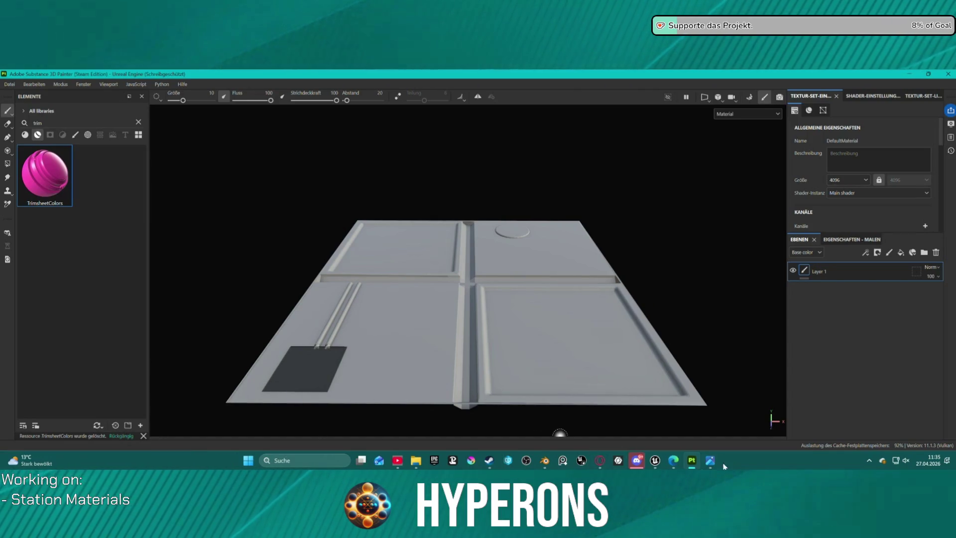
Bring the Blender Panels window forward and select the whole panel mesh in Edit Mode
{"action": "mouse_move", "coordinate": [545, 459]}
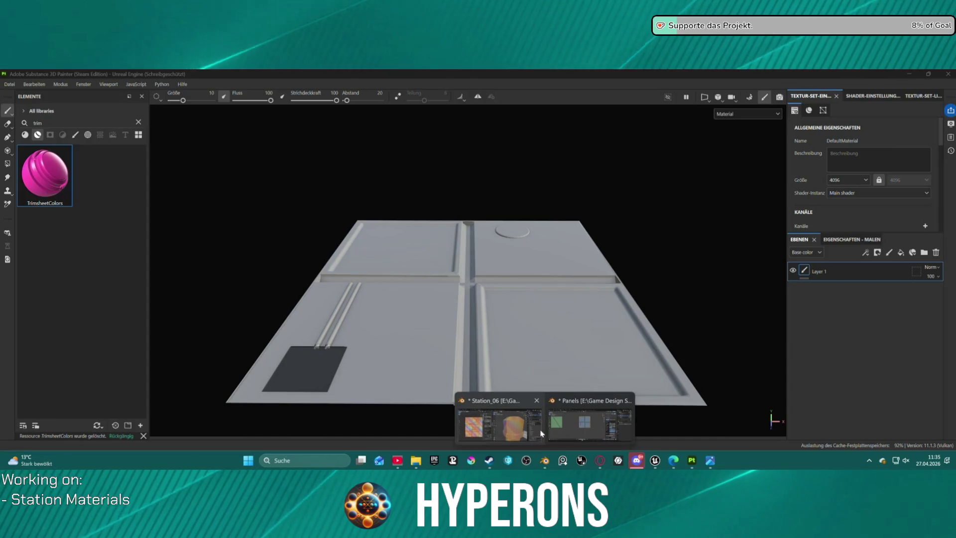
{"action": "left_click", "coordinate": [550, 431]}
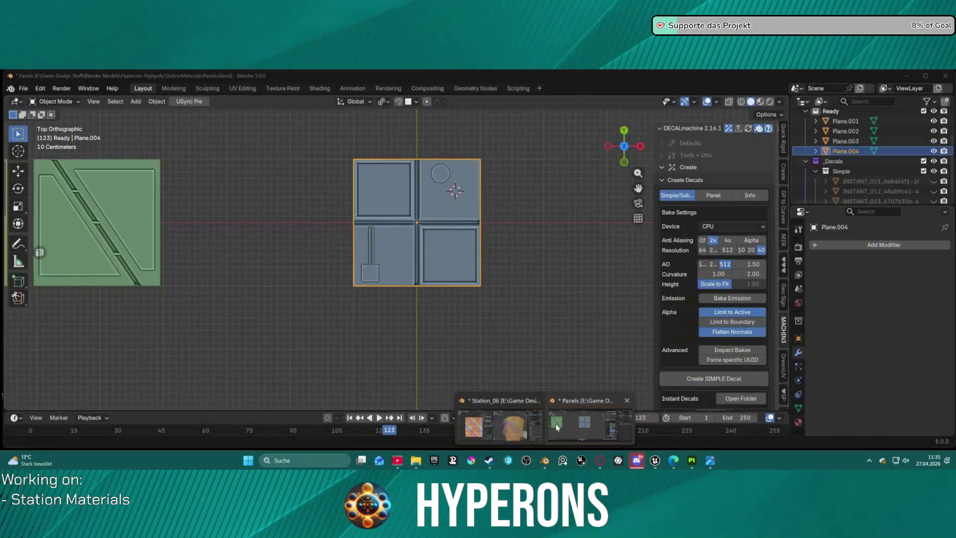
{"action": "left_click", "coordinate": [555, 423]}
{"action": "scroll", "coordinate": [501, 211], "scroll_direction": "up", "scroll_amount": 5}
{"action": "scroll", "coordinate": [491, 201], "scroll_direction": "down", "scroll_amount": 4}
{"action": "key", "text": "ctrl+Tab"}
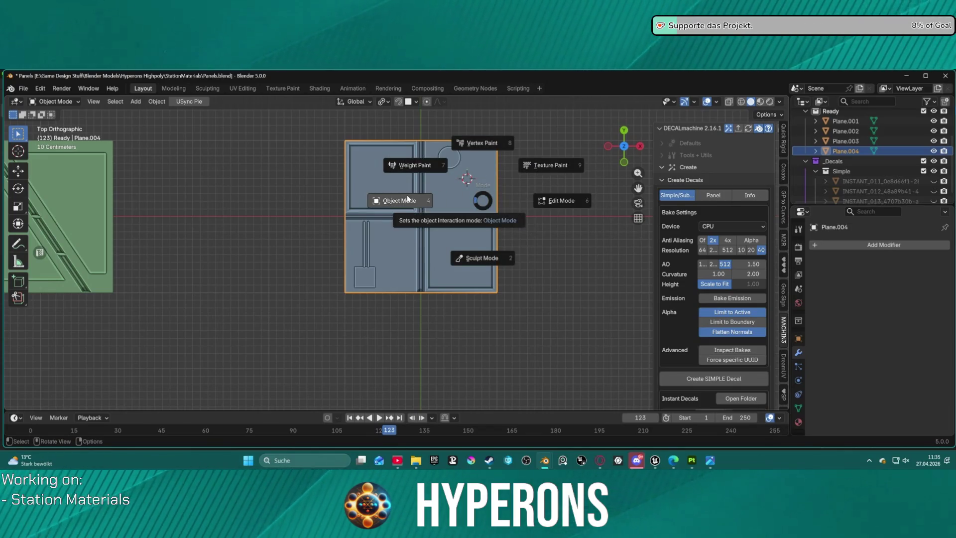
{"action": "left_click", "coordinate": [495, 208]}
{"action": "key", "text": "a"}
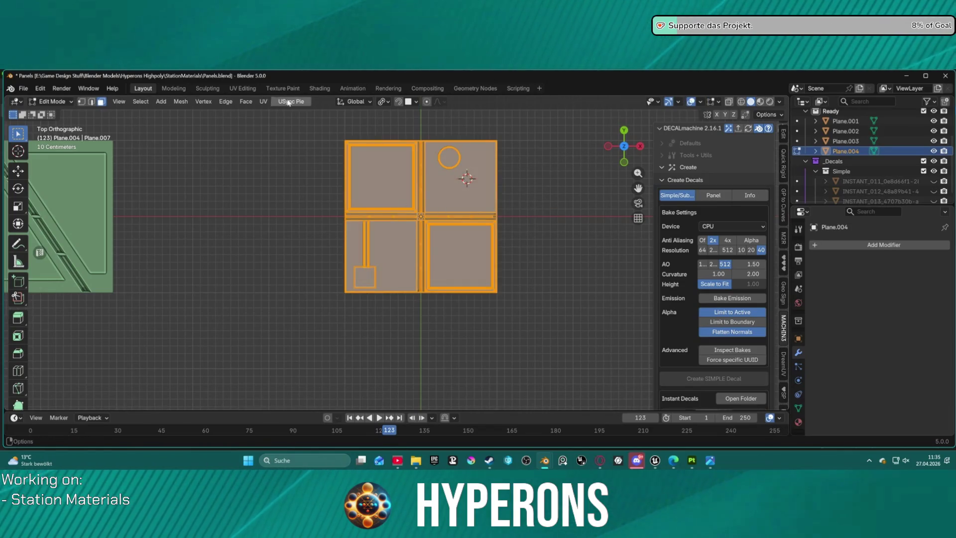
Check face orientation and recalculate Plane.004's normals so all faces point outward
{"action": "left_click", "coordinate": [700, 101]}
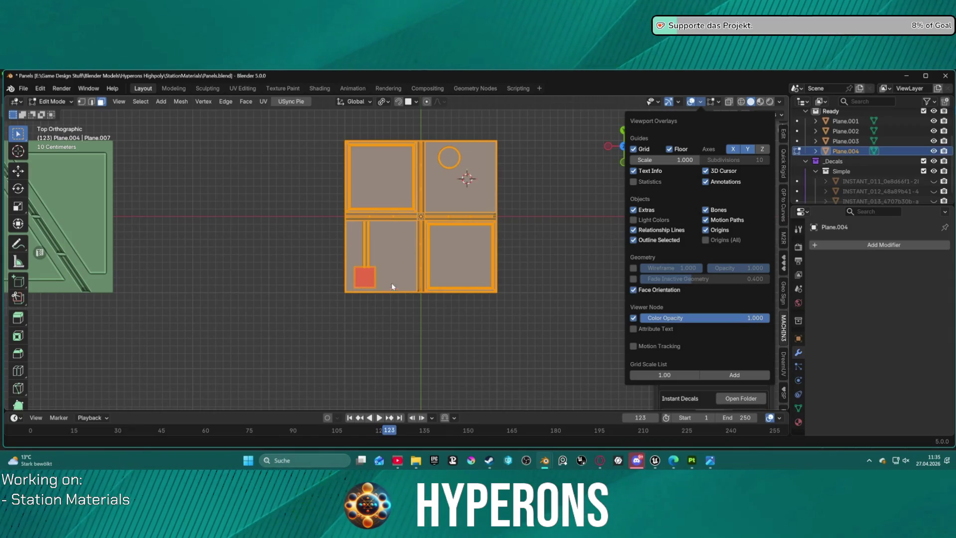
{"action": "left_click", "coordinate": [140, 101]}
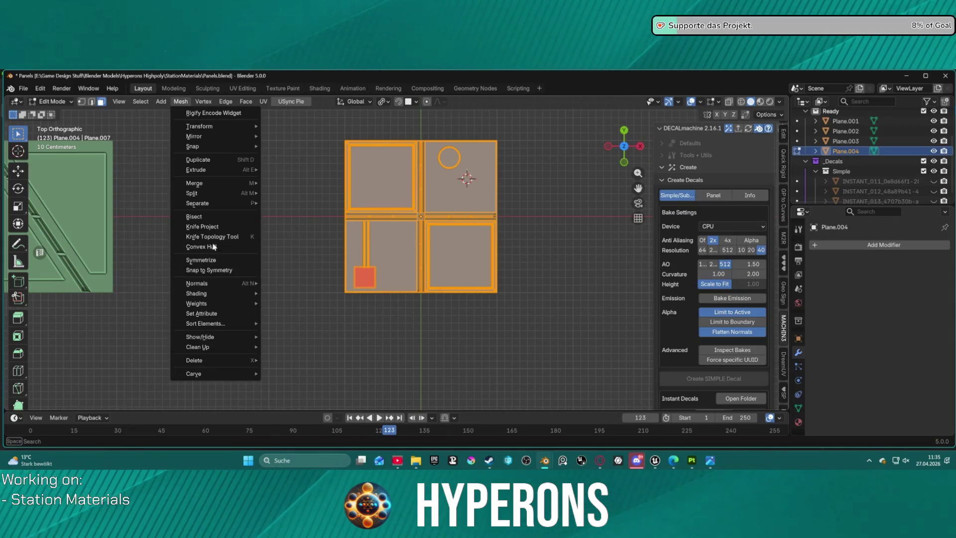
{"action": "mouse_move", "coordinate": [251, 287]}
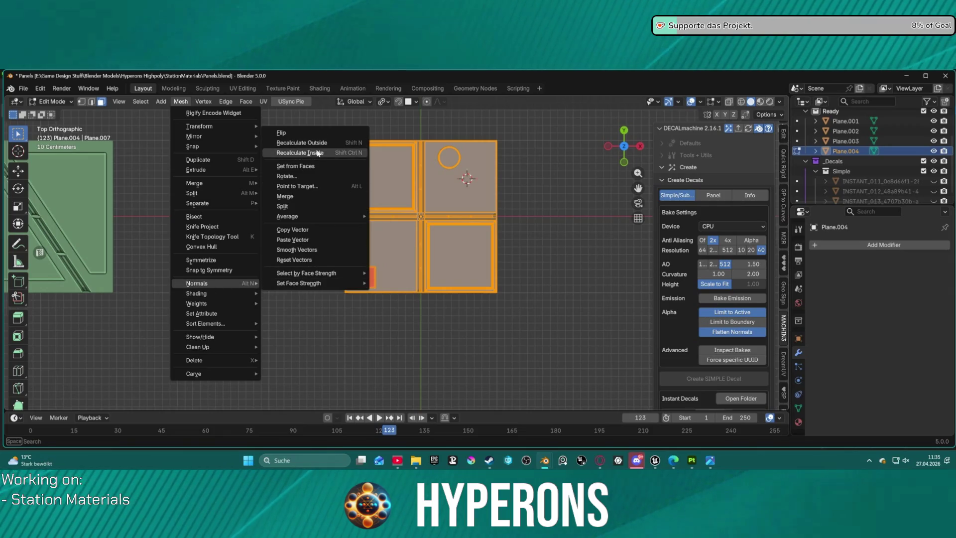
{"action": "left_click", "coordinate": [317, 152]}
{"action": "left_click", "coordinate": [521, 161]}
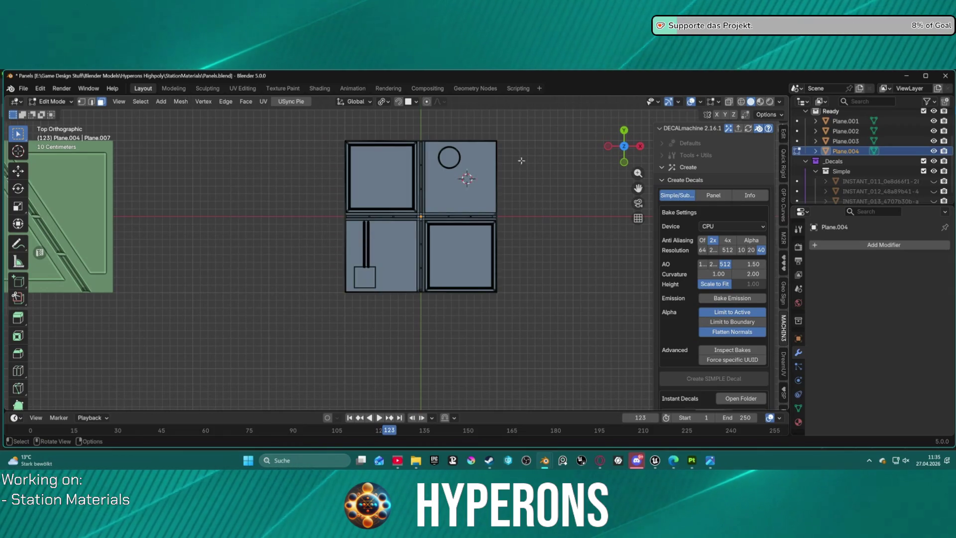
{"action": "key", "text": "a"}
Back out of the export options and switch back to Substance Painter
{"action": "left_click", "coordinate": [23, 89]}
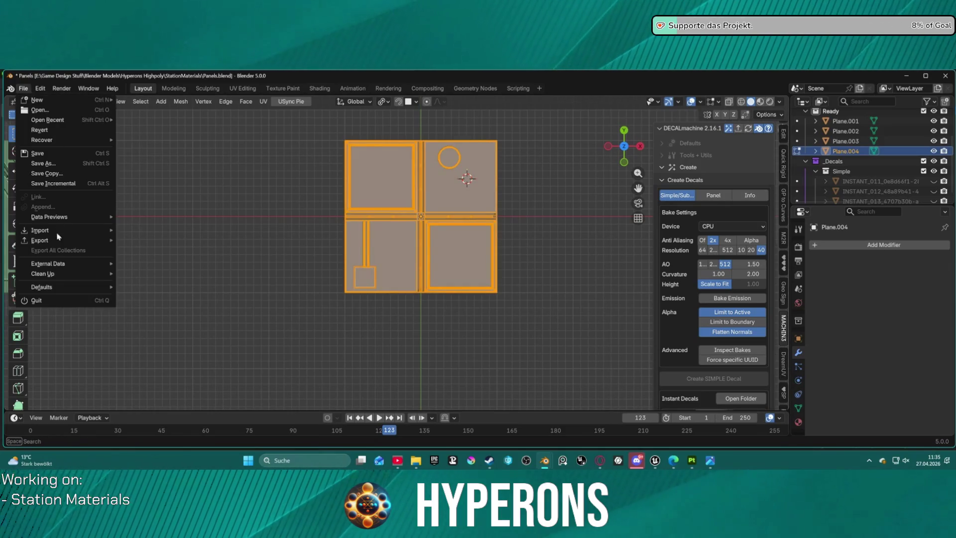
{"action": "mouse_move", "coordinate": [90, 240]}
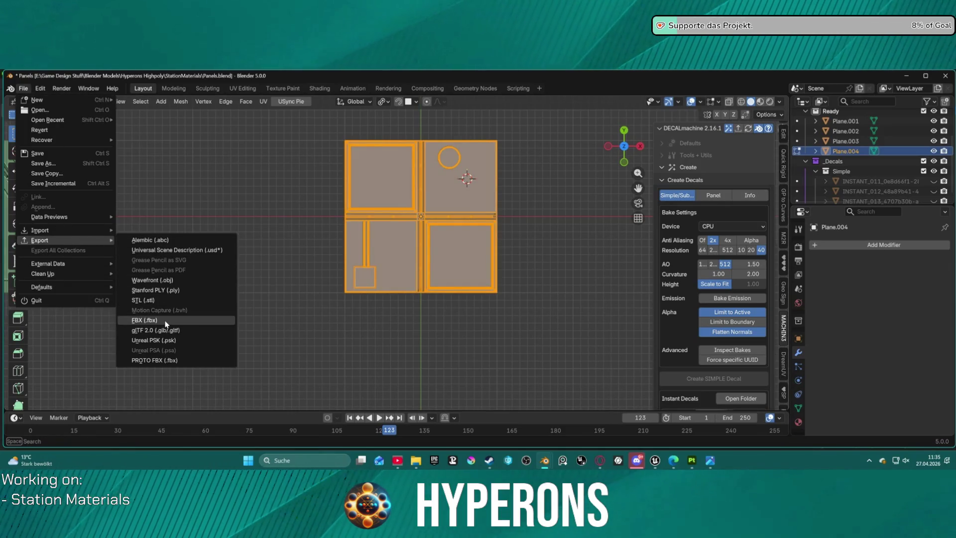
{"action": "left_click", "coordinate": [241, 320]}
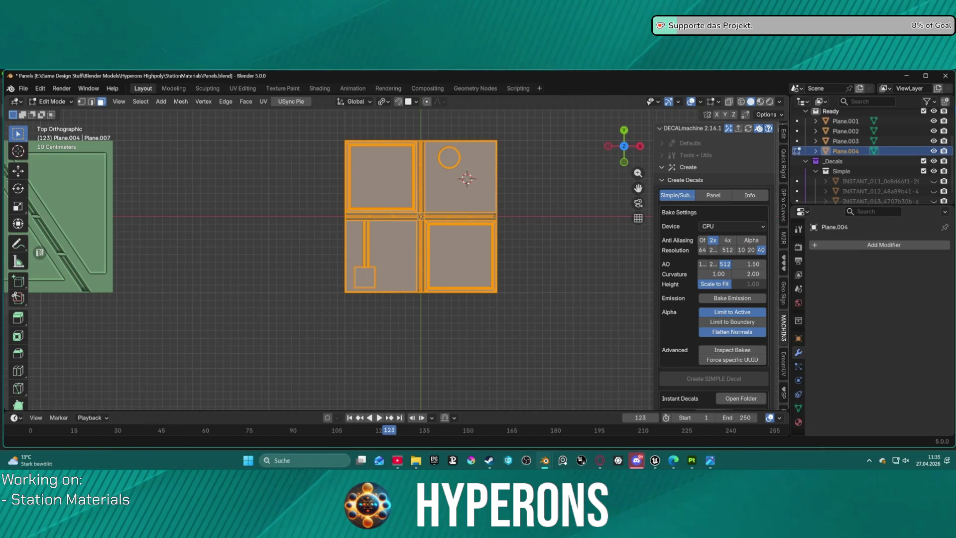
{"action": "left_click", "coordinate": [698, 466]}
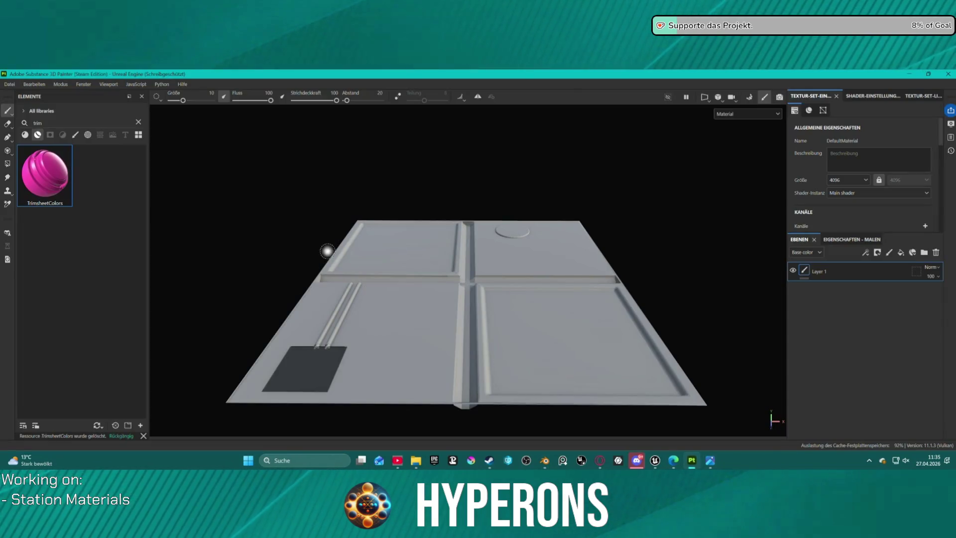
Rebake Panel004's mesh maps, return to painting, and view the panel crossing from above
{"action": "key", "text": "ctrl+shift"}
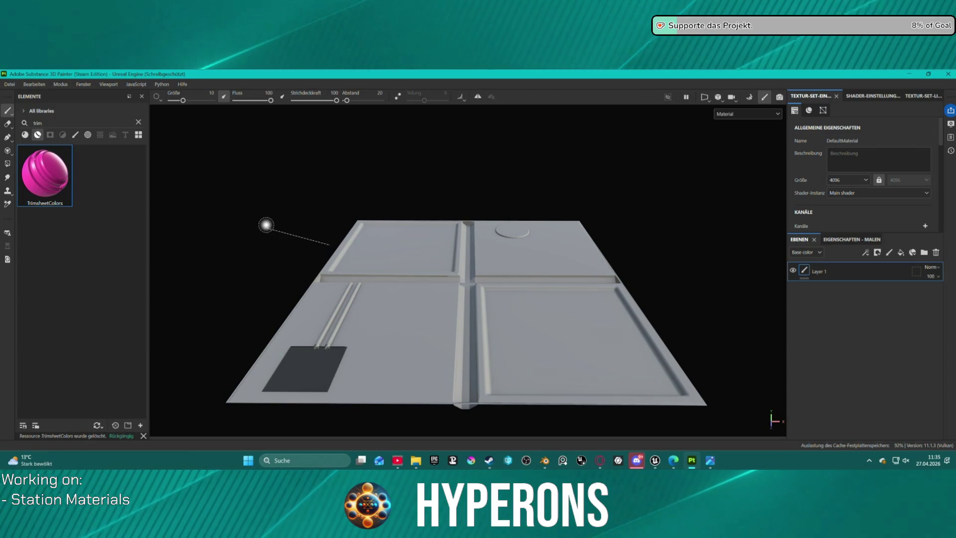
{"action": "left_click", "coordinate": [266, 225], "text": "ctrl+shift"}
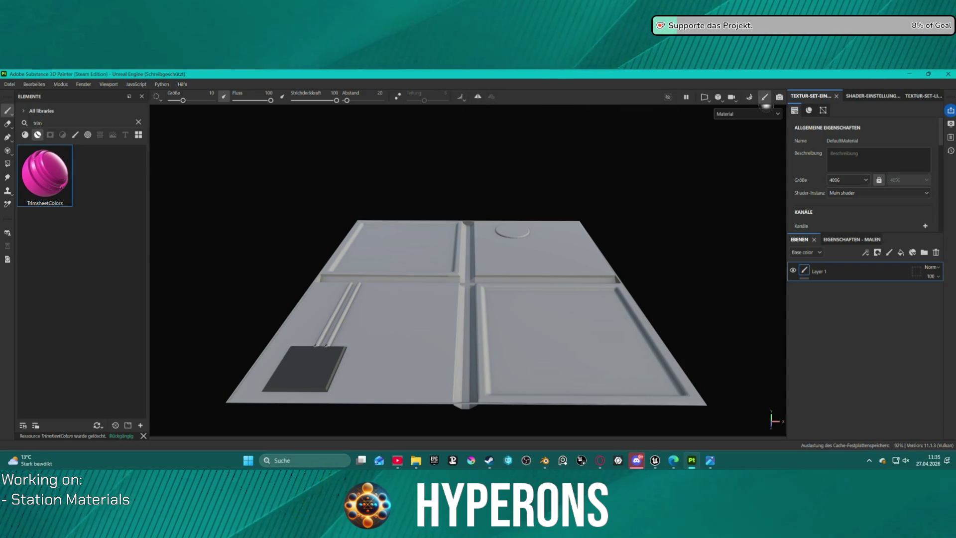
{"action": "key", "text": "ctrl+shift+b"}
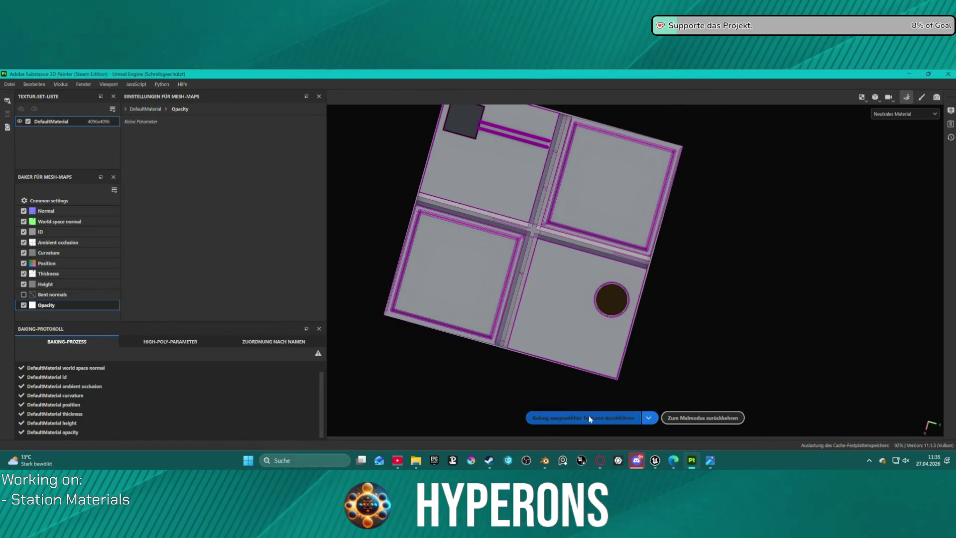
{"action": "left_click", "coordinate": [588, 415]}
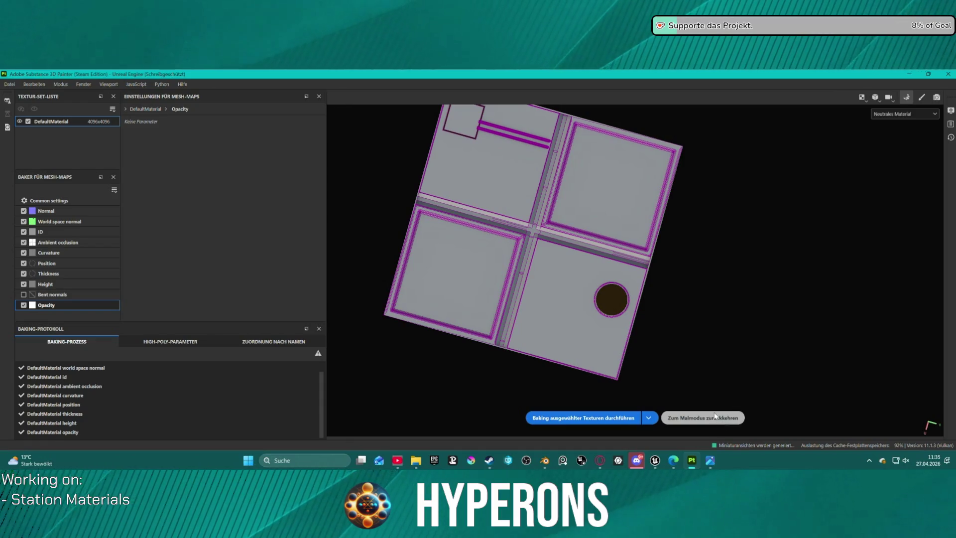
{"action": "left_click", "coordinate": [719, 420]}
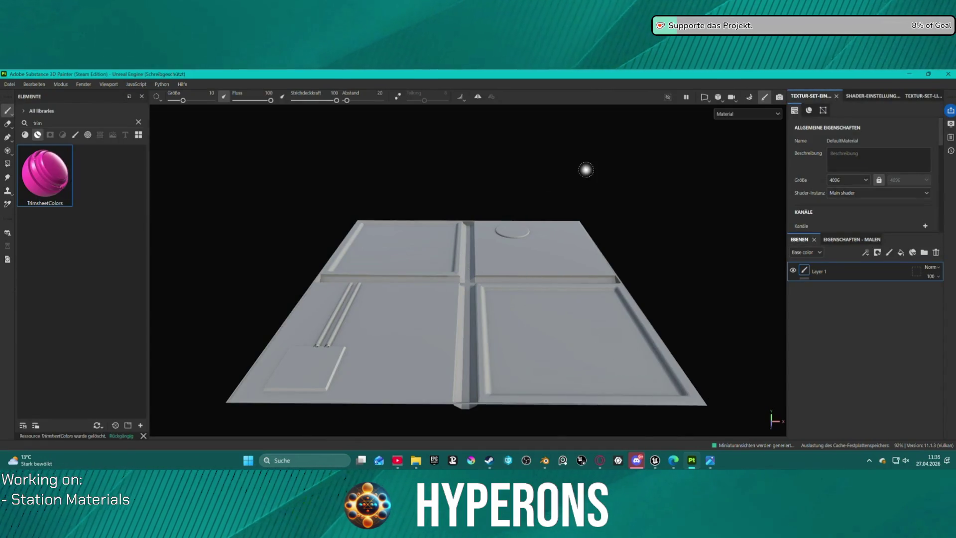
{"action": "mouse_move", "coordinate": [599, 168]}
{"action": "left_mouse_down", "text": "alt"}
{"action": "mouse_move", "coordinate": [604, 271]}
{"action": "mouse_move", "coordinate": [597, 249]}
{"action": "mouse_move", "coordinate": [517, 232]}
{"action": "mouse_move", "coordinate": [394, 230]}
{"action": "left_mouse_up", "text": "alt"}
{"action": "scroll", "coordinate": [455, 277], "scroll_direction": "up", "scroll_amount": 10}
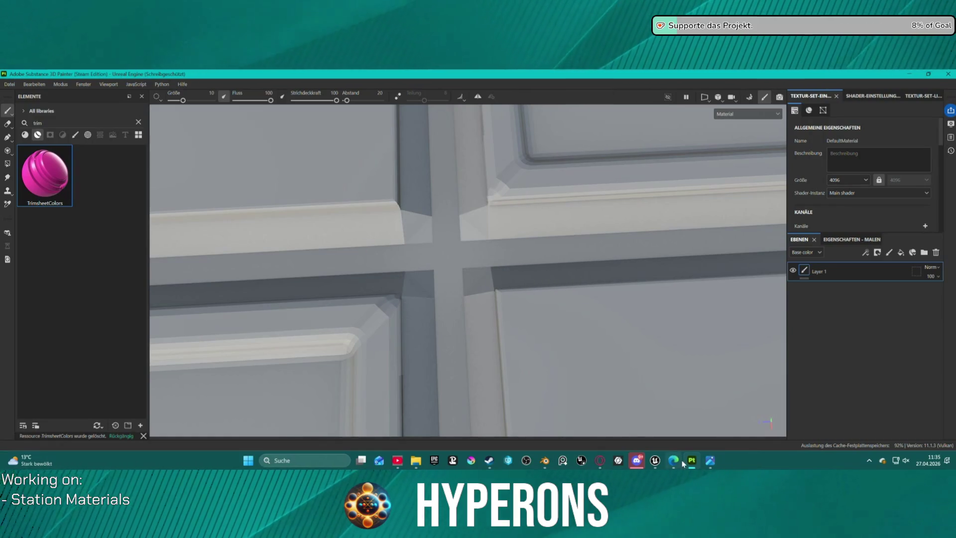
Switch Plane.004 from Edit Mode to Object Mode using the mode pie menu
{"action": "mouse_move", "coordinate": [550, 460]}
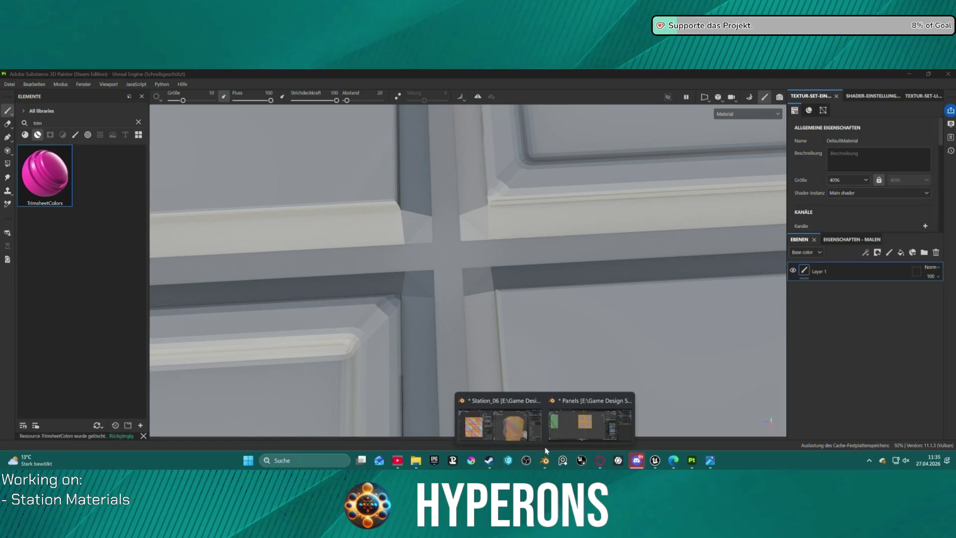
{"action": "left_click", "coordinate": [566, 428]}
{"action": "right_click", "coordinate": [425, 199]}
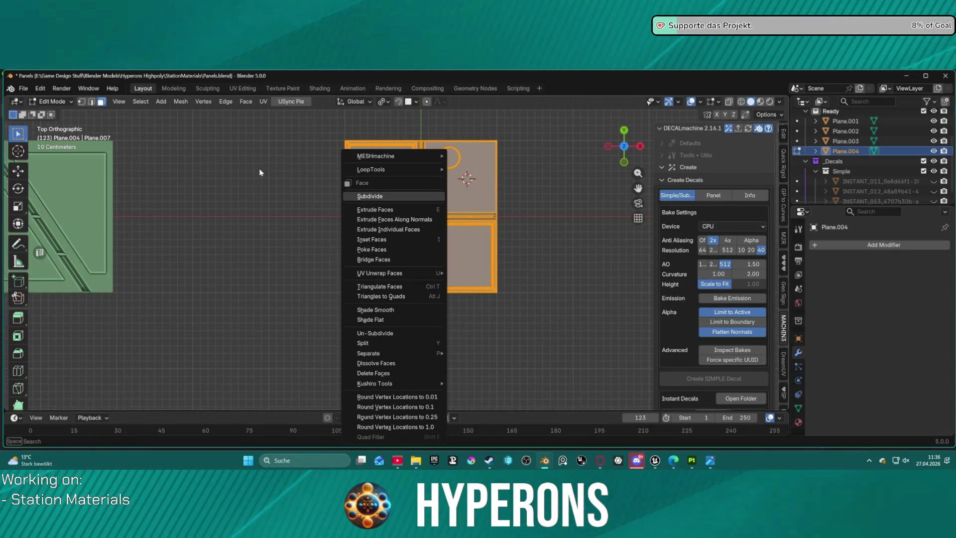
{"action": "key", "text": "Escape"}
{"action": "key", "text": "Tab"}
{"action": "left_click", "coordinate": [290, 192]}
Zoom and pan the view to centre on the panel's strip crossing
{"action": "right_click", "coordinate": [371, 202]}
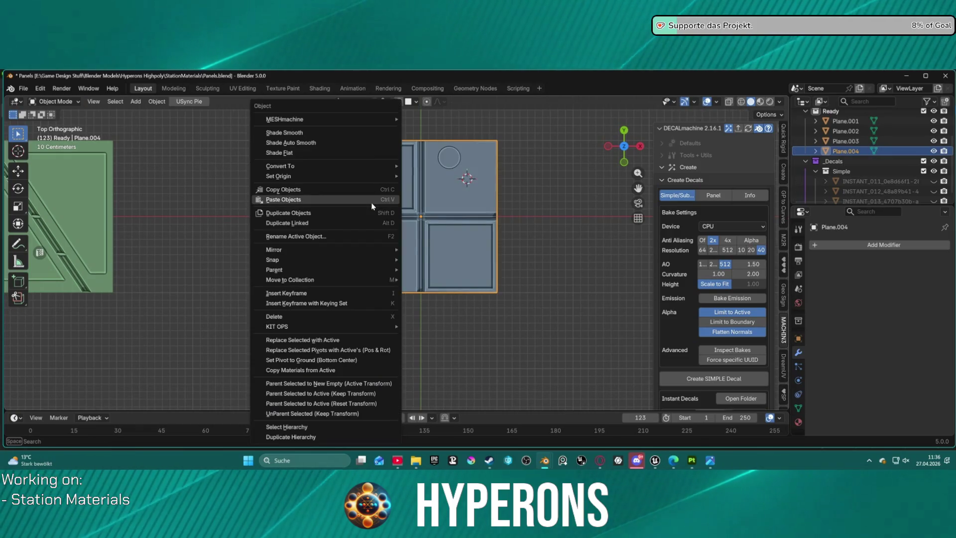
{"action": "scroll", "coordinate": [470, 195], "scroll_direction": "up", "scroll_amount": 5}
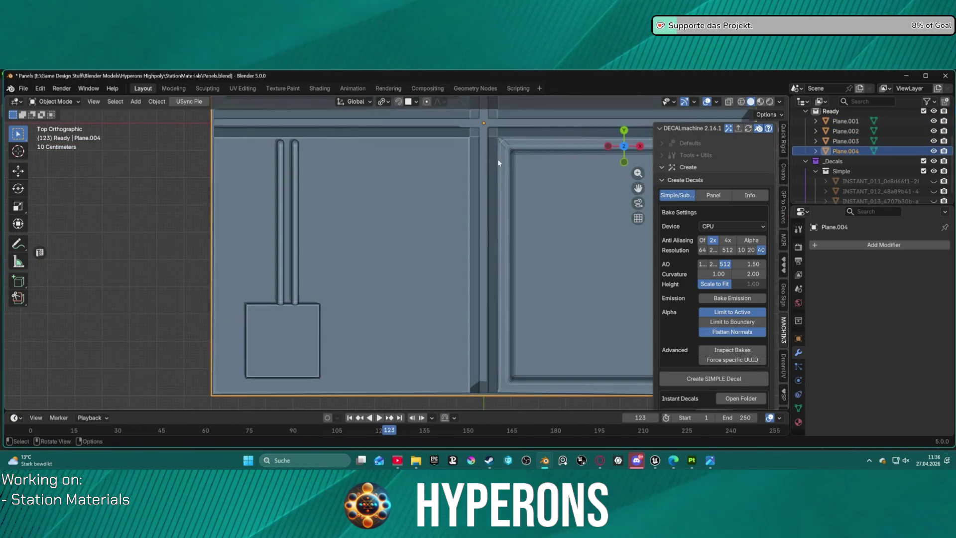
{"action": "scroll", "coordinate": [497, 159], "scroll_direction": "up", "scroll_amount": 2}
{"action": "mouse_move", "coordinate": [393, 263]}
{"action": "middle_mouse_down", "text": "shift"}
{"action": "mouse_move", "coordinate": [441, 207]}
{"action": "mouse_move", "coordinate": [486, 191]}
{"action": "mouse_move", "coordinate": [502, 203]}
{"action": "mouse_move", "coordinate": [428, 270]}
{"action": "middle_mouse_up", "text": "shift"}
{"action": "scroll", "coordinate": [515, 205], "scroll_direction": "down", "scroll_amount": 2}
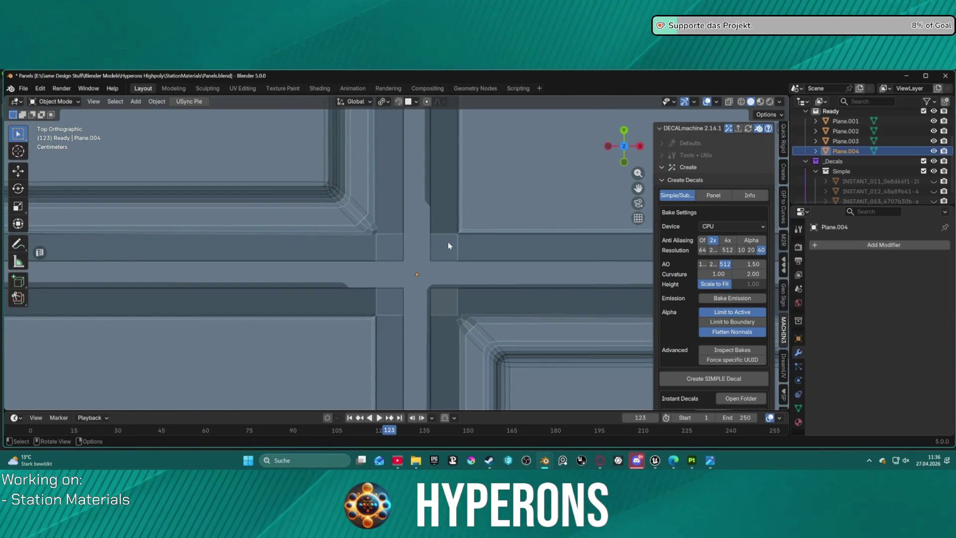
{"action": "scroll", "coordinate": [447, 241], "scroll_direction": "up", "scroll_amount": 2}
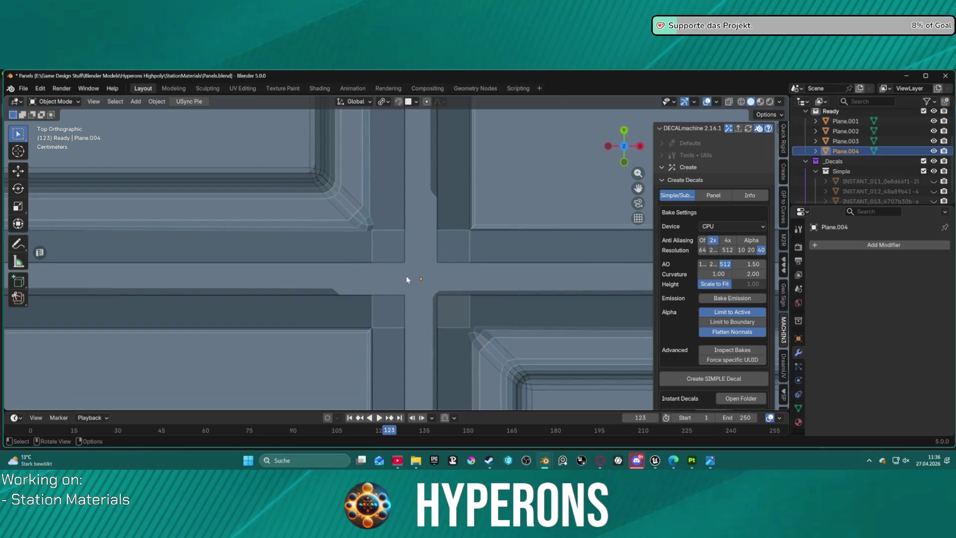
{"action": "scroll", "coordinate": [413, 286], "scroll_direction": "up", "scroll_amount": 2}
Apply Shade Auto Smooth so the panel gets a 30° Smooth by Angle modifier
{"action": "right_click", "coordinate": [416, 285]}
{"action": "mouse_move", "coordinate": [417, 285]}
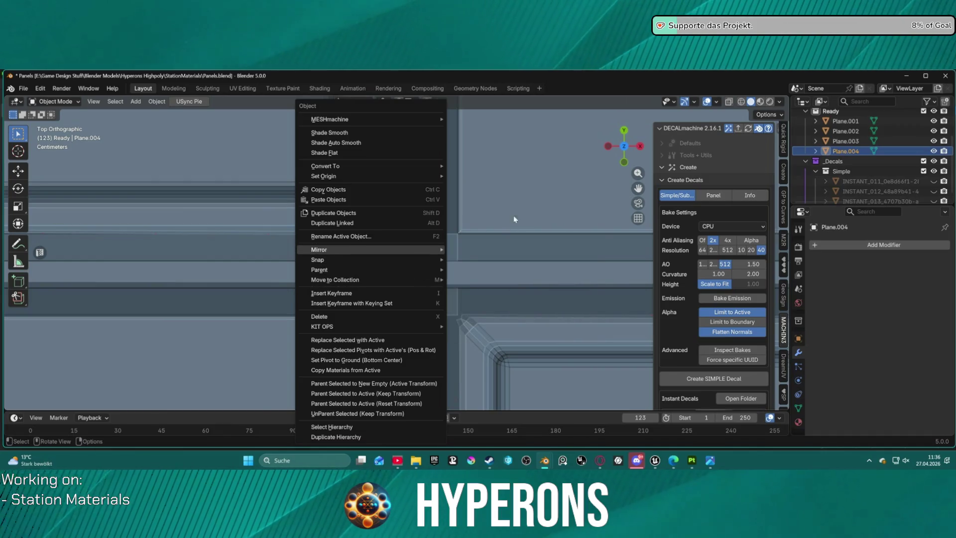
{"action": "right_click", "coordinate": [437, 243]}
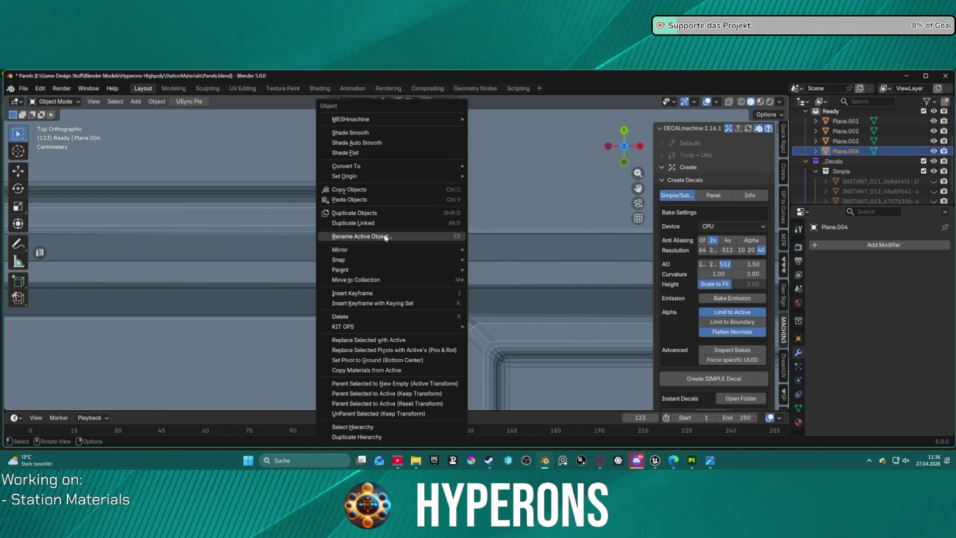
{"action": "left_click", "coordinate": [391, 143]}
{"action": "scroll", "coordinate": [432, 233], "scroll_direction": "down", "scroll_amount": 5}
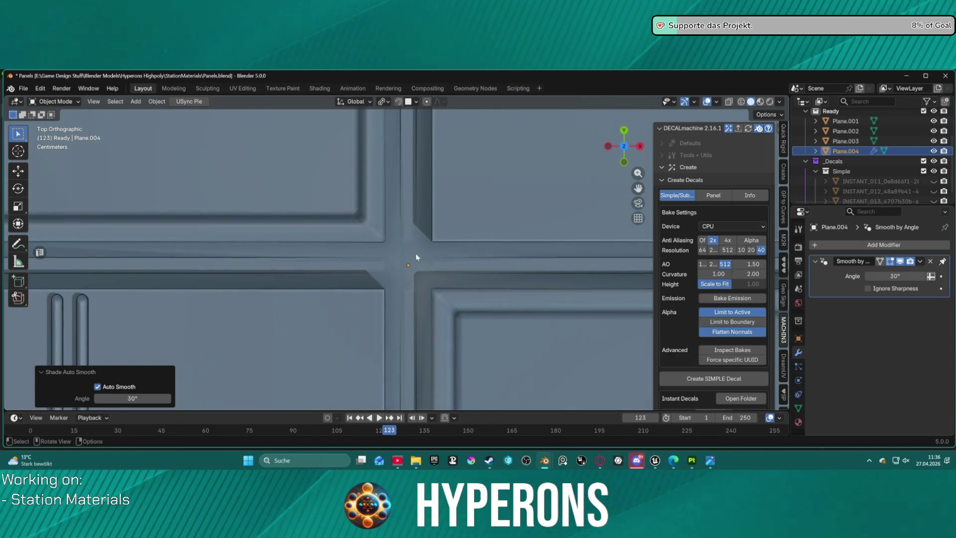
{"action": "mouse_move", "coordinate": [399, 264]}
{"action": "middle_mouse_down"}
{"action": "mouse_move", "coordinate": [447, 240]}
{"action": "mouse_move", "coordinate": [491, 199]}
{"action": "mouse_move", "coordinate": [634, 244]}
{"action": "mouse_move", "coordinate": [545, 247]}
{"action": "mouse_move", "coordinate": [540, 271]}
{"action": "mouse_move", "coordinate": [482, 279]}
{"action": "middle_mouse_up"}
{"action": "key", "text": "ctrl+Tab"}
Select a crossing face and edge, then try a Ctrl+B bevel and cancel it
{"action": "left_click", "coordinate": [498, 279]}
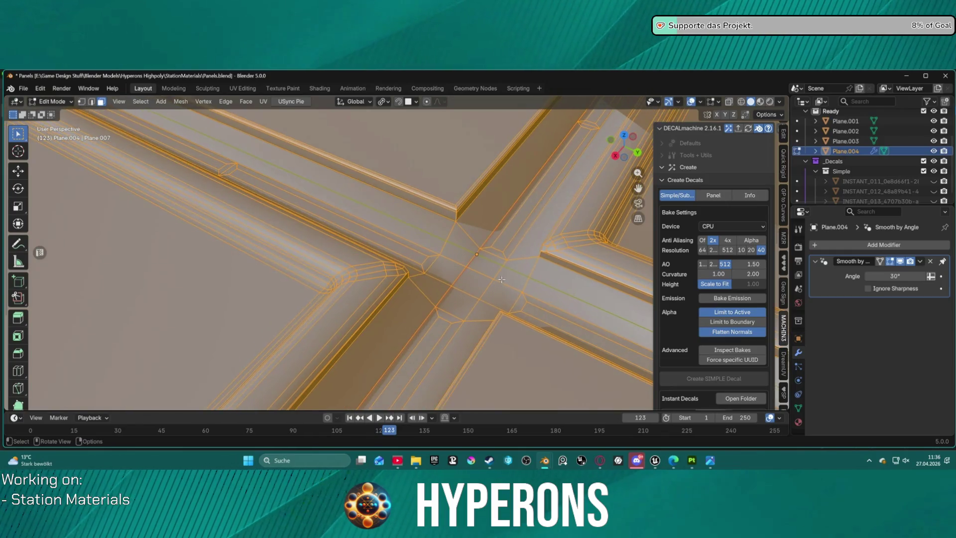
{"action": "left_click", "coordinate": [526, 272]}
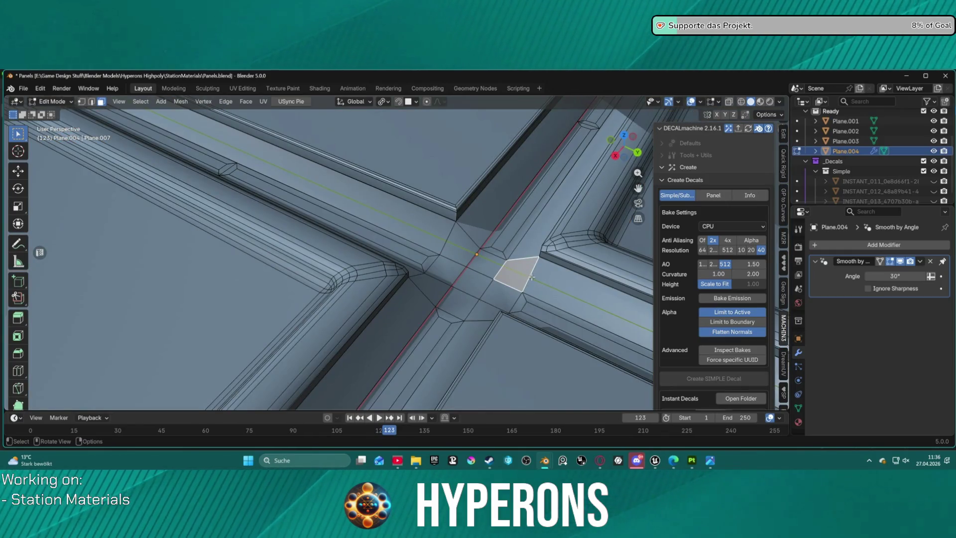
{"action": "middle_click_drag", "start_coordinate": [500, 302], "coordinate": [304, 285]}
{"action": "key", "text": "KP_Decimal"}
{"action": "key", "text": "2"}
{"action": "left_click", "coordinate": [371, 276]}
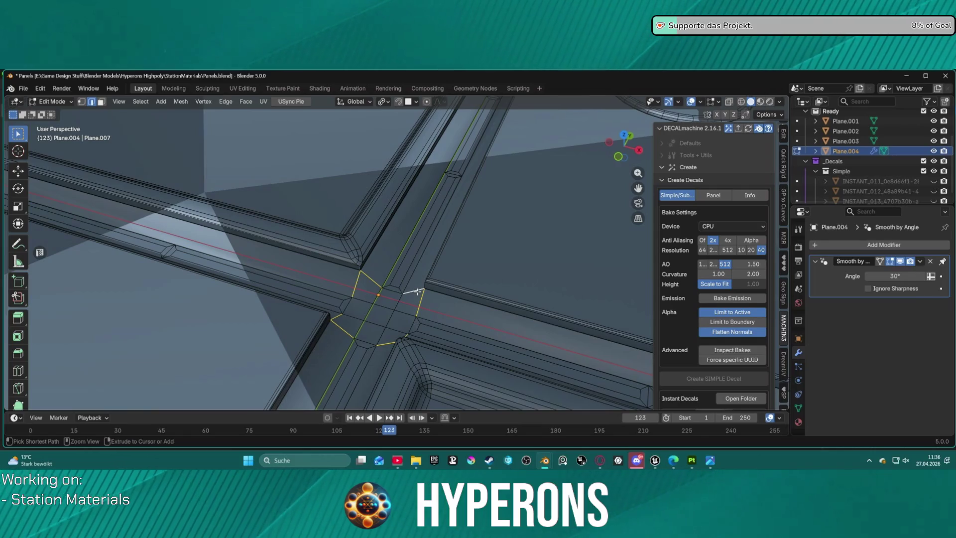
{"action": "key", "text": "ctrl+b"}
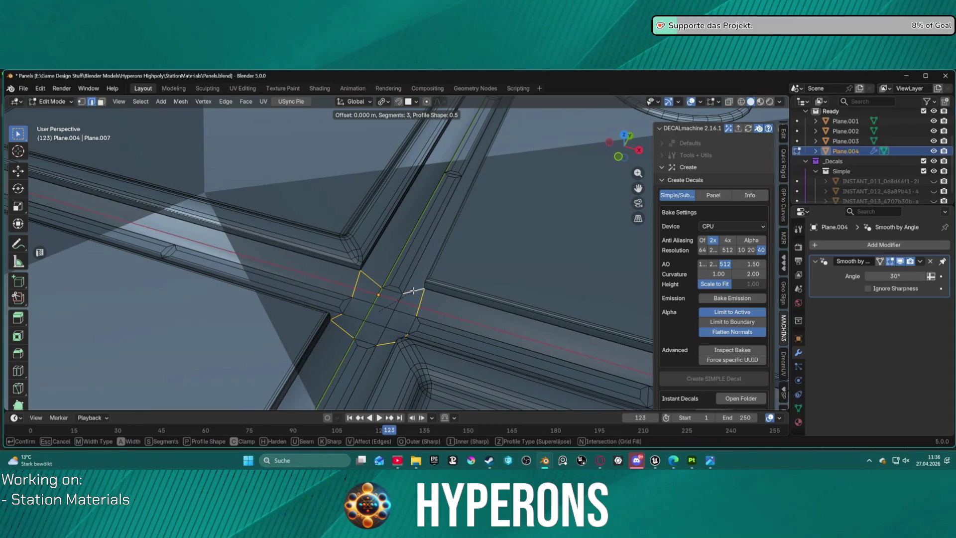
{"action": "key", "text": "Escape"}
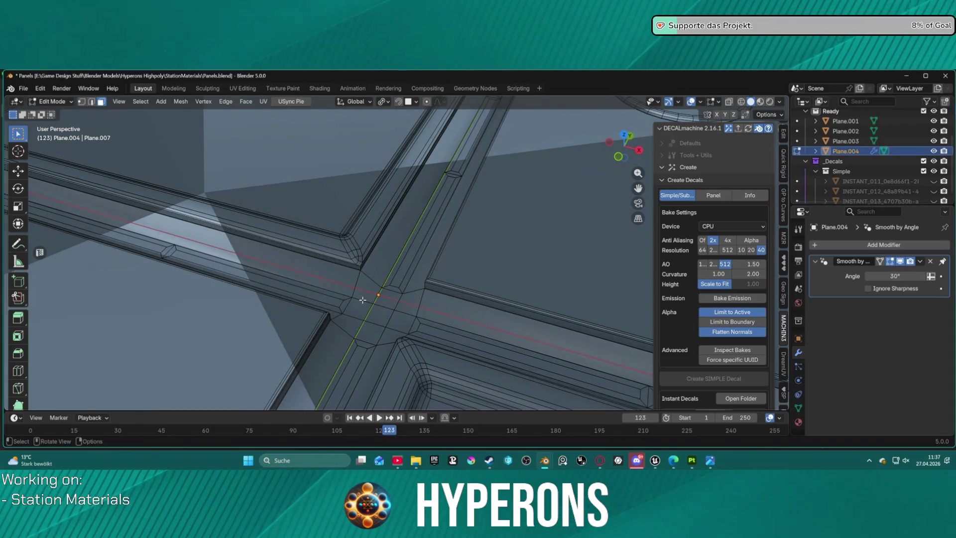
Grow the selection and pick the six vertices around the strip crossing
{"action": "left_click", "coordinate": [357, 324], "text": "shift"}
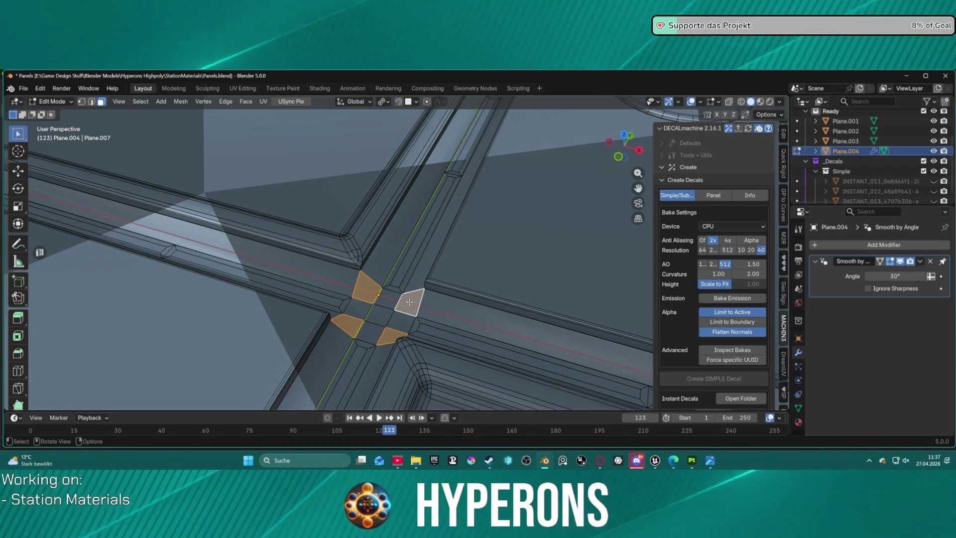
{"action": "key", "text": "1"}
{"action": "key", "text": "ctrl+KP_Add"}
{"action": "left_click", "coordinate": [376, 296]}
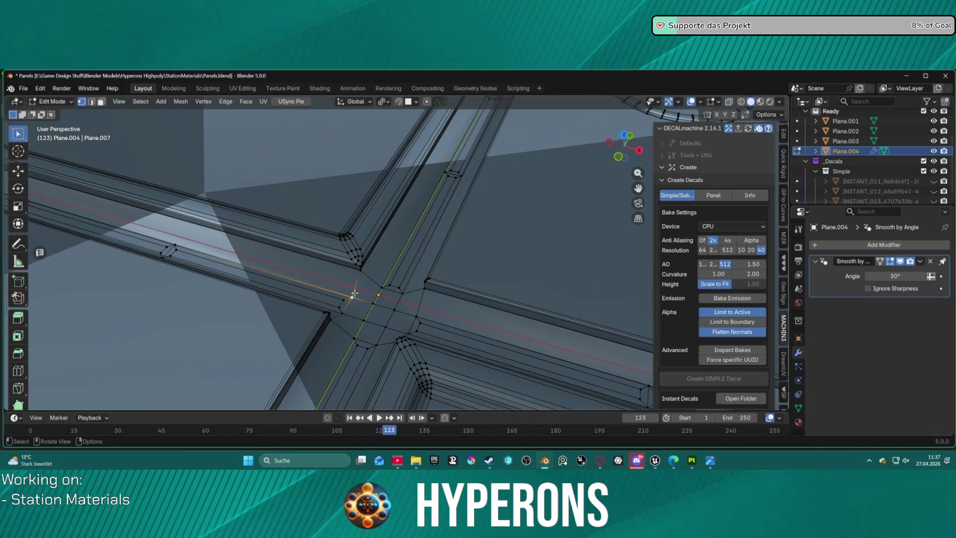
{"action": "left_click", "coordinate": [379, 288], "text": "shift"}
{"action": "left_click", "coordinate": [403, 294], "text": "shift"}
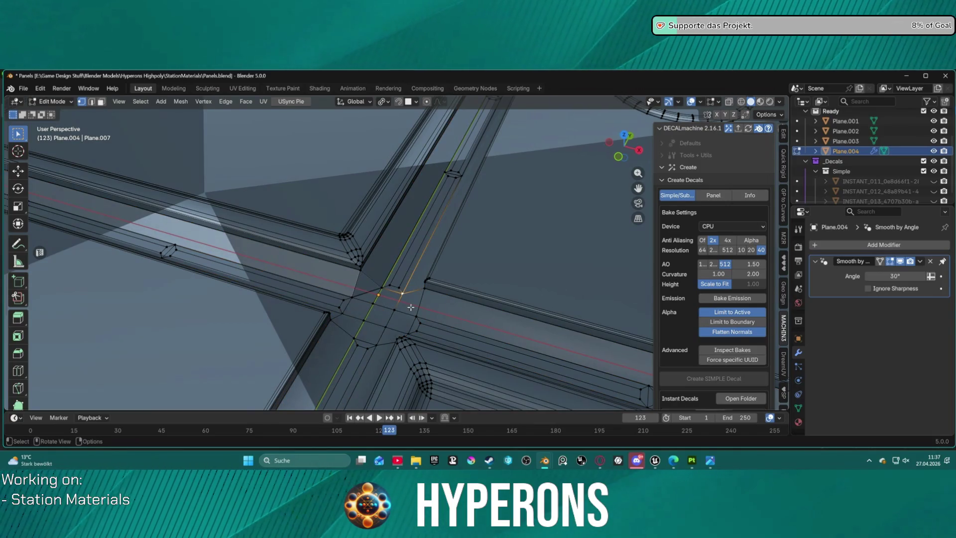
{"action": "left_click", "coordinate": [422, 311], "text": "shift"}
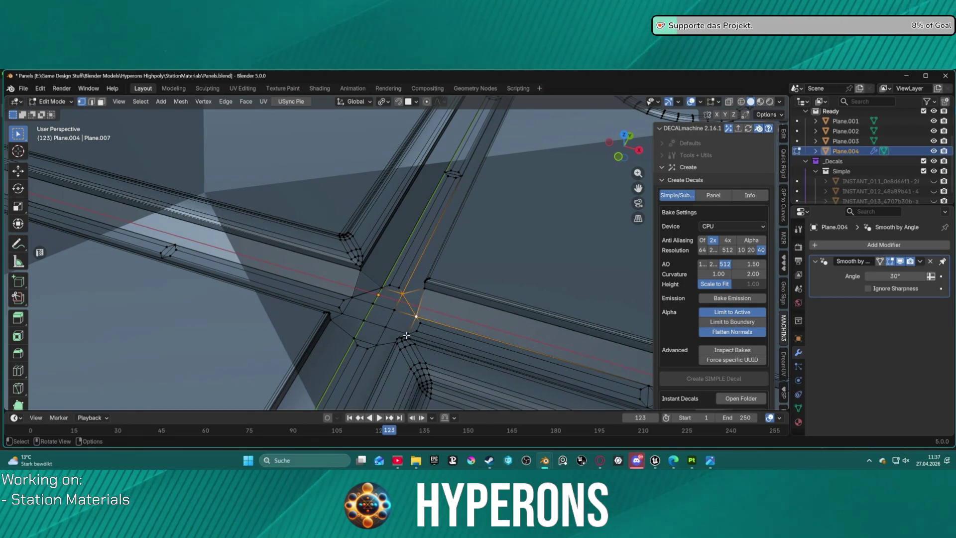
{"action": "left_click", "coordinate": [409, 332], "text": "shift"}
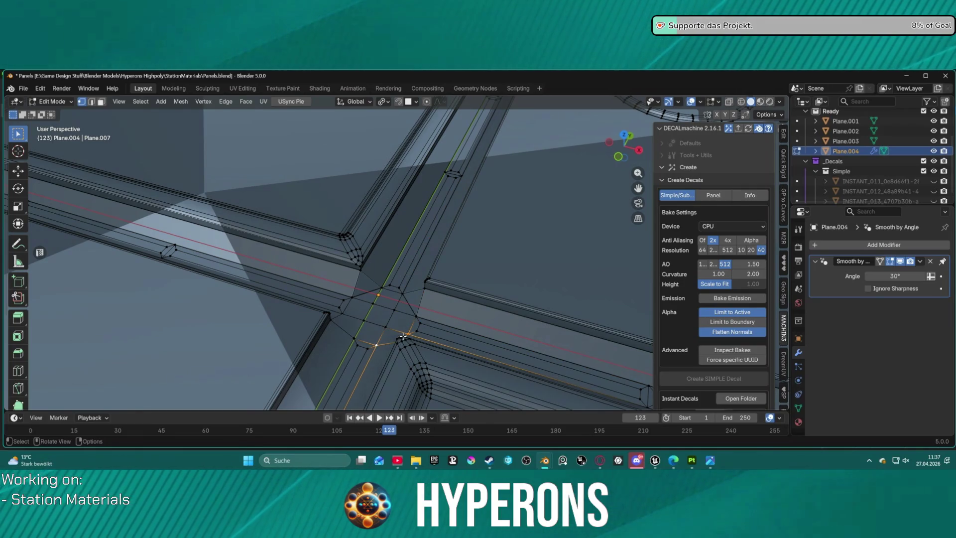
{"action": "left_click", "coordinate": [348, 313], "text": "shift"}
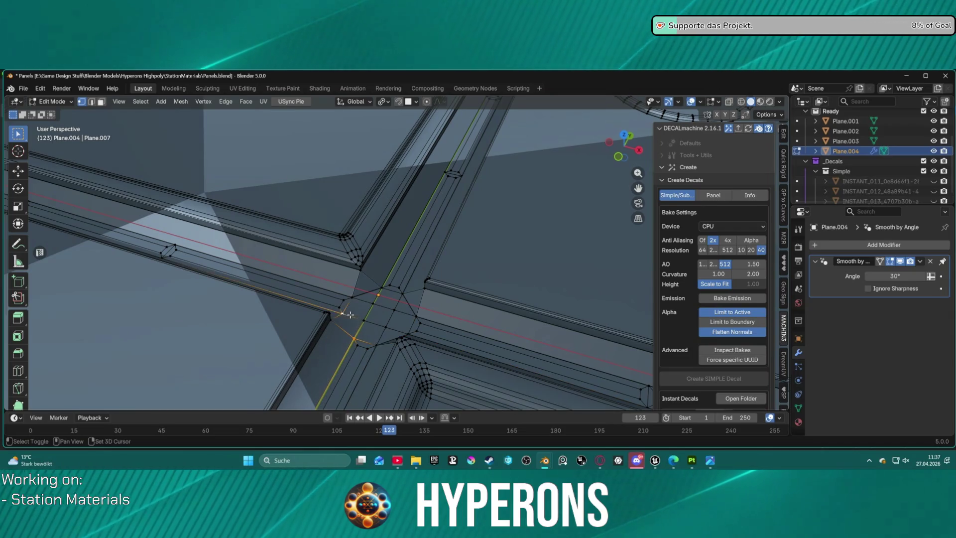
{"action": "mouse_move", "coordinate": [388, 311]}
{"action": "middle_mouse_down"}
{"action": "mouse_move", "coordinate": [276, 299]}
{"action": "mouse_move", "coordinate": [287, 283]}
{"action": "mouse_move", "coordinate": [427, 337]}
{"action": "middle_mouse_up"}
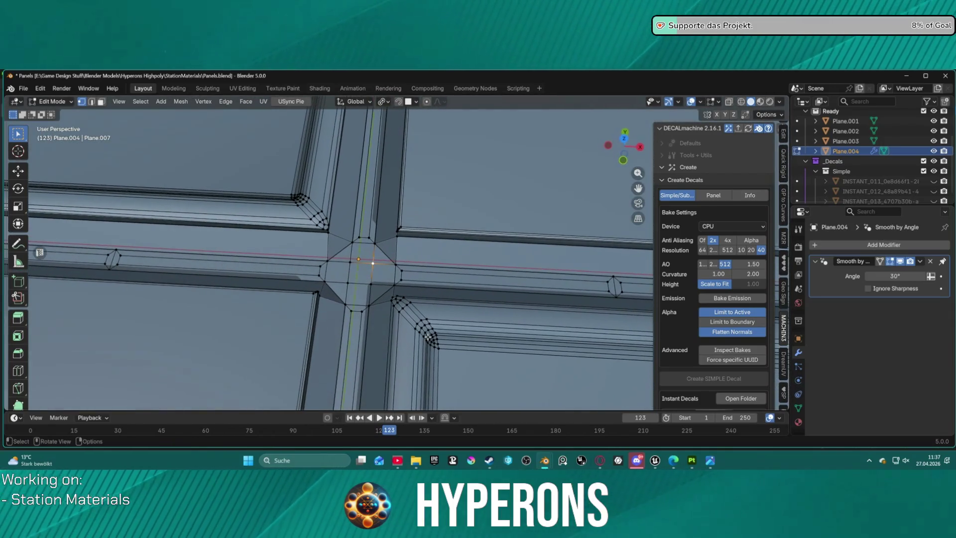
Return to Object Mode and select all four panel planes
{"action": "key", "text": "Tab"}
{"action": "key", "text": "a"}
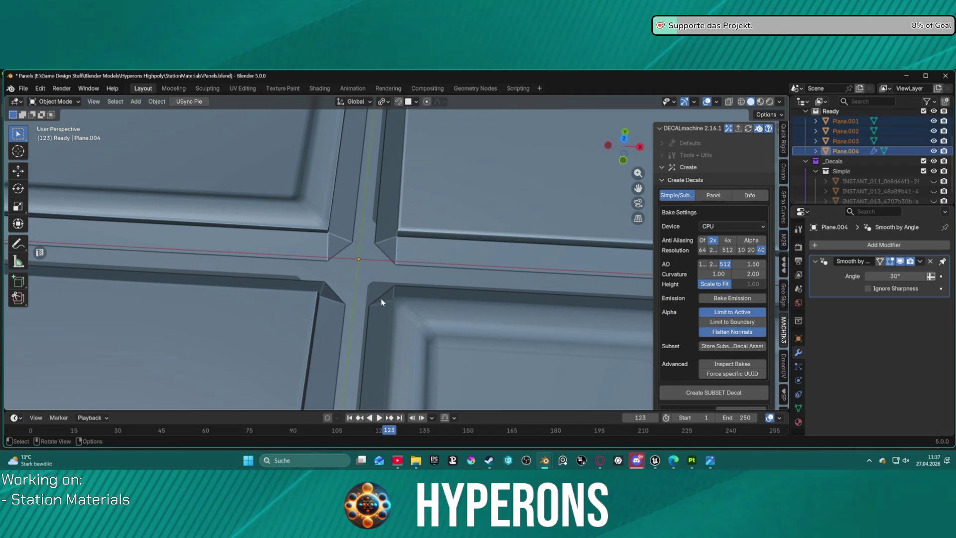
{"action": "scroll", "coordinate": [377, 282], "scroll_direction": "down", "scroll_amount": 2}
{"action": "scroll", "coordinate": [378, 283], "scroll_direction": "down", "scroll_amount": 3}
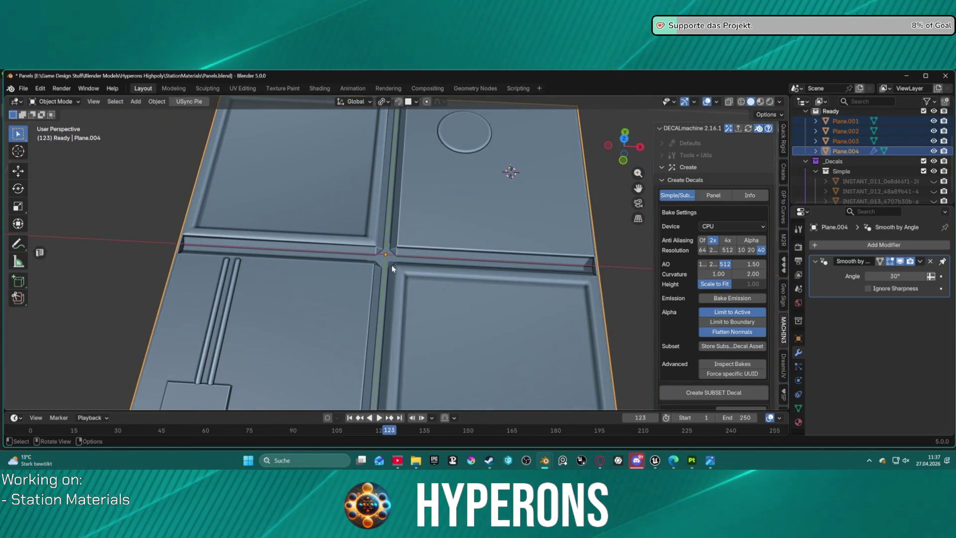